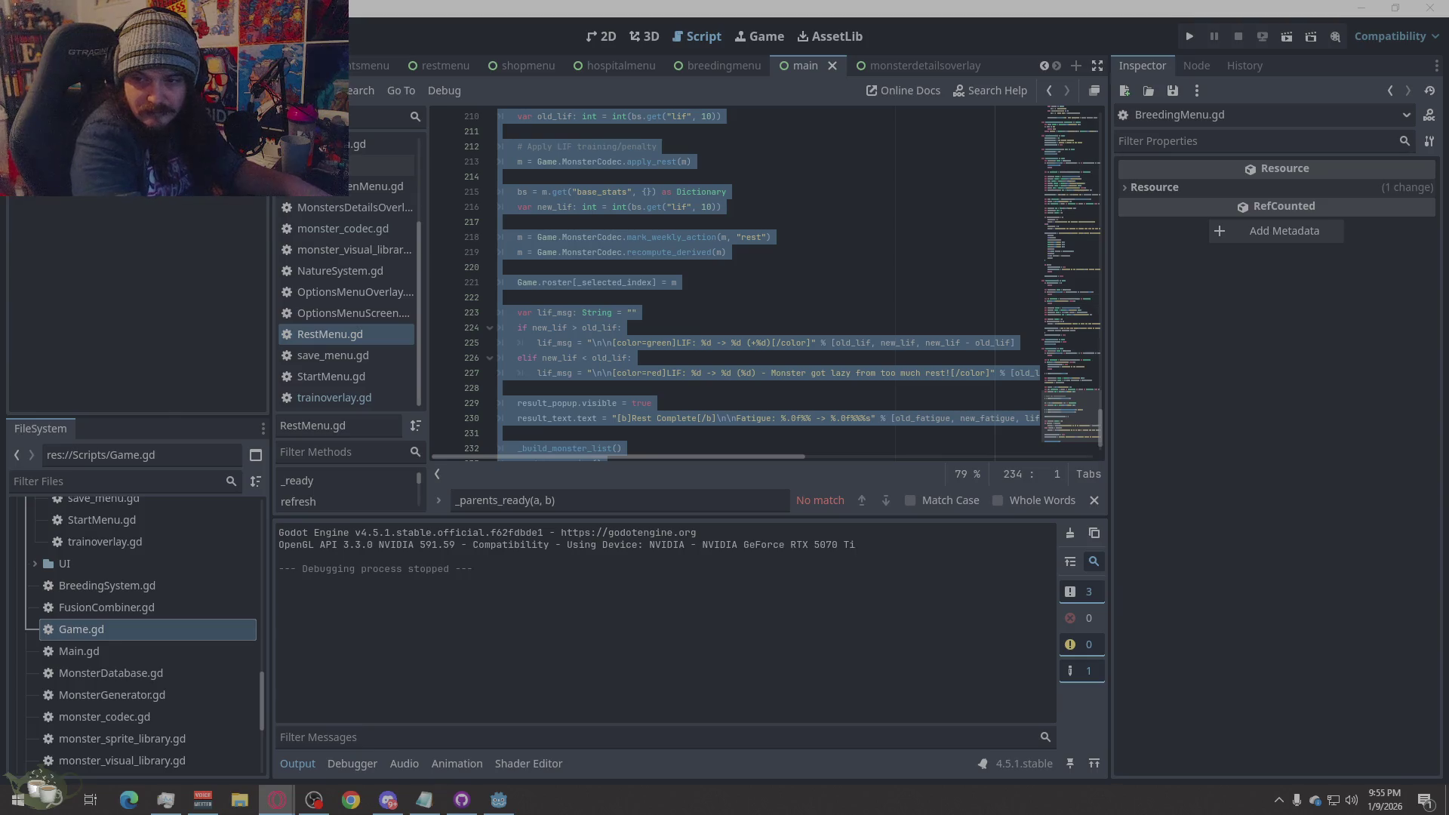
- Open the MonsterGenMenu.gd script and clear its whole-script selection
scroll(388, 380, up, 2)
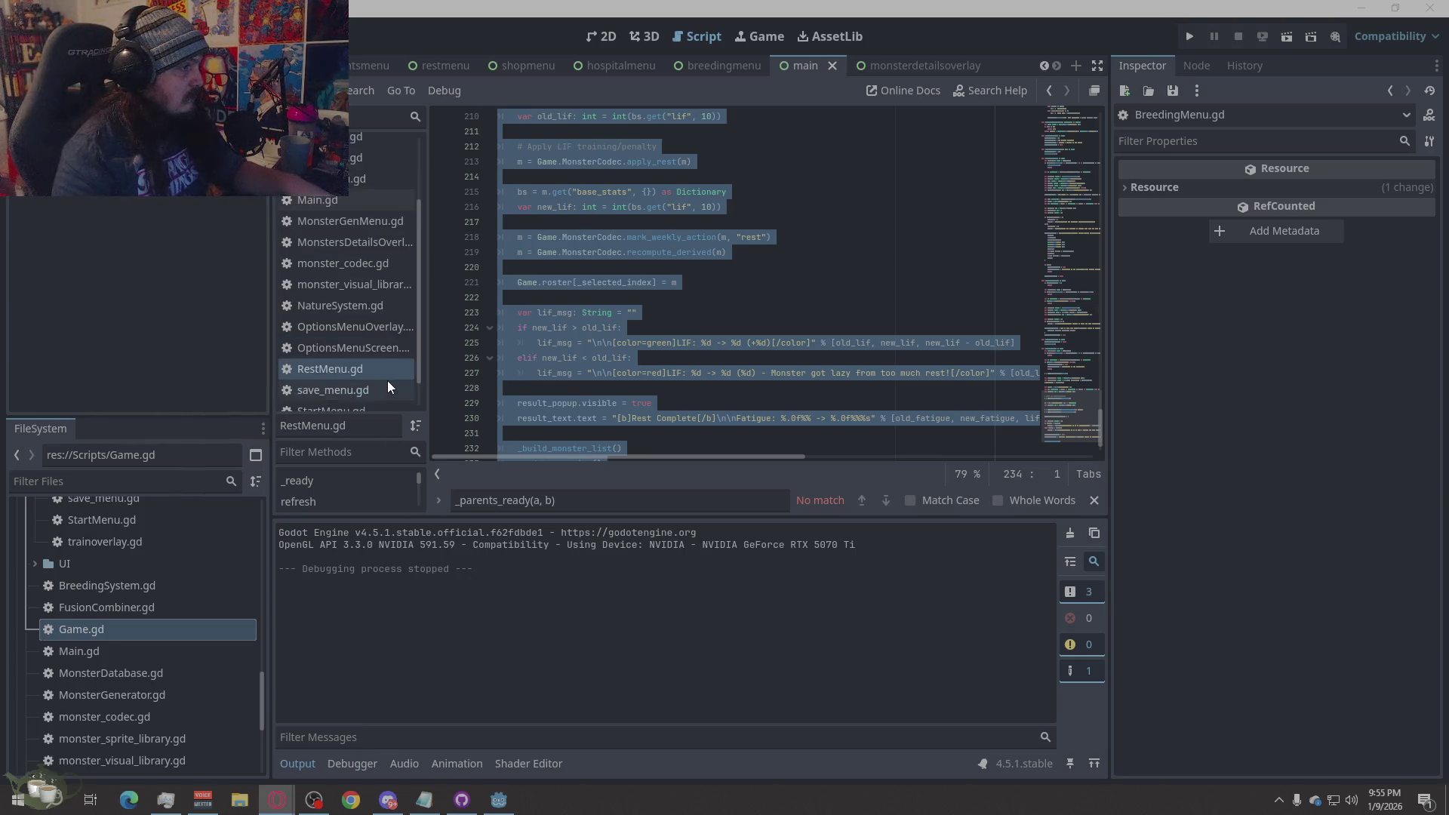
scroll(387, 382, up, 1)
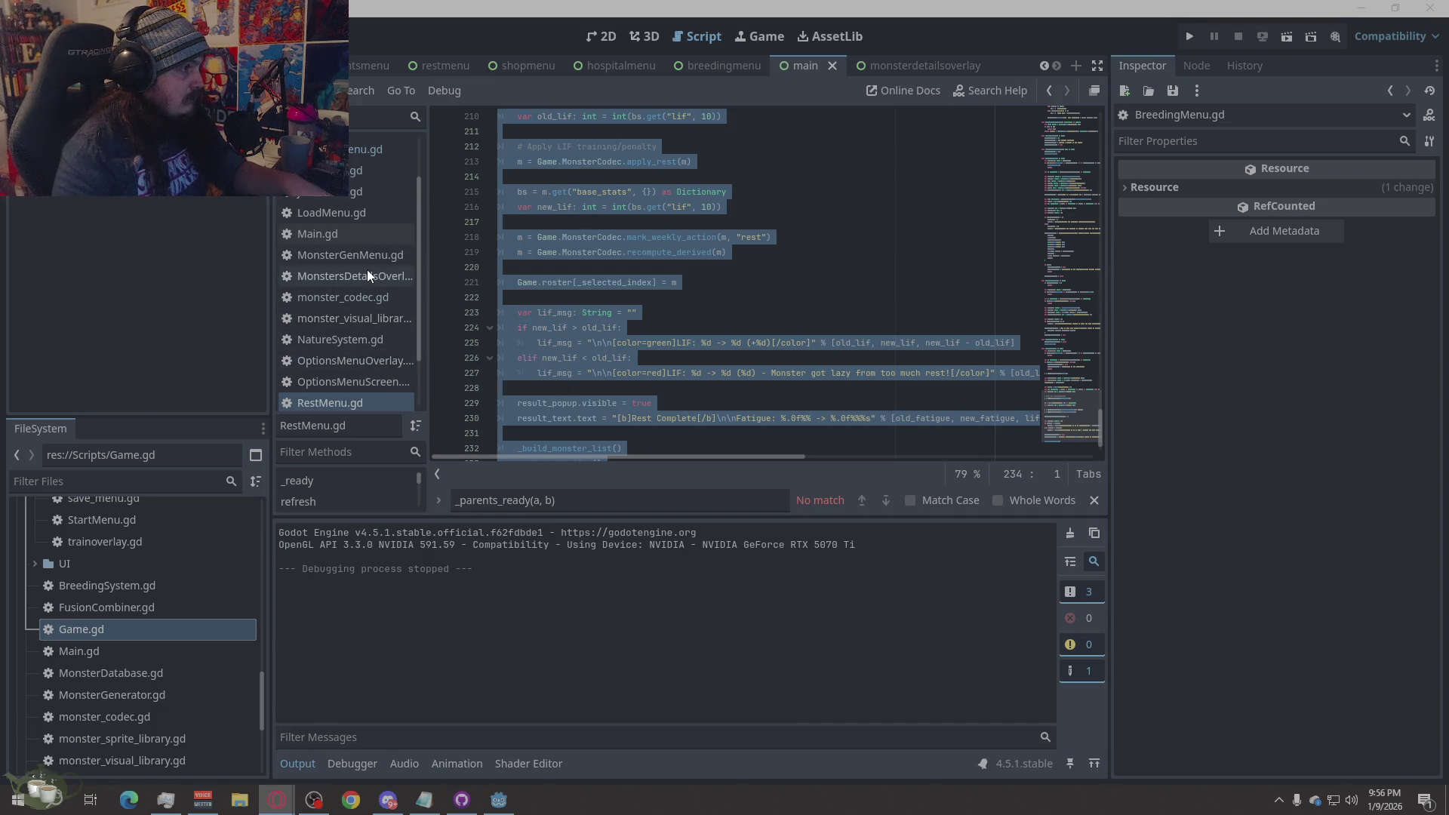
click(365, 248)
click(672, 342)
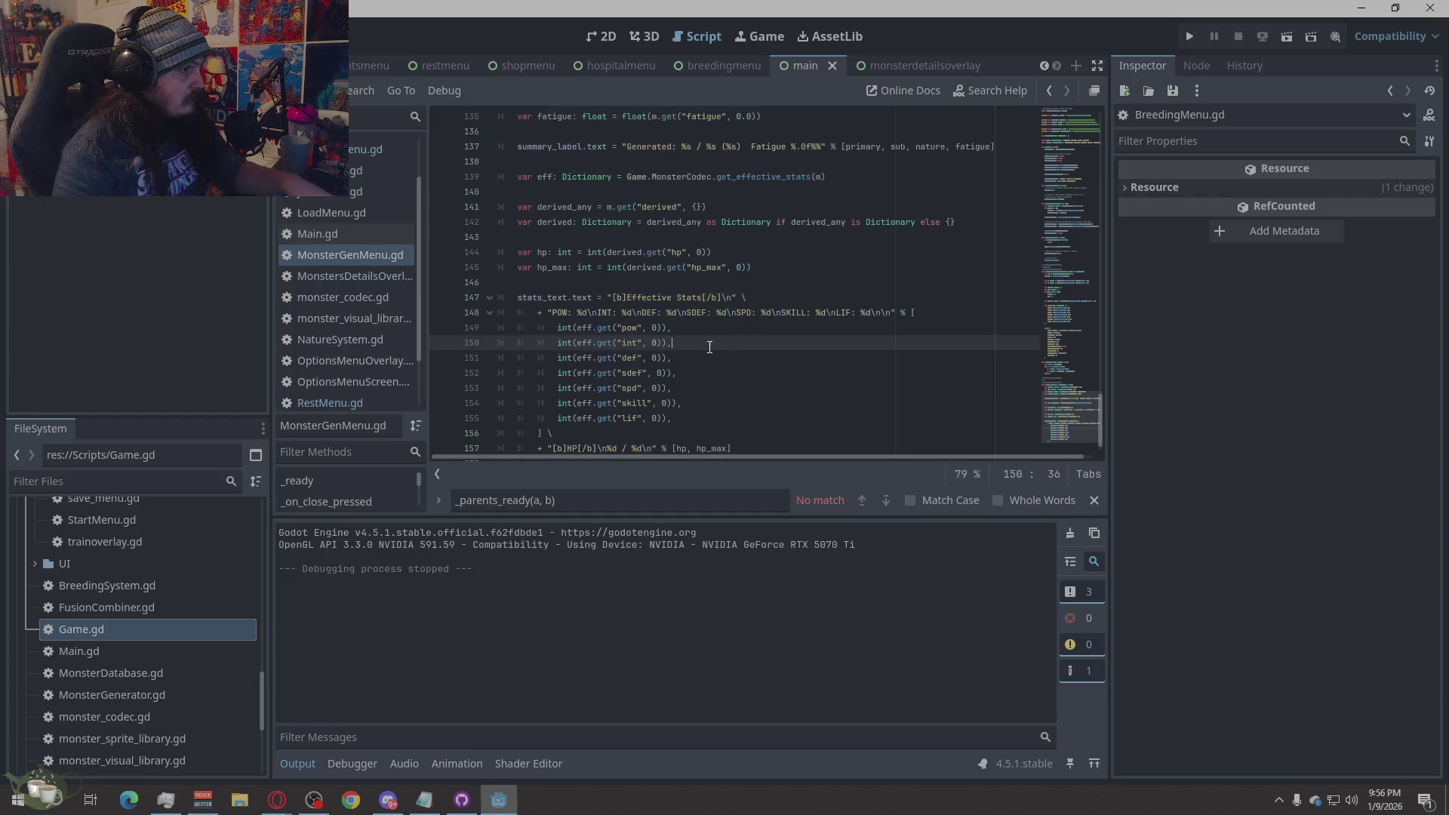
scroll(396, 56, up, 5)
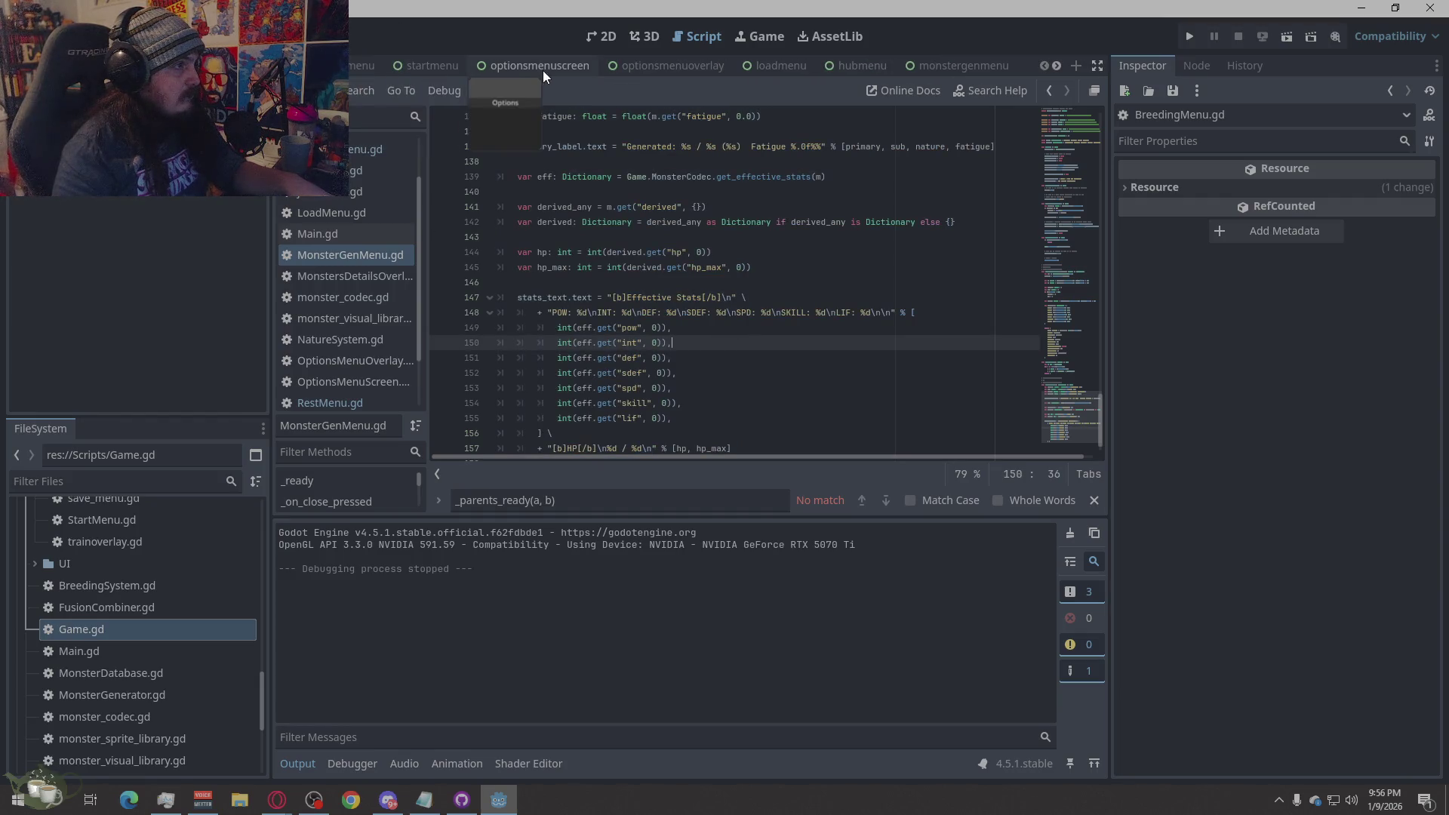
scroll(550, 68, down, 2)
scroll(550, 68, up, 2)
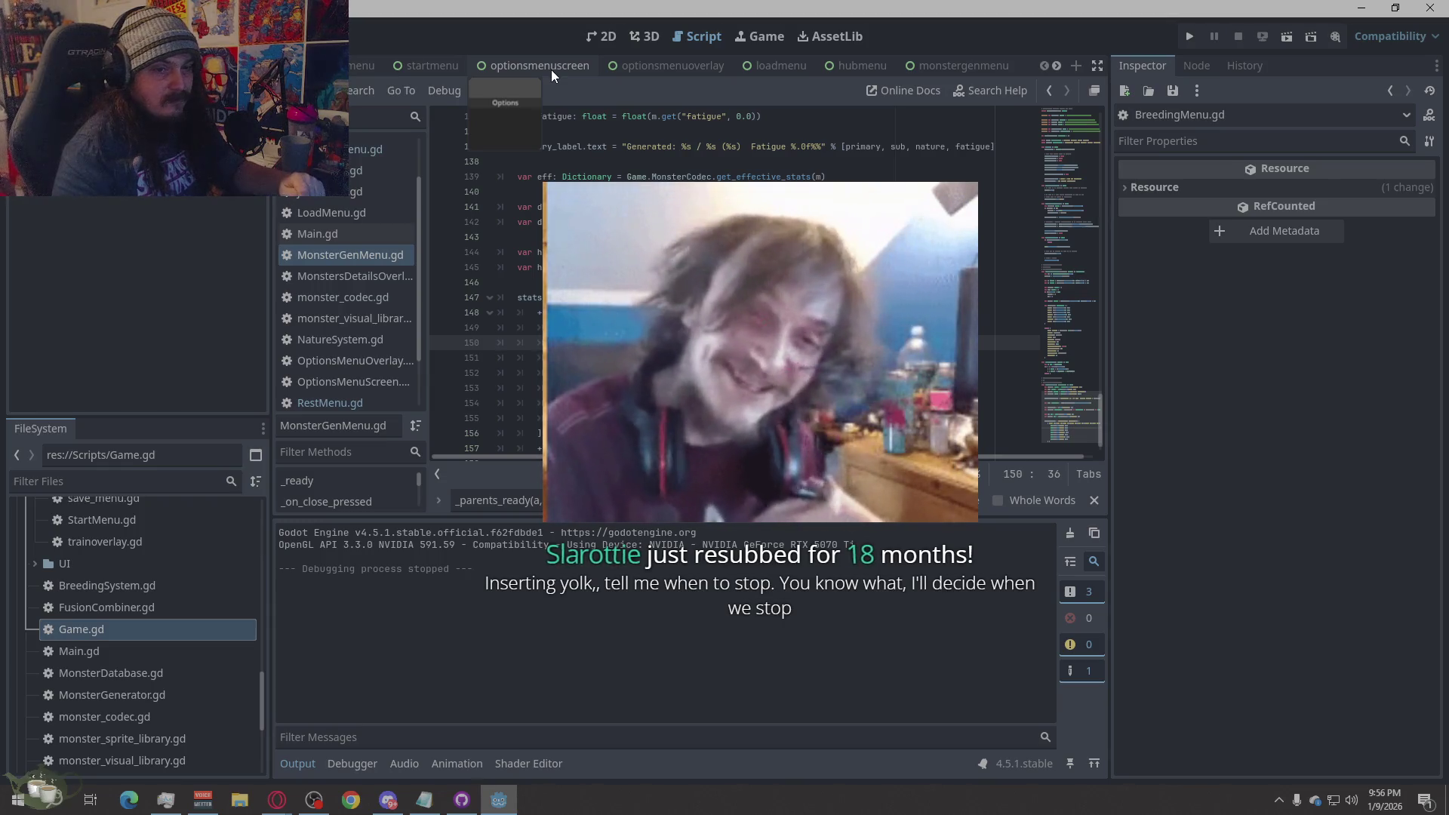
- Switch to the startmenu scene, then to the hubmenu scene
click(433, 65)
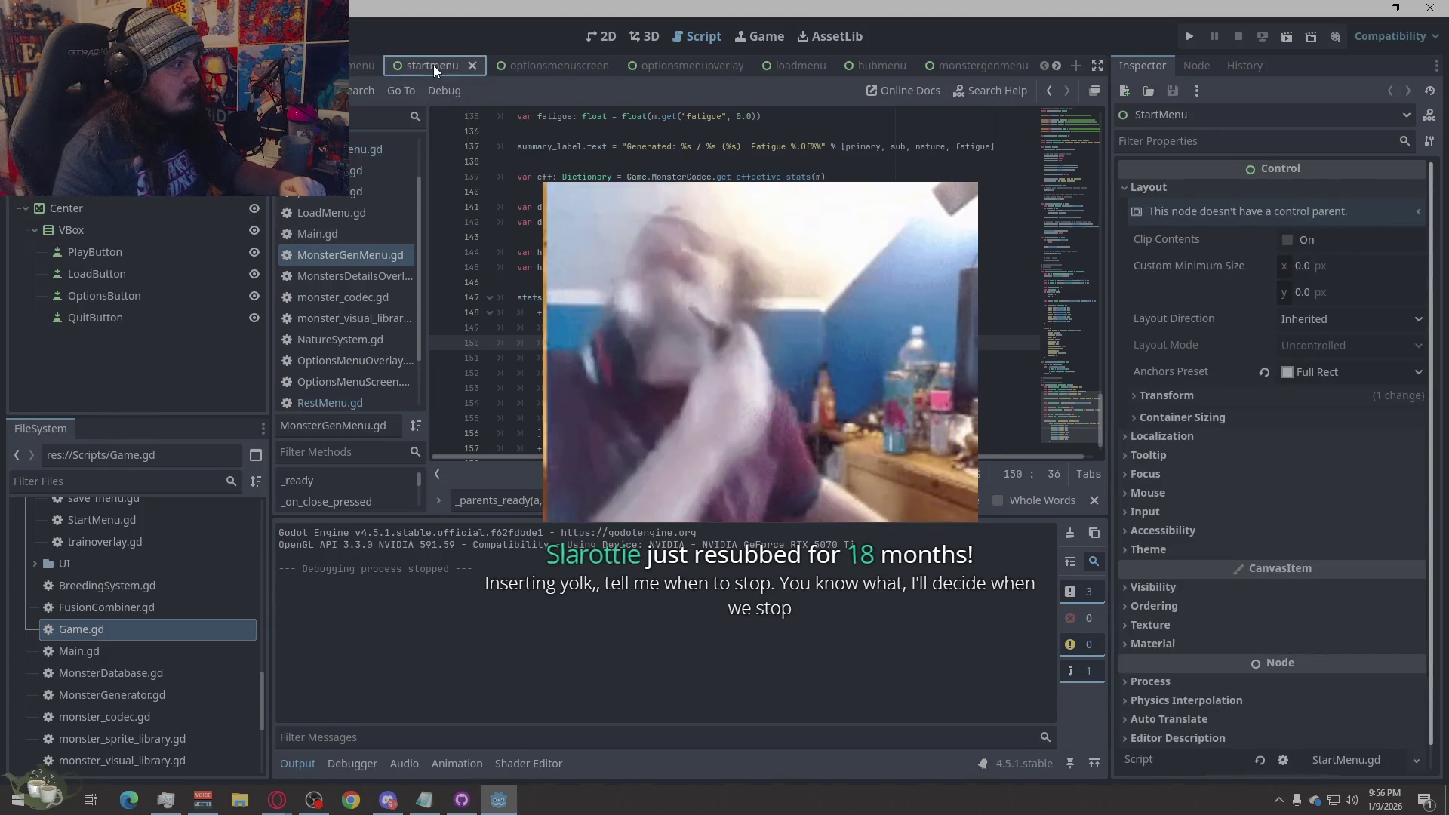
scroll(610, 66, down, 2)
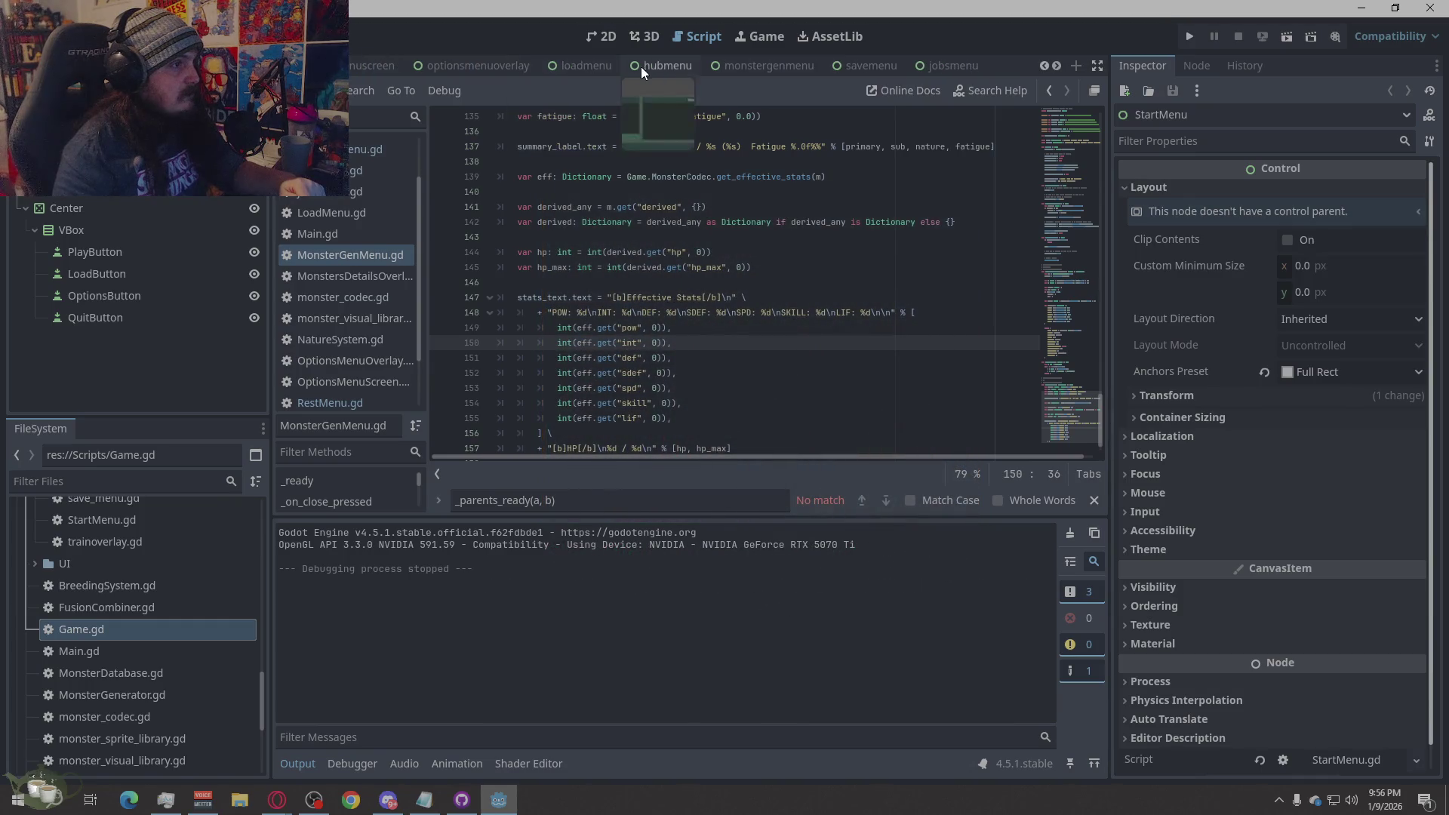
click(647, 66)
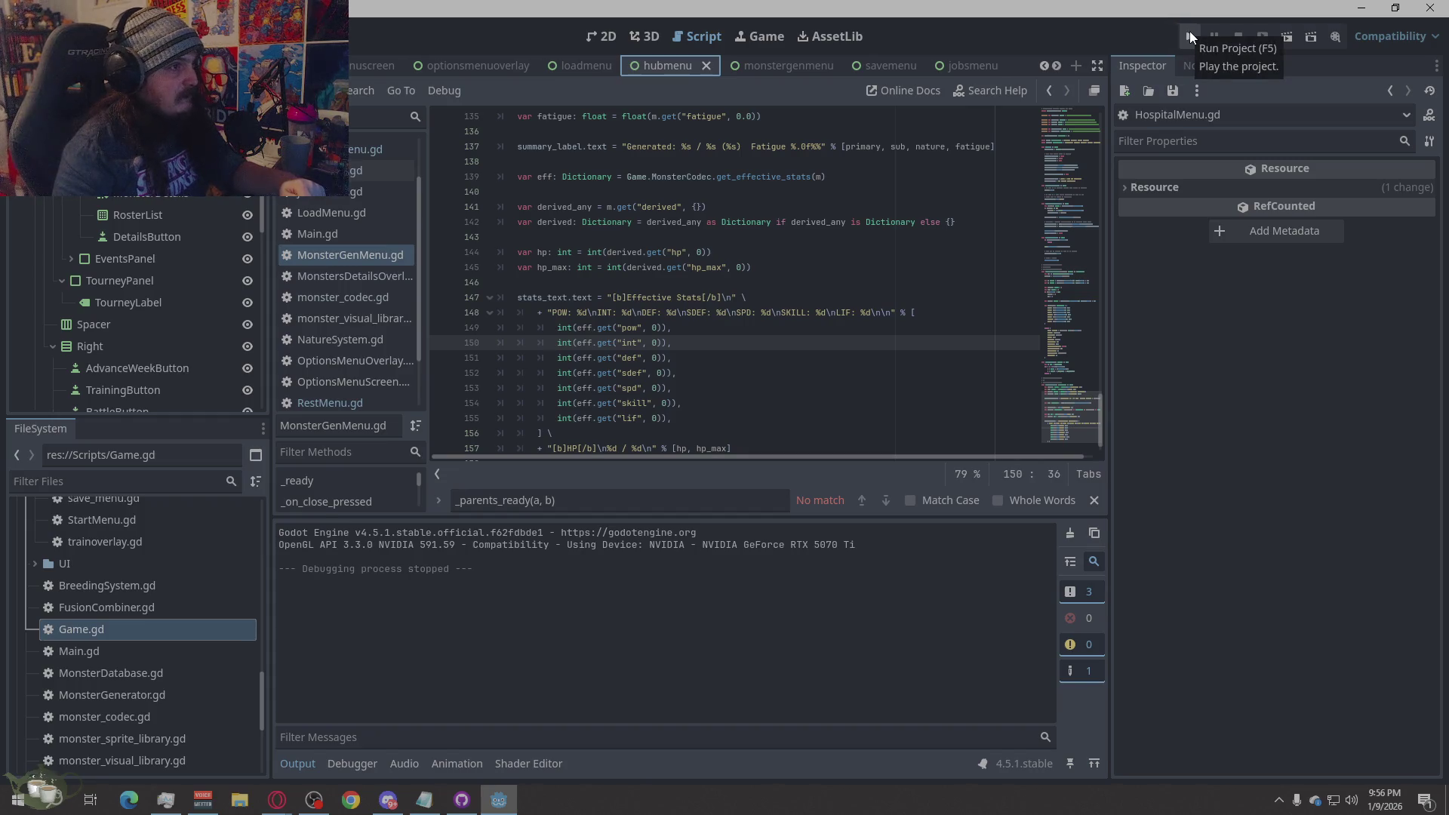
- View the hubmenu scene layout in the 2D editor
click(600, 32)
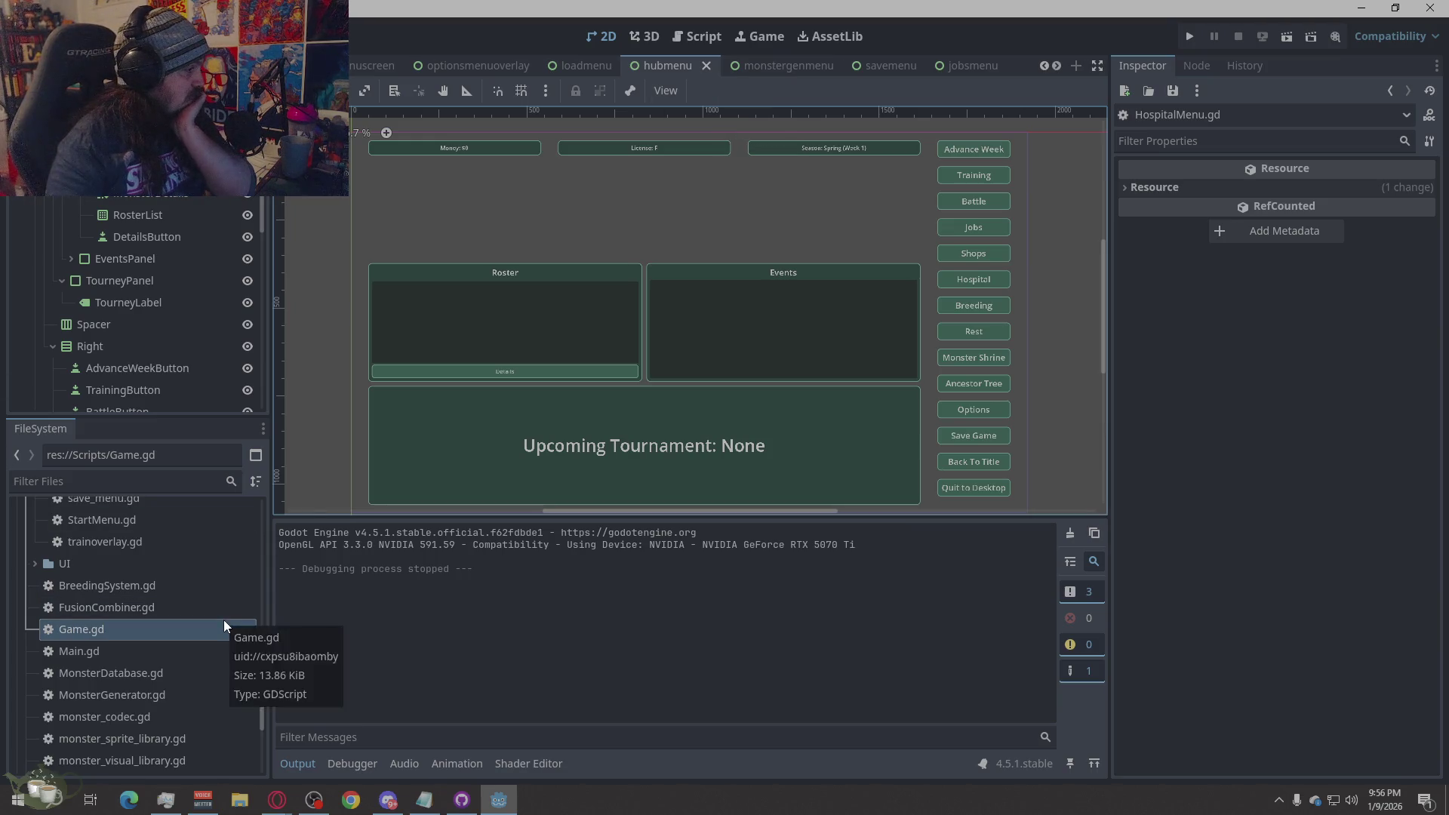
scroll(223, 619, down, 2)
scroll(87, 559, up, 2)
scroll(159, 578, down, 3)
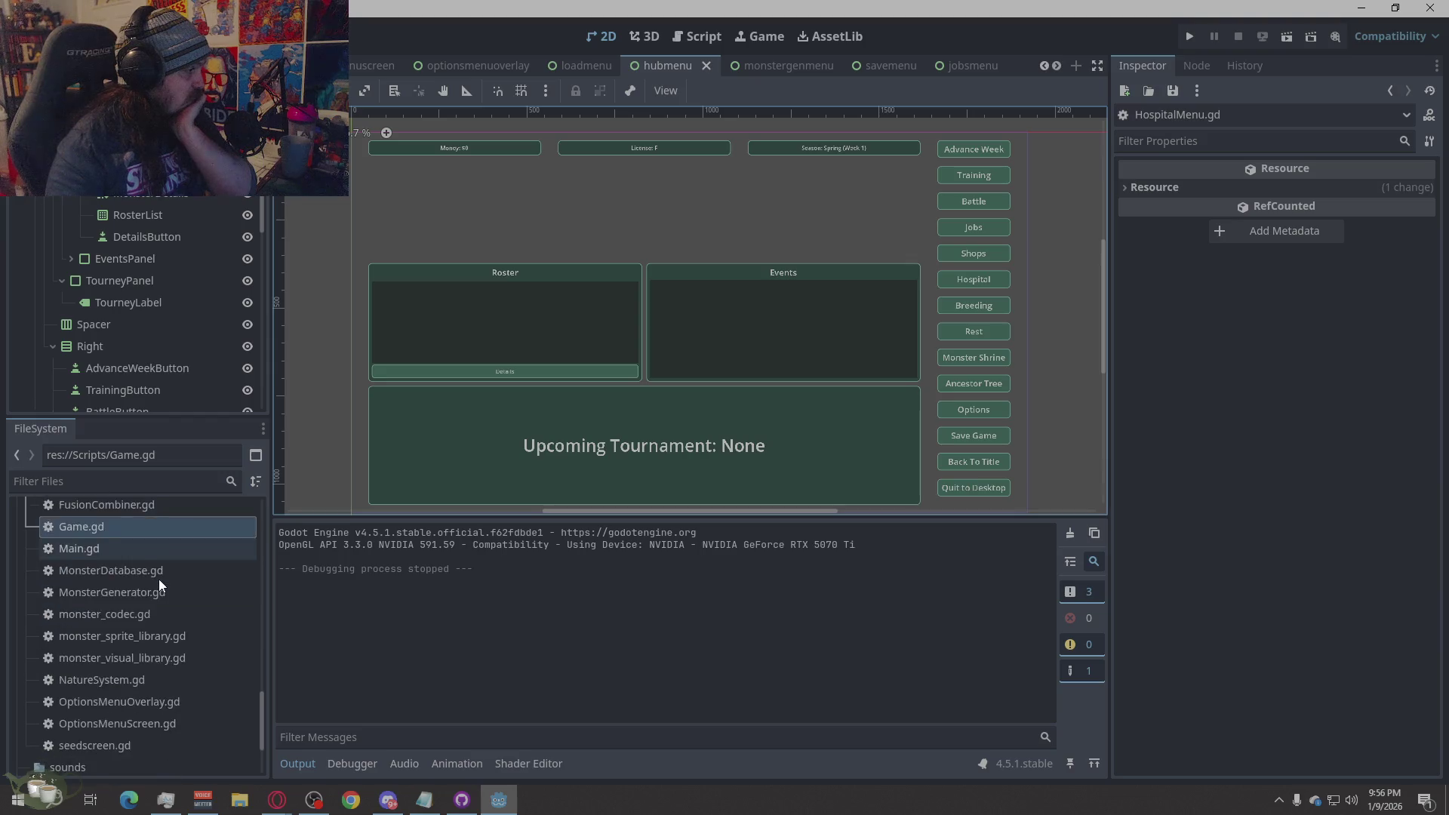
scroll(159, 578, up, 2)
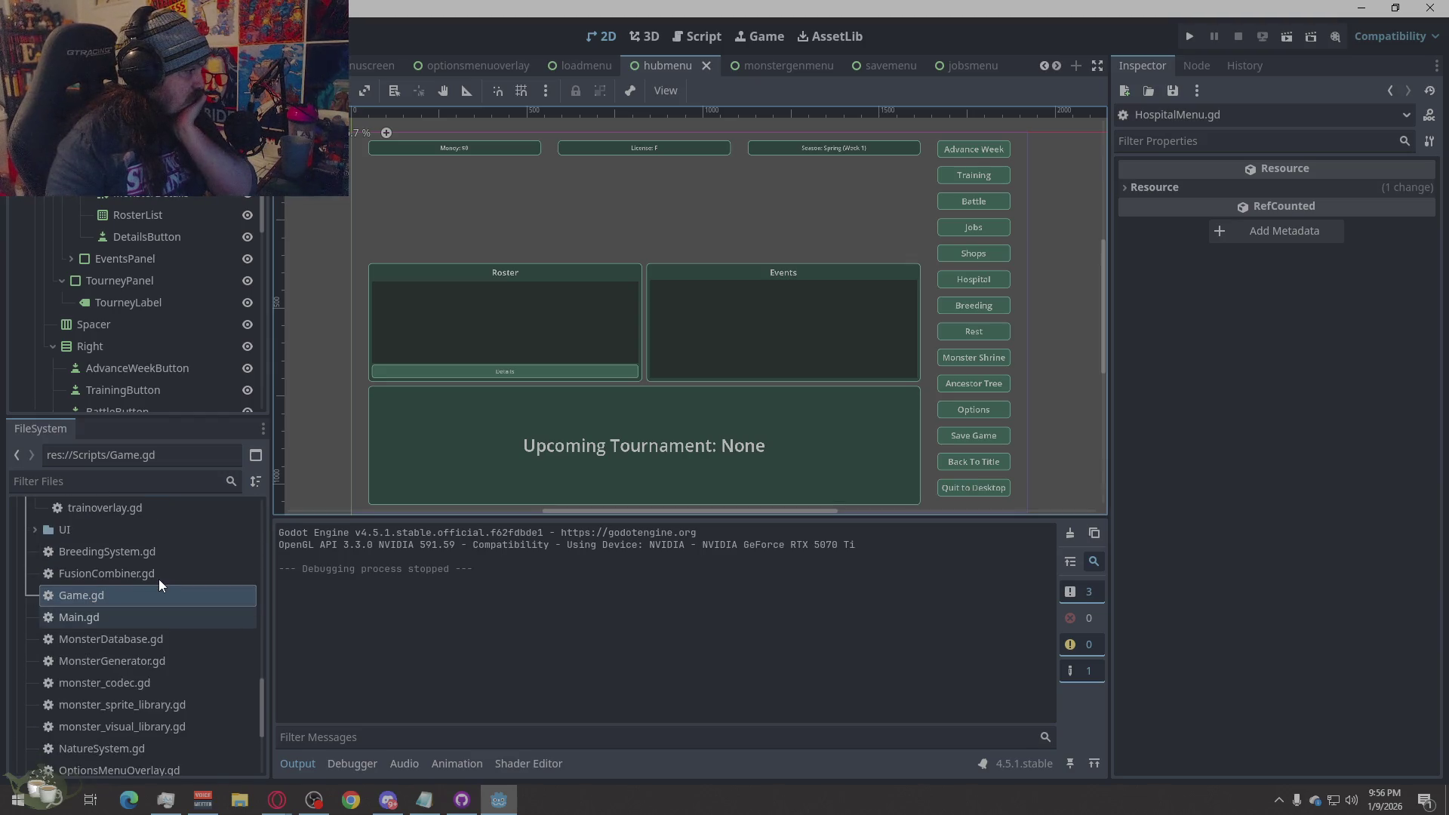
- Locate MonsterGenMenu.gd in the FileSystem dock and return to its code
scroll(159, 578, up, 4)
click(164, 537)
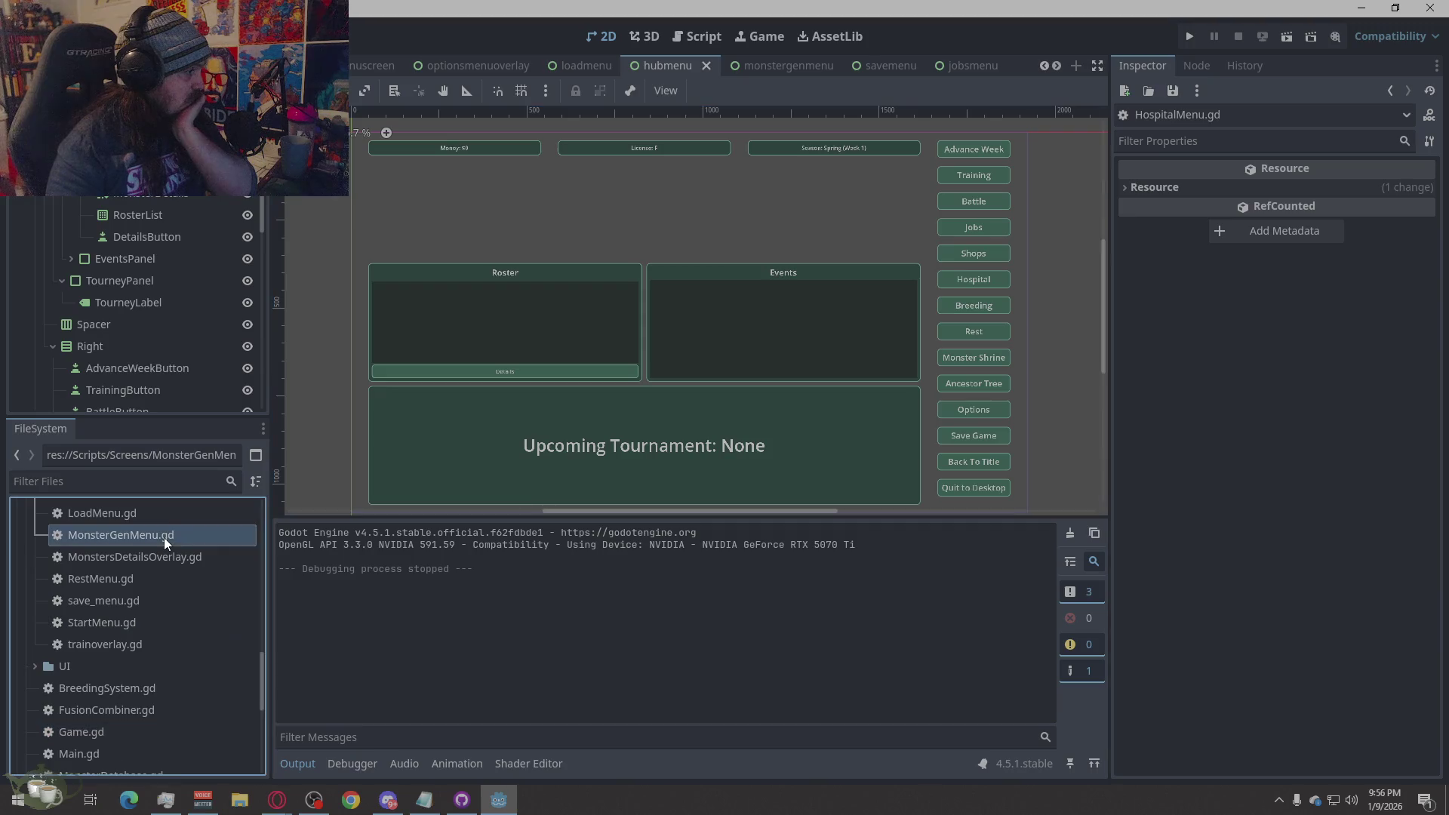
click(696, 36)
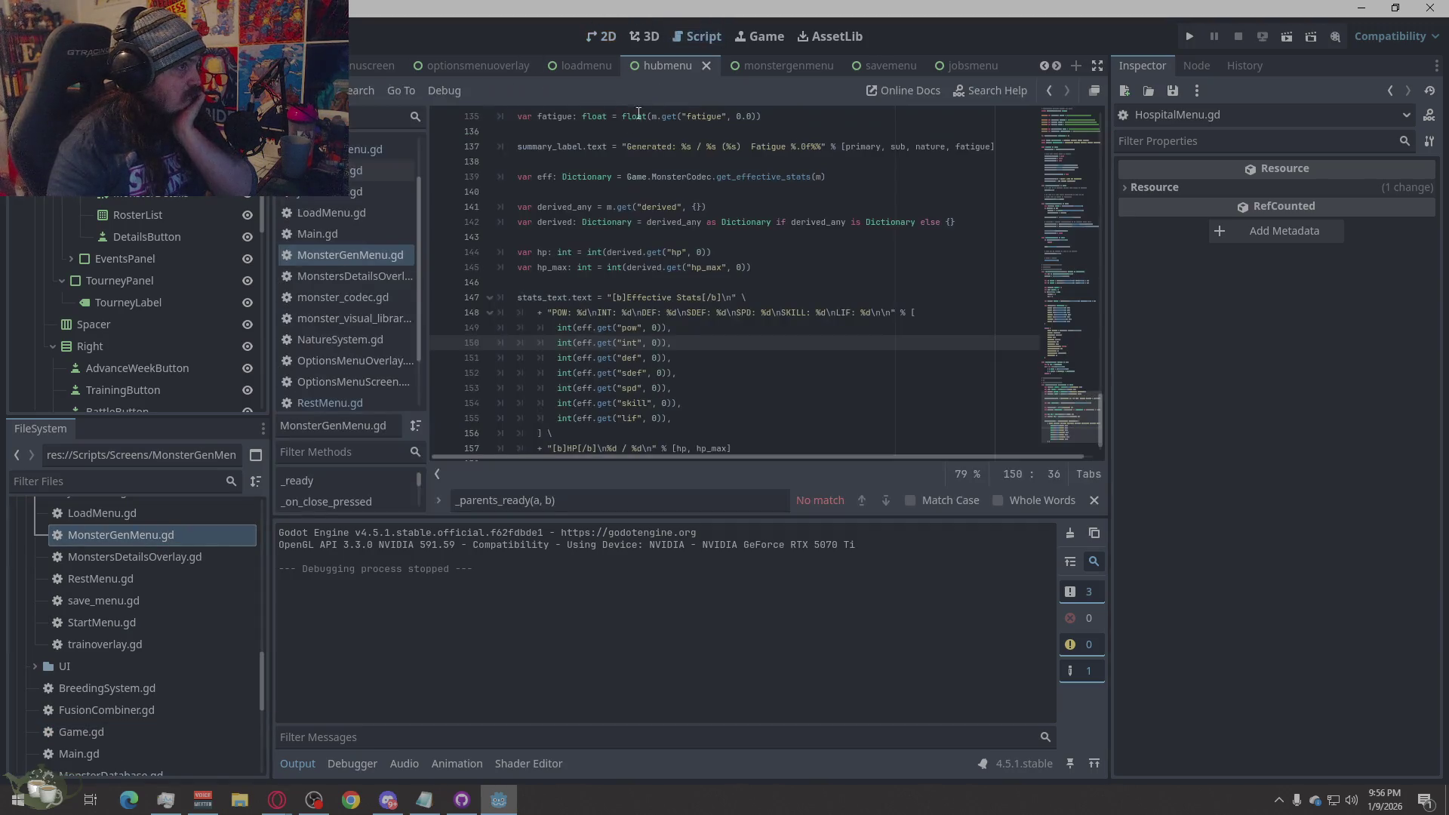
- Select the entire MonsterGenMenu.gd code and delete it
right_click(694, 344)
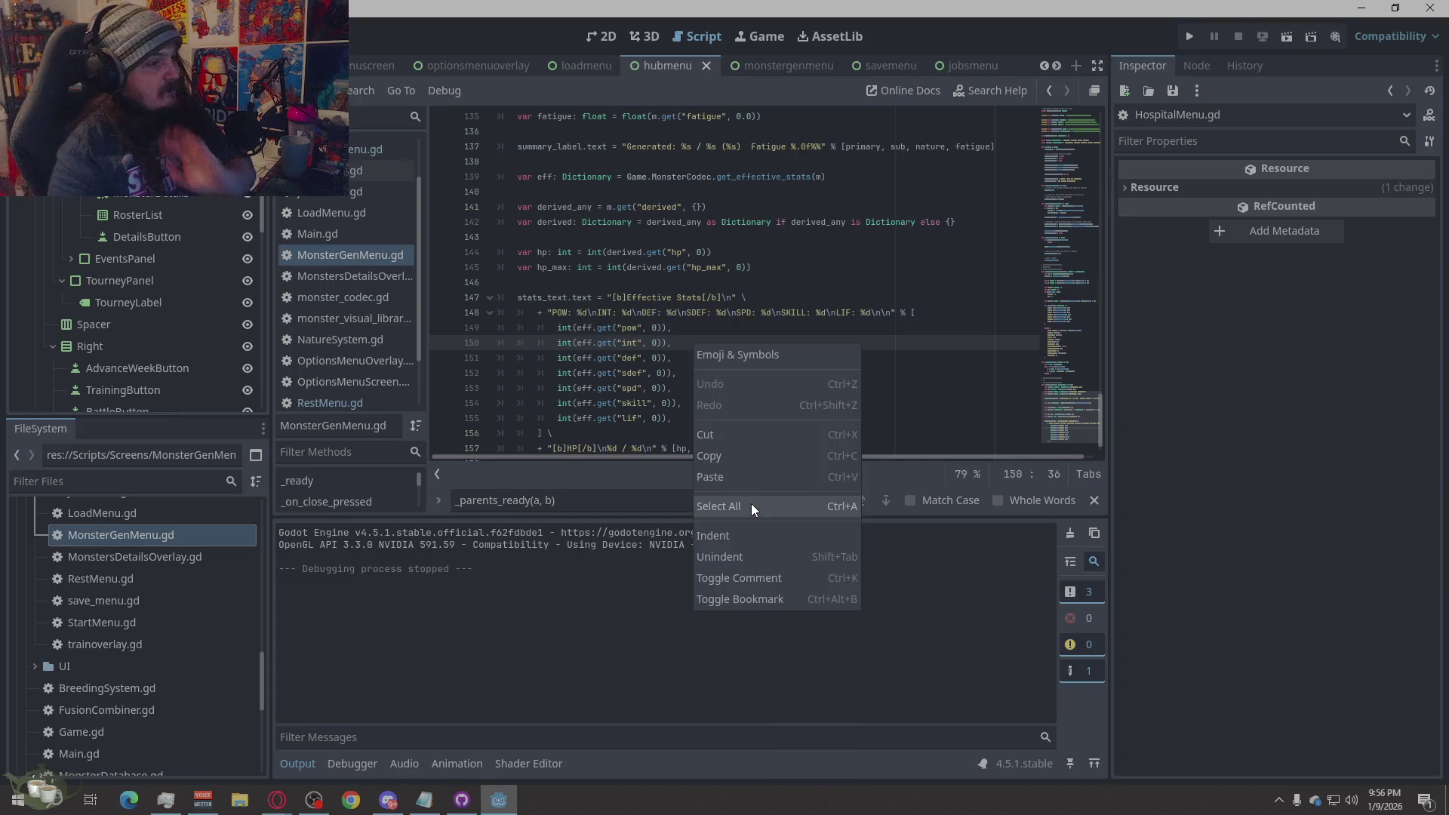
click(750, 504)
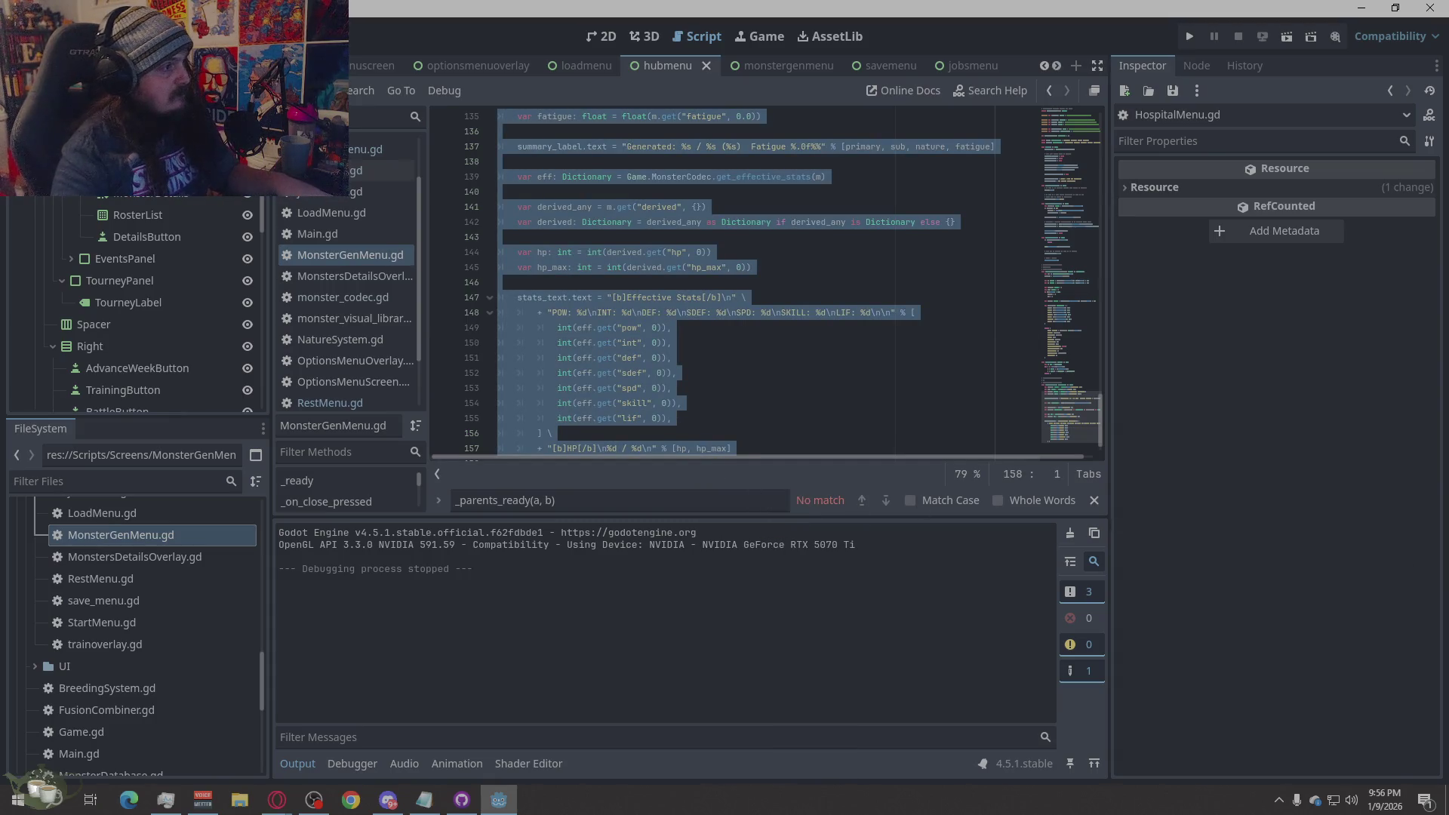
key(alt+Tab)
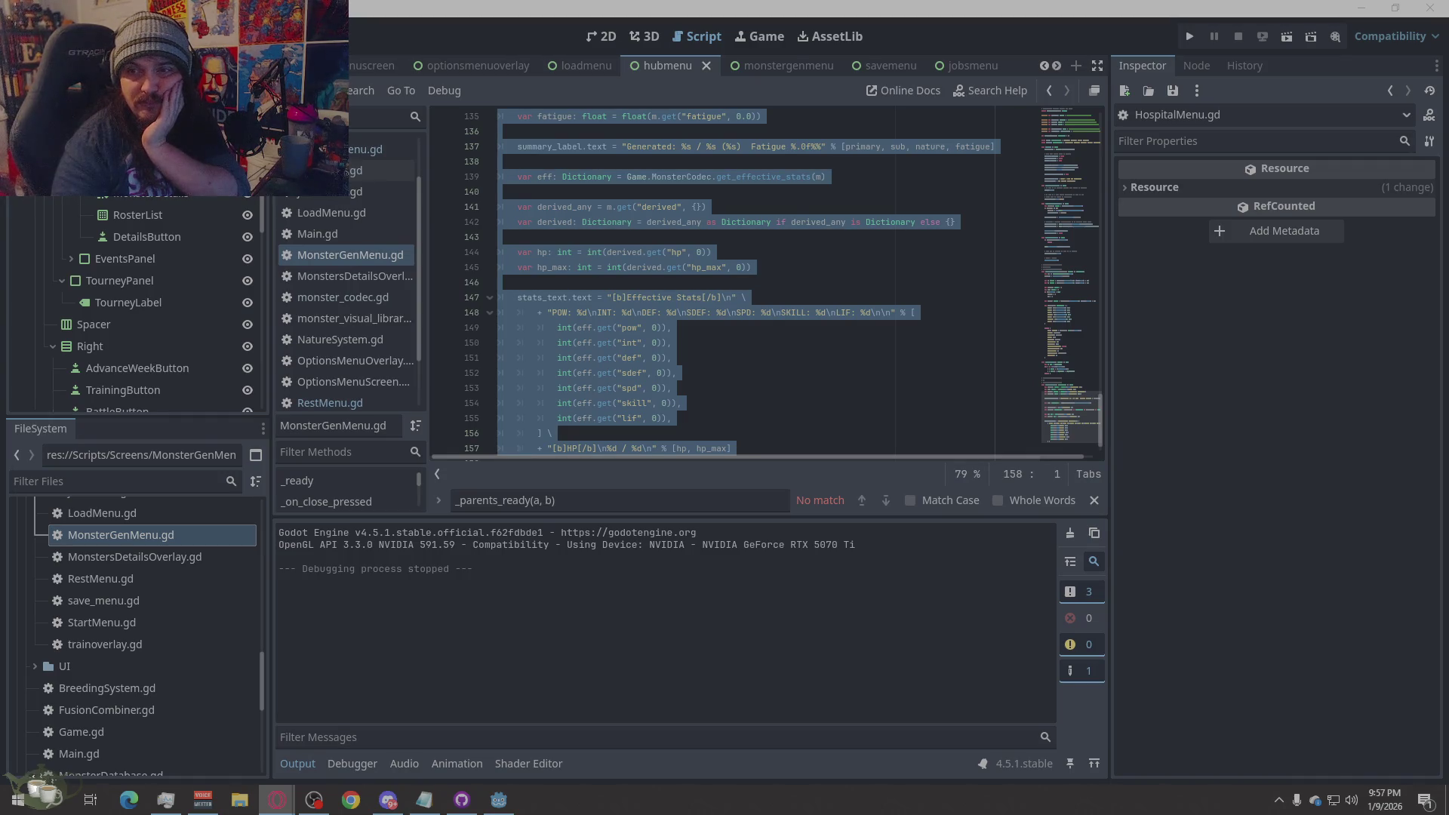
click(711, 330)
right_click(711, 330)
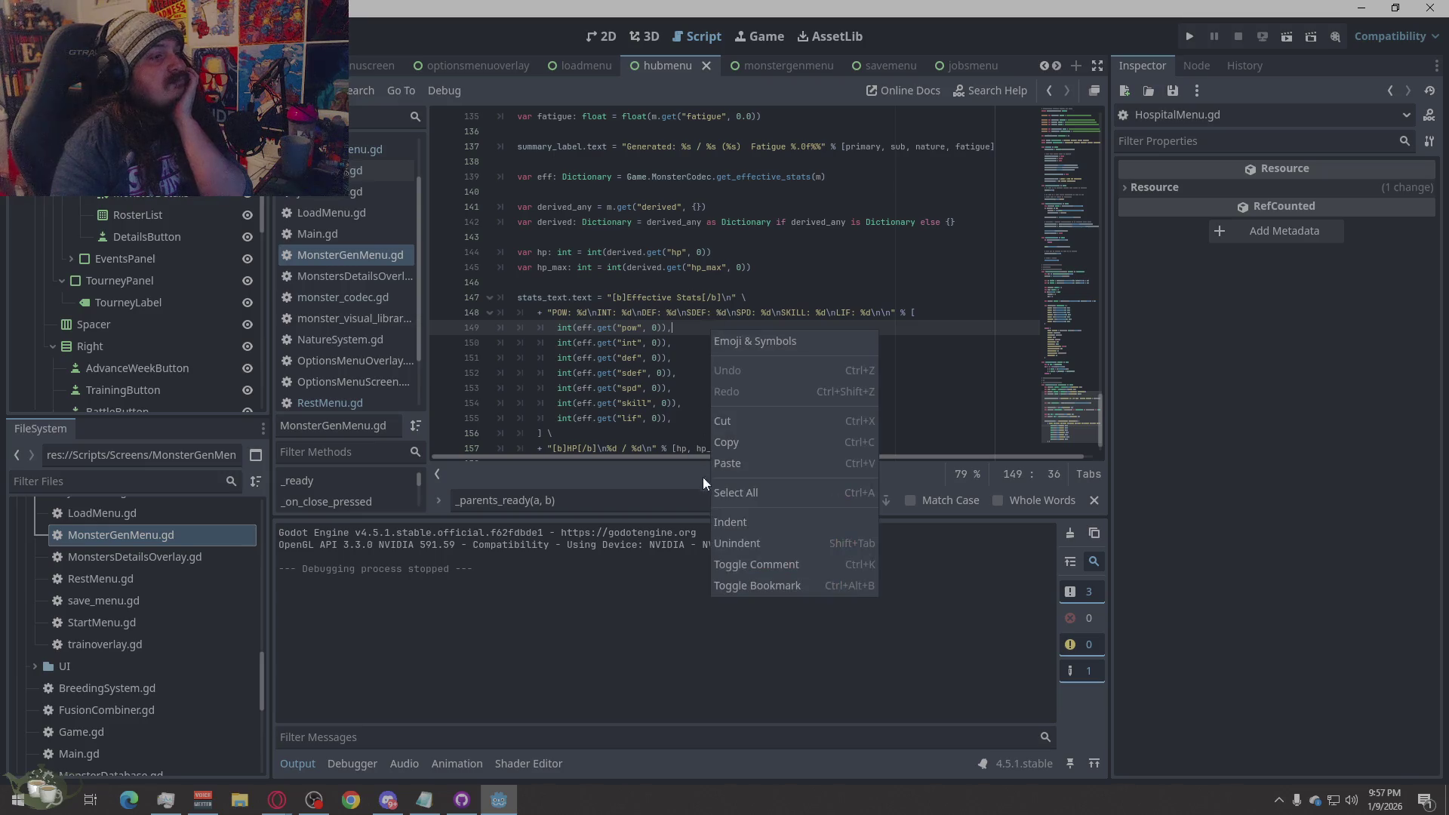
click(716, 486)
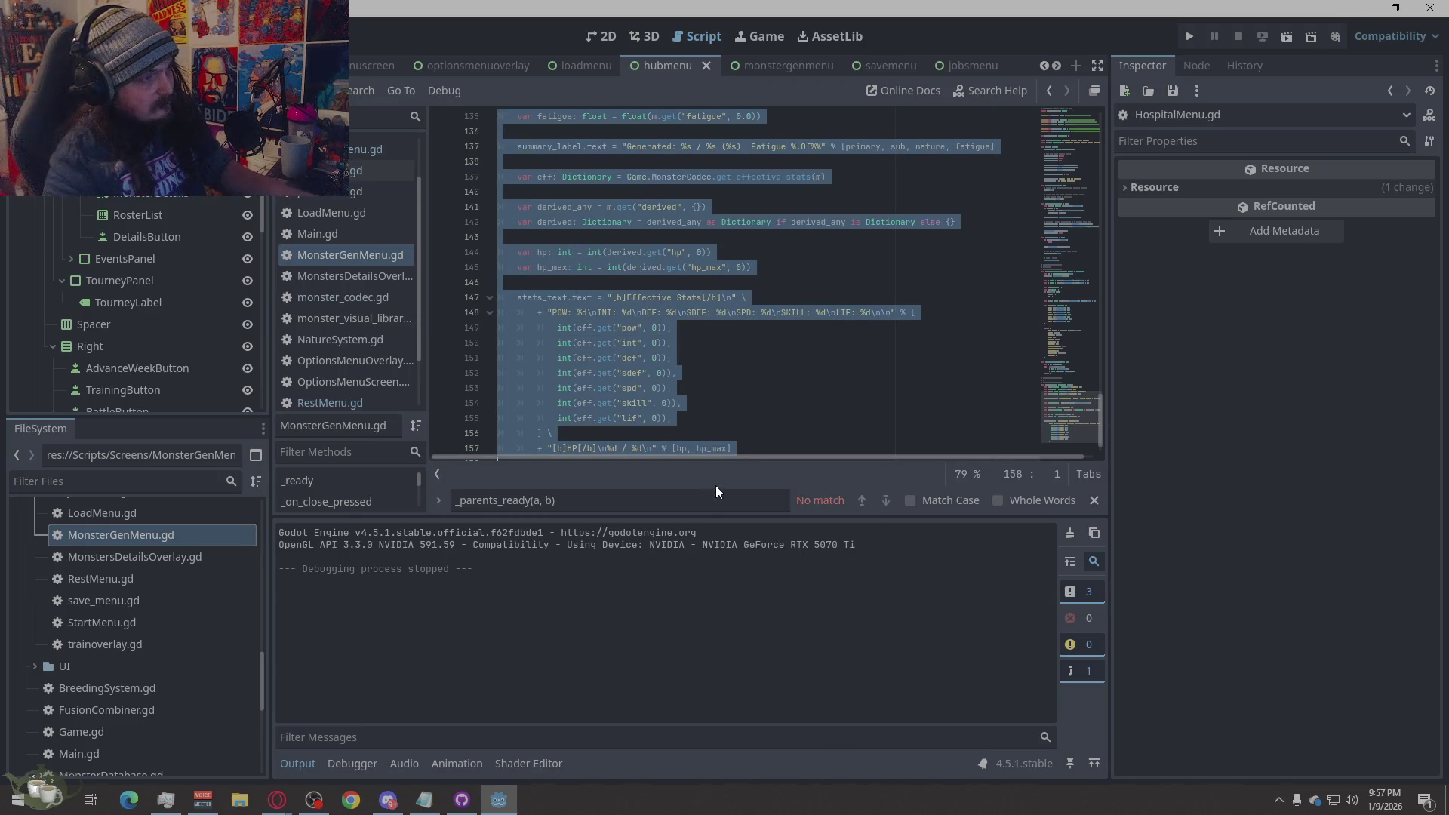
key(BackSpace)
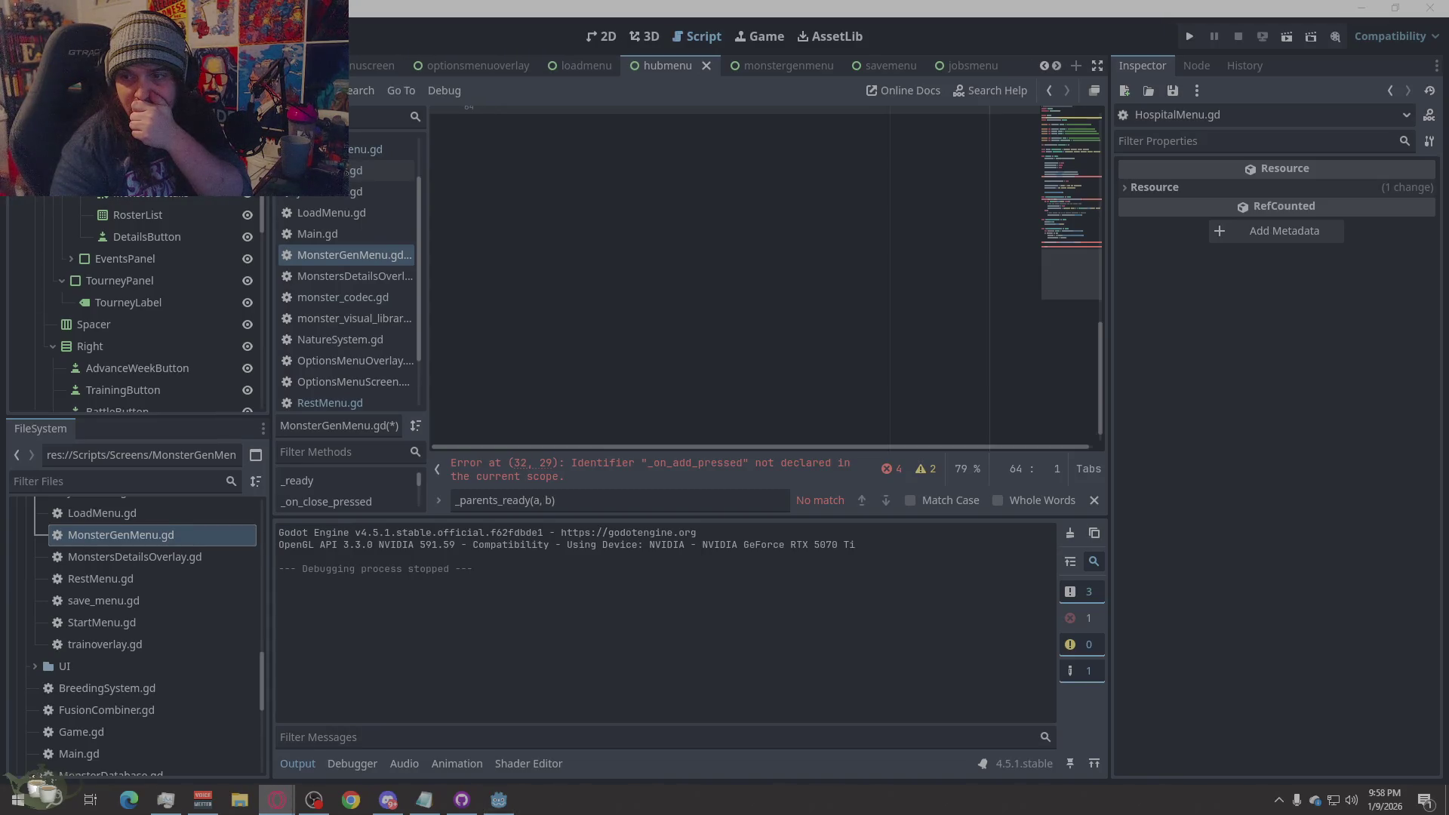
- Paste the new 168-line MonsterGenMenu.gd code over the remaining script text
right_click(570, 302)
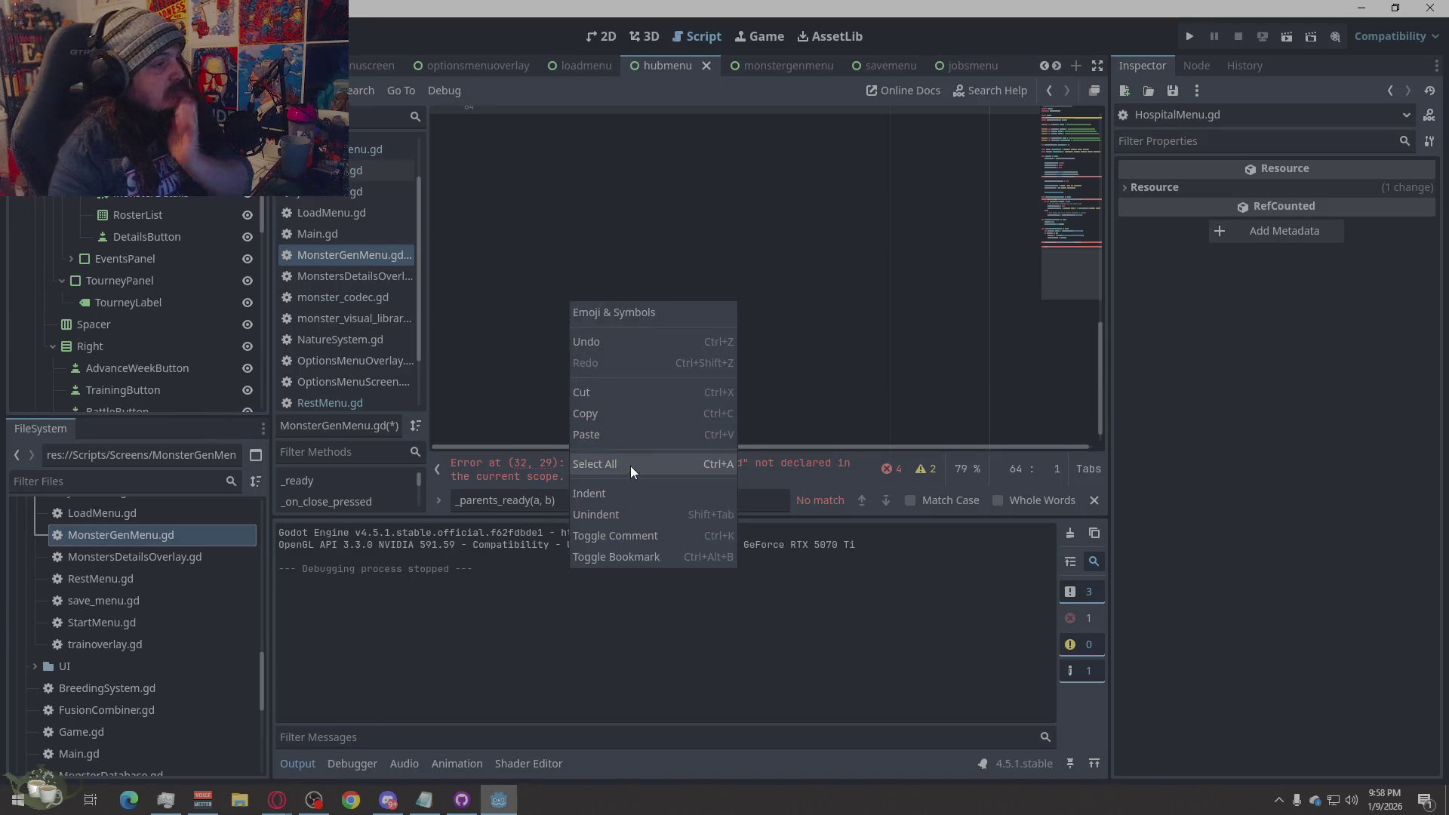
click(631, 464)
key(ctrl+v)
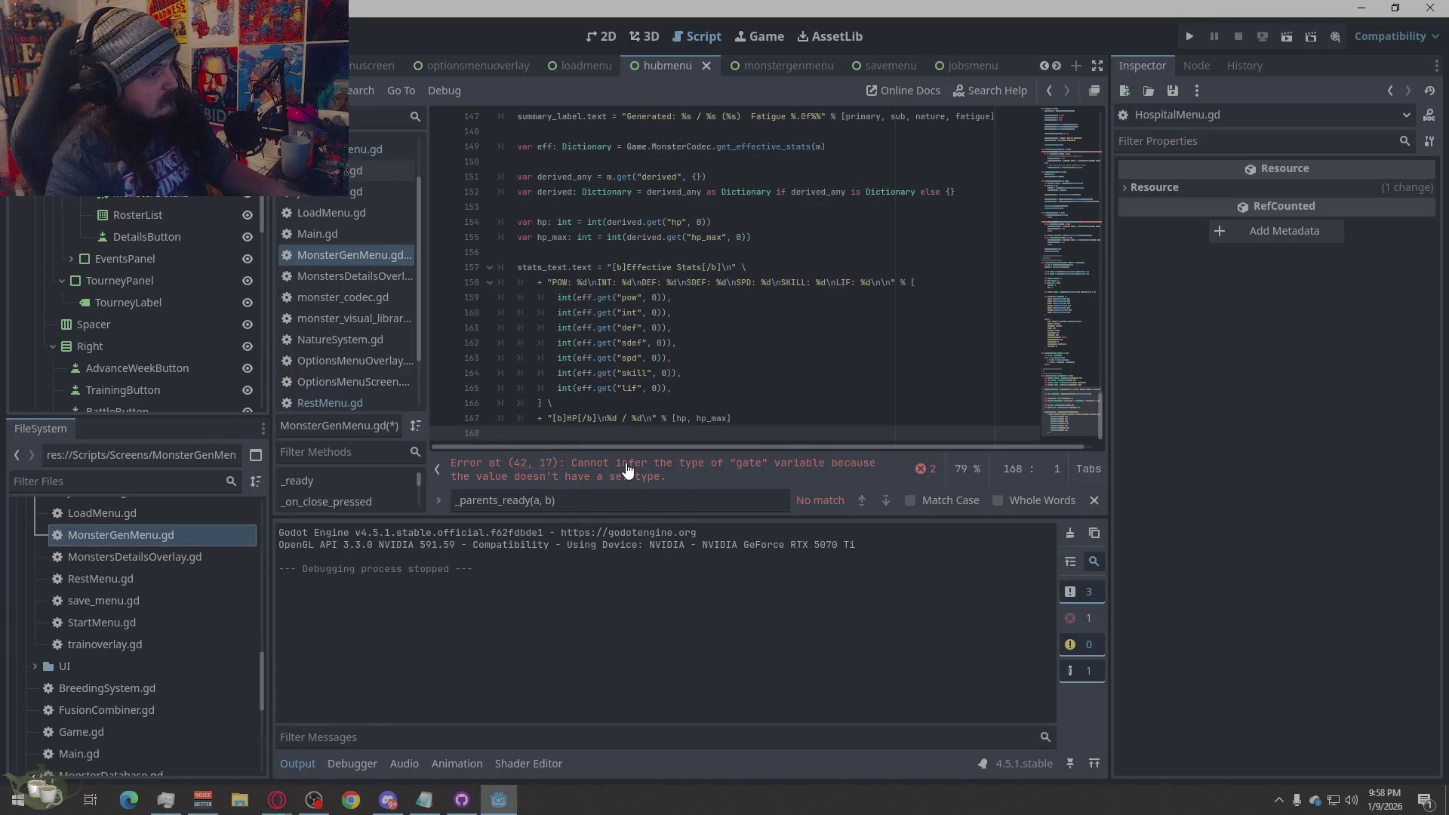
- Review the 'gate' type errors at lines 42 and 73, then open BreedingMenu.gd
scroll(840, 338, down, 1)
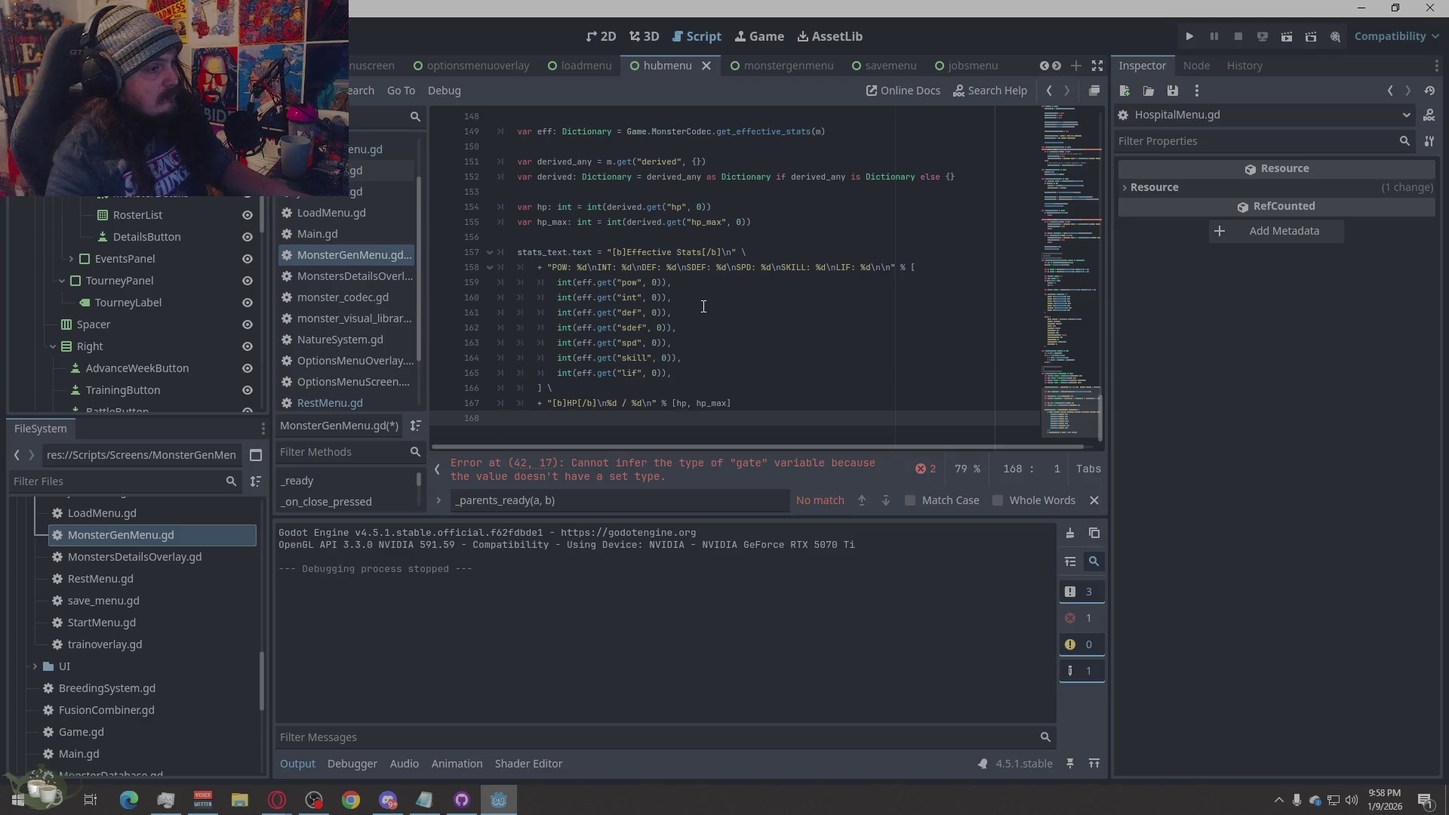
click(919, 467)
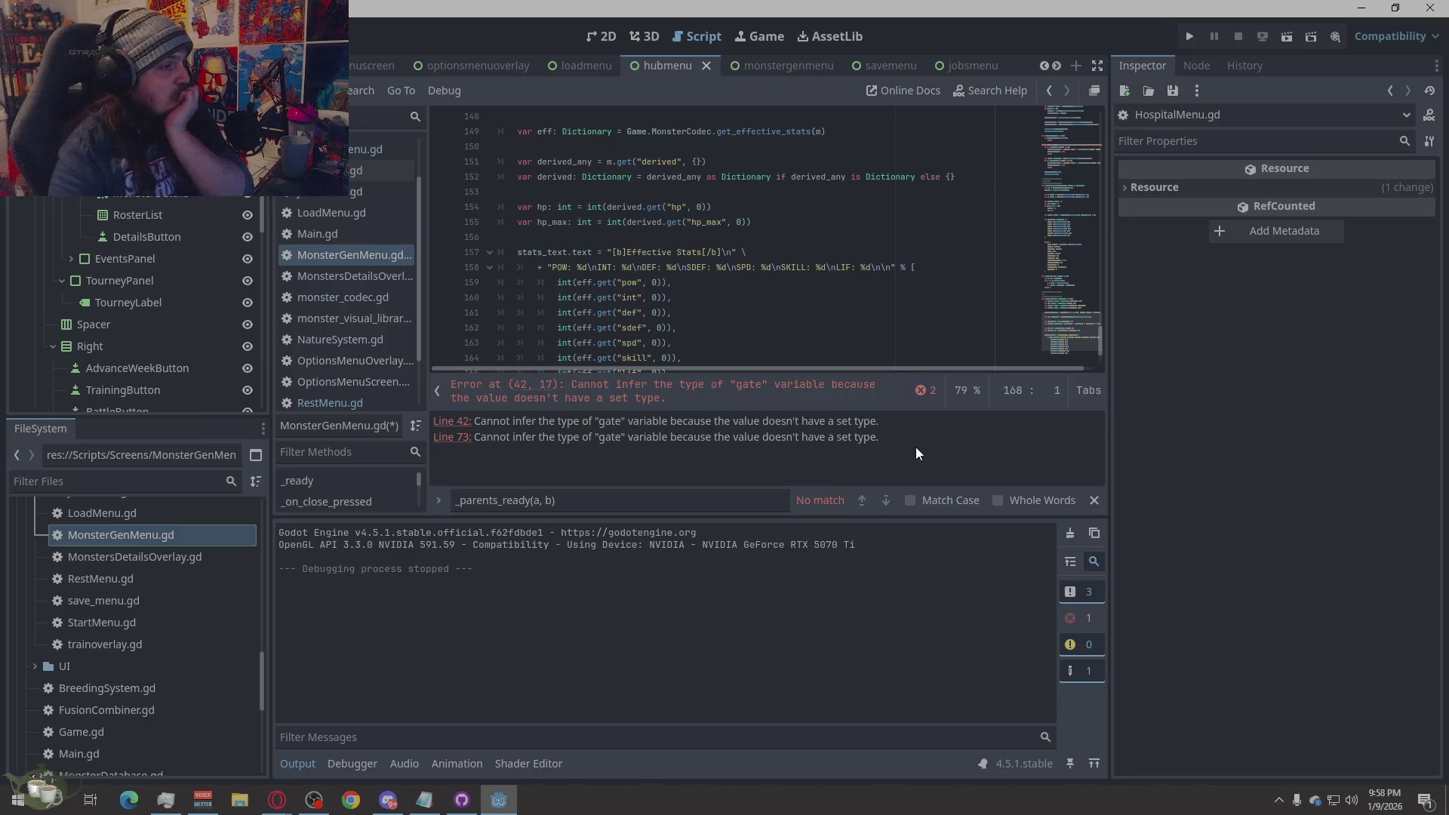
click(449, 436)
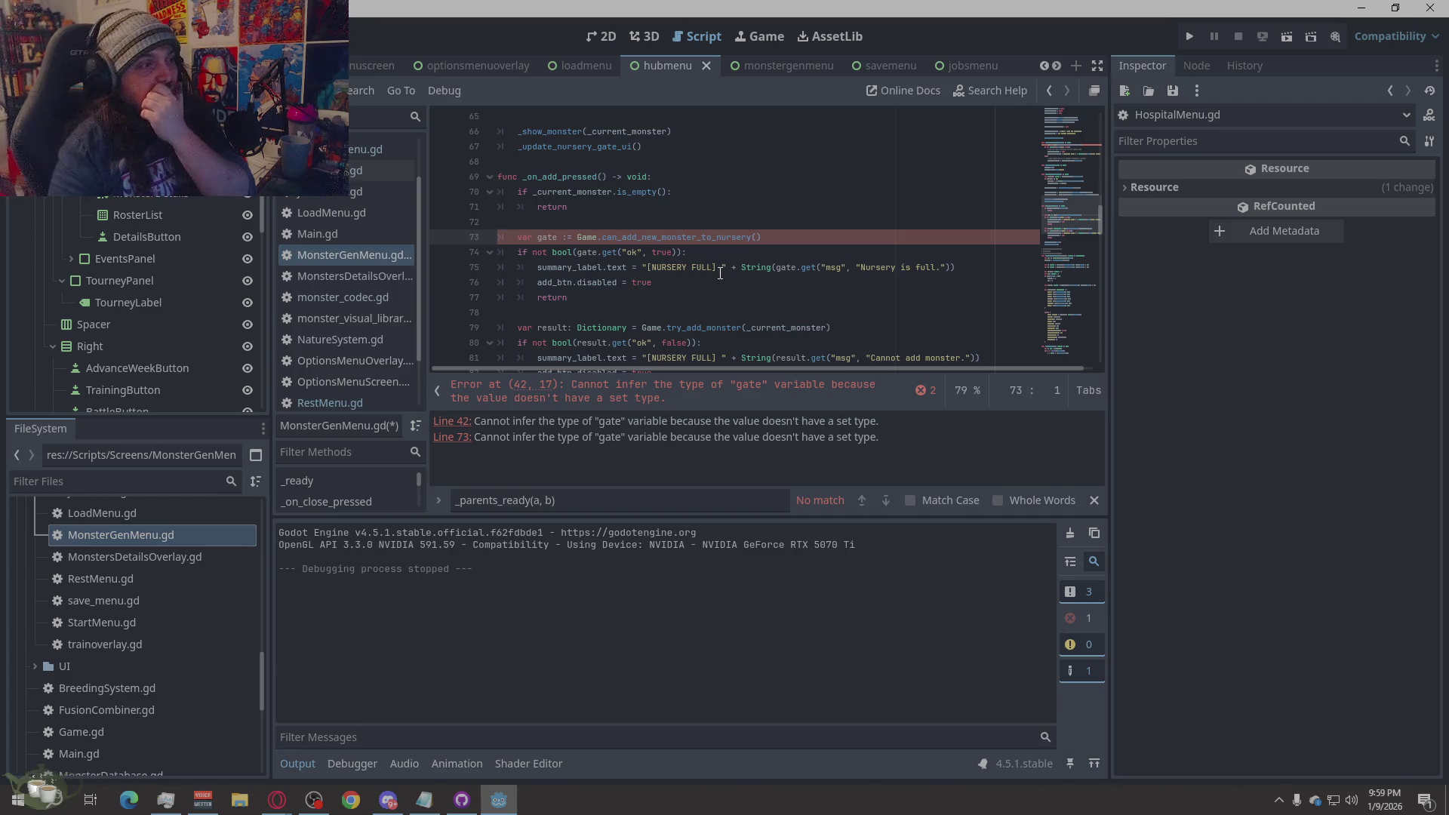
scroll(344, 237, up, 2)
click(349, 154)
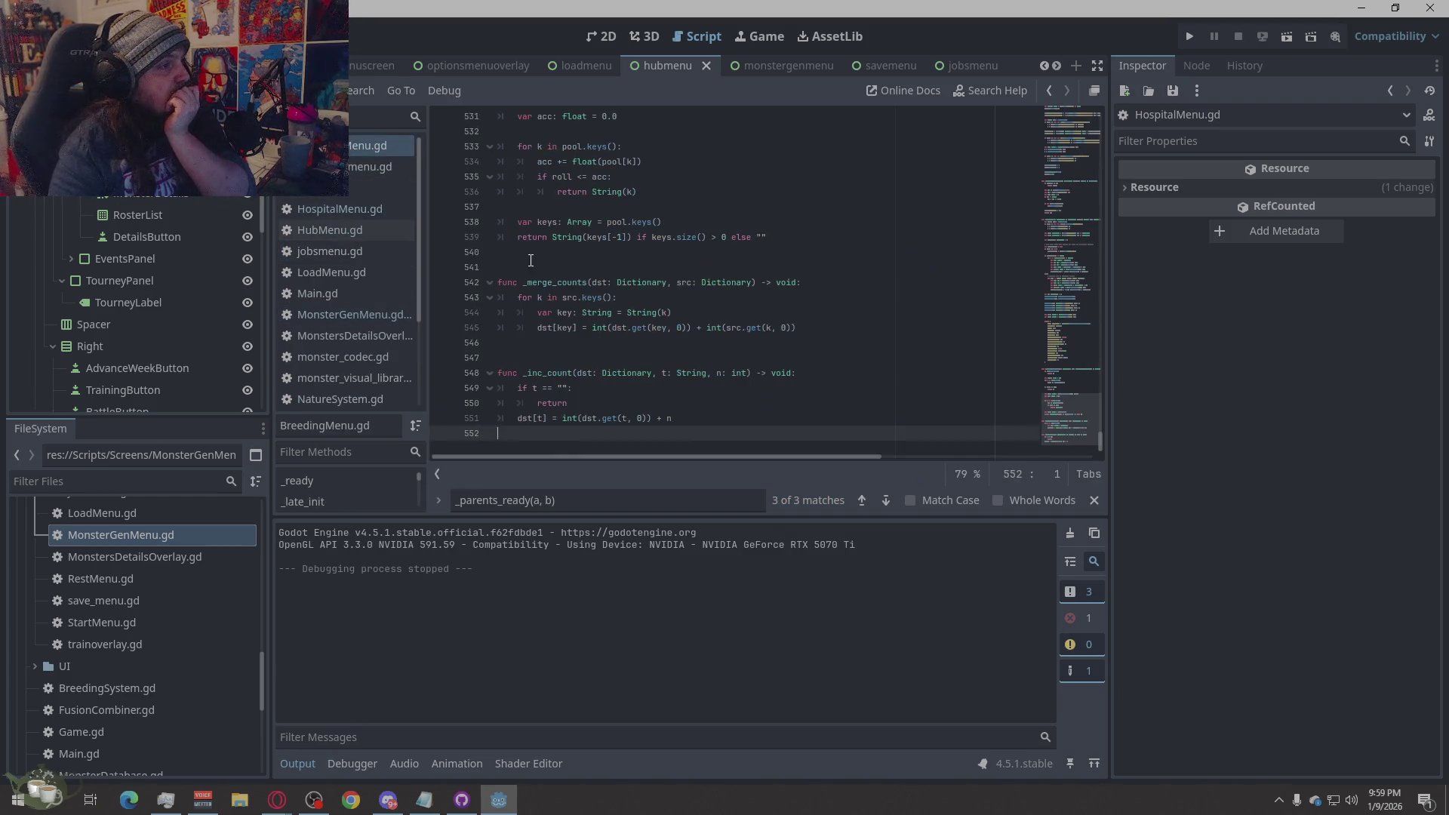
- Select all 552 lines of BreedingMenu.gd code
right_click(638, 266)
click(709, 425)
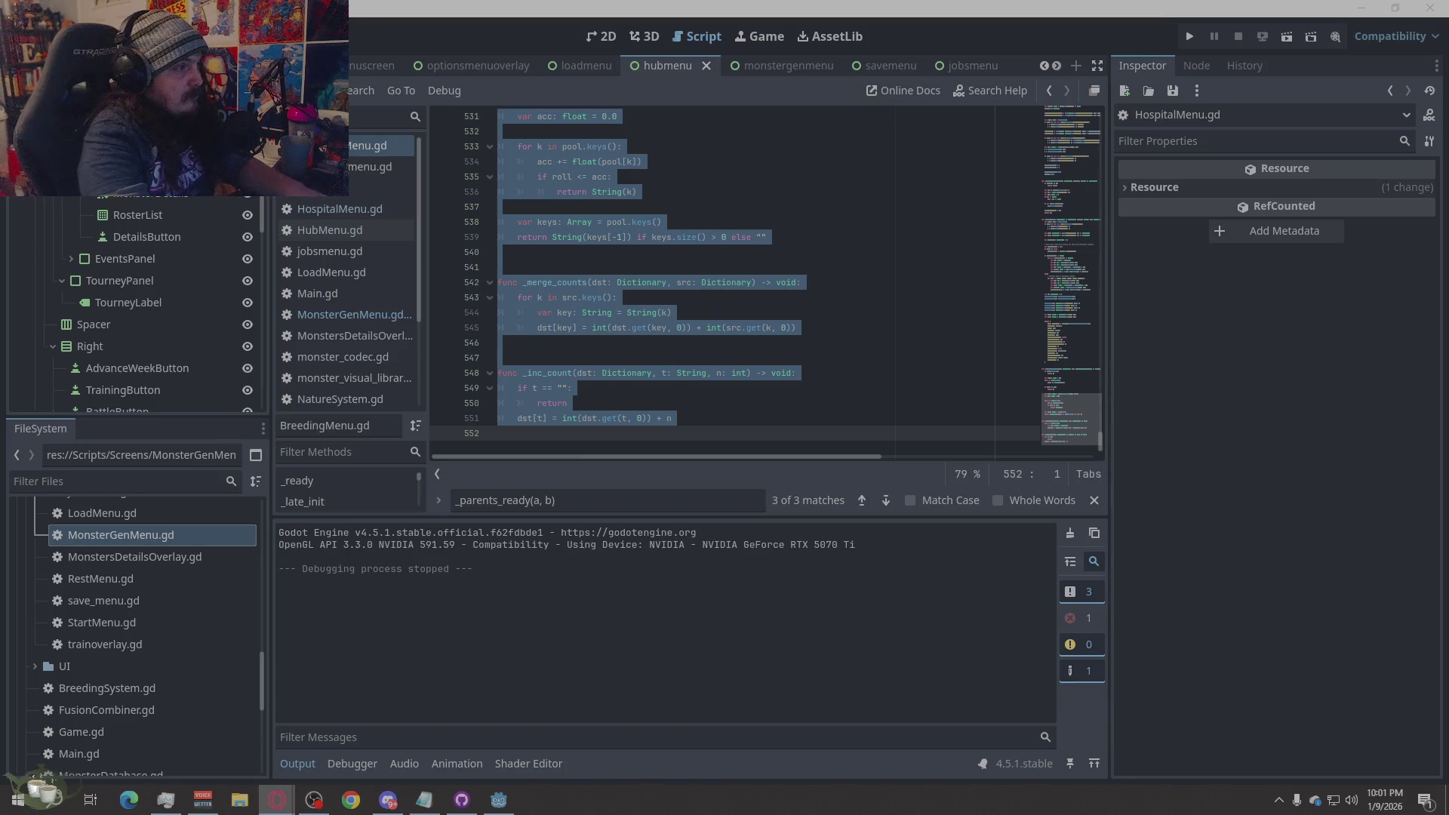
- Return to MonsterGenMenu.gd and select both 'gate' type error messages for copying
click(303, 316)
right_click(953, 438)
click(956, 471)
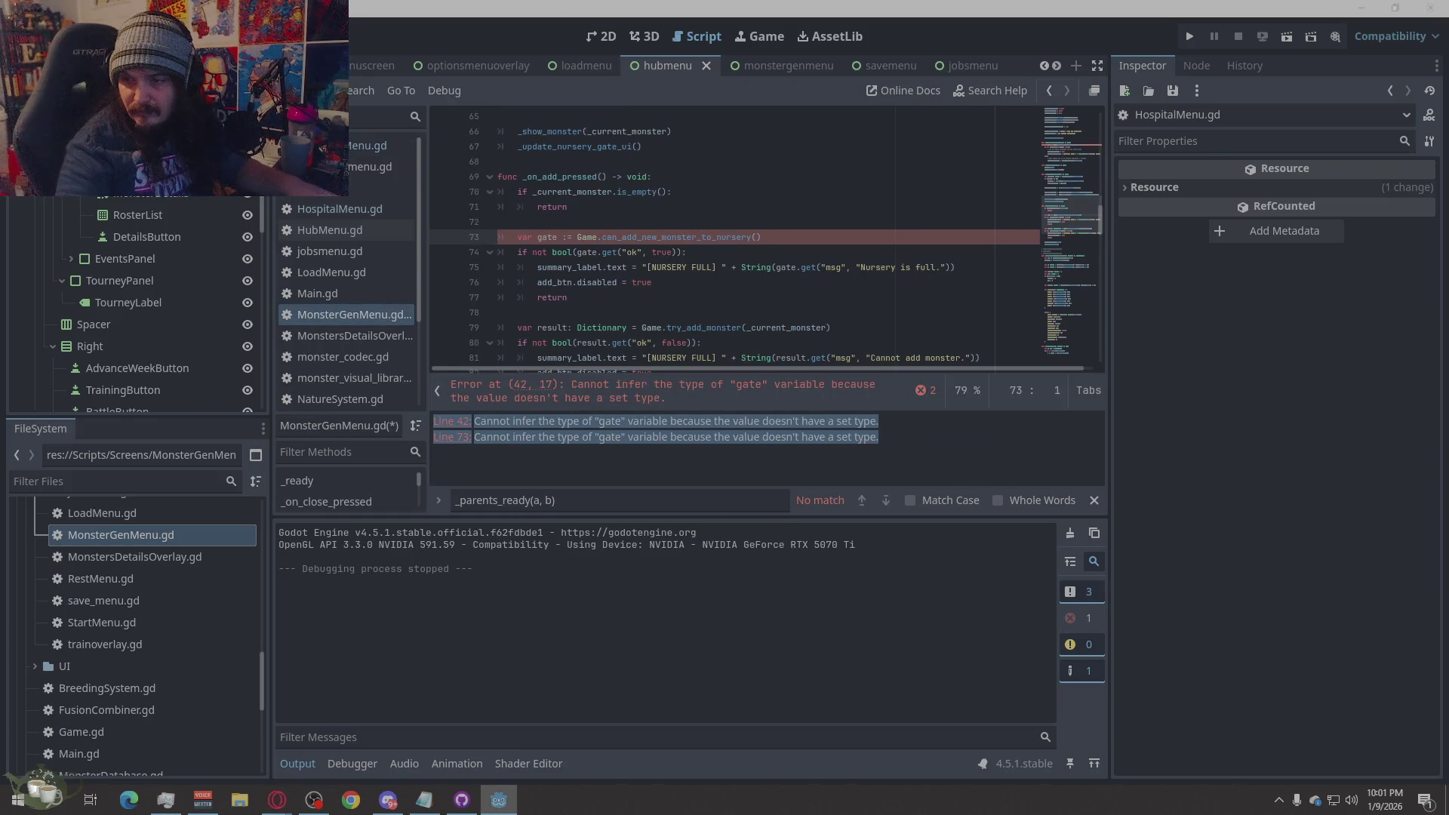
key(alt+Tab)
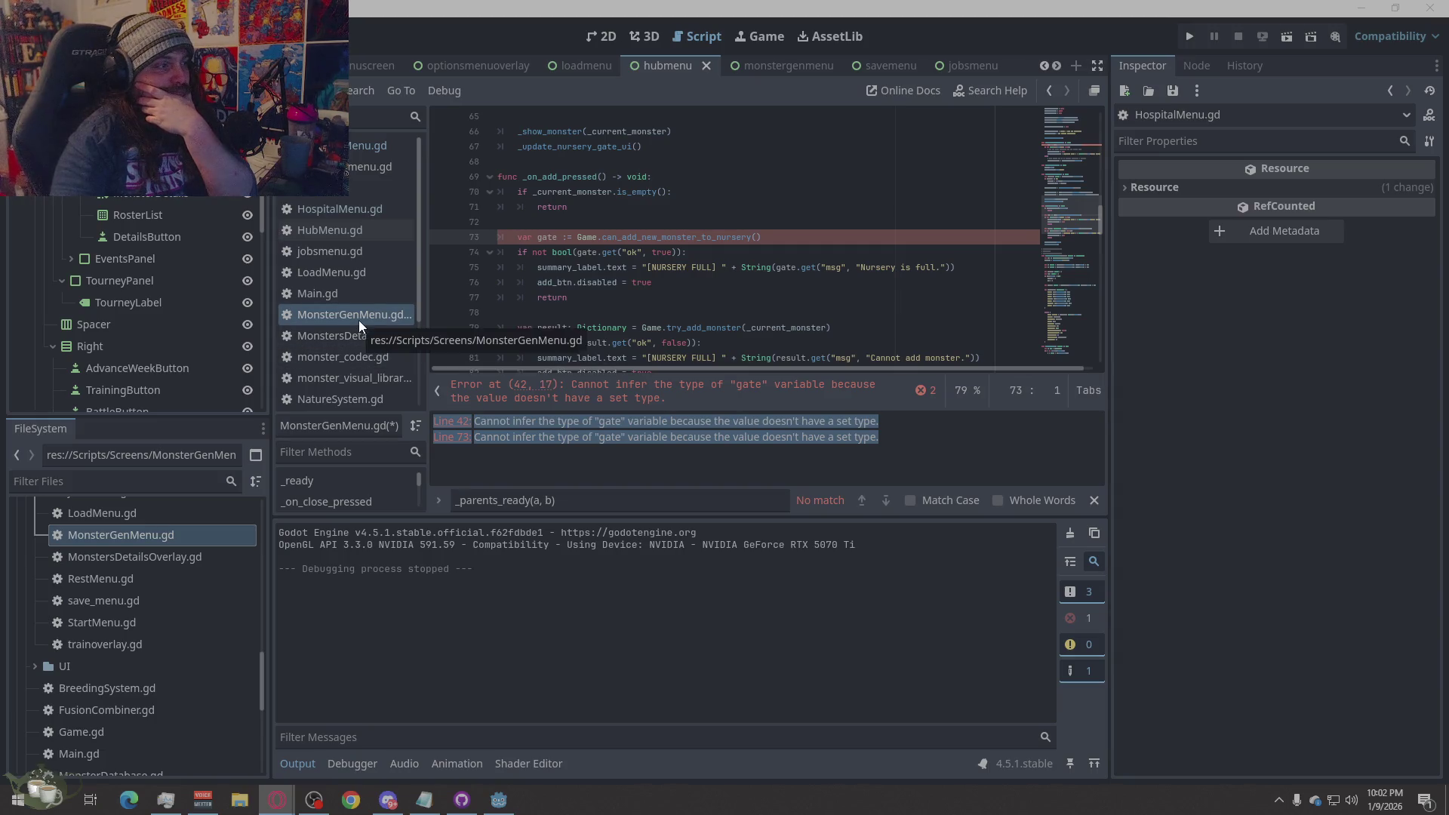
- Open monster_codec.gd and search it for the reset_week function
click(379, 360)
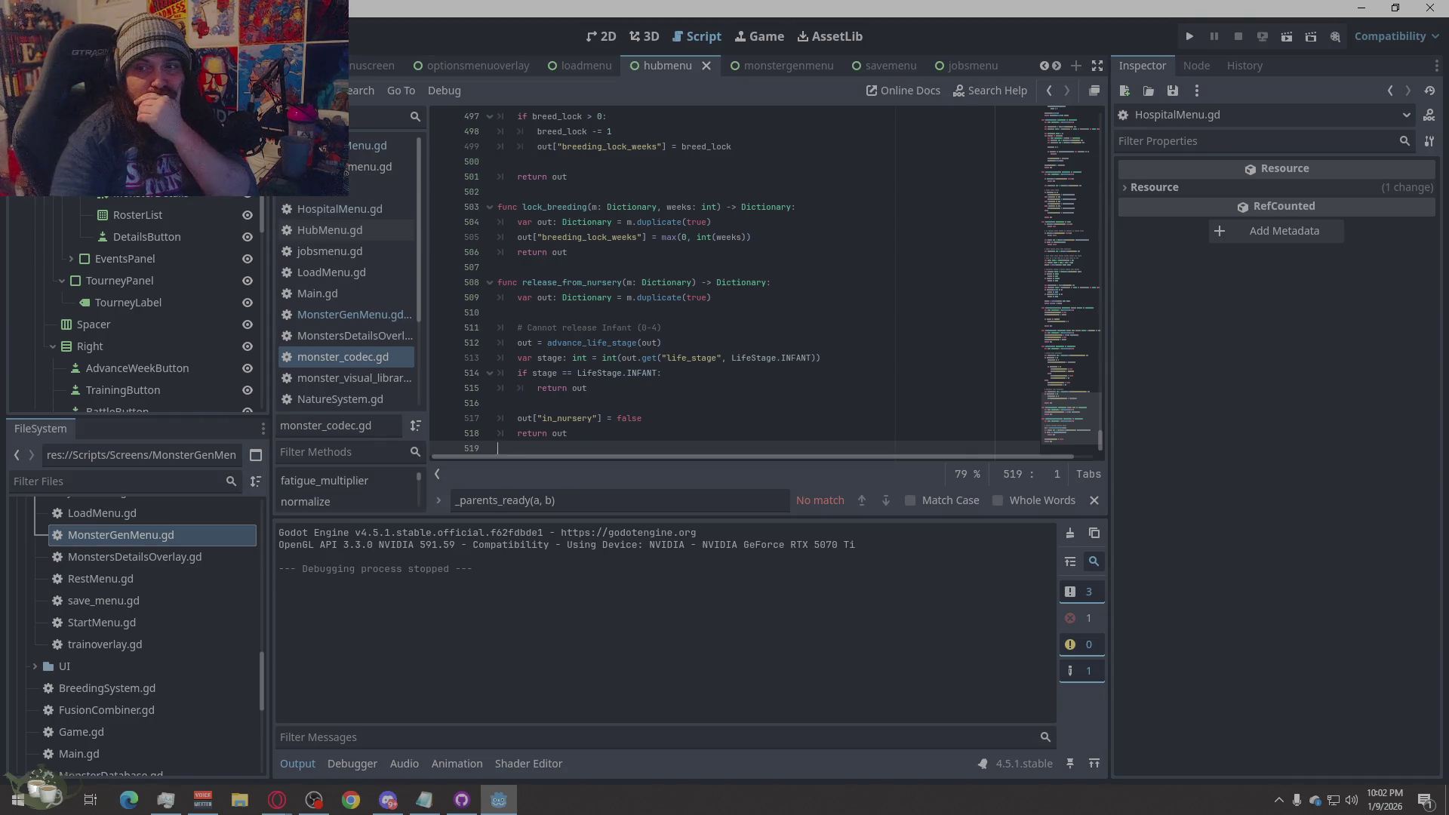
key(alt+Tab)
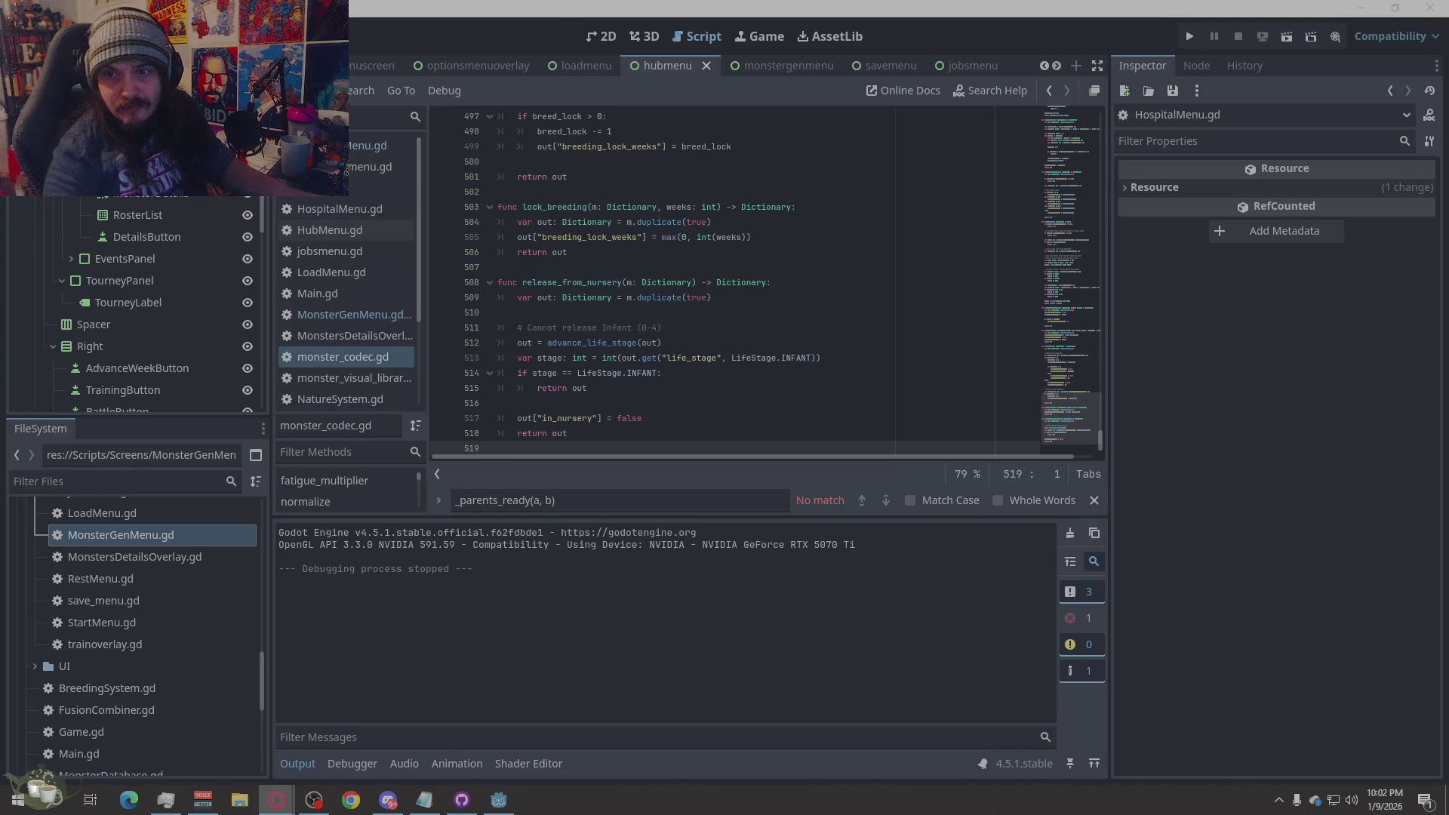
click(546, 498)
key(ctrl+a)
text(eset_week)
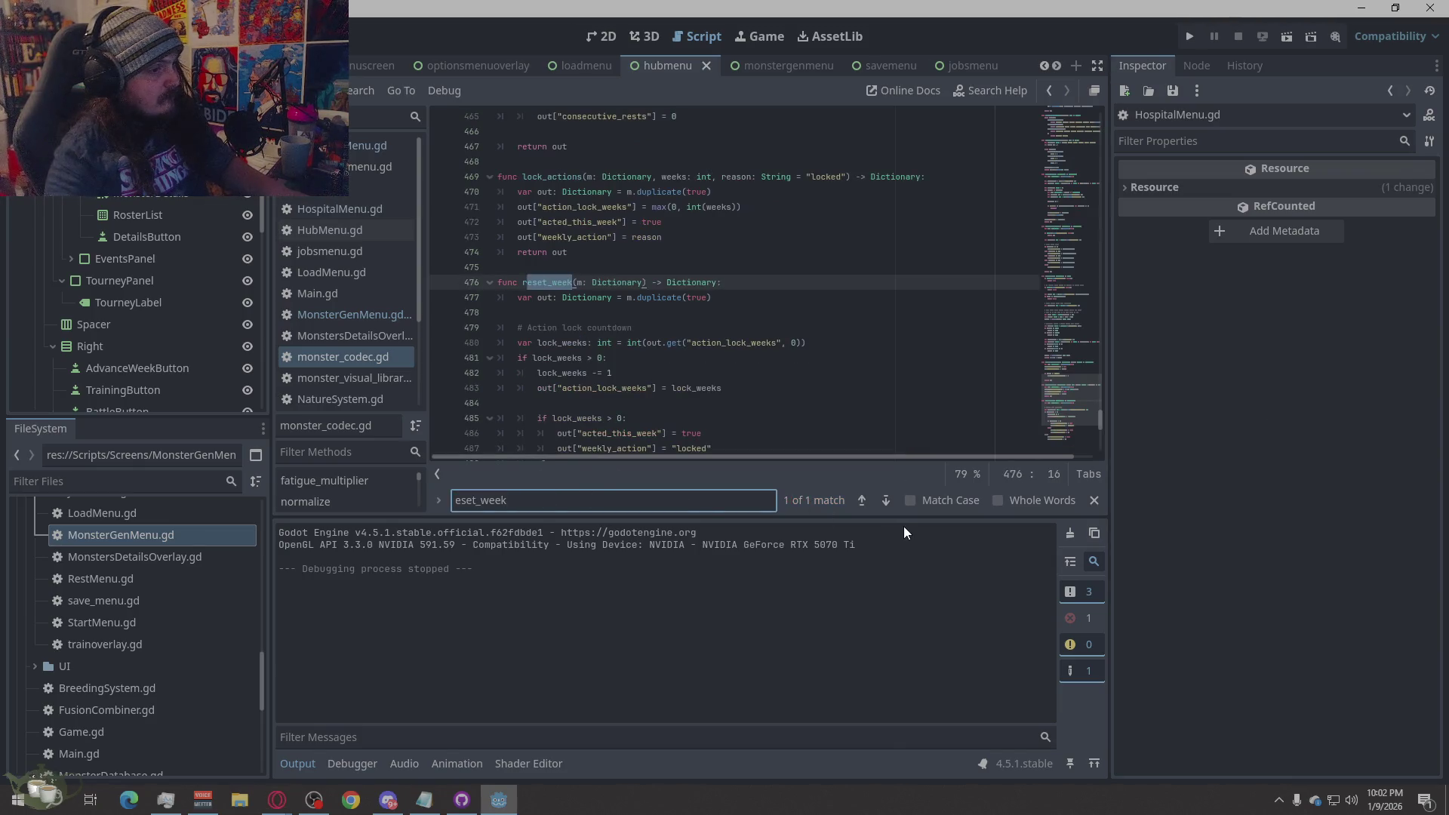
- Paste the new rest function on the blank line after reset_week
click(705, 328)
scroll(706, 330, down, 6)
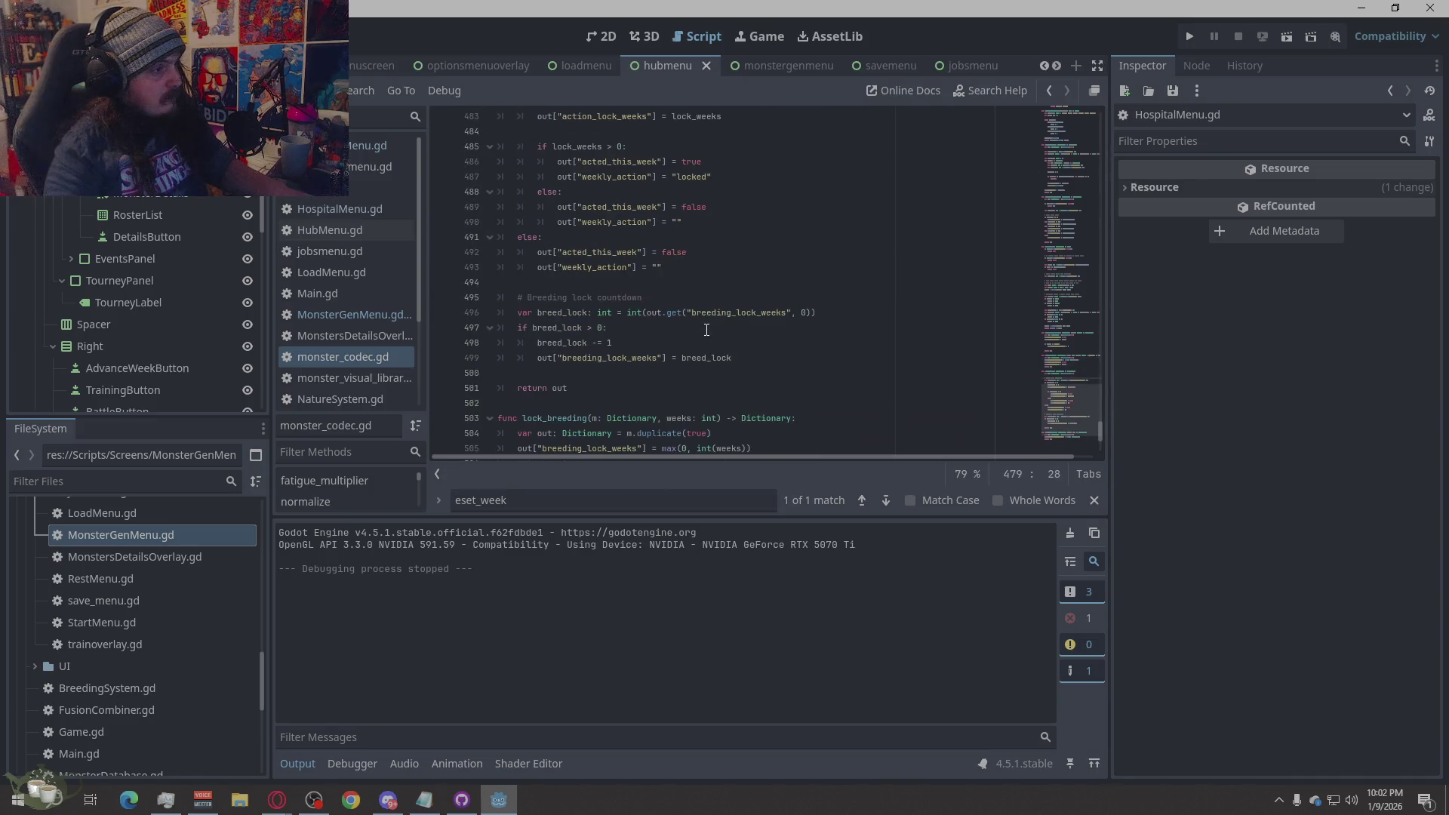
scroll(703, 332, down, 1)
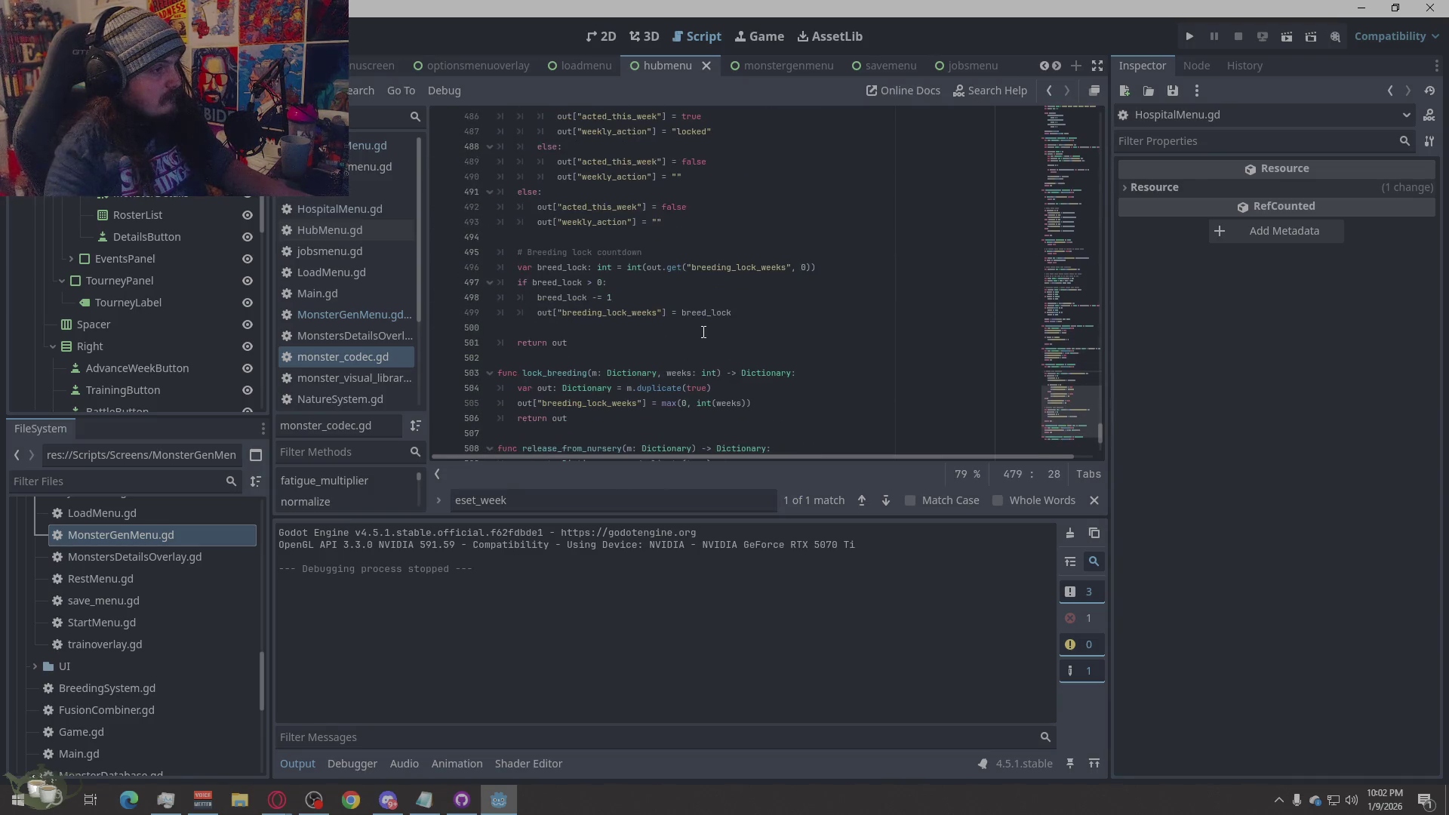
key(alt+Tab)
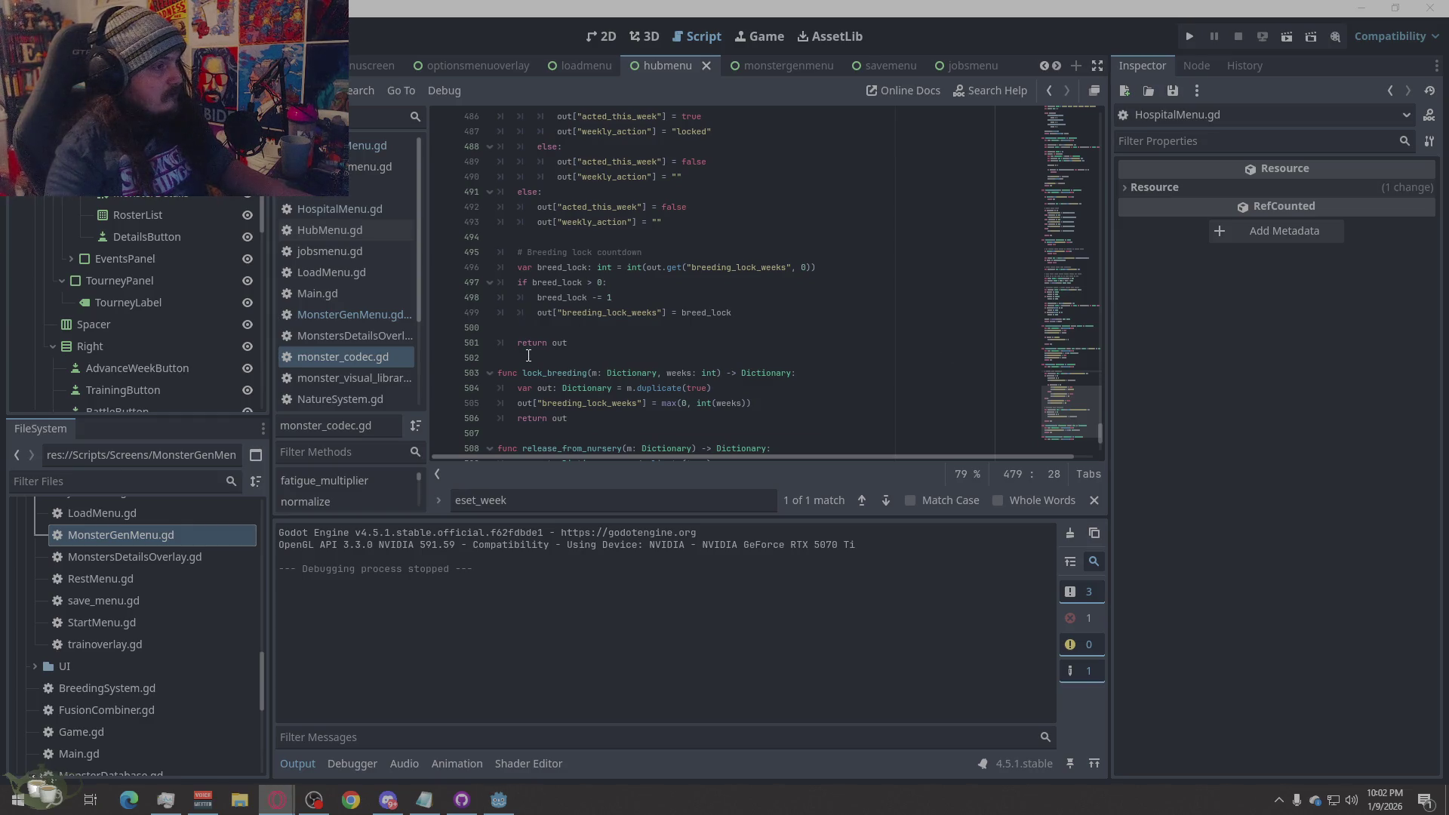
click(618, 359)
key(ctrl+v)
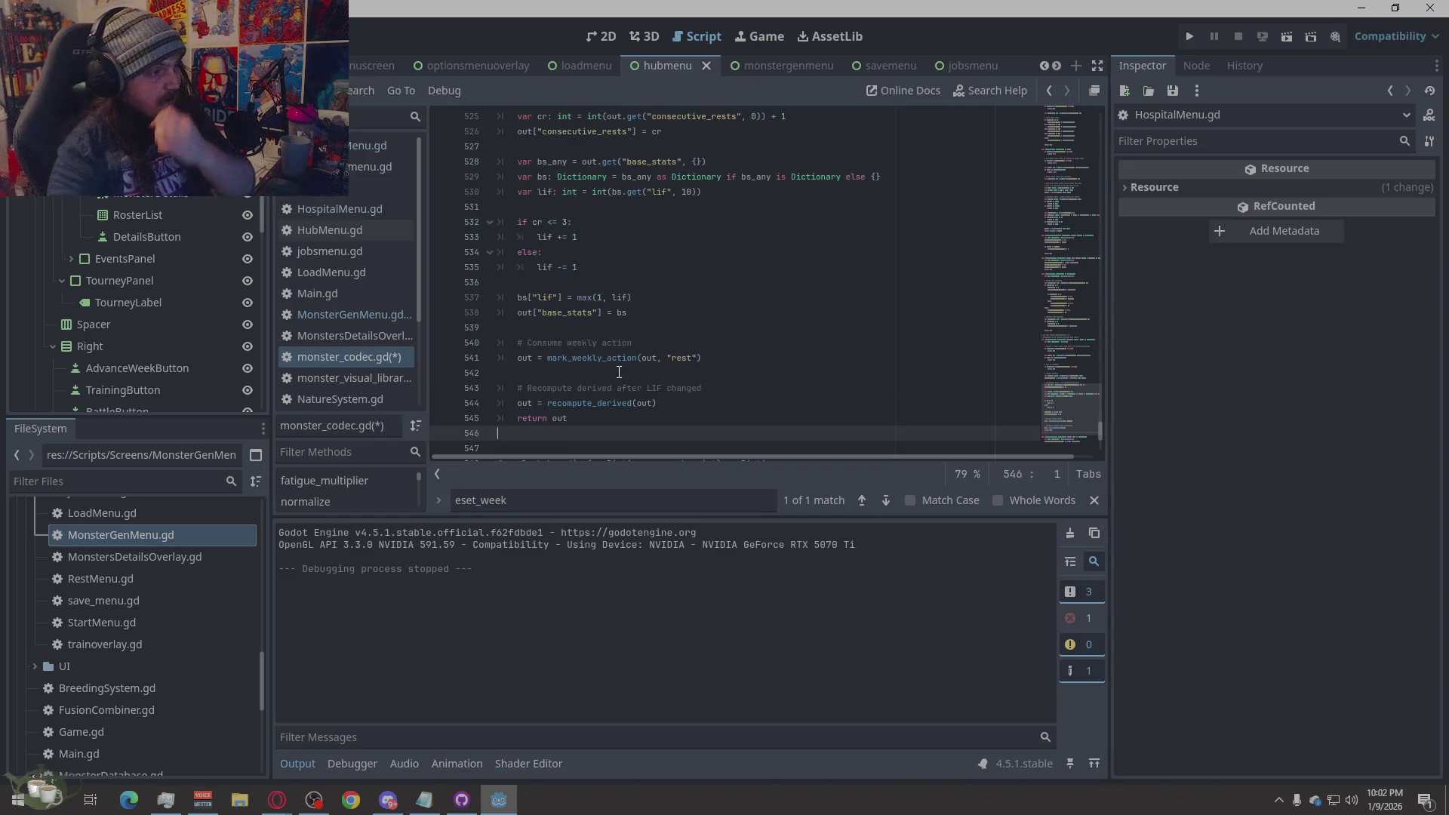
- Remove the extra blank line after the pasted rest function in monster_codec.gd
key(BackSpace)
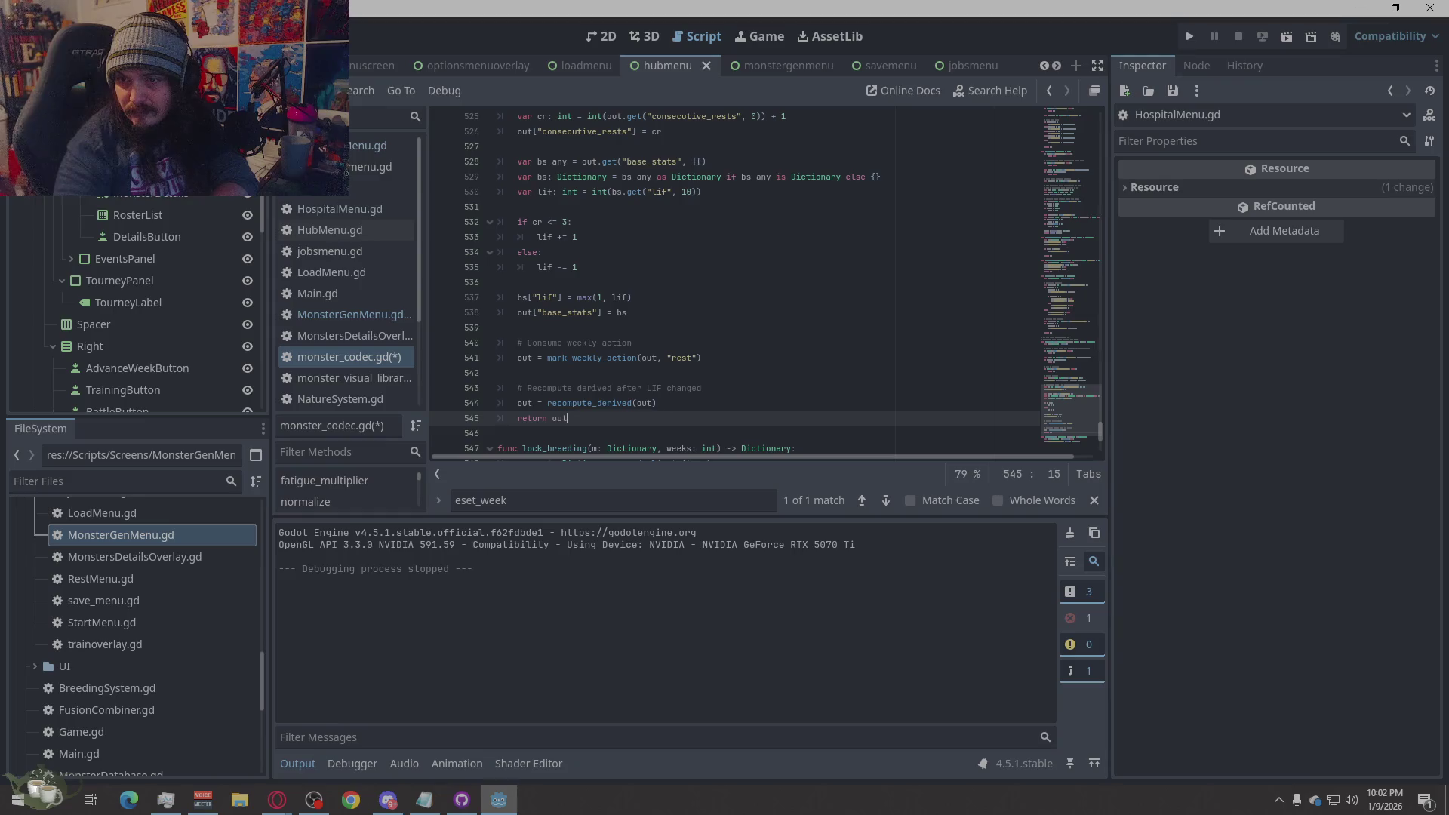
key(alt+Tab)
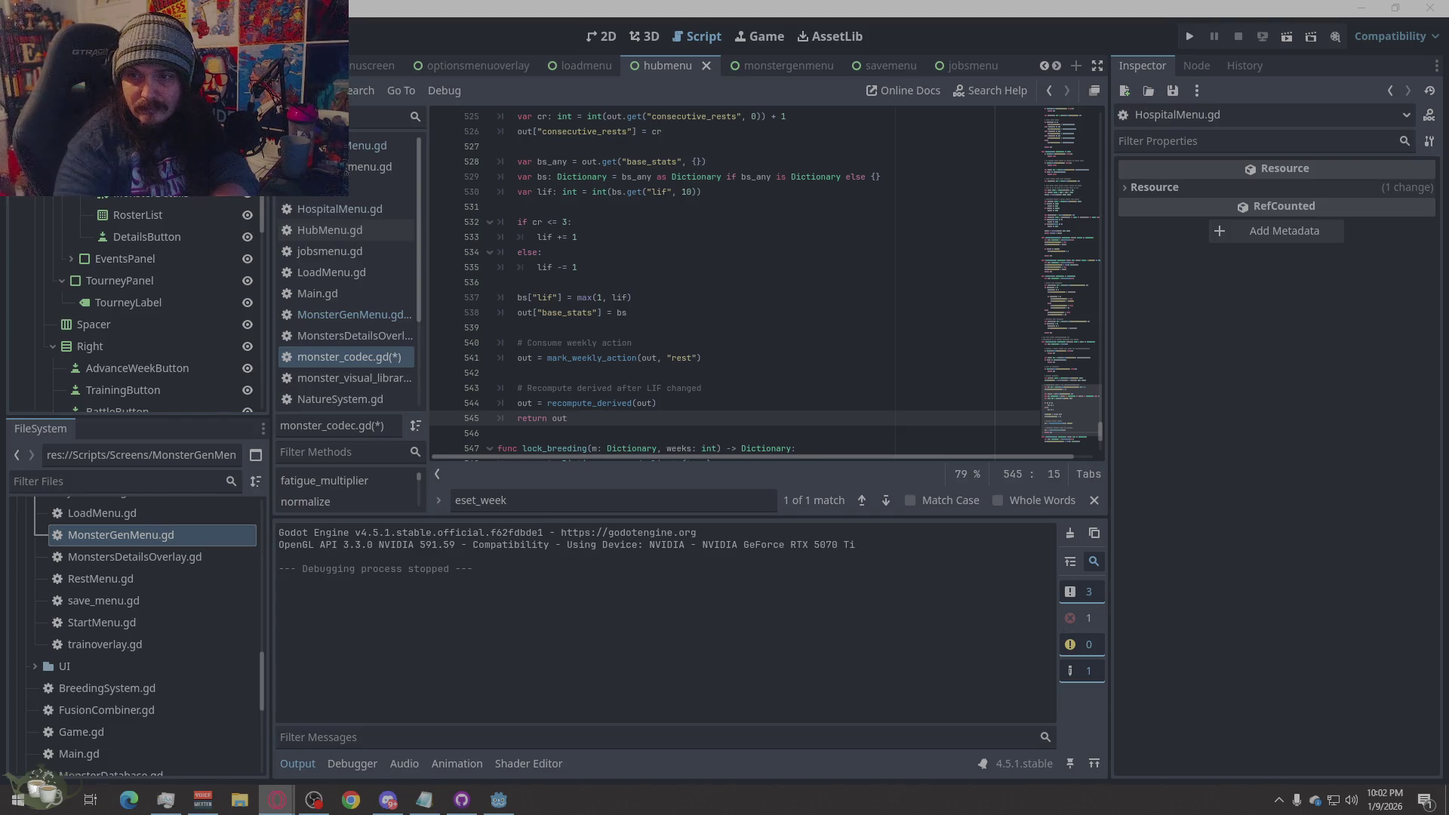
click(513, 282)
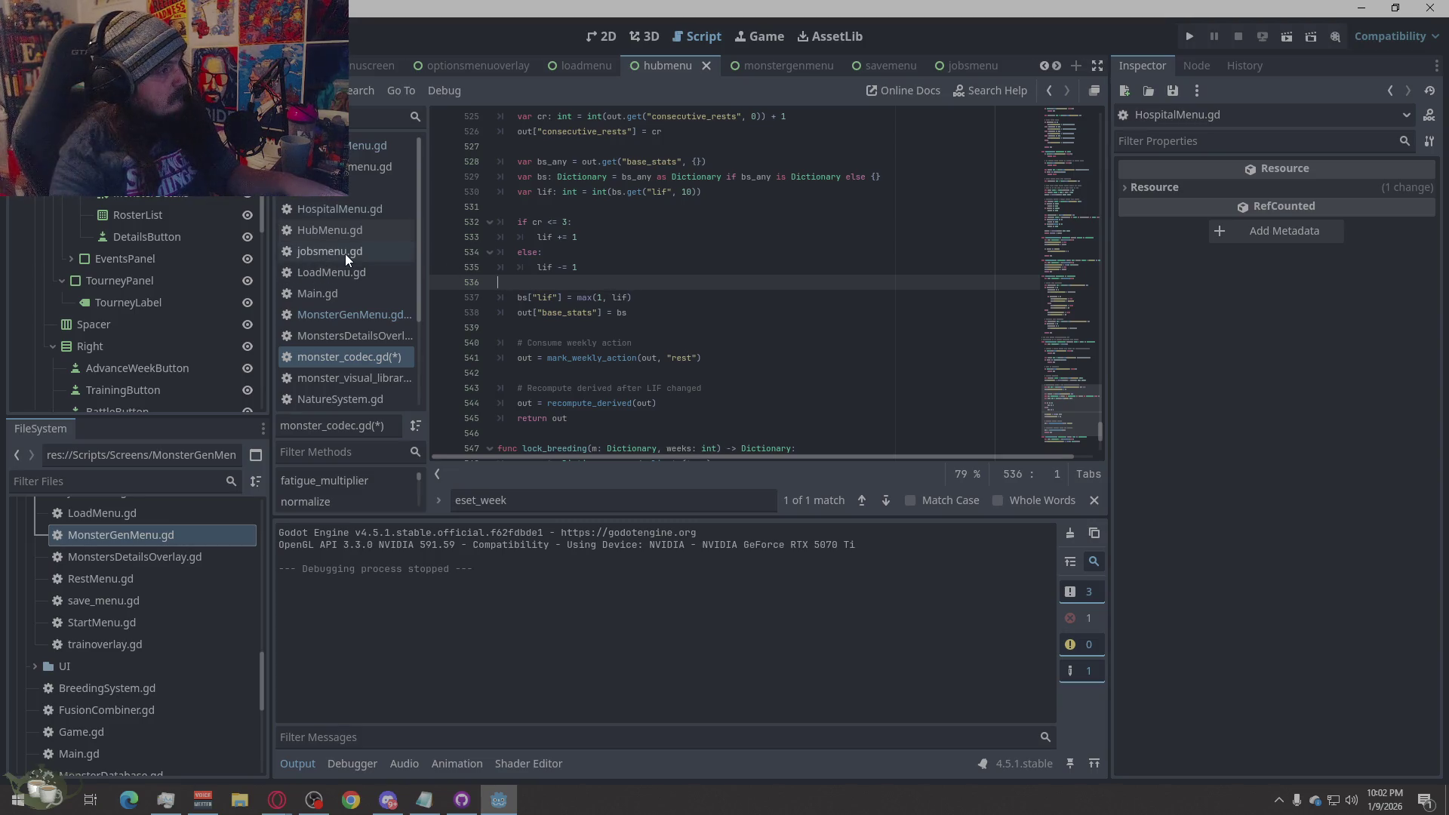
- Open the RestMenu.gd script from the script list
scroll(346, 253, down, 3)
scroll(346, 253, down, 1)
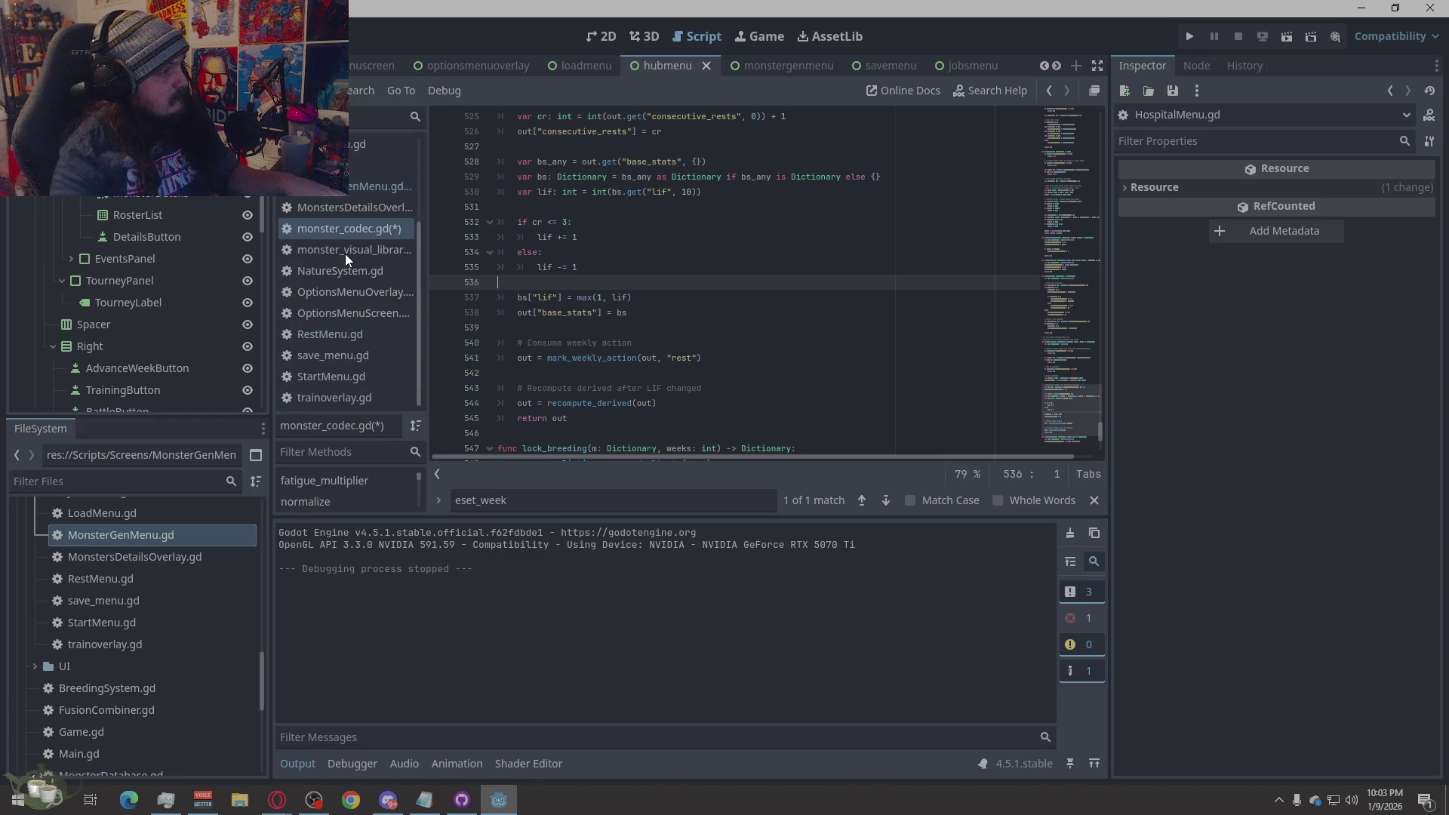
click(346, 336)
- Open RestMenu.gd and jump to the _perform_rest function definition
click(691, 318)
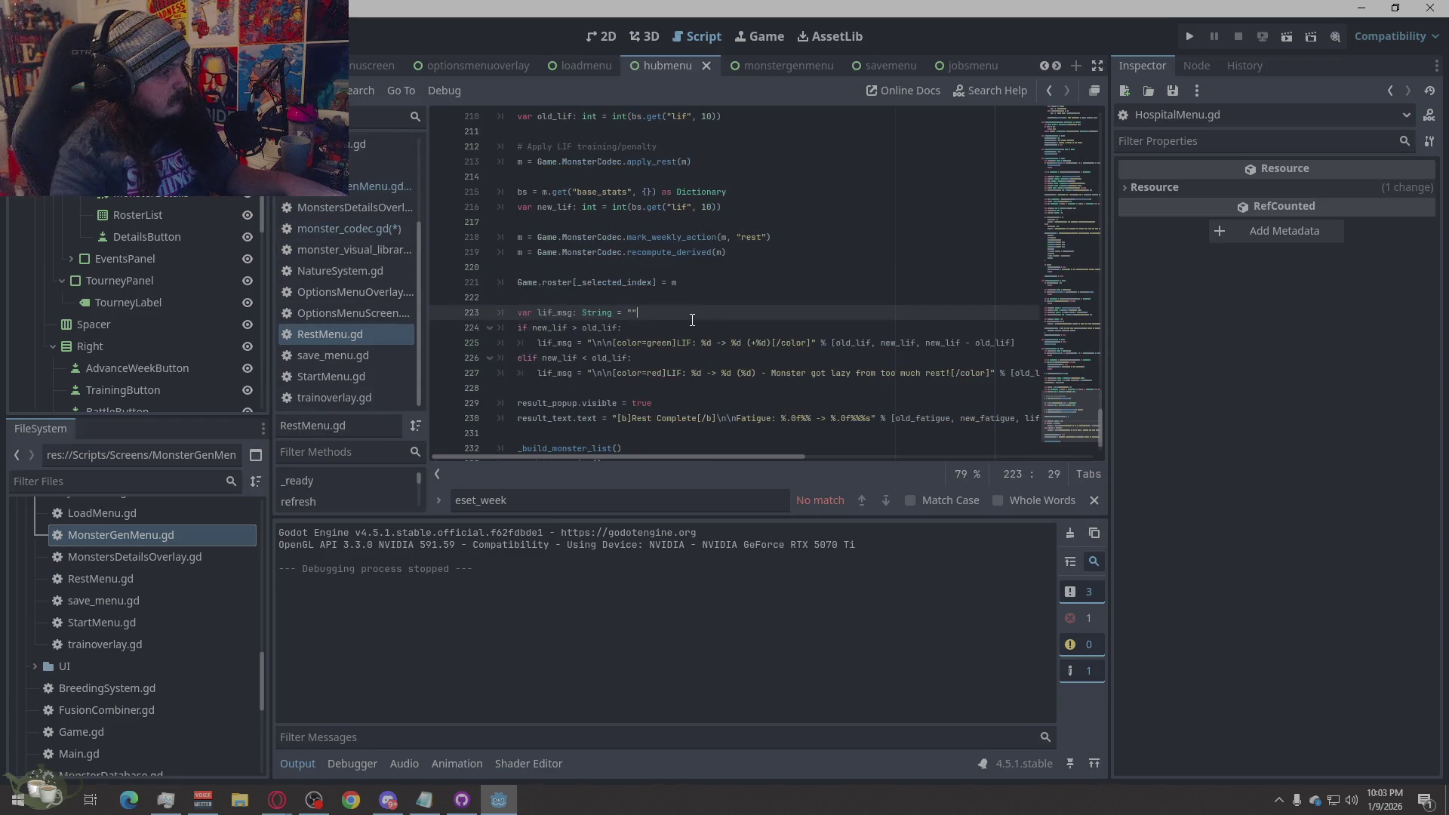
key(ctrl+f)
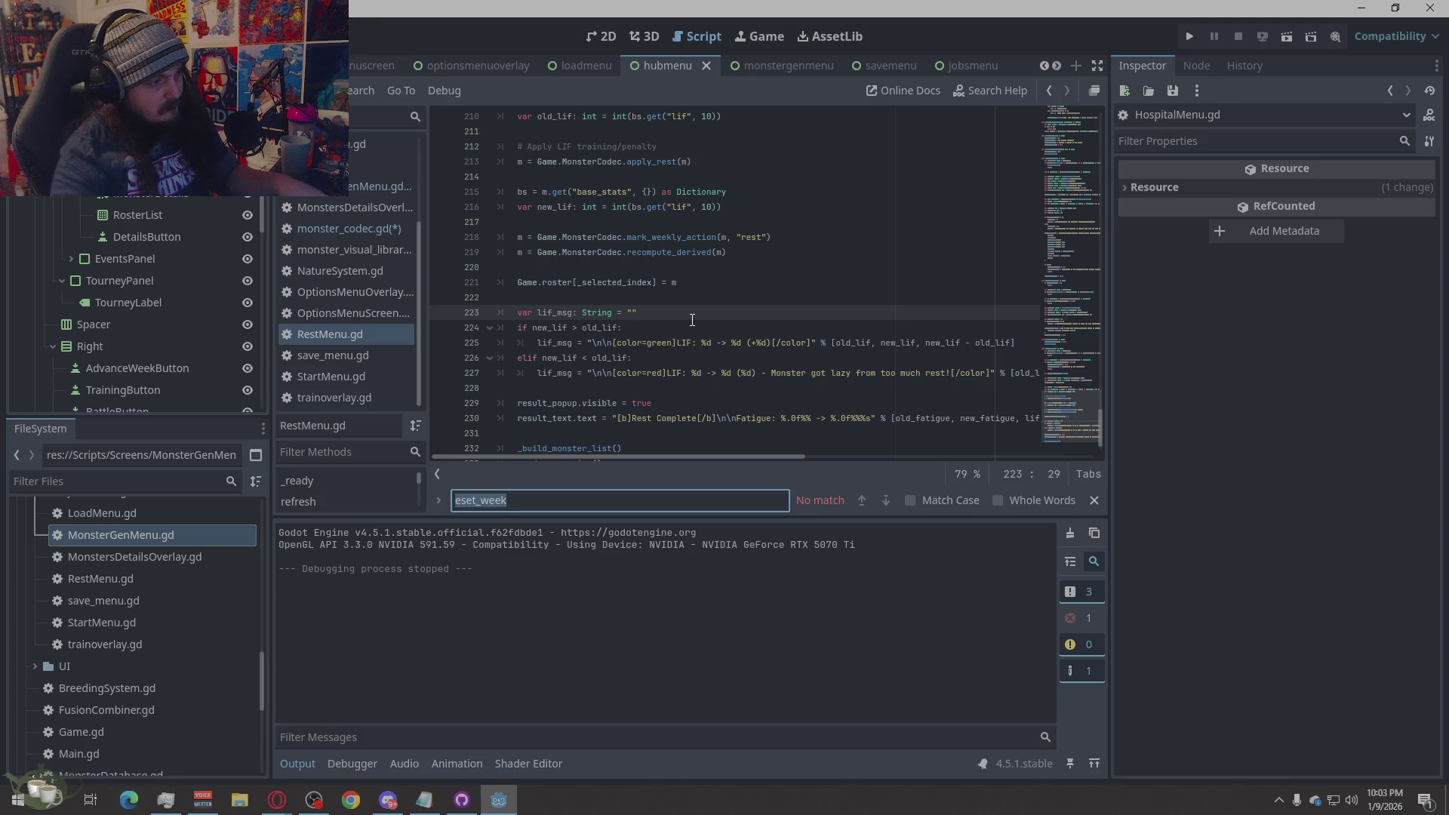
text(_perform_rest)
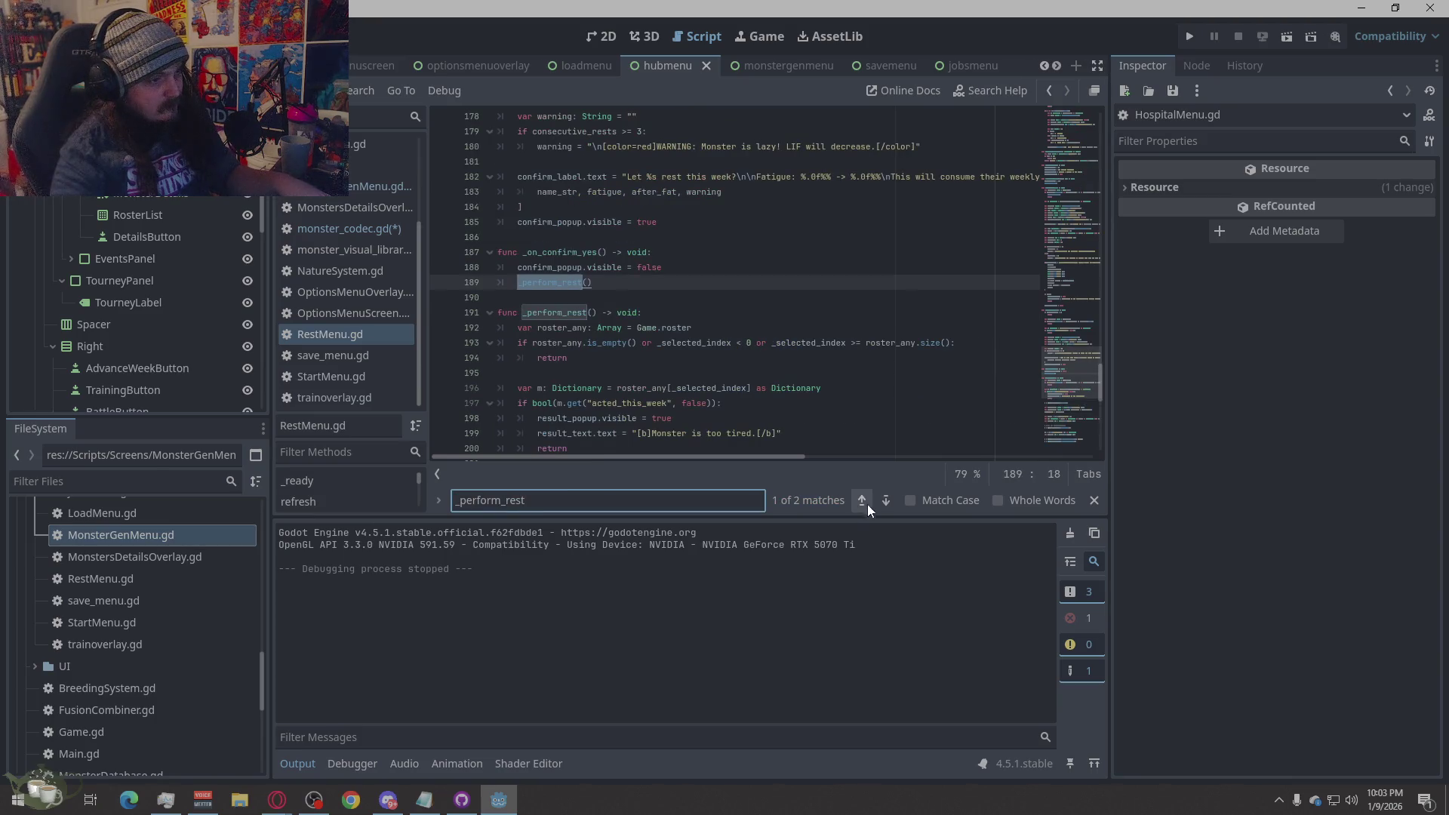
click(879, 500)
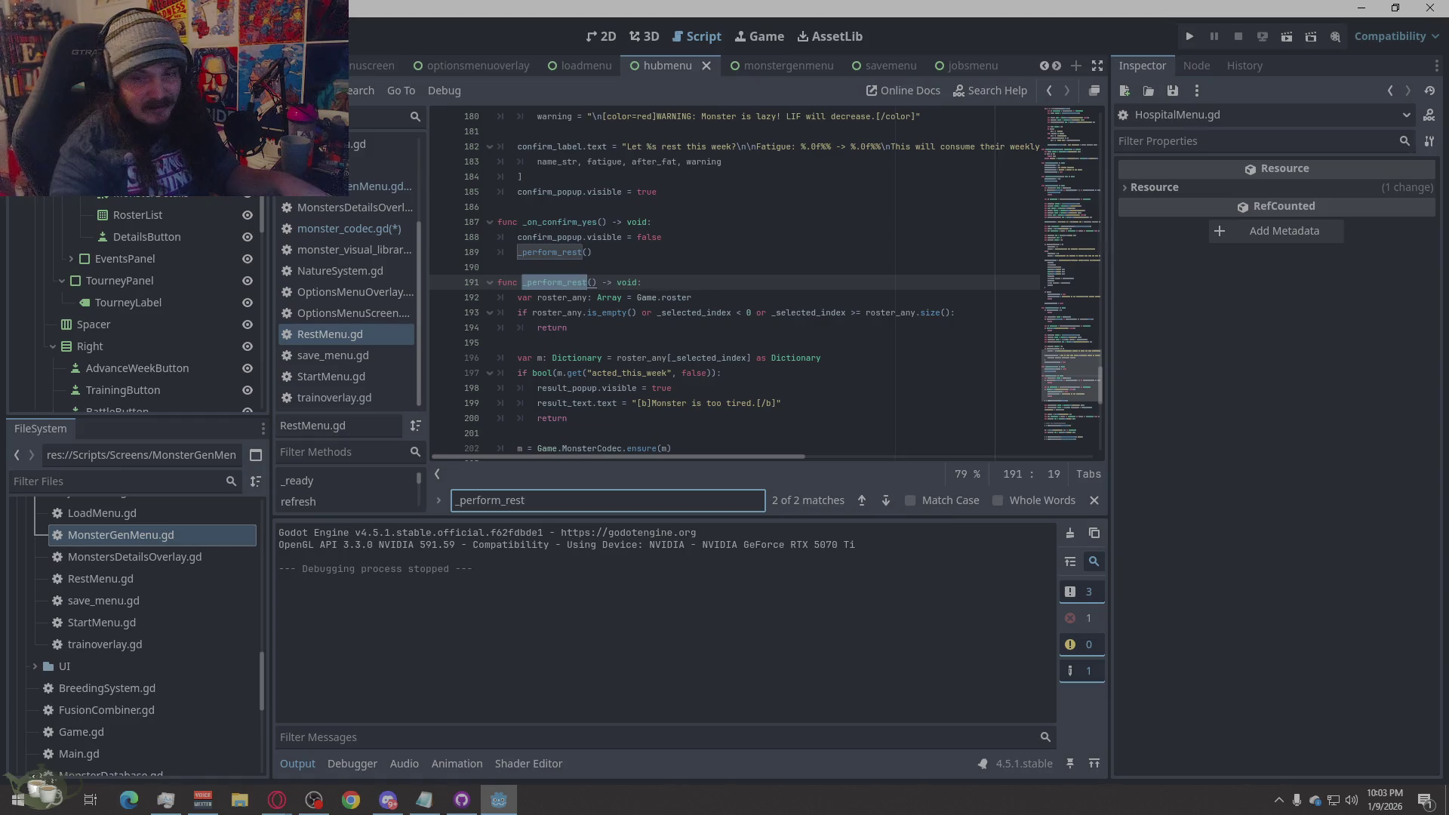
- Search for 'var old_fatigue' and select the fatigue code on lines 204–208
key(alt+Tab)
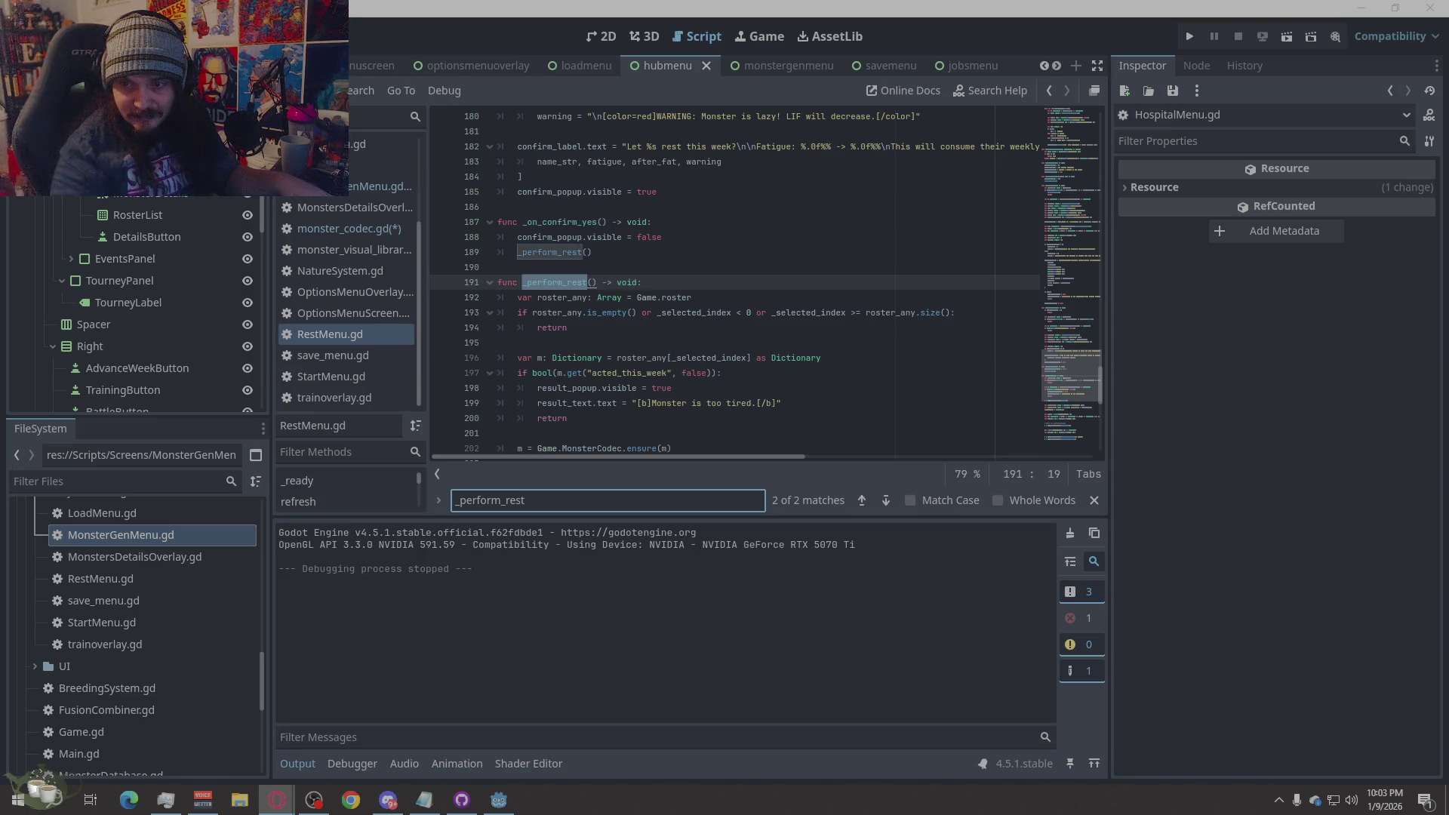
click(597, 502)
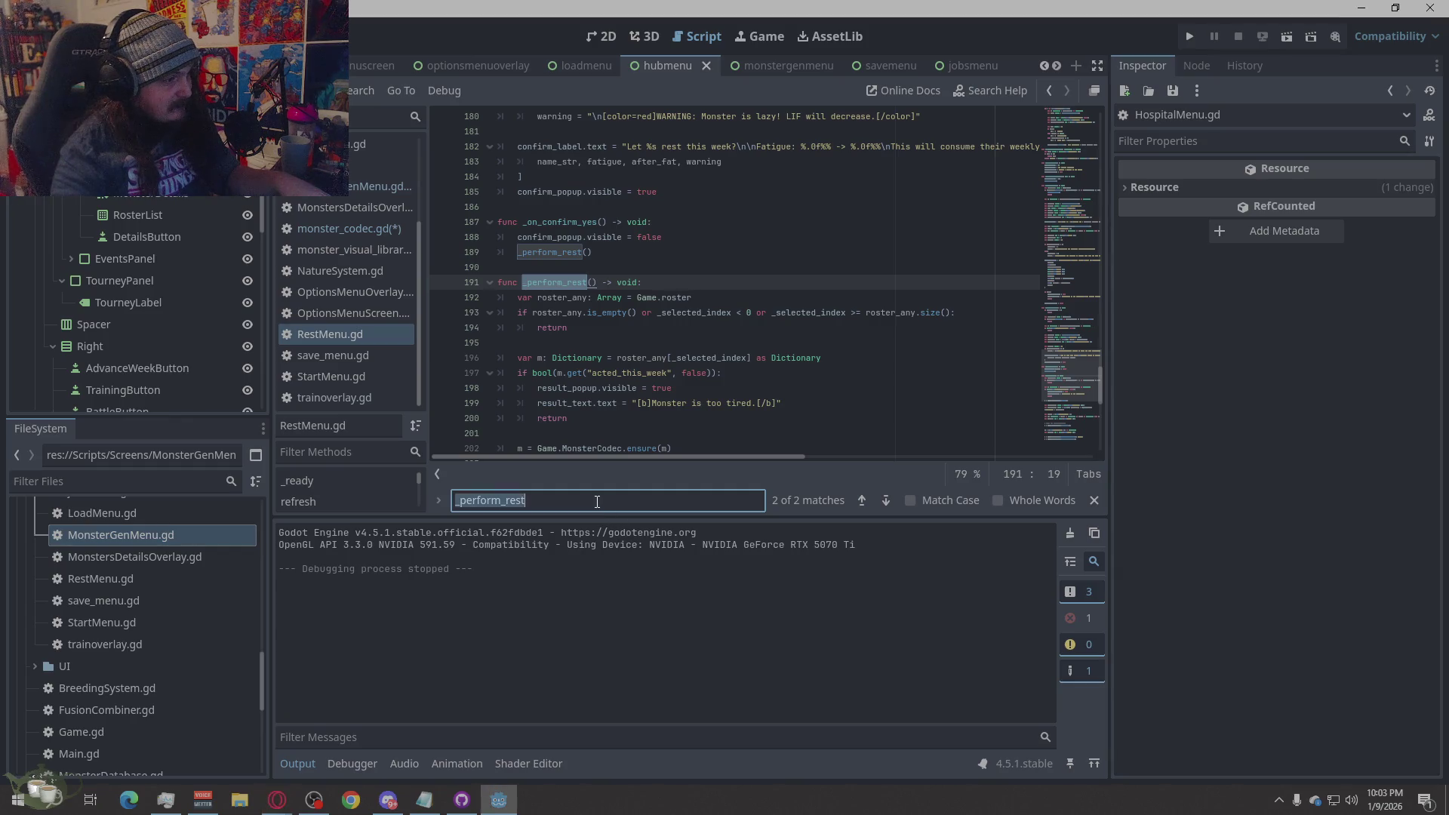
text(var old_fatigue)
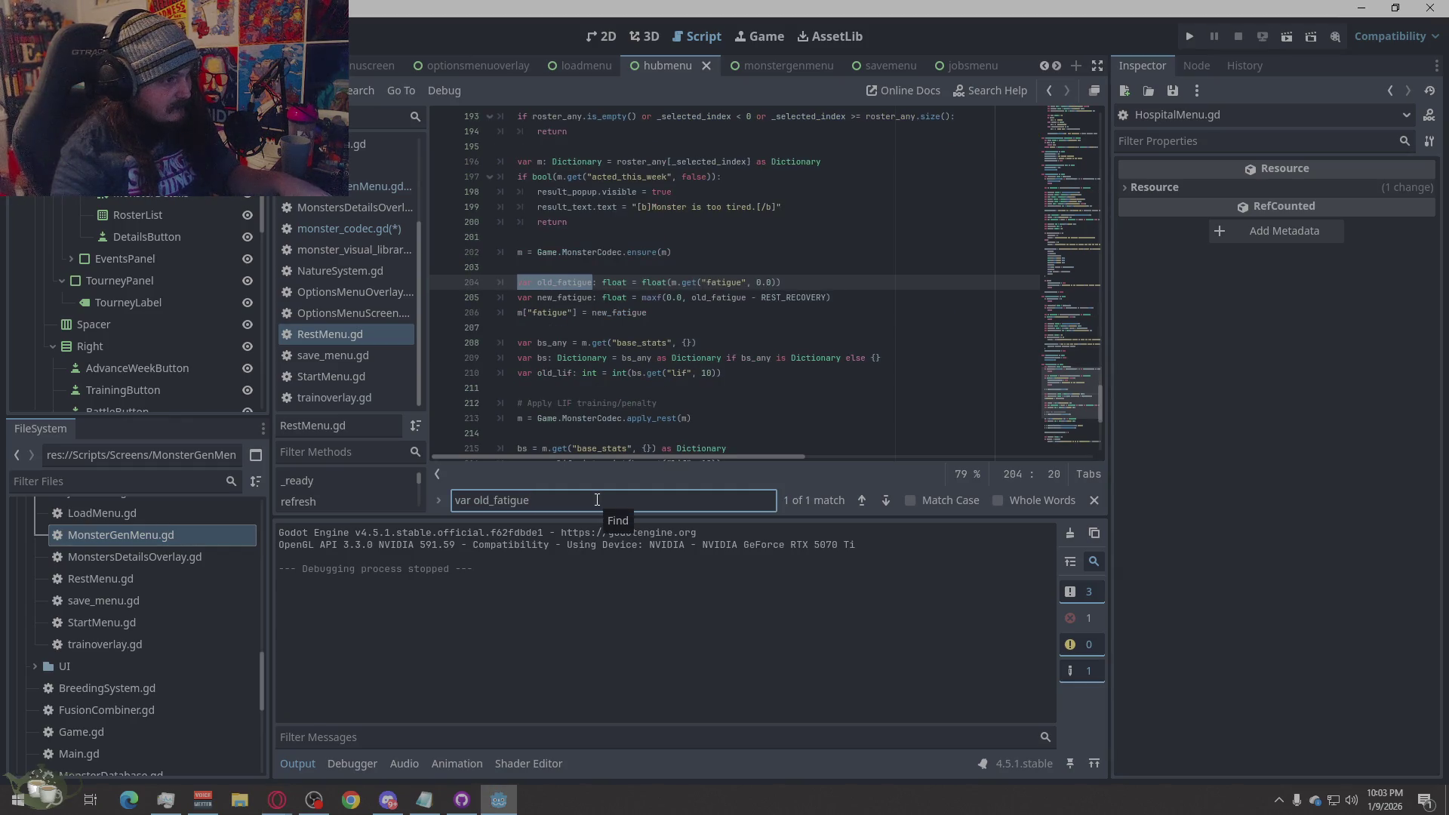
key(alt+Tab)
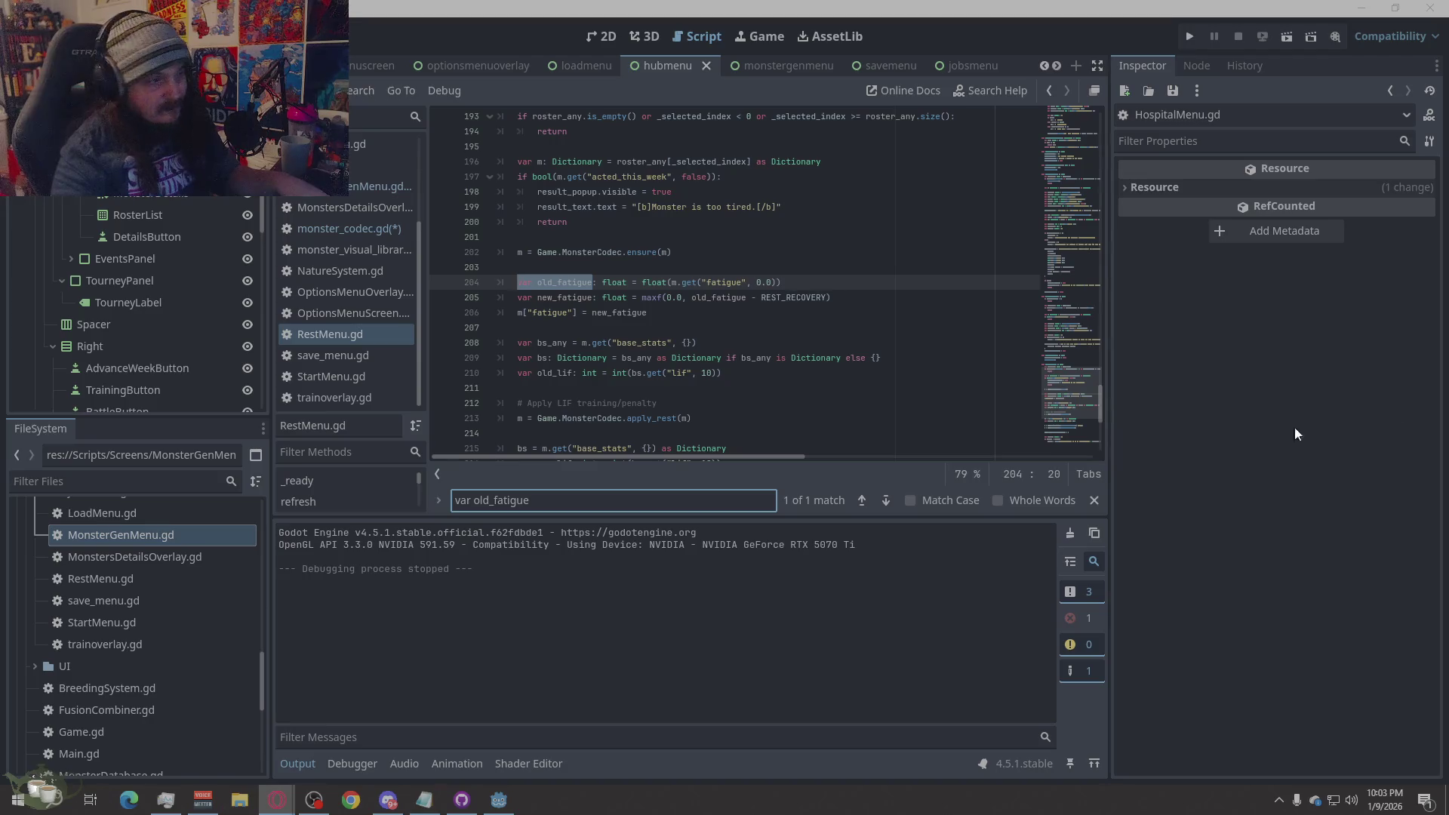
click(515, 282)
mouse_move(514, 282)
mouse_down()
mouse_move(830, 302)
mouse_move(772, 339)
mouse_up()
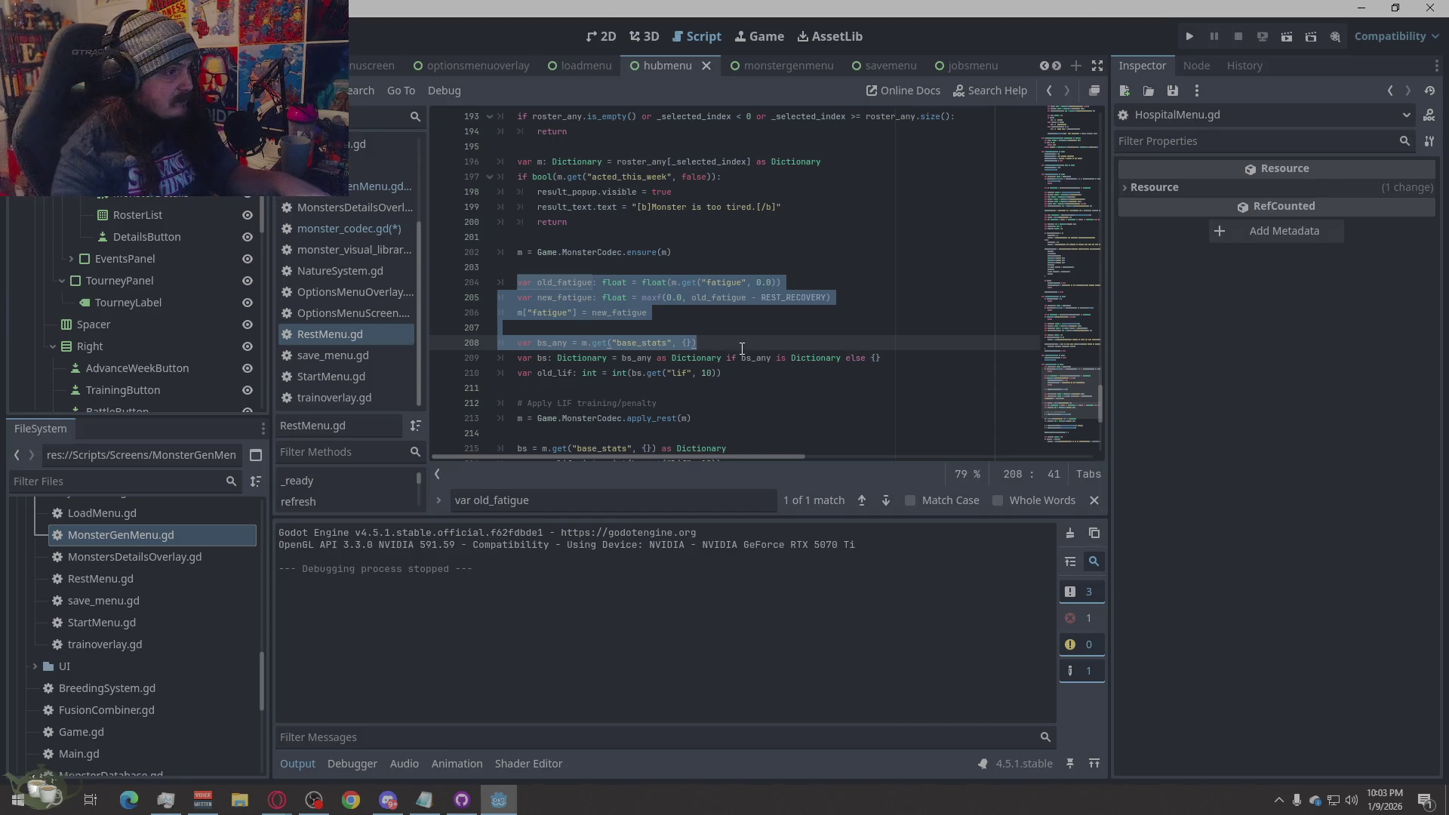
- Select lines 204 through 234, everything to the end of the file
scroll(745, 326, down, 2)
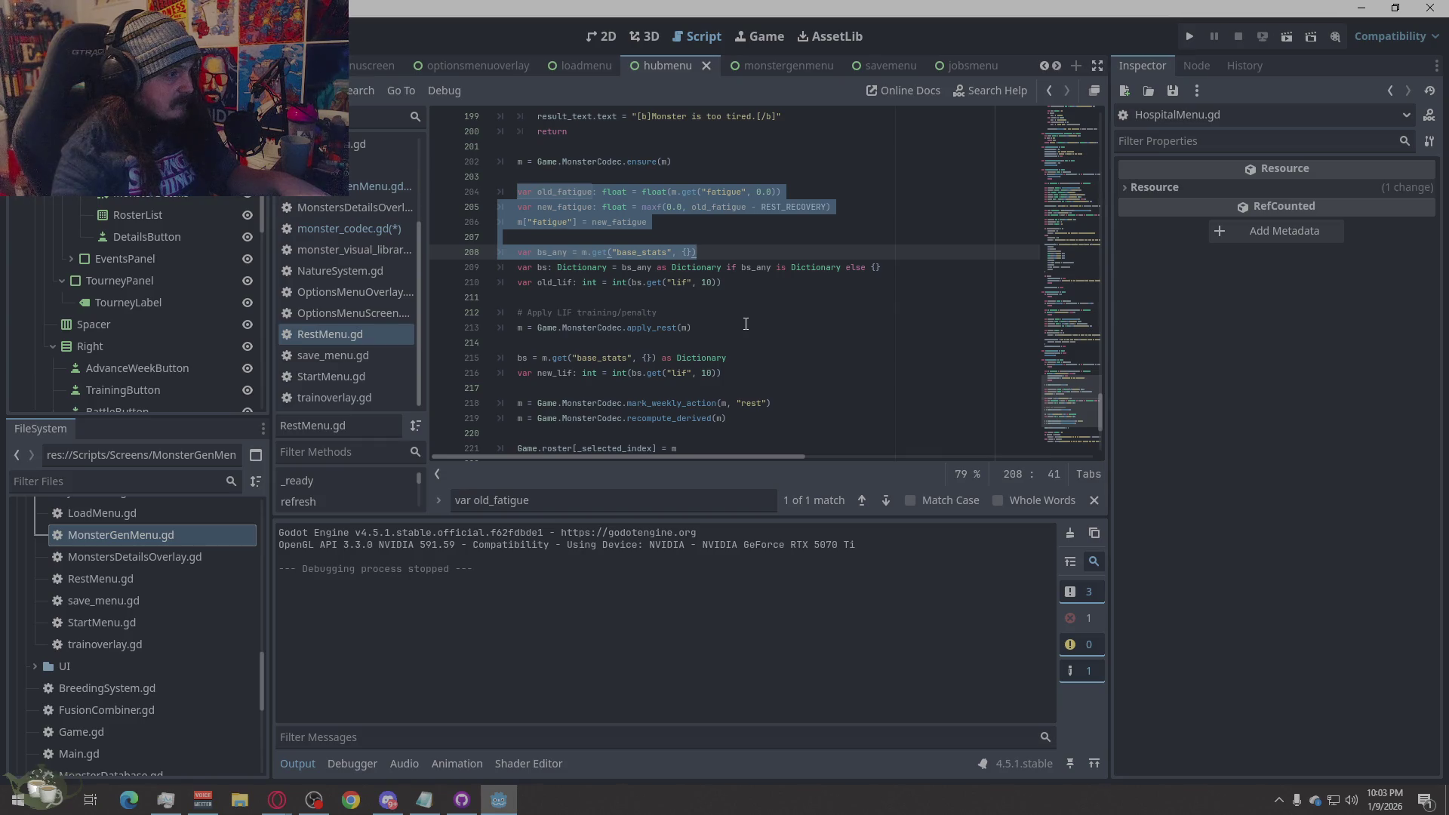
scroll(745, 324, down, 2)
scroll(746, 323, down, 2)
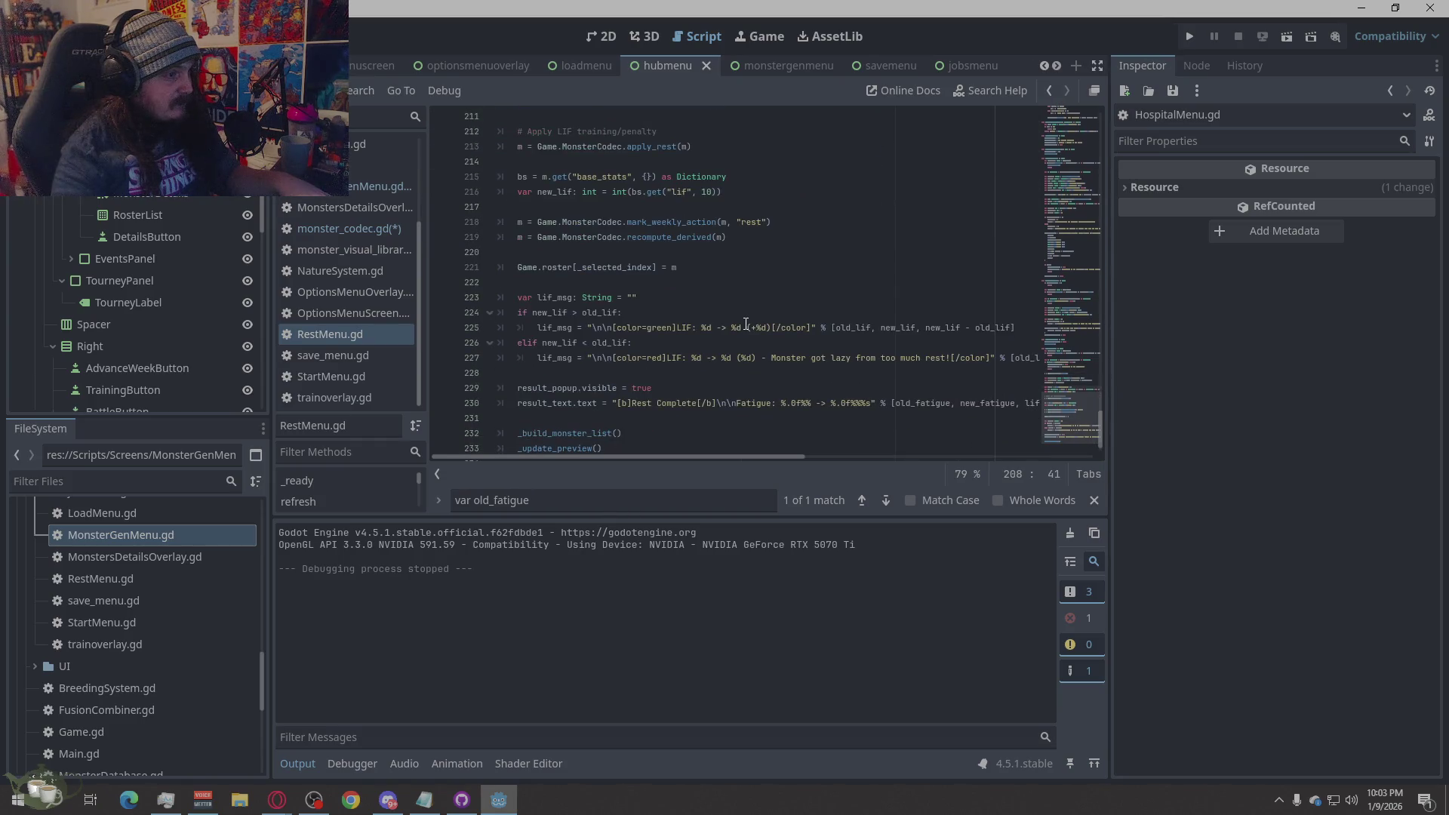
scroll(745, 323, down, 1)
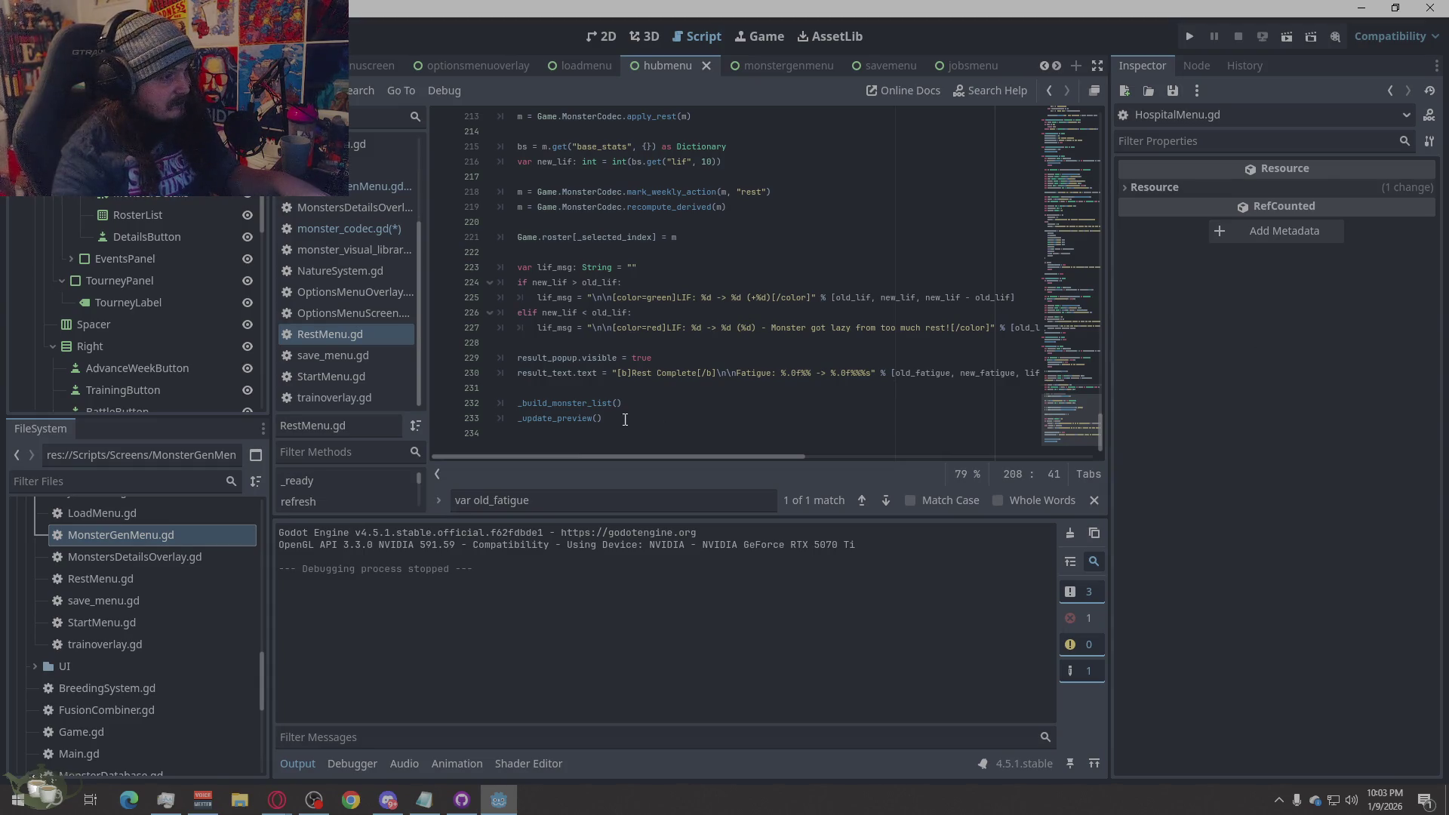
scroll(666, 303, up, 3)
scroll(666, 302, up, 3)
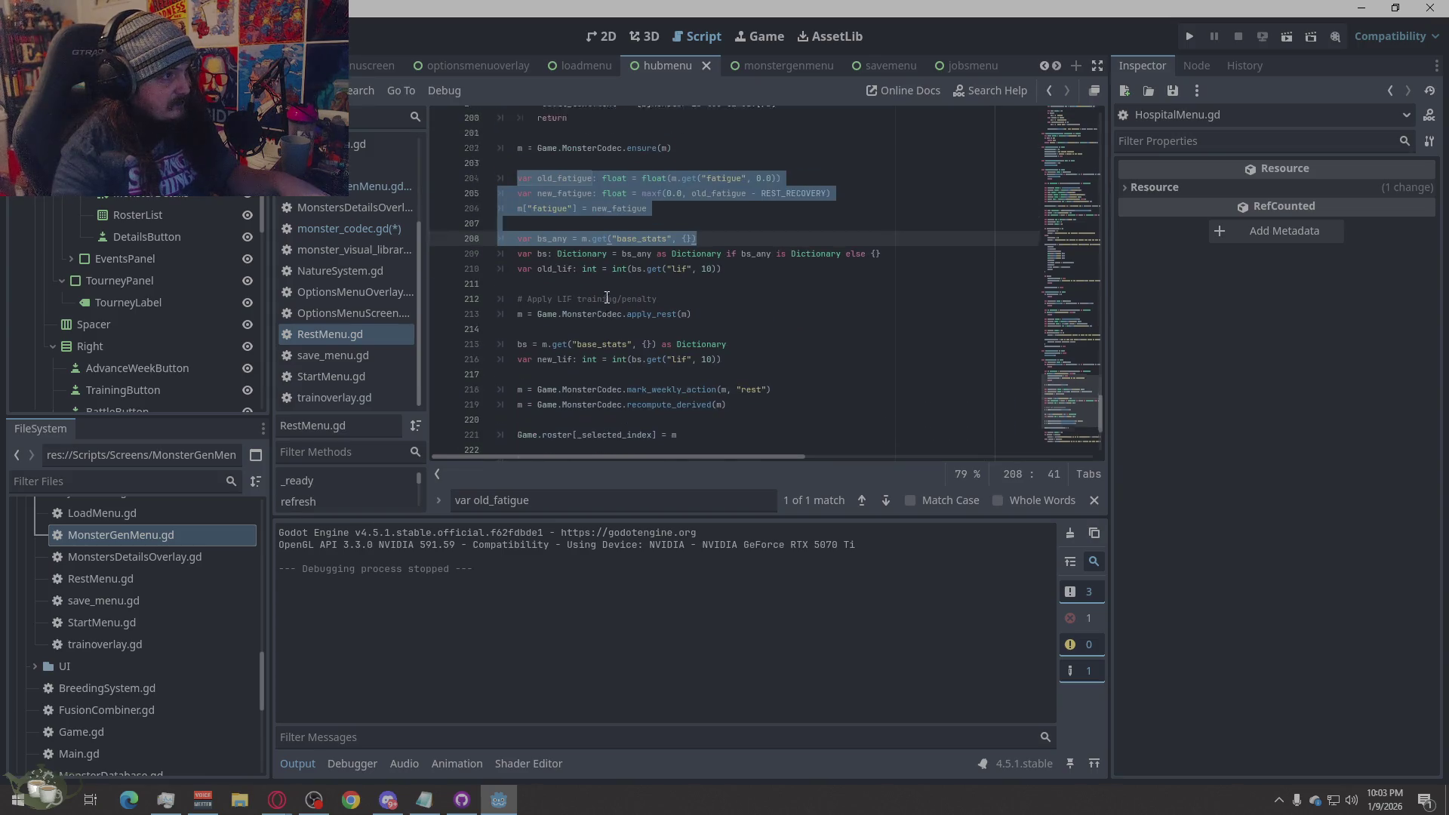
mouse_move(522, 209)
mouse_down()
mouse_move(669, 322)
mouse_move(725, 445)
mouse_move(738, 435)
mouse_up()
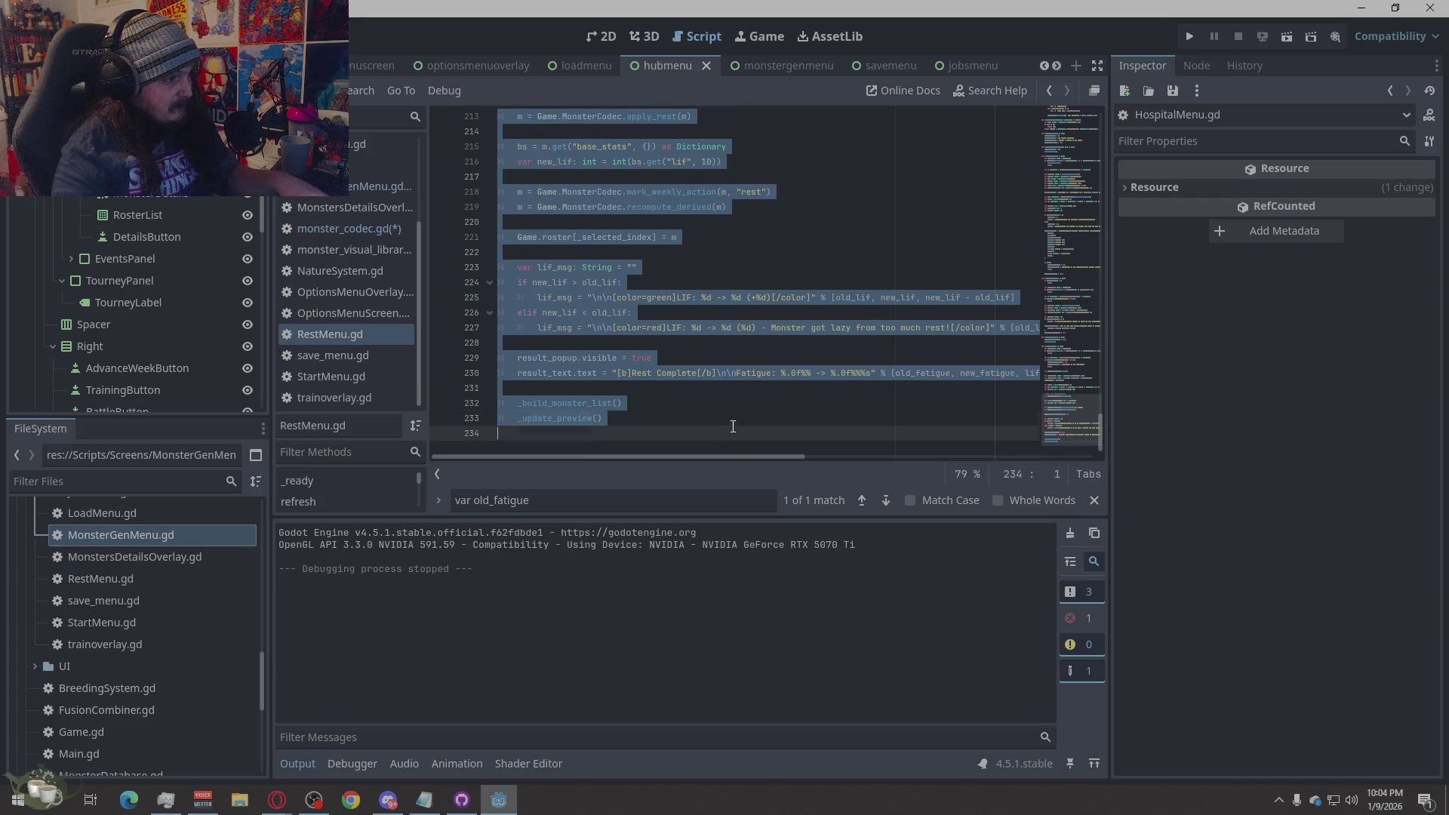
- Paste the new rest logic and indent the old_lif, perform_rest, roster, new_fatigue and new_lif lines
key(ctrl+v)
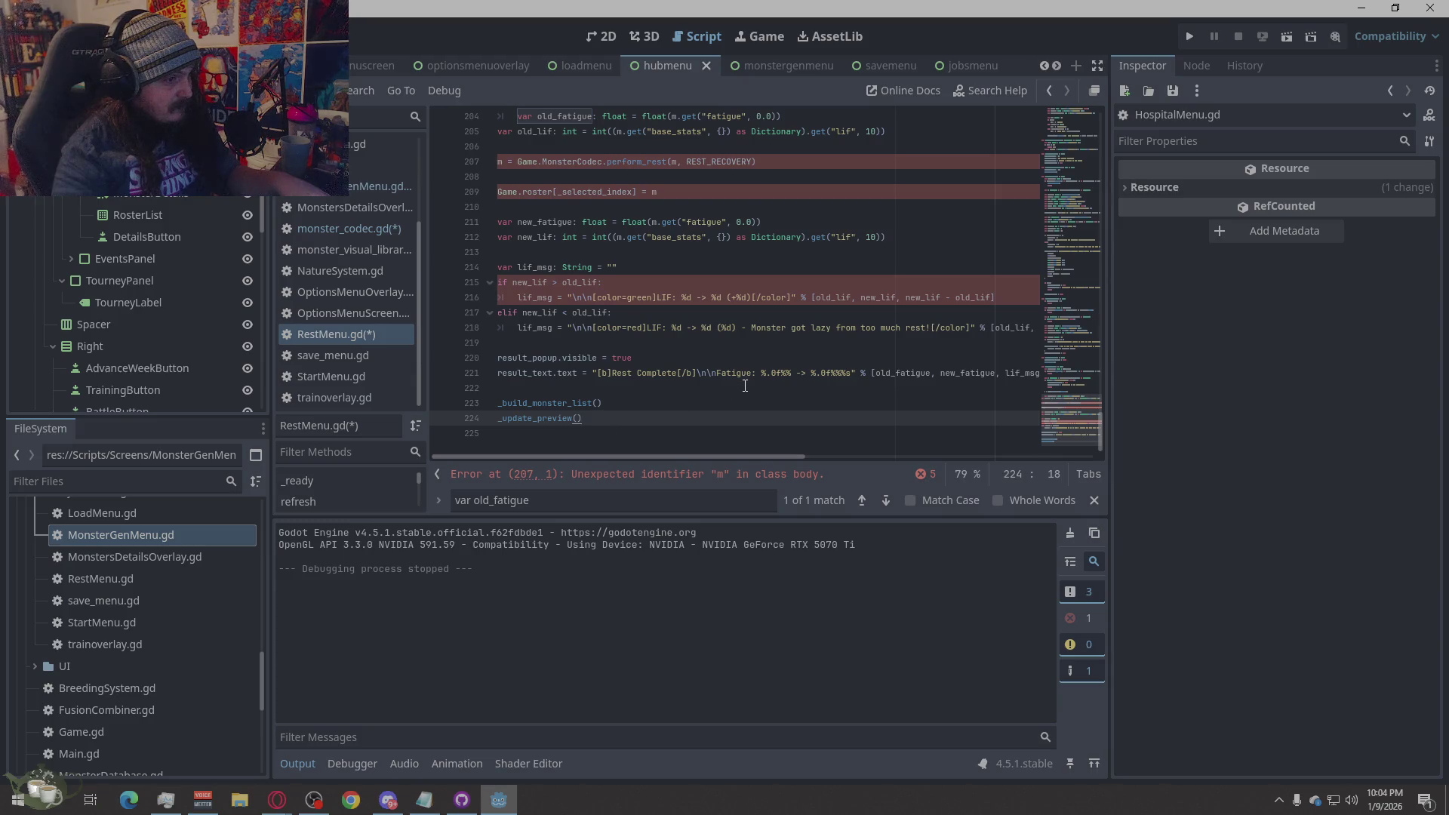
scroll(746, 385, up, 2)
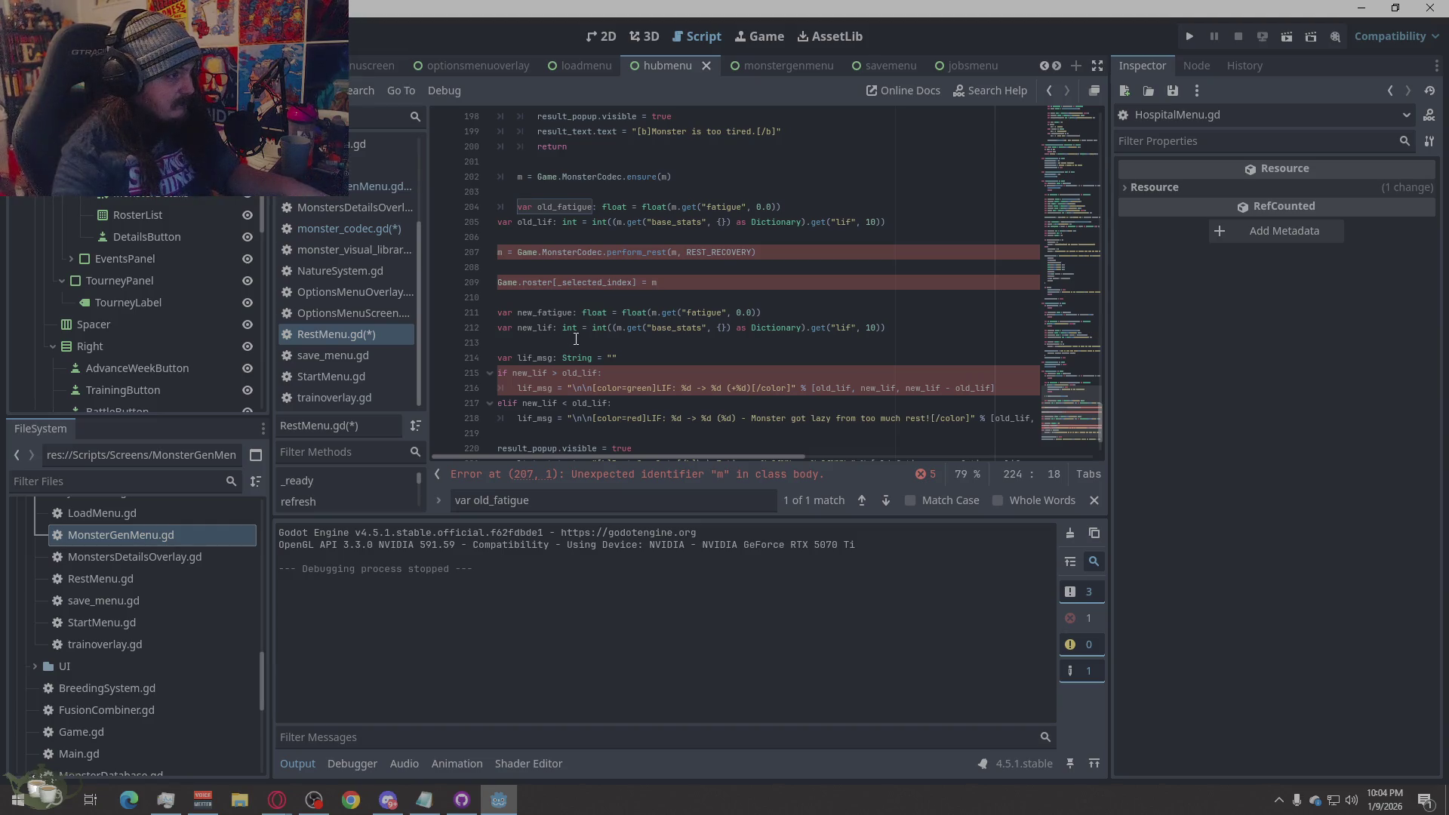
scroll(575, 337, up, 2)
scroll(576, 337, down, 1)
click(497, 269)
key(Tab)
click(499, 298)
key(Tab)
click(496, 332)
key(Tab)
click(498, 358)
key(Tab)
click(500, 375)
key(Tab)
- Indent the lif_msg line and the if/elif block with its green and red LIF messages
scroll(508, 332, down, 2)
click(497, 314)
key(Tab)
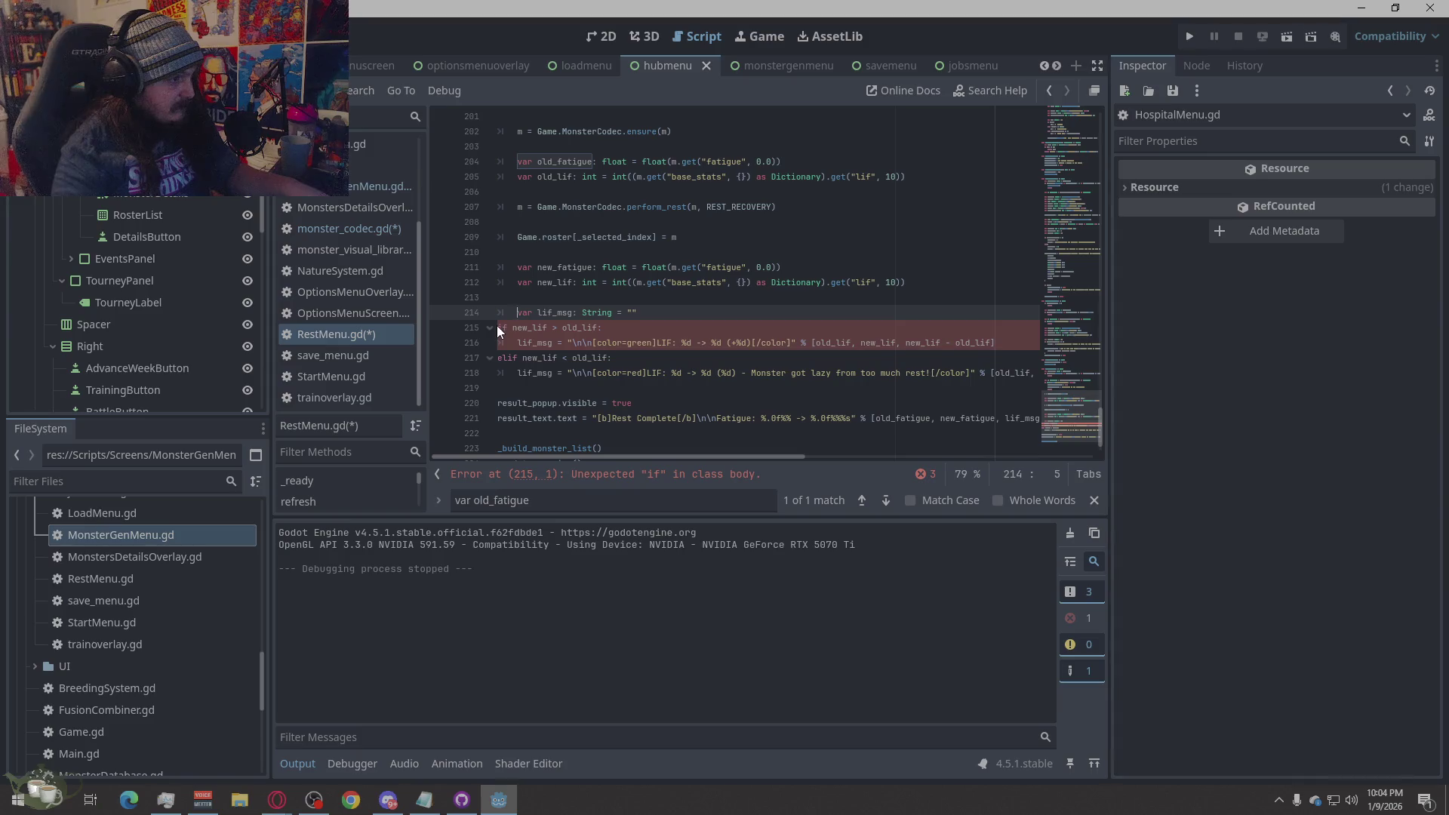
click(501, 330)
key(Tab)
click(516, 343)
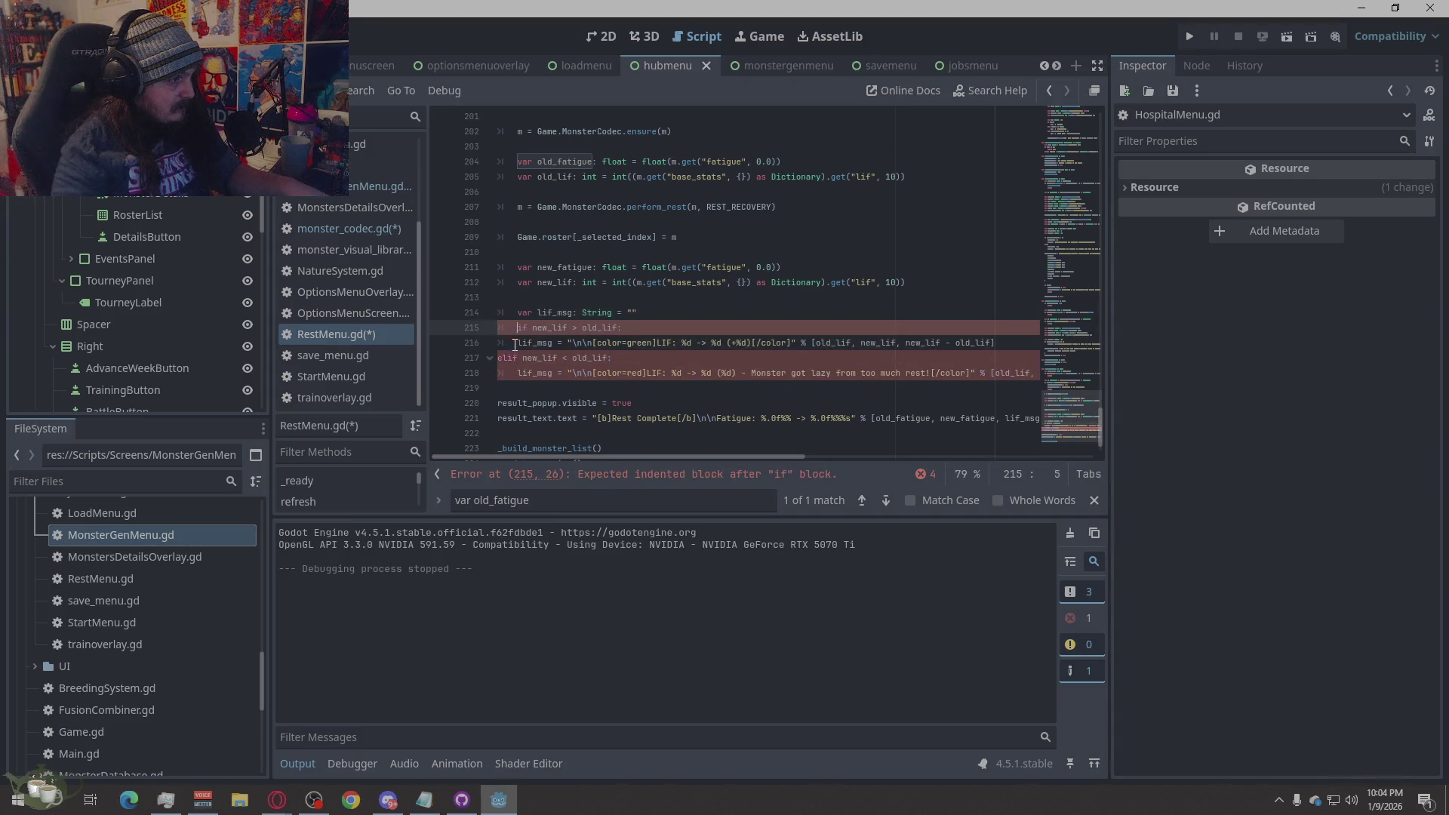
key(Tab)
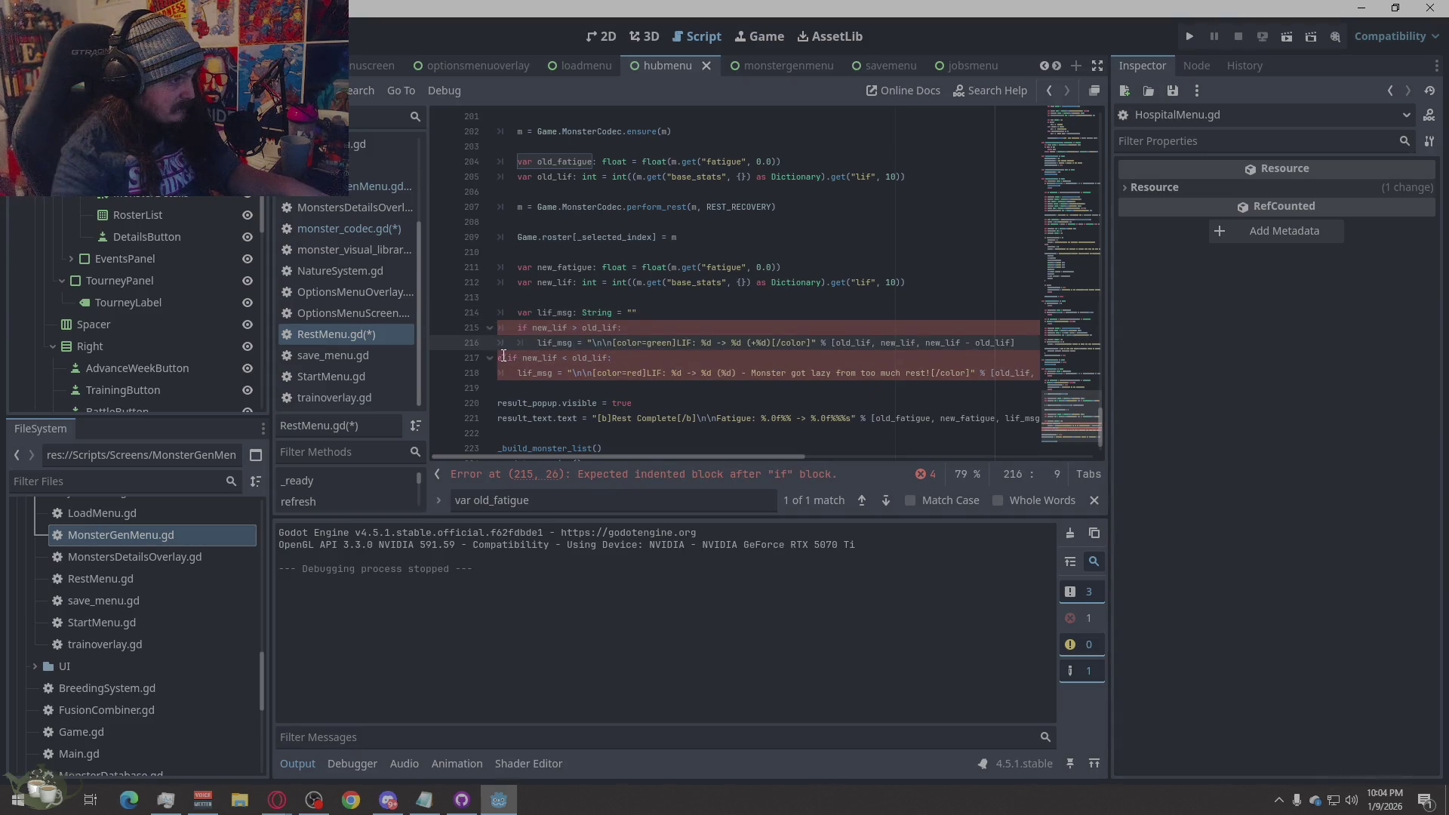
click(501, 358)
key(Tab)
key(Down)
key(Tab)
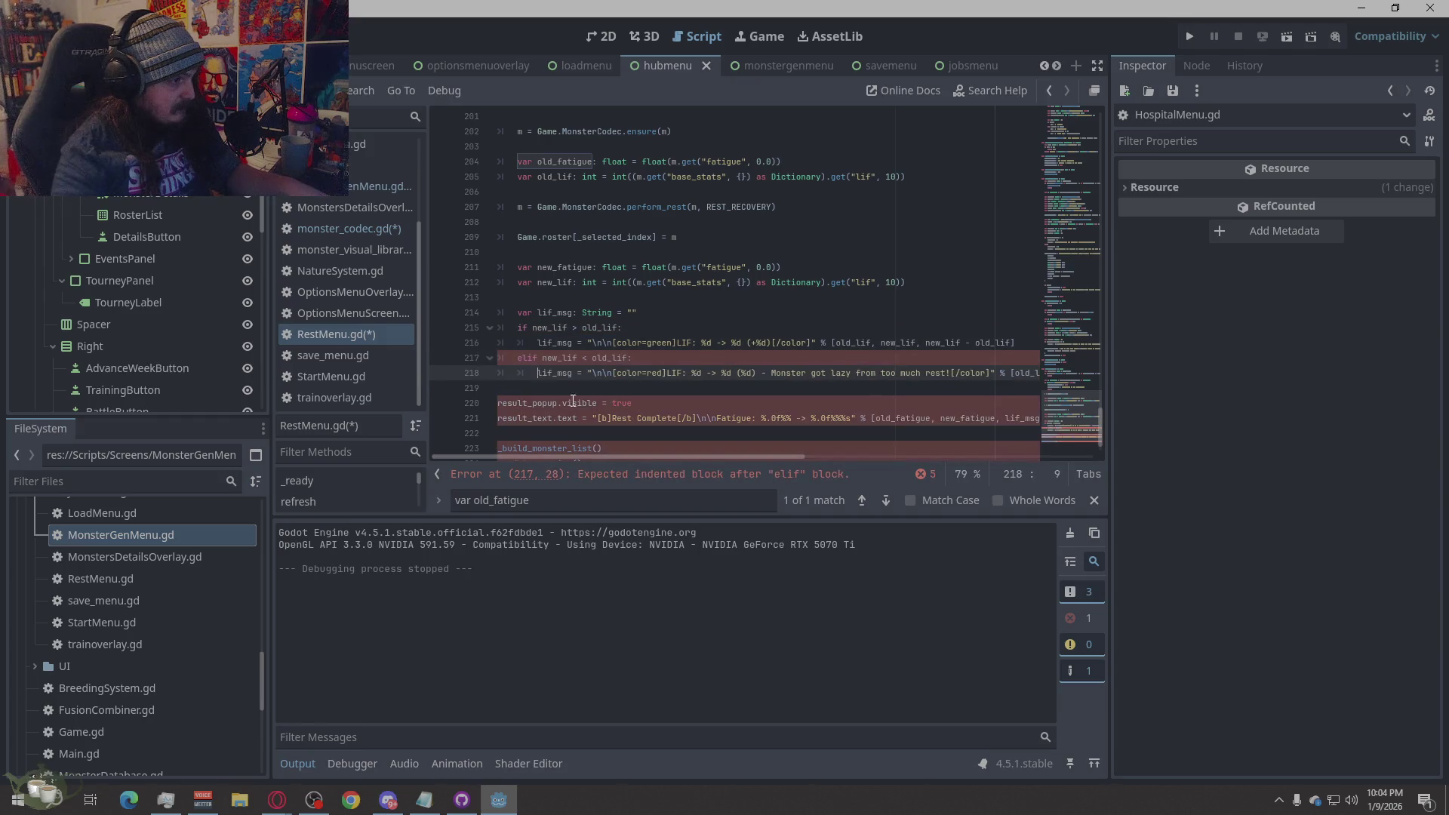
- Indent the result popup lines and the _build_monster_list and _update_preview calls, then save
scroll(616, 336, down, 1)
click(502, 357)
key(Tab)
key(Down)
key(Tab)
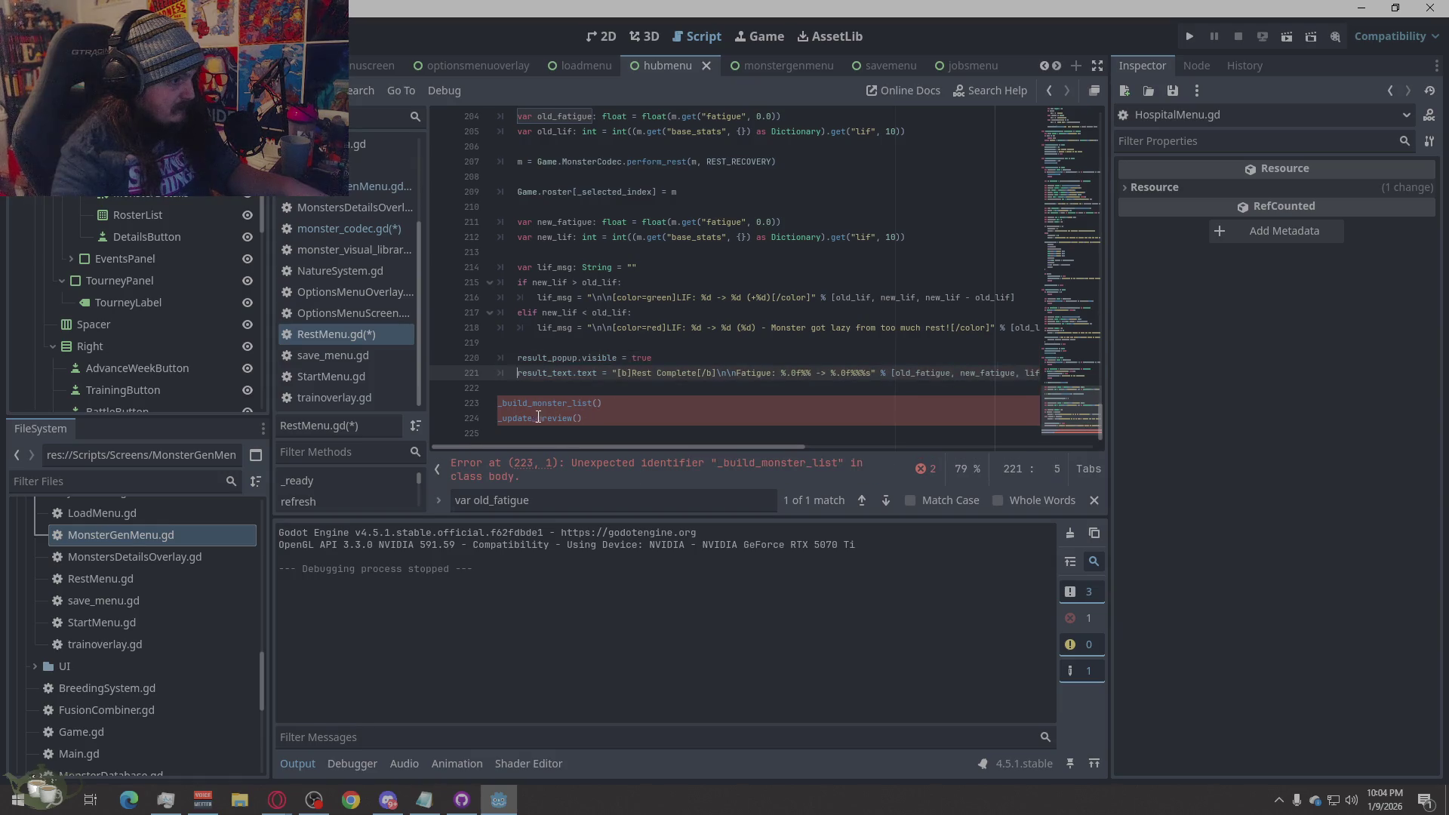
click(500, 403)
key(Tab)
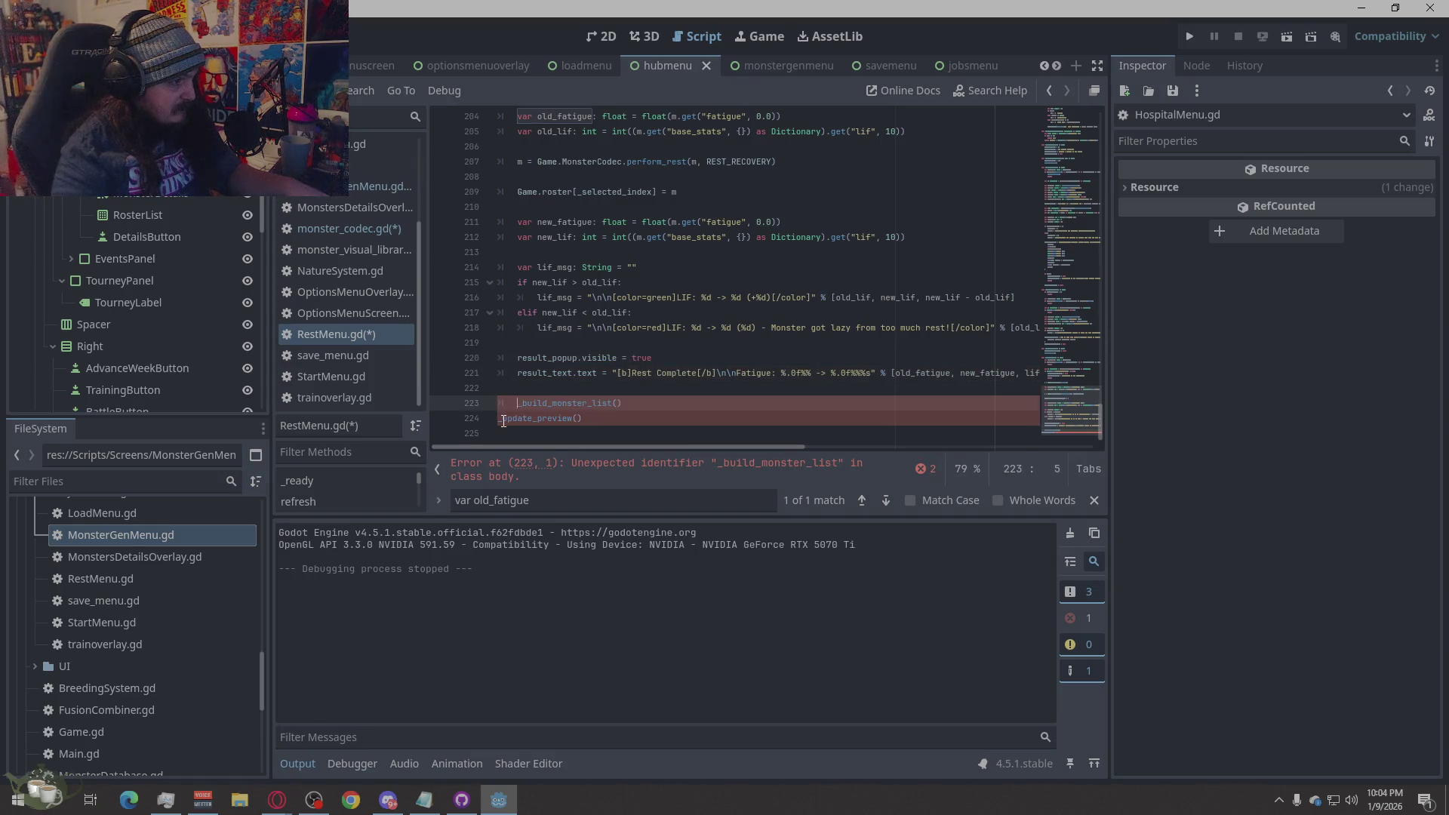
click(504, 420)
key(Tab)
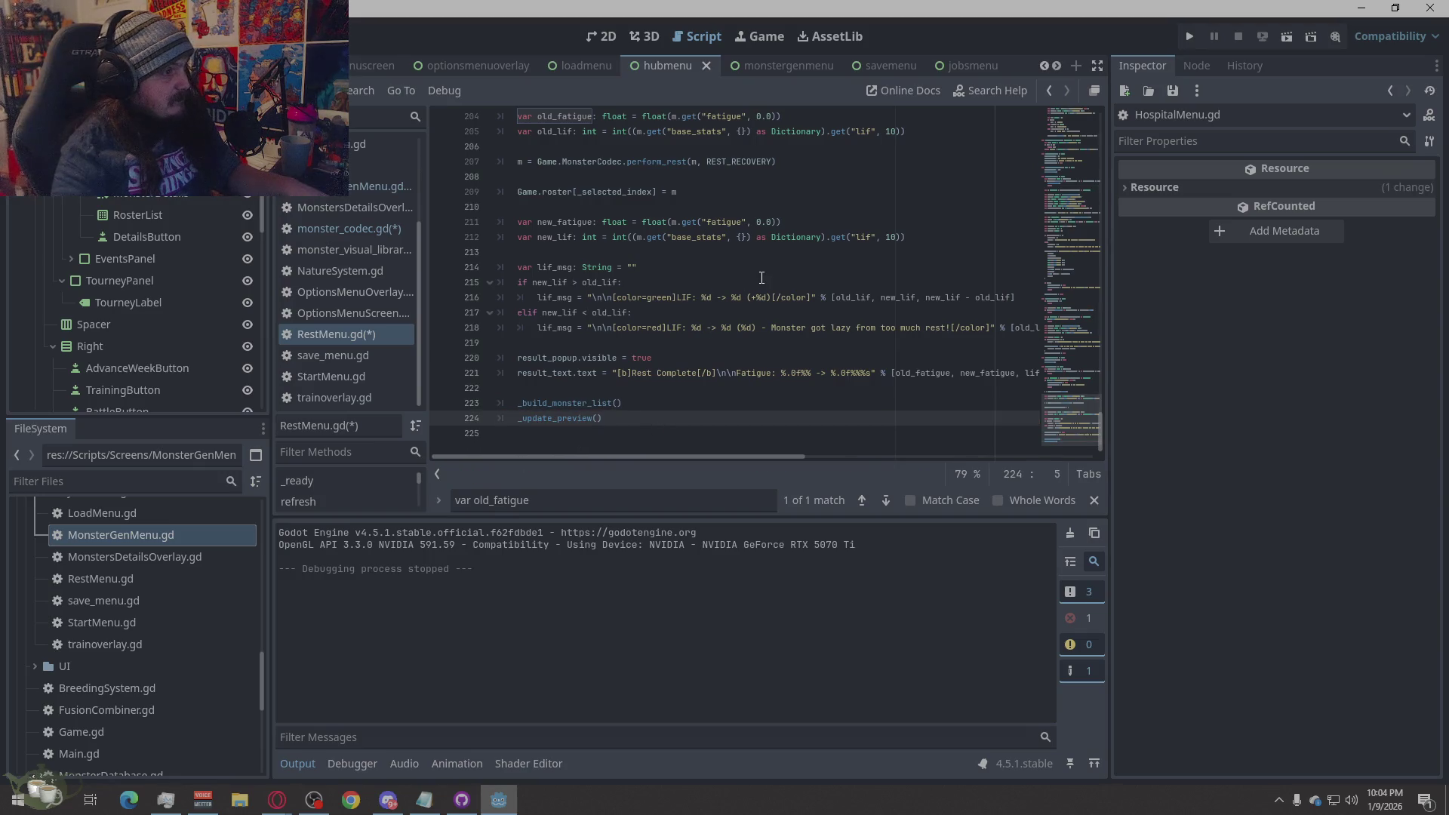
key(ctrl+s)
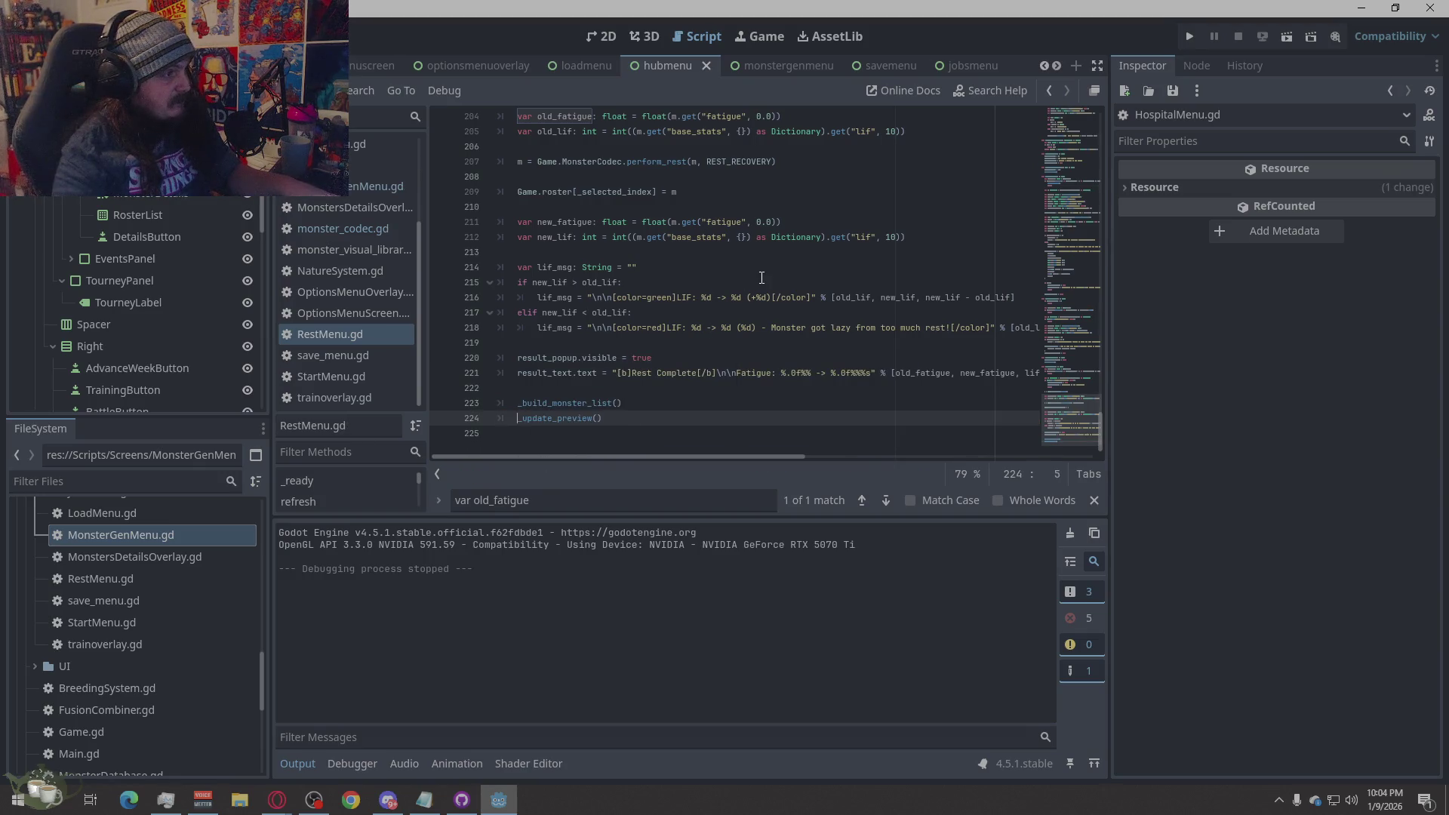
scroll(812, 310, up, 5)
scroll(845, 317, down, 5)
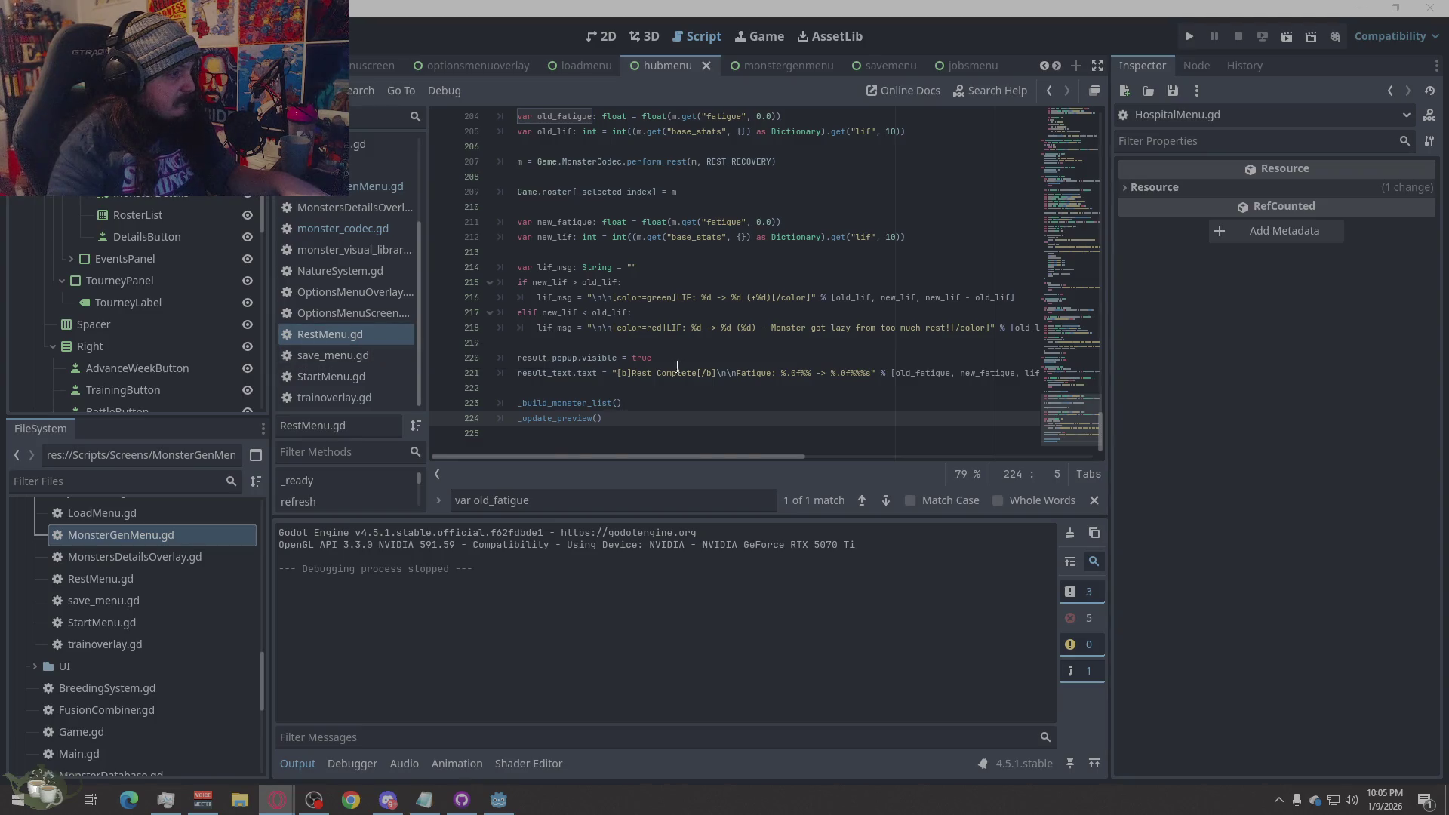
scroll(679, 287, up, 10)
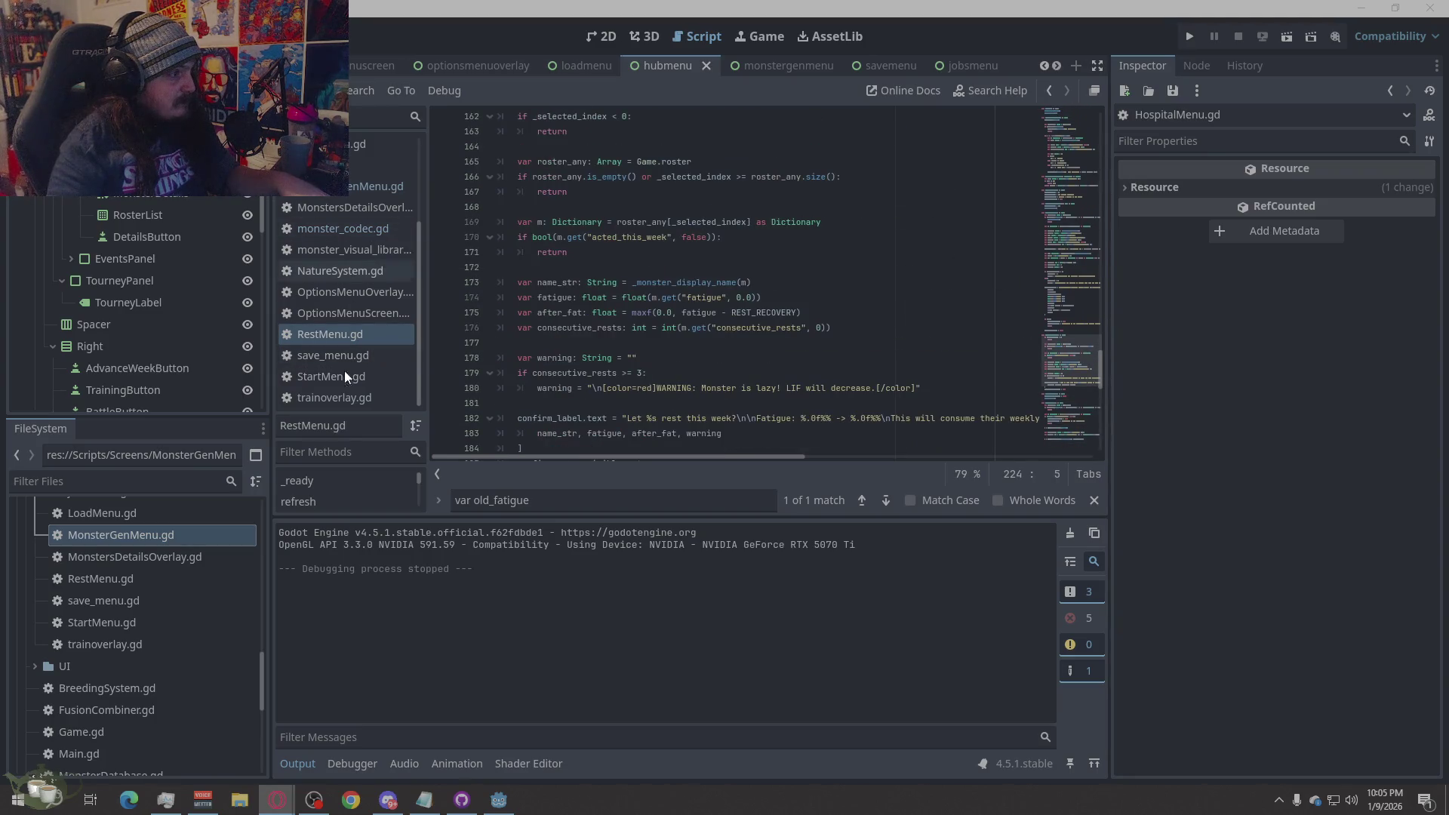
click(339, 336)
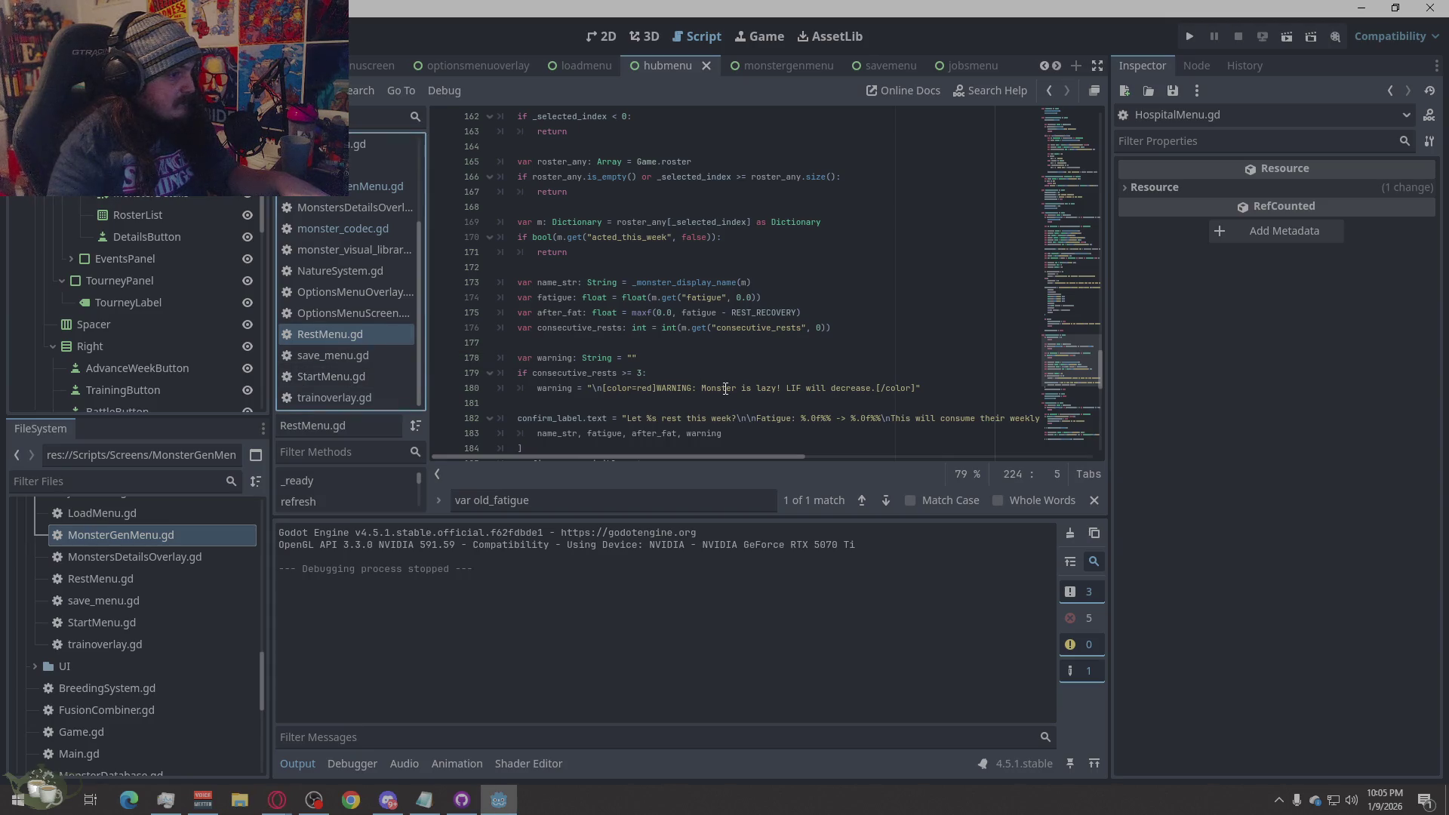
scroll(733, 381, down, 9)
scroll(733, 381, up, 20)
scroll(732, 381, up, 20)
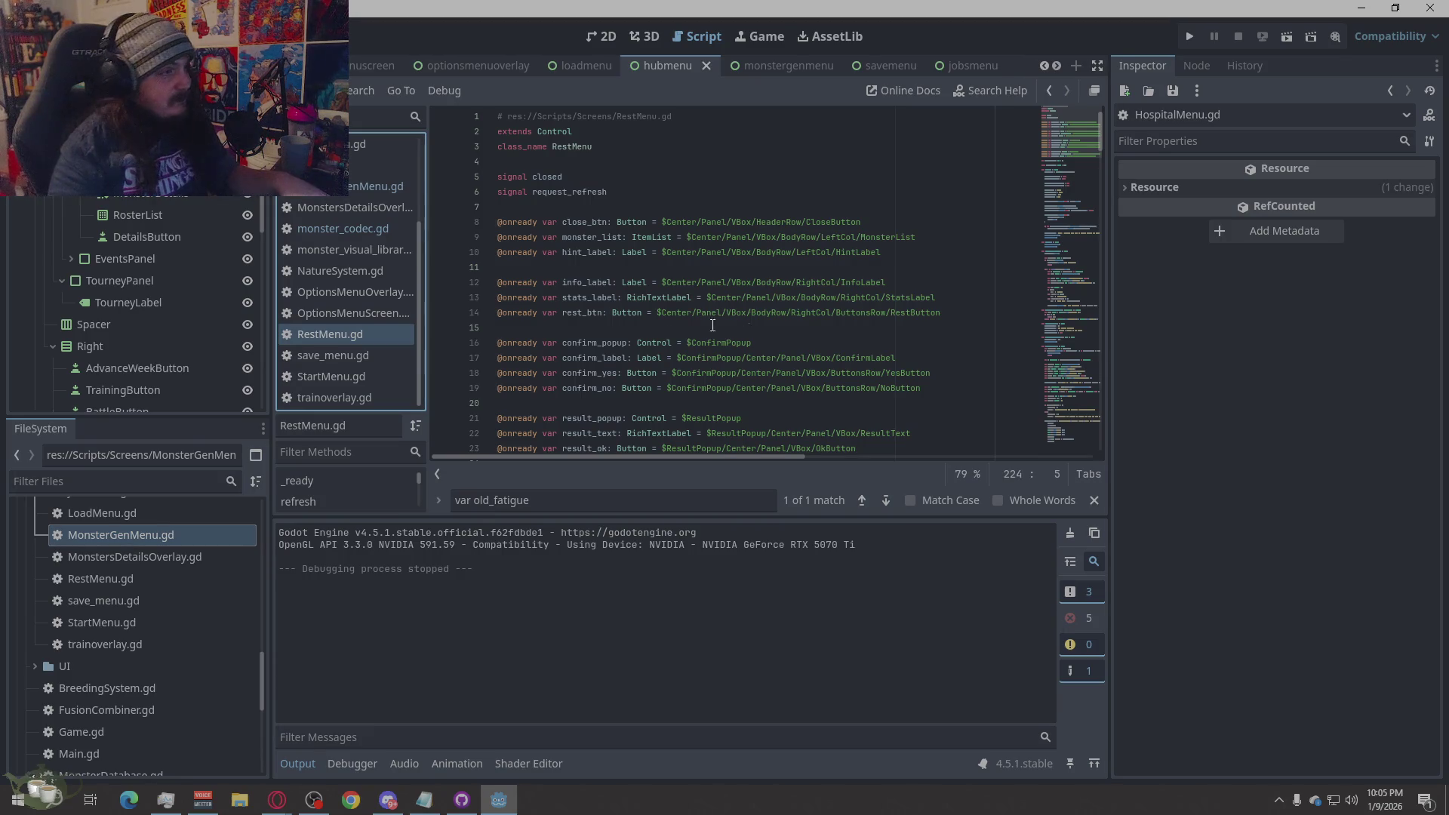
click(370, 187)
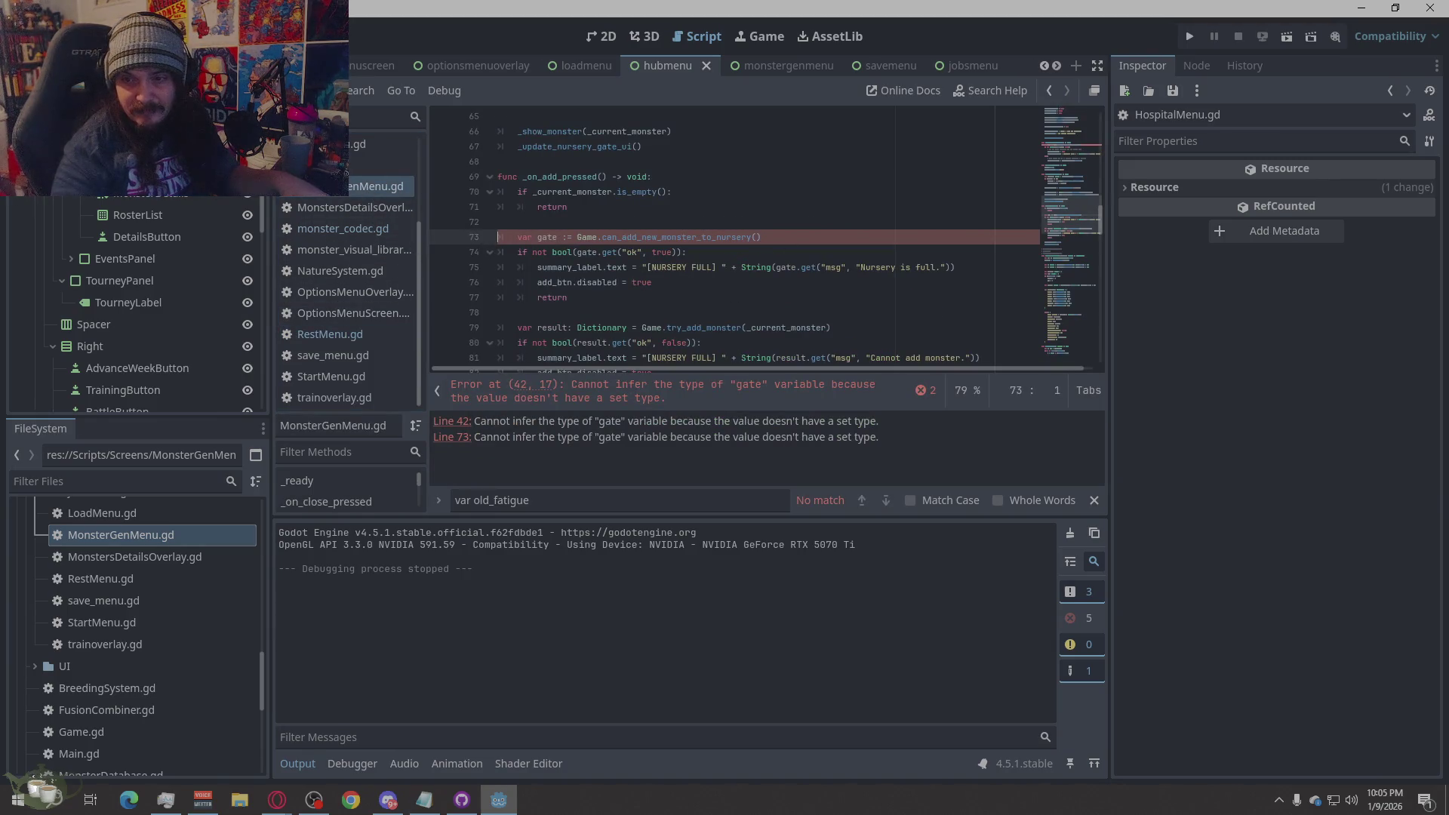
- Search for the gate declaration and retype the line 73 gate as a Dictionary
click(574, 501)
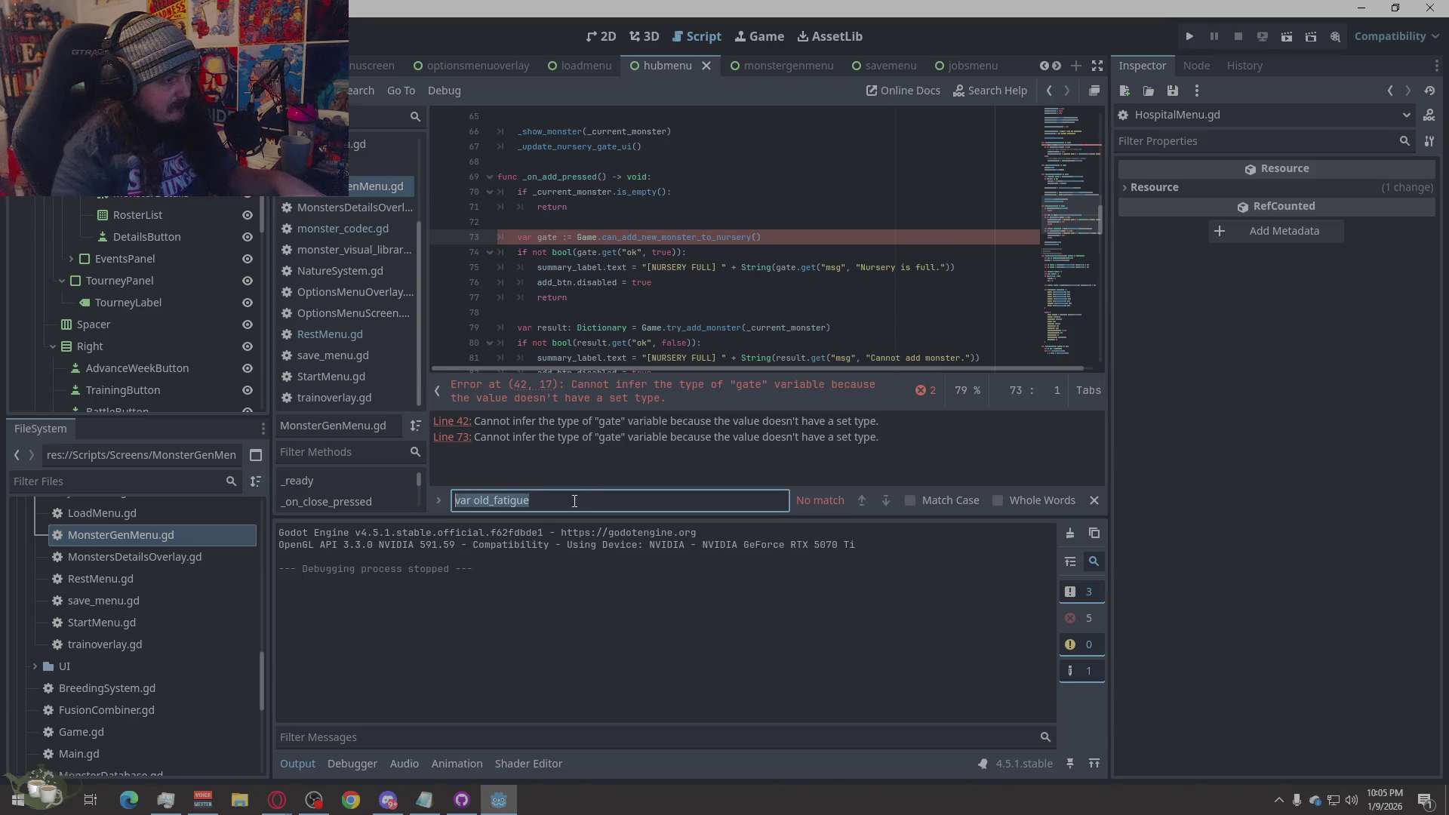
text(var gate := Game.can_add_new_monster_to_nursery())
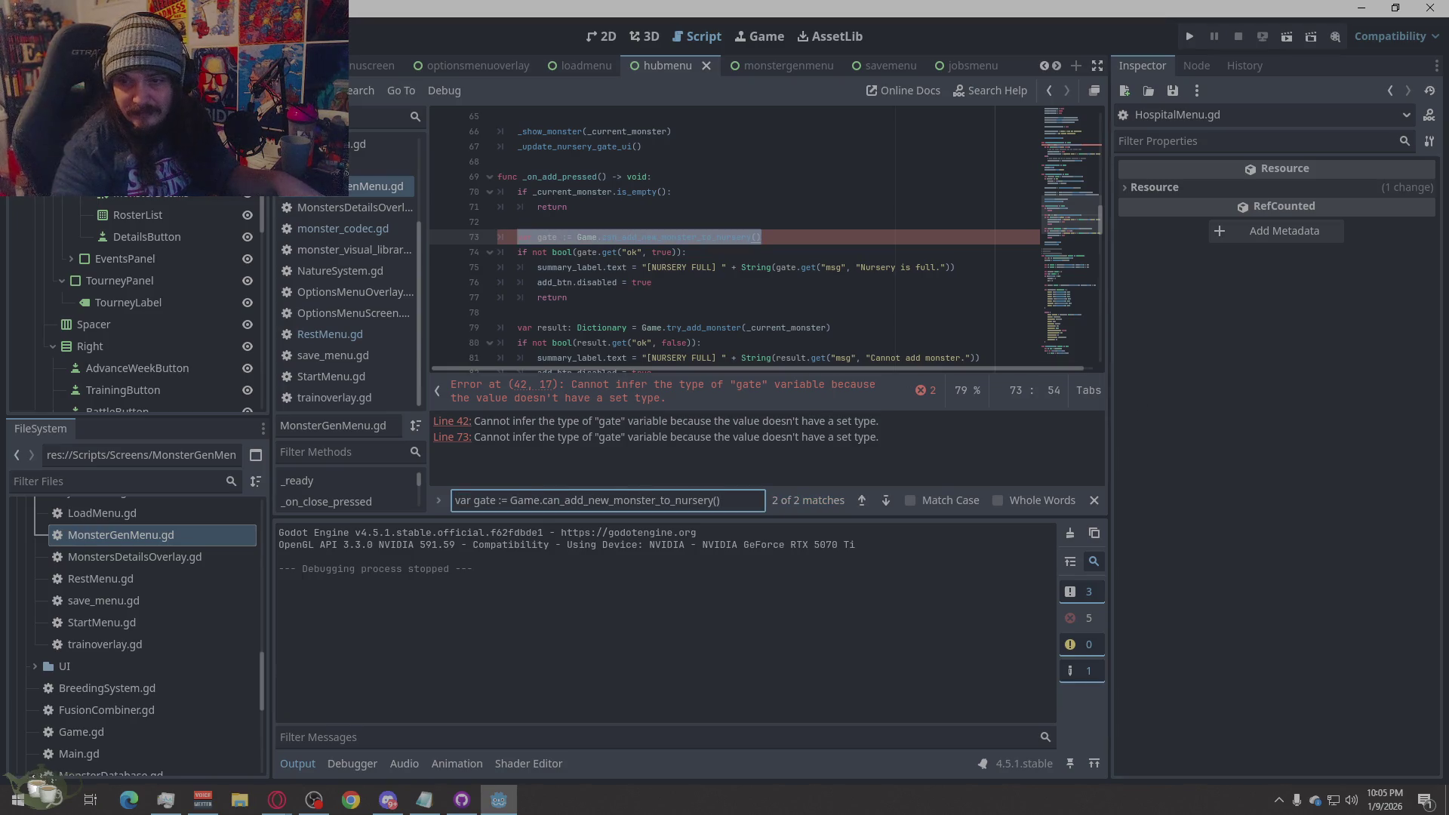
key(alt+Tab)
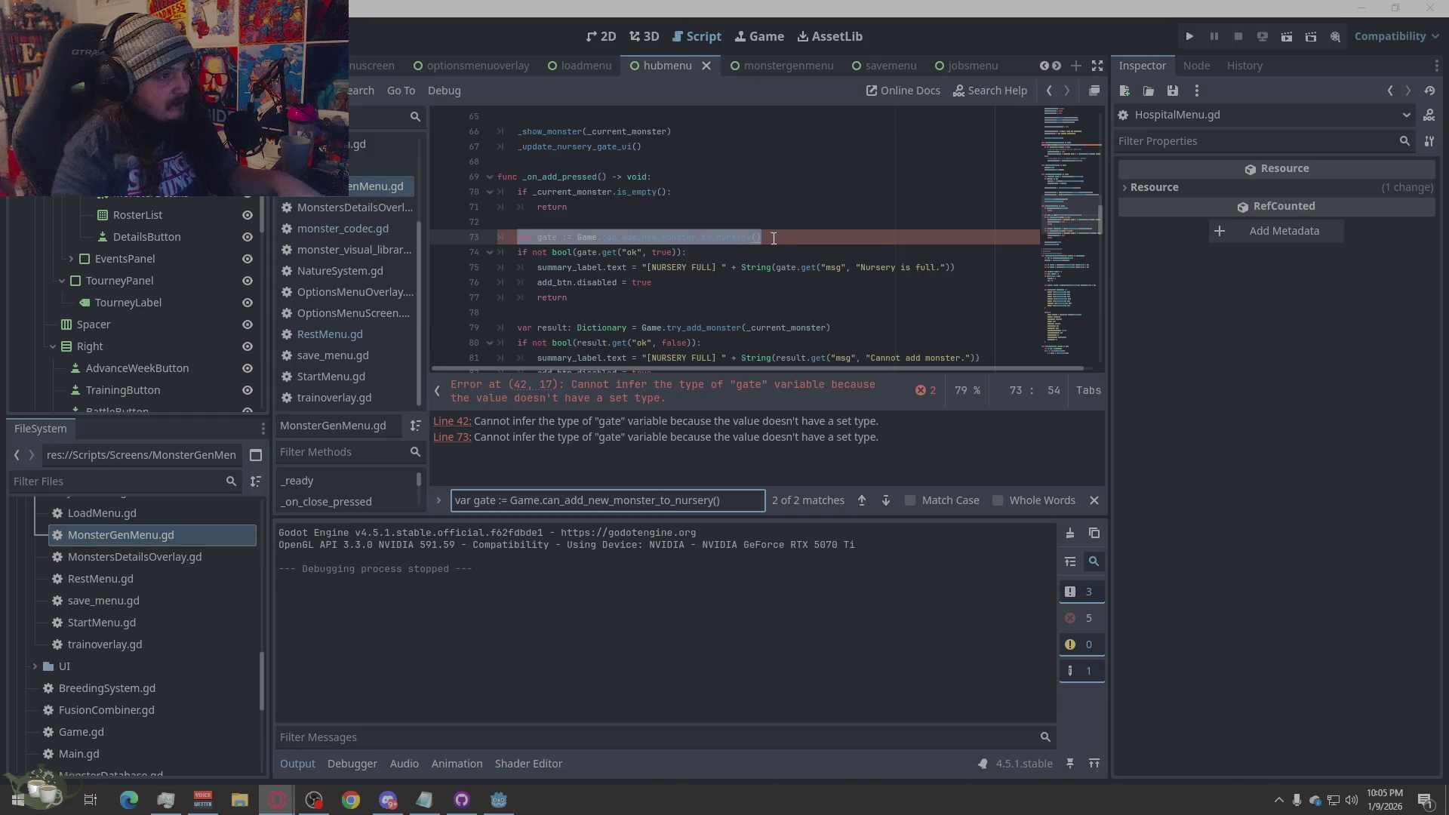
key(alt+Tab)
click(801, 236)
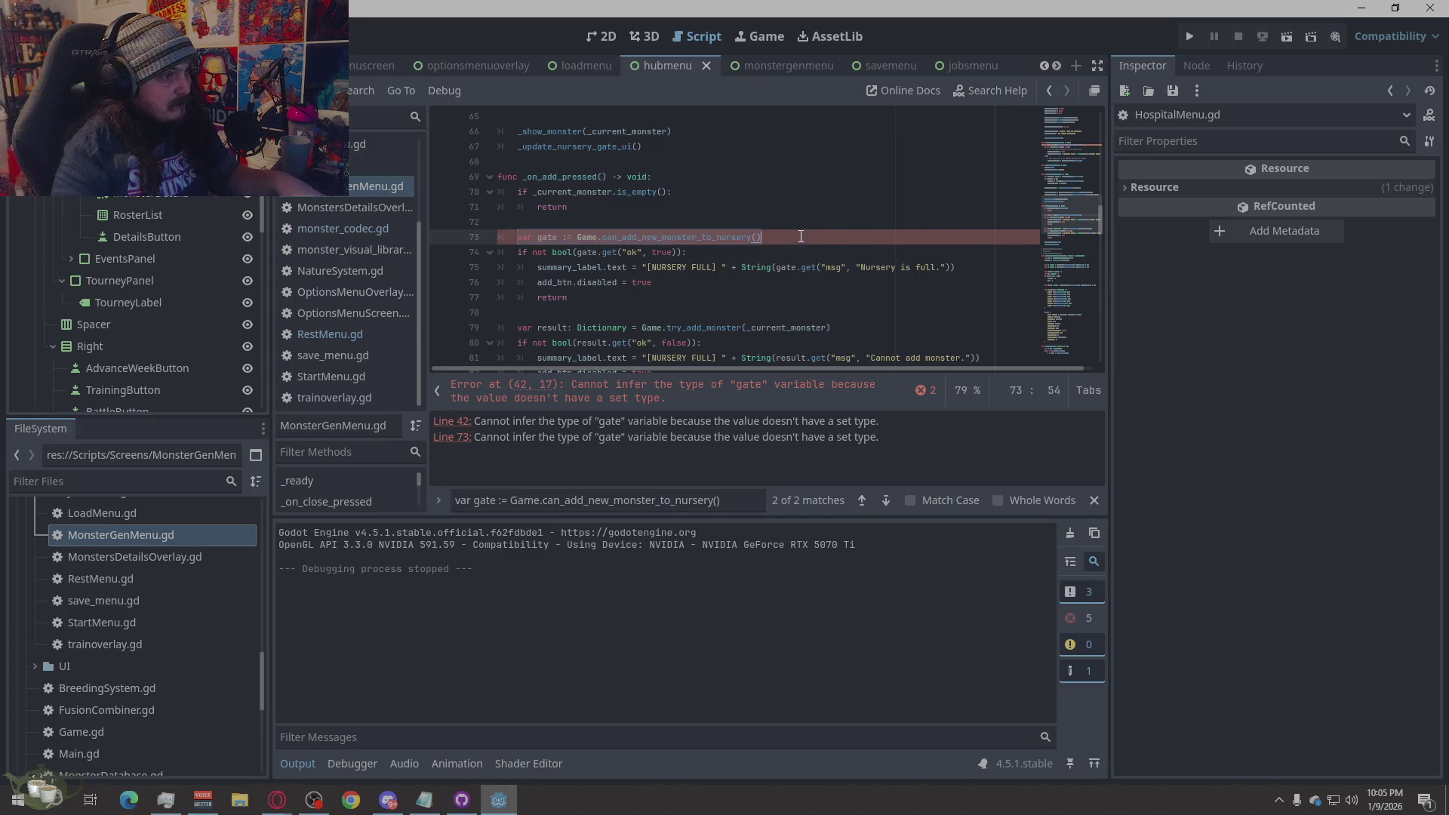
drag(800, 236, 516, 236)
text(var gate: Dictionary = Game.can_add_new_monster_to_nursery())
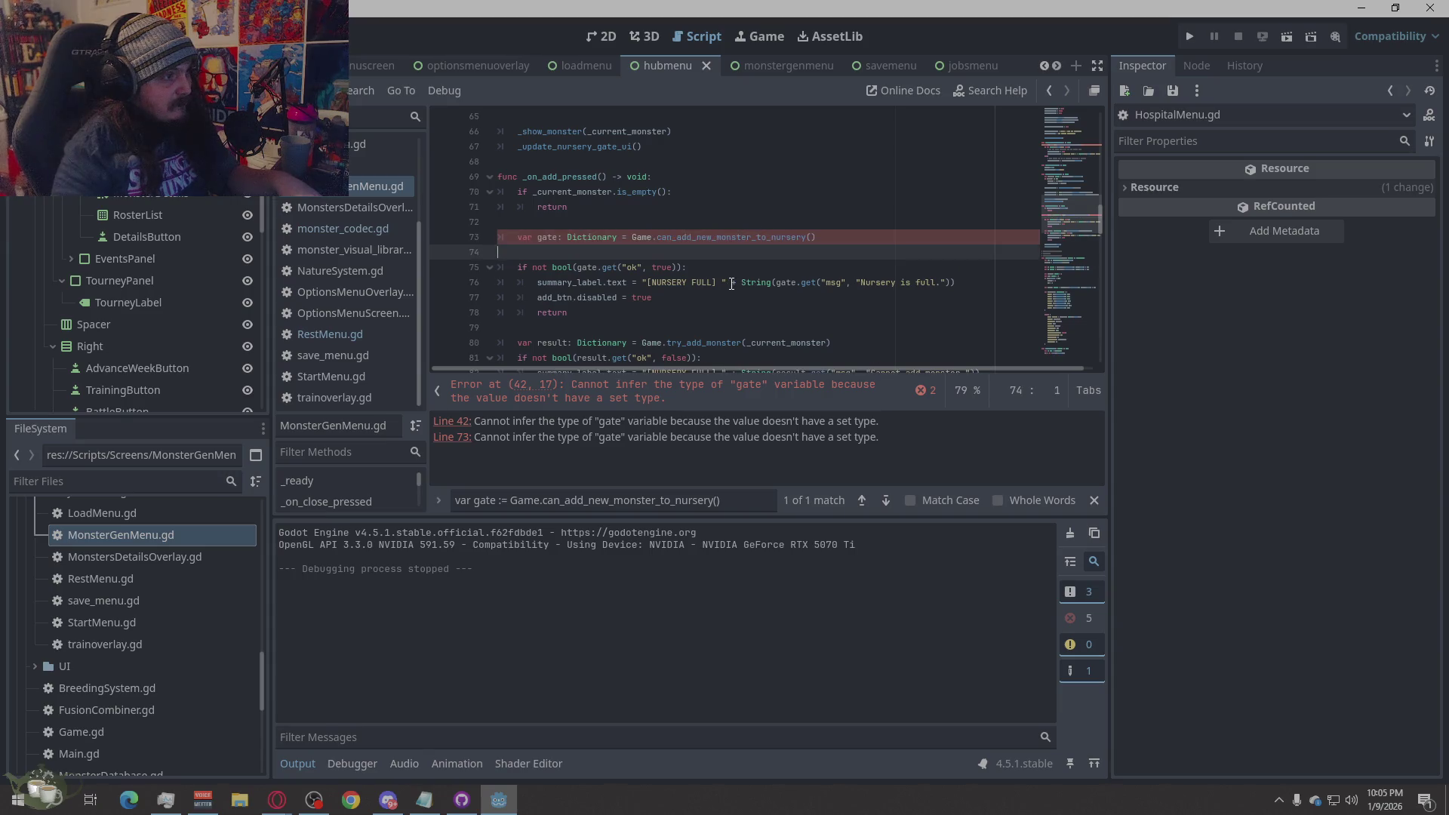
key(BackSpace)
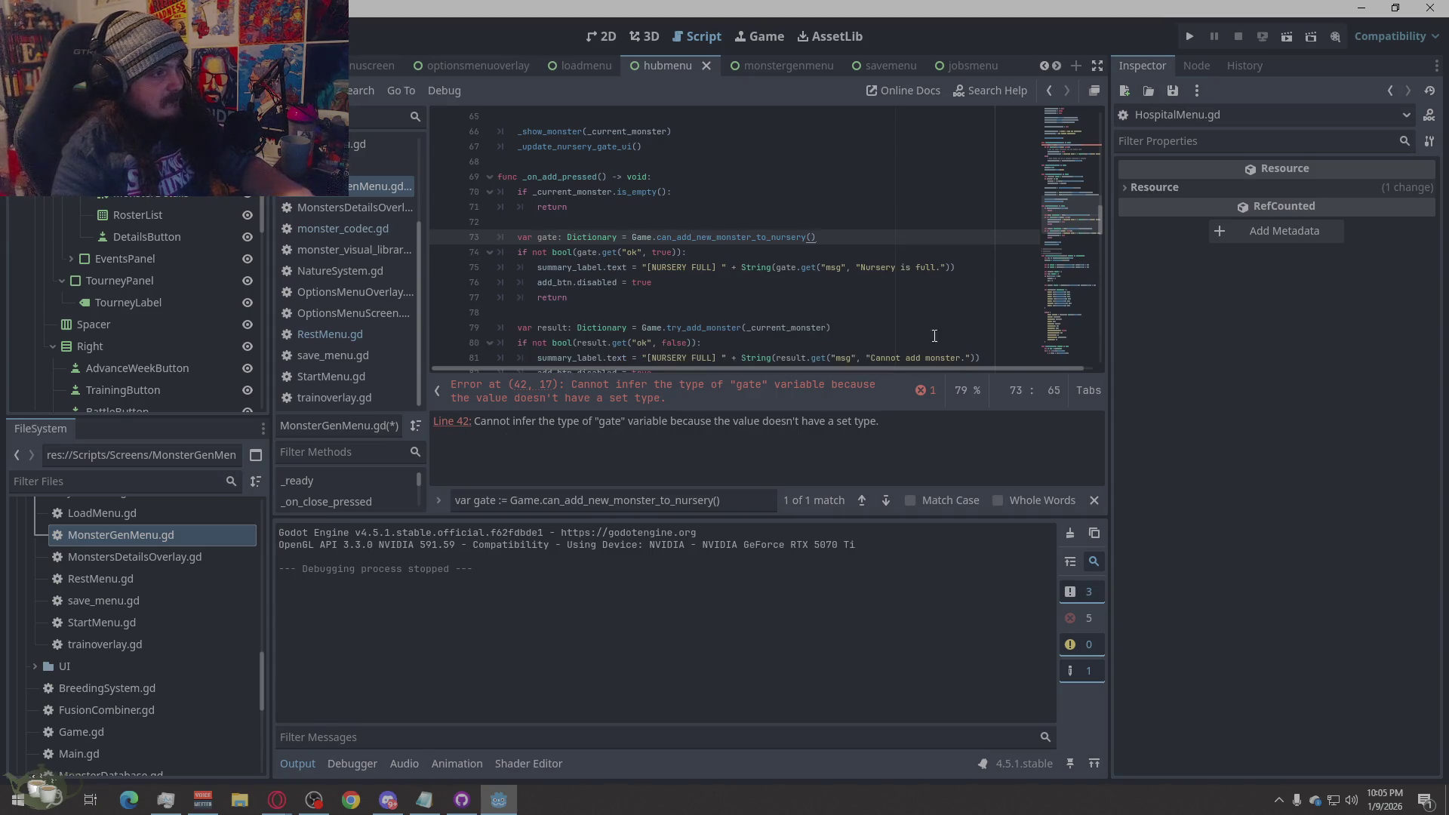
click(935, 297)
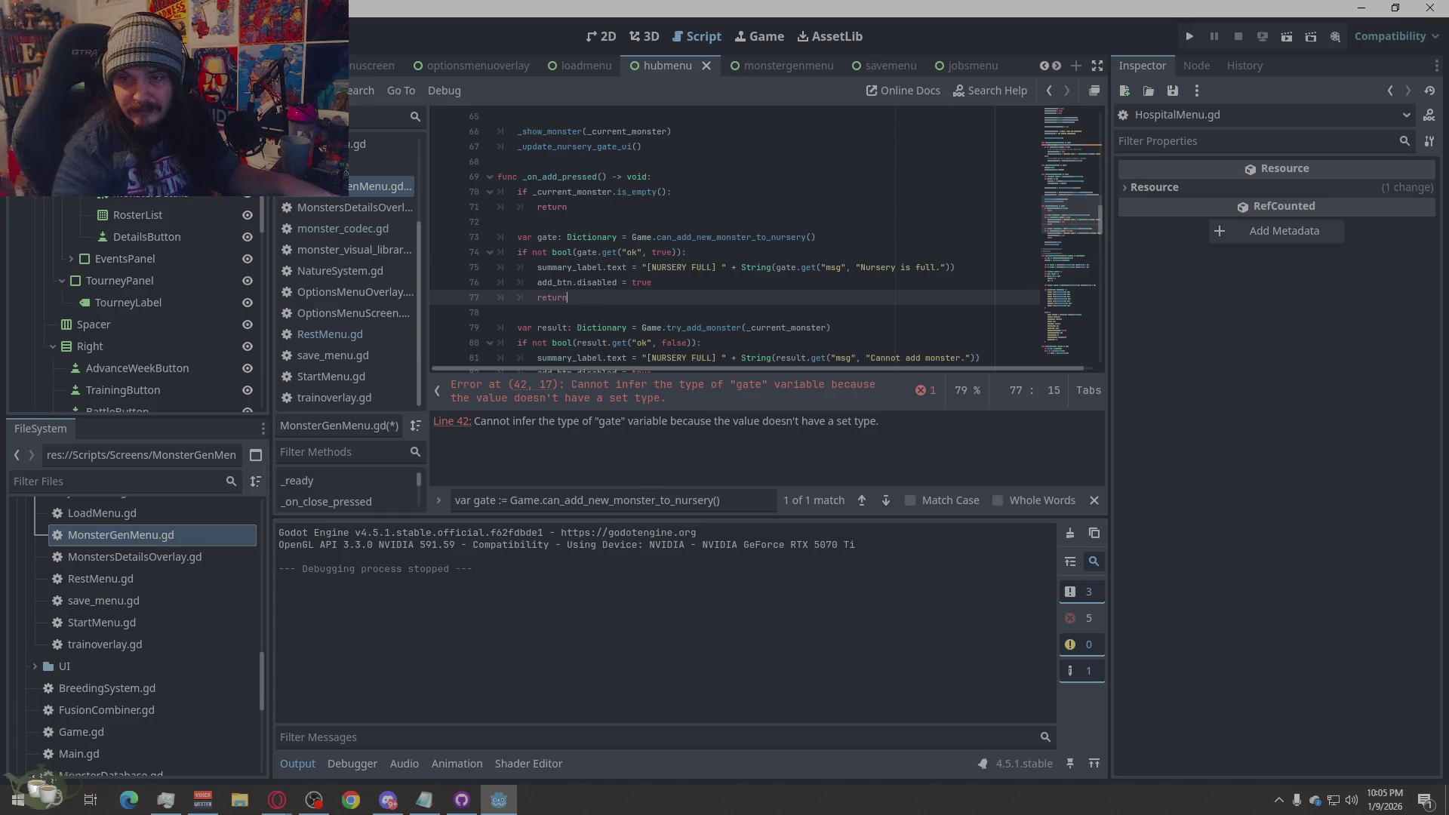
- Retype the line 42 gate as a Dictionary and save MonsterGenMenu.gd
key(alt+Tab)
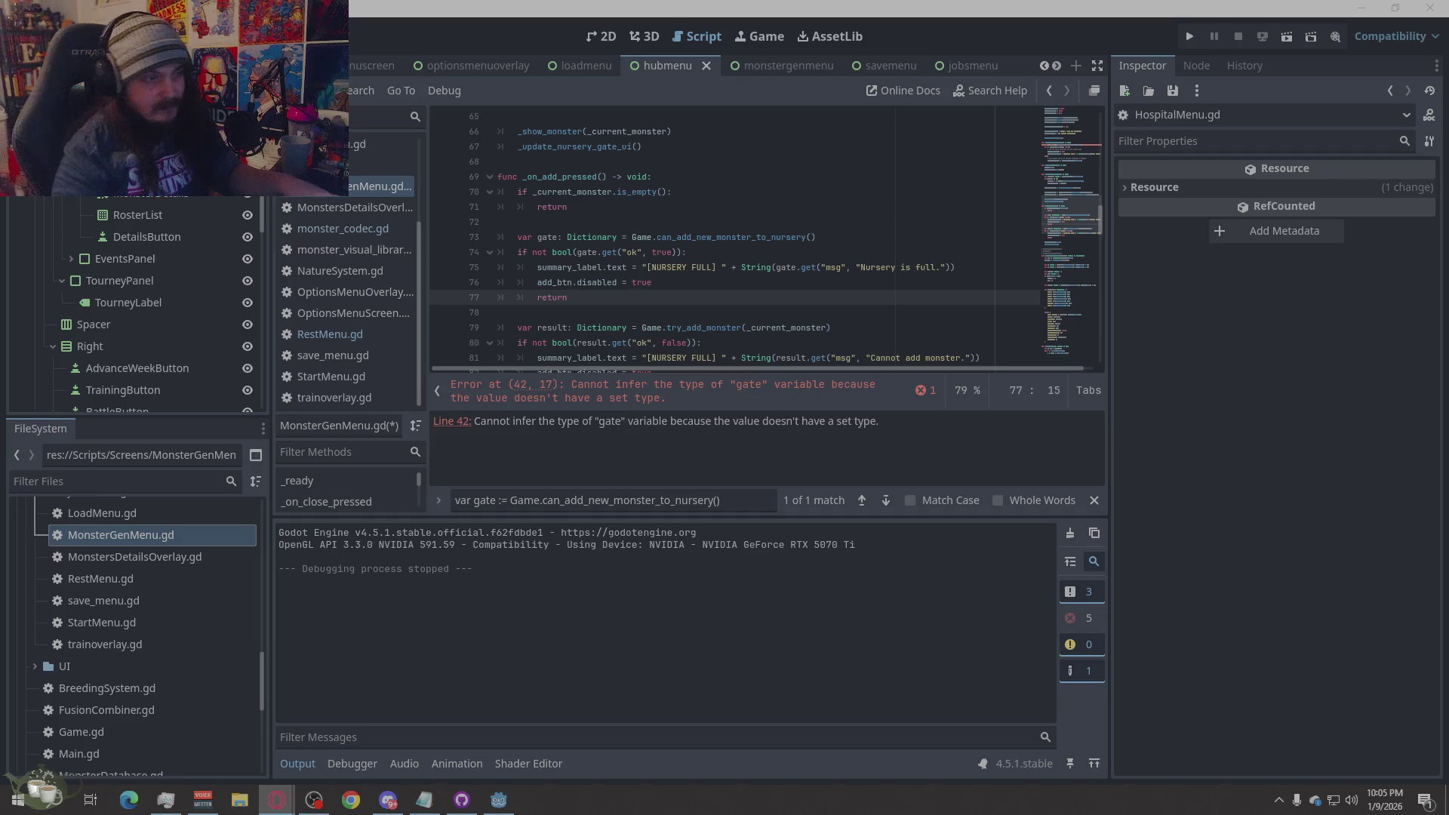
click(883, 502)
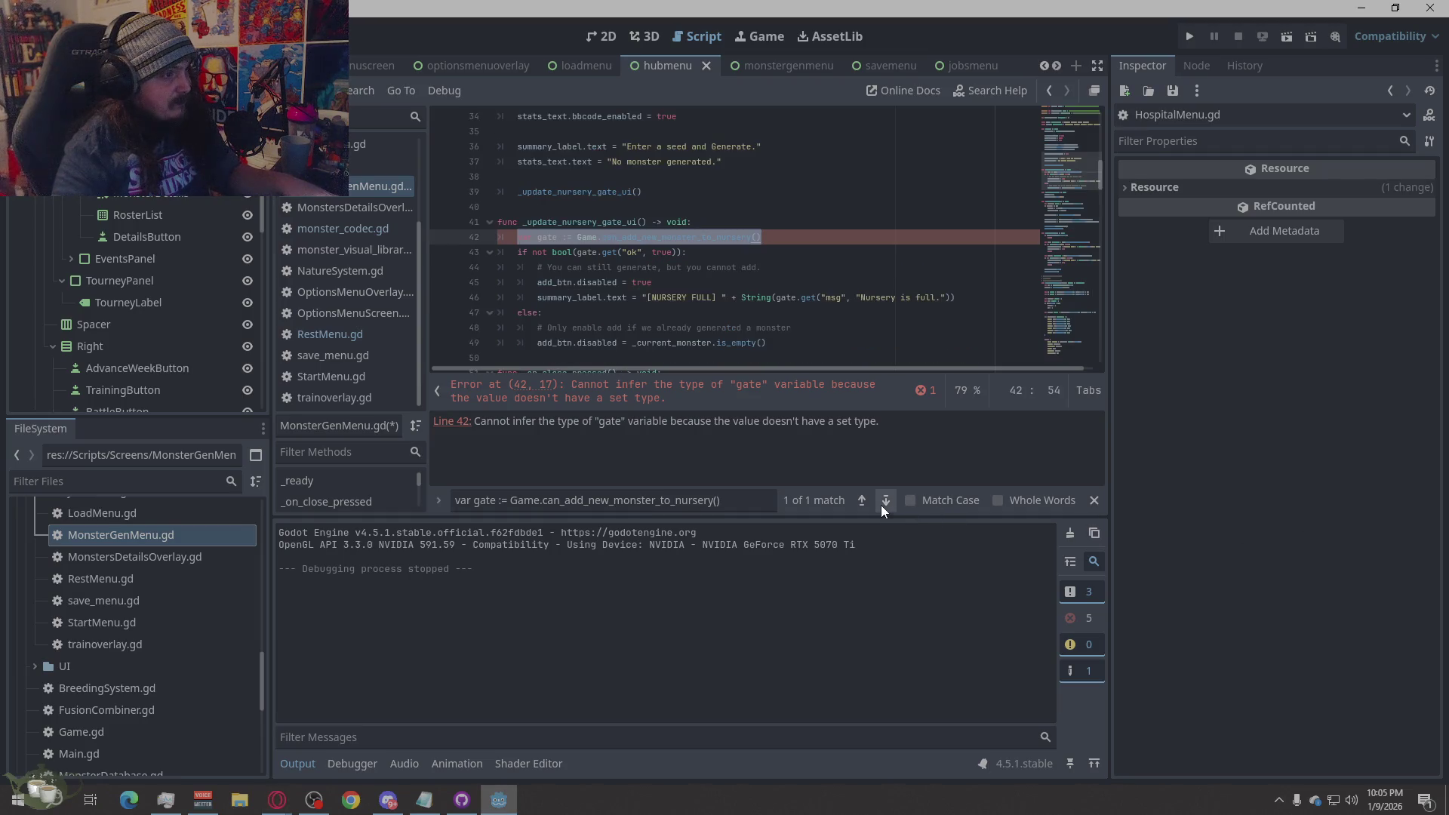
key(alt+Tab)
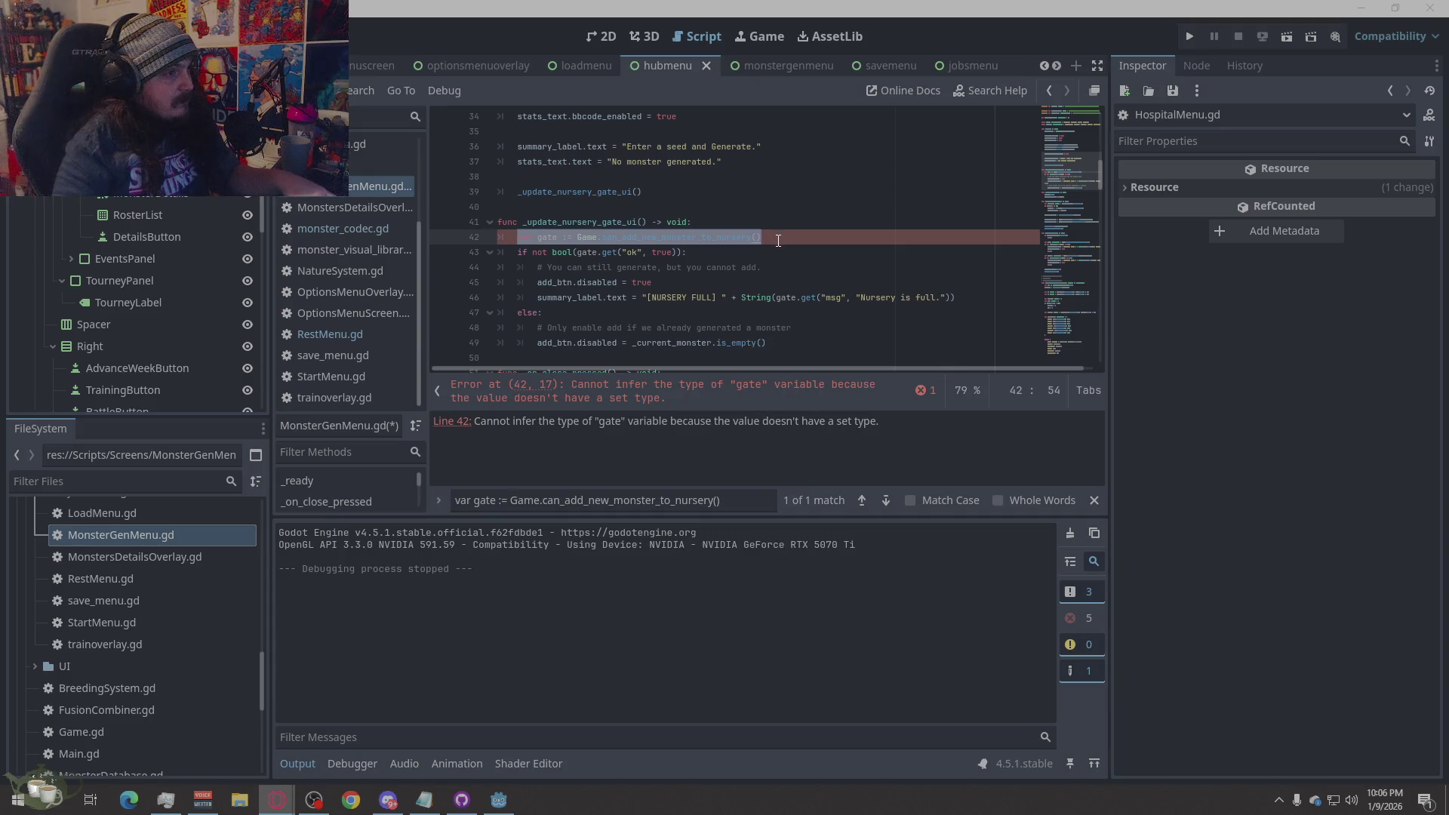
key(alt+Tab)
text(var gate: Dictionary = Game.can_add_new_monster_to_nursery())
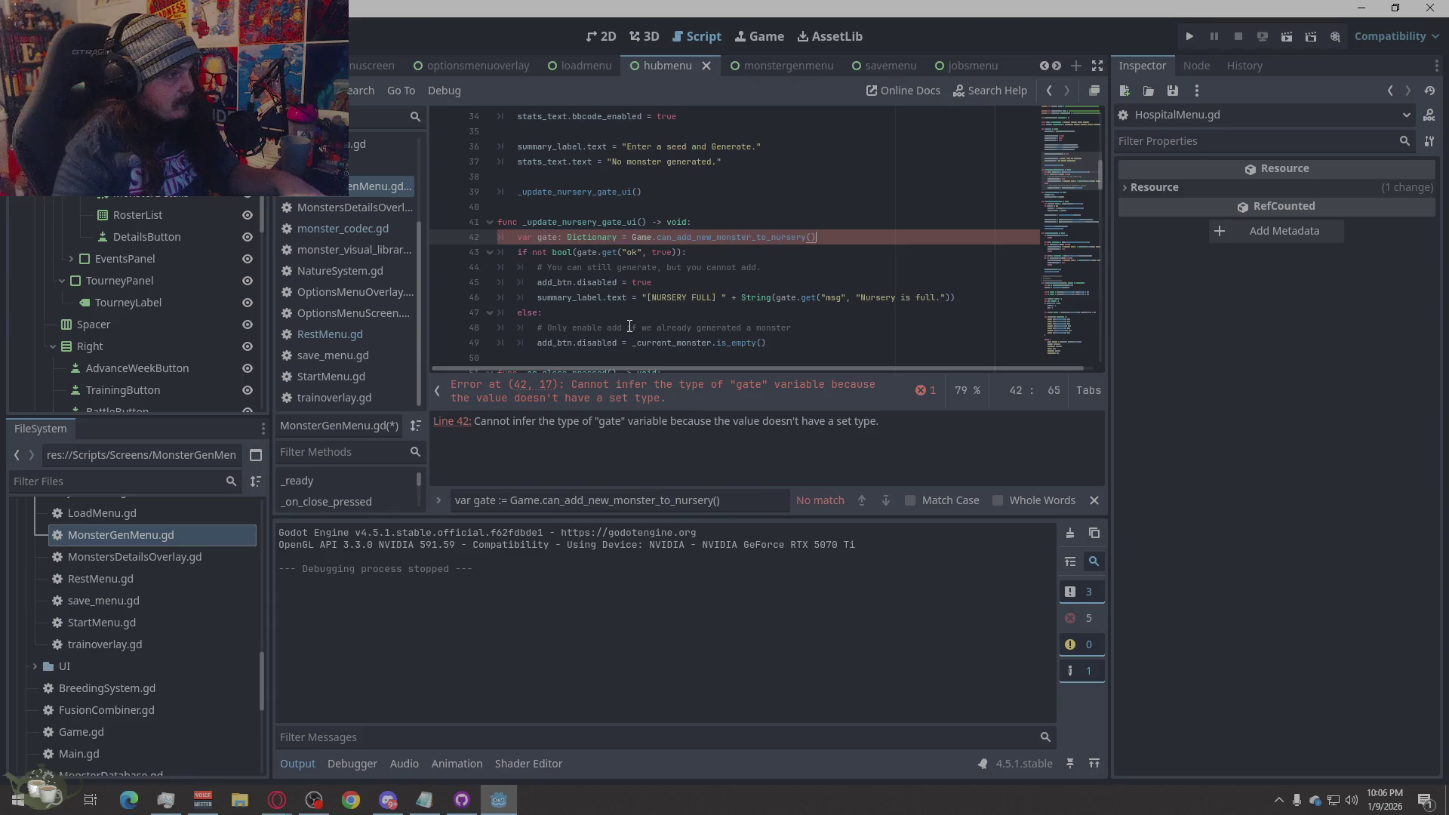
key(ctrl+s)
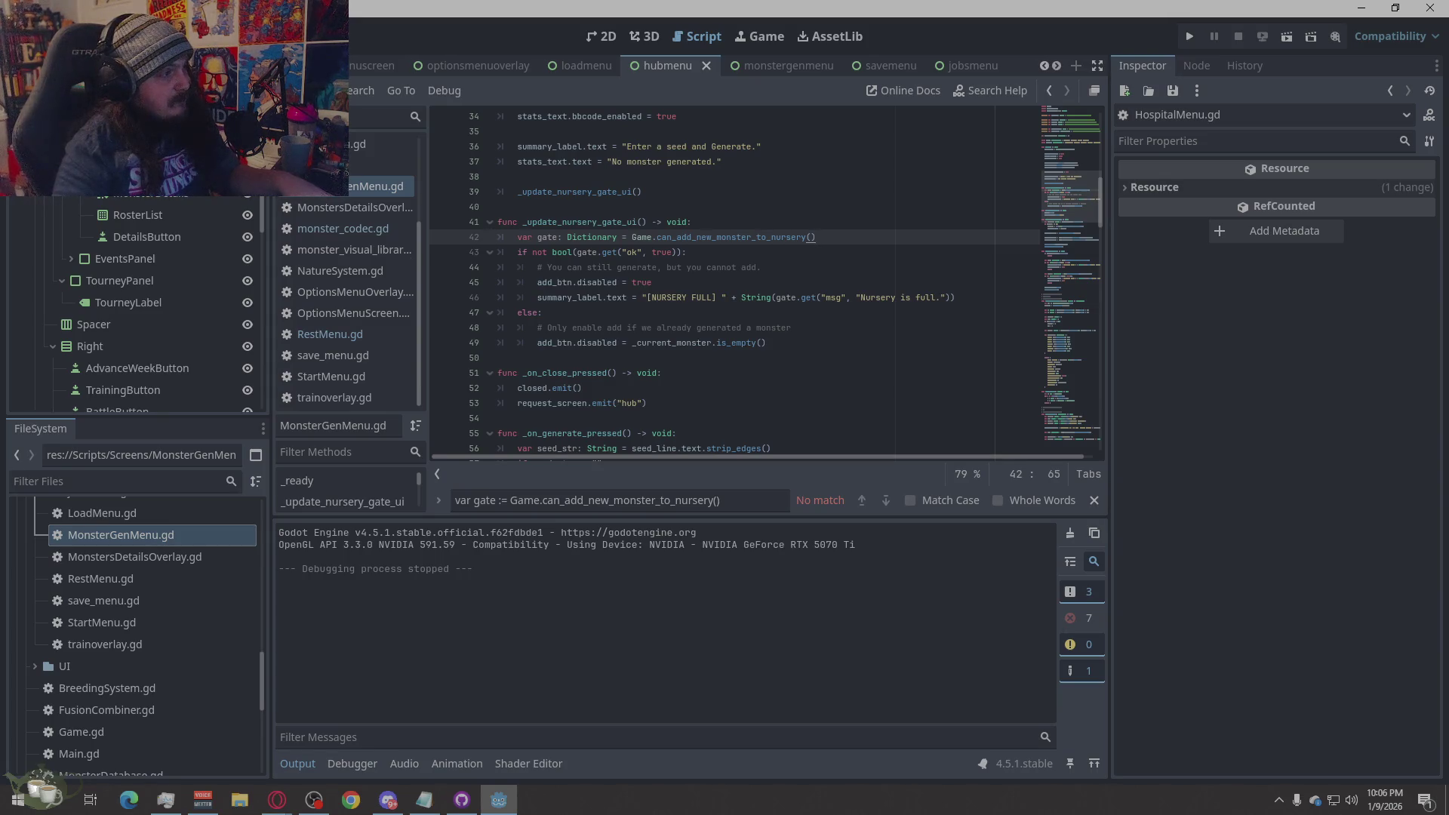
key(alt+Tab)
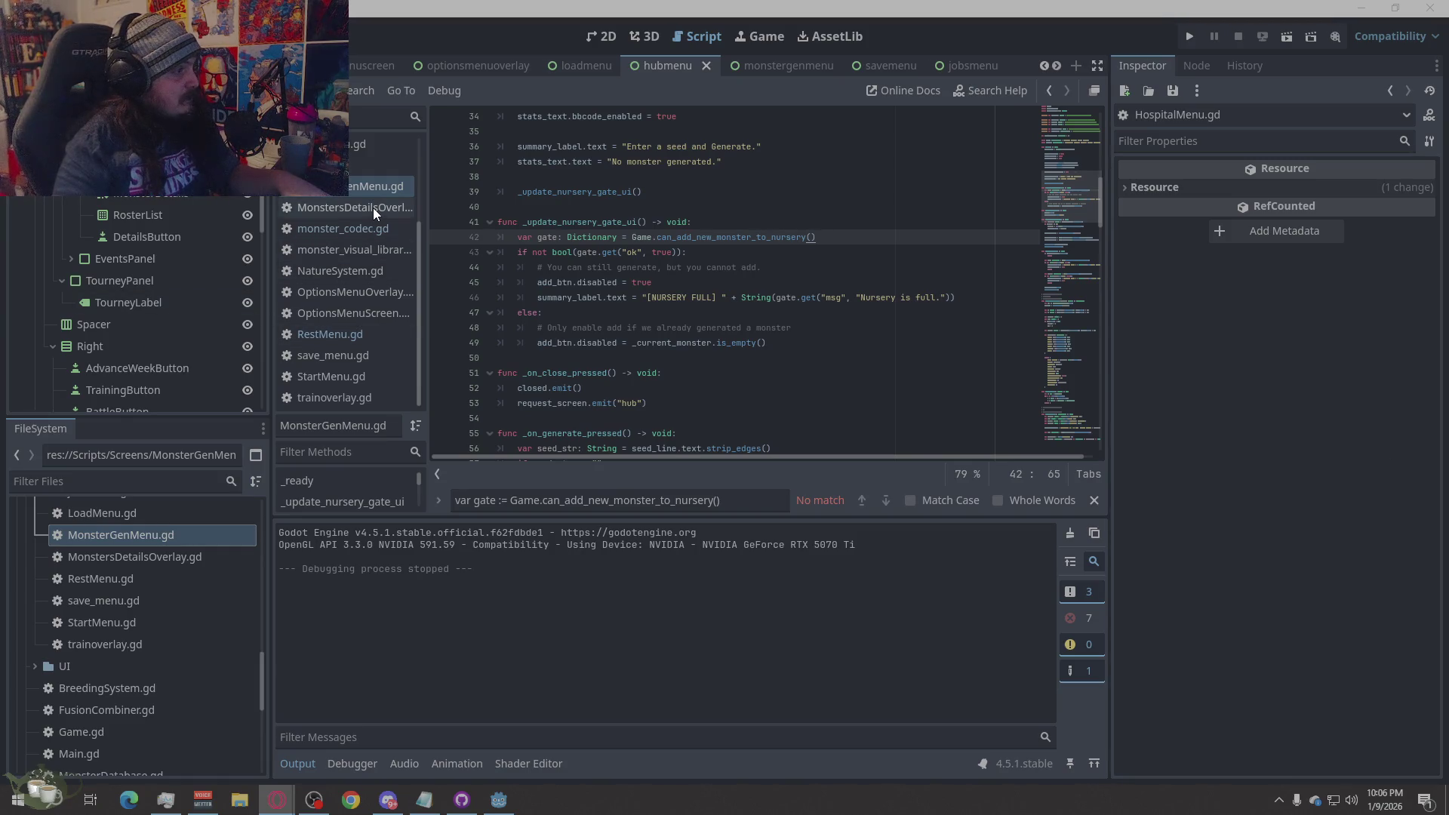
- Select BreedingMenu.gd in the script list to bring it into the editor
scroll(382, 247, up, 3)
click(358, 146)
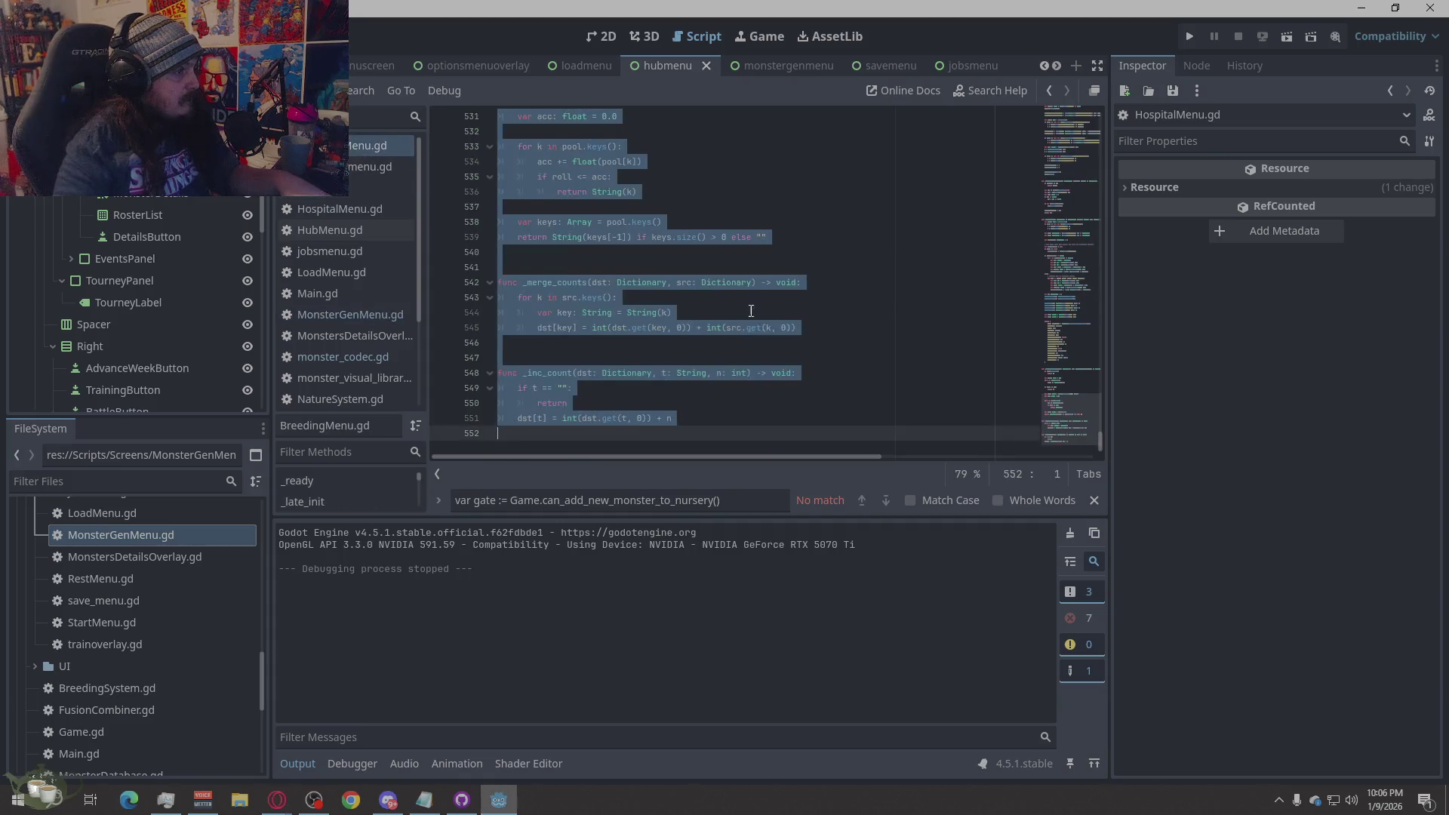
- Delete the selected old breeding code from BreedingMenu.gd and save it
right_click(834, 335)
click(885, 495)
key(Delete)
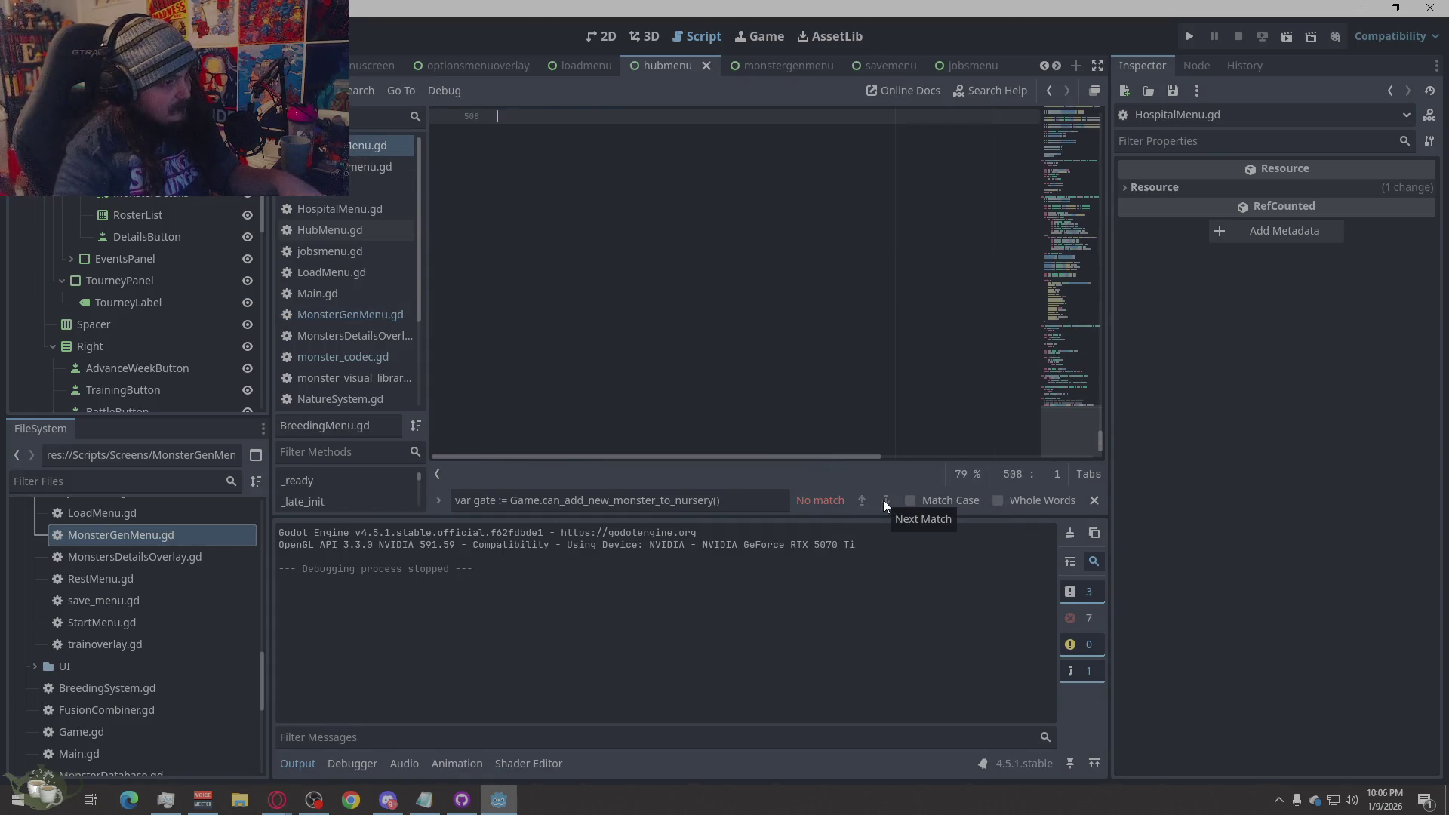
key(ctrl+s)
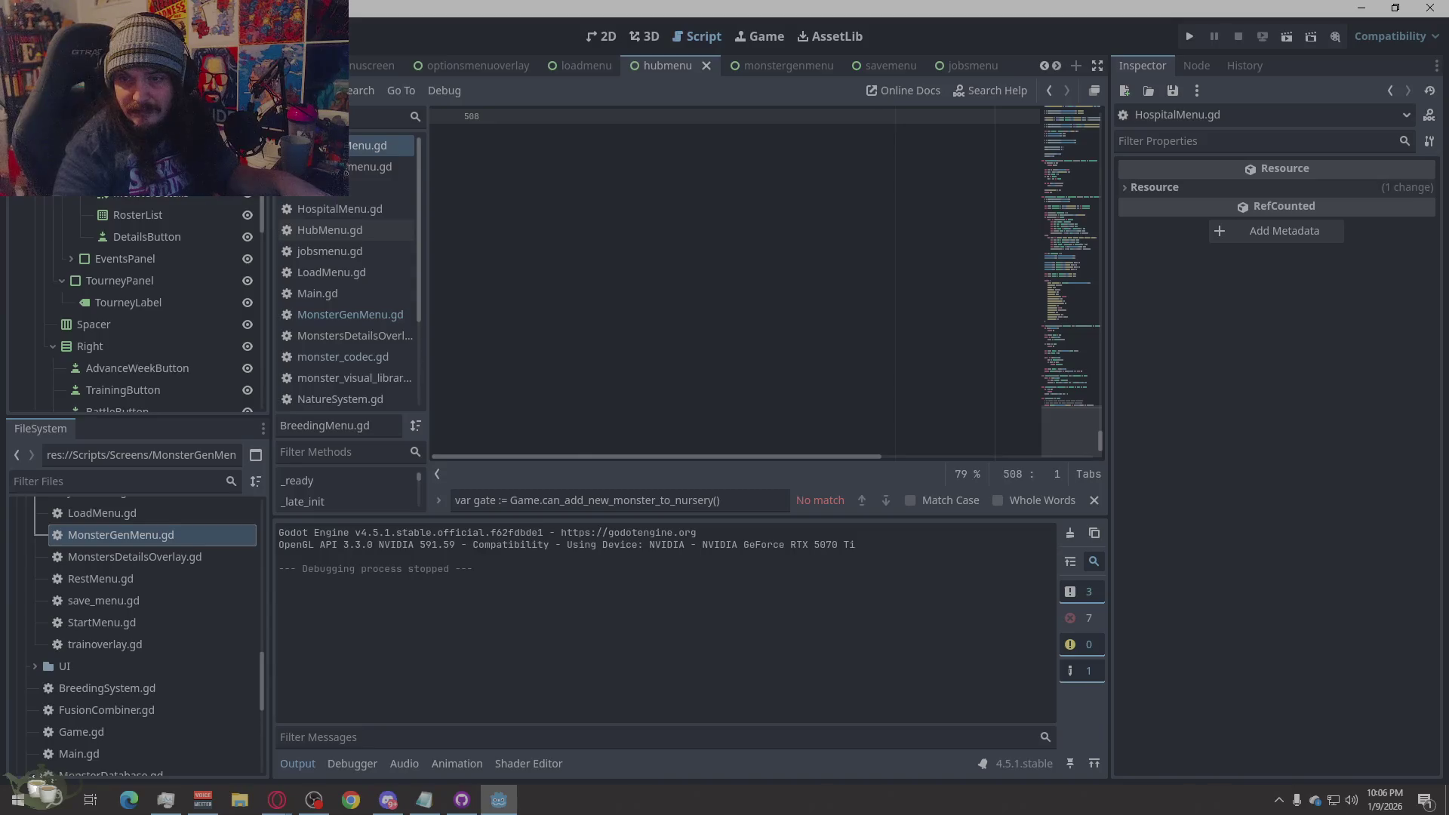
- Bring up Game.gd in the script editor
key(alt+Tab)
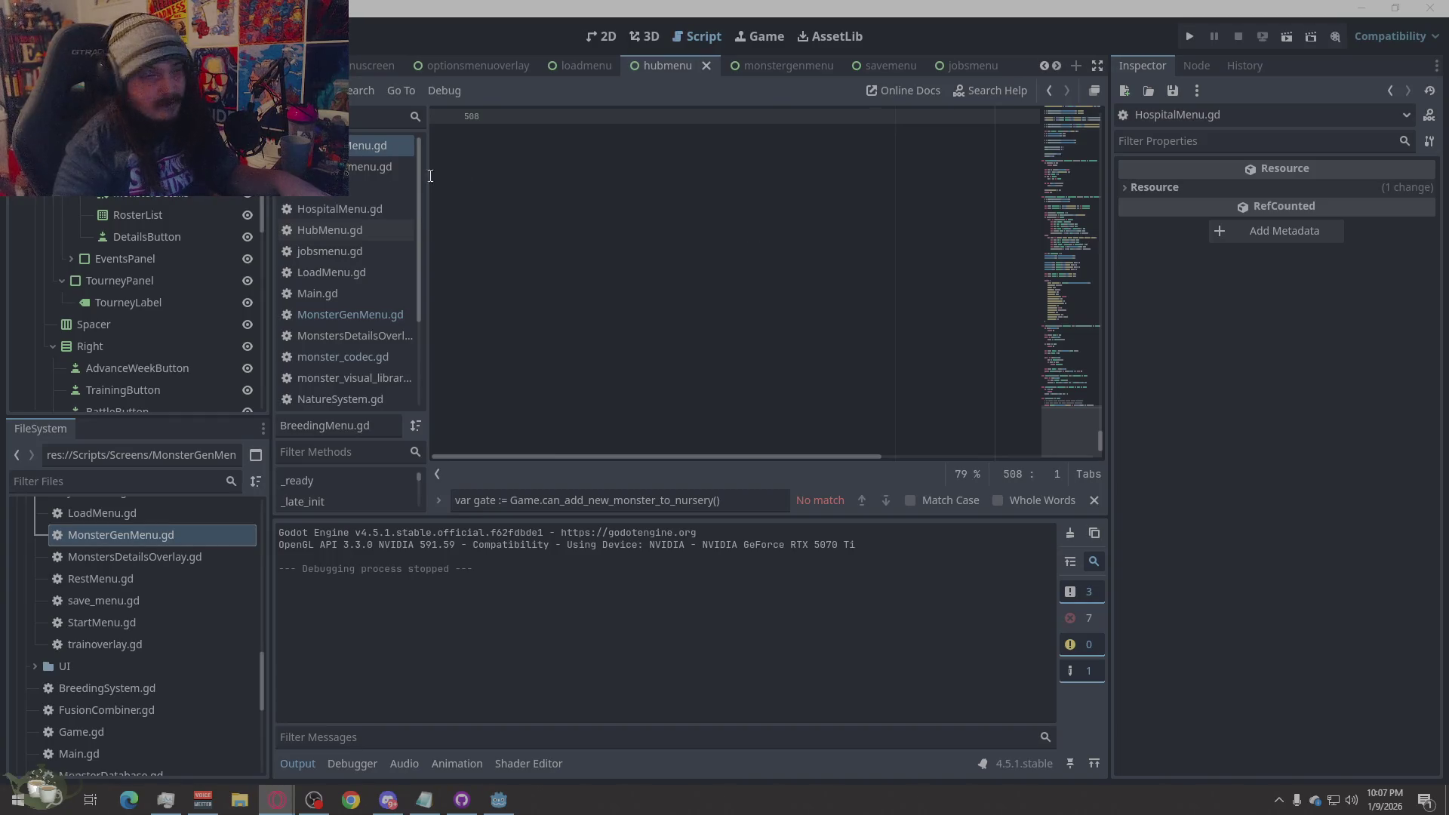
click(377, 187)
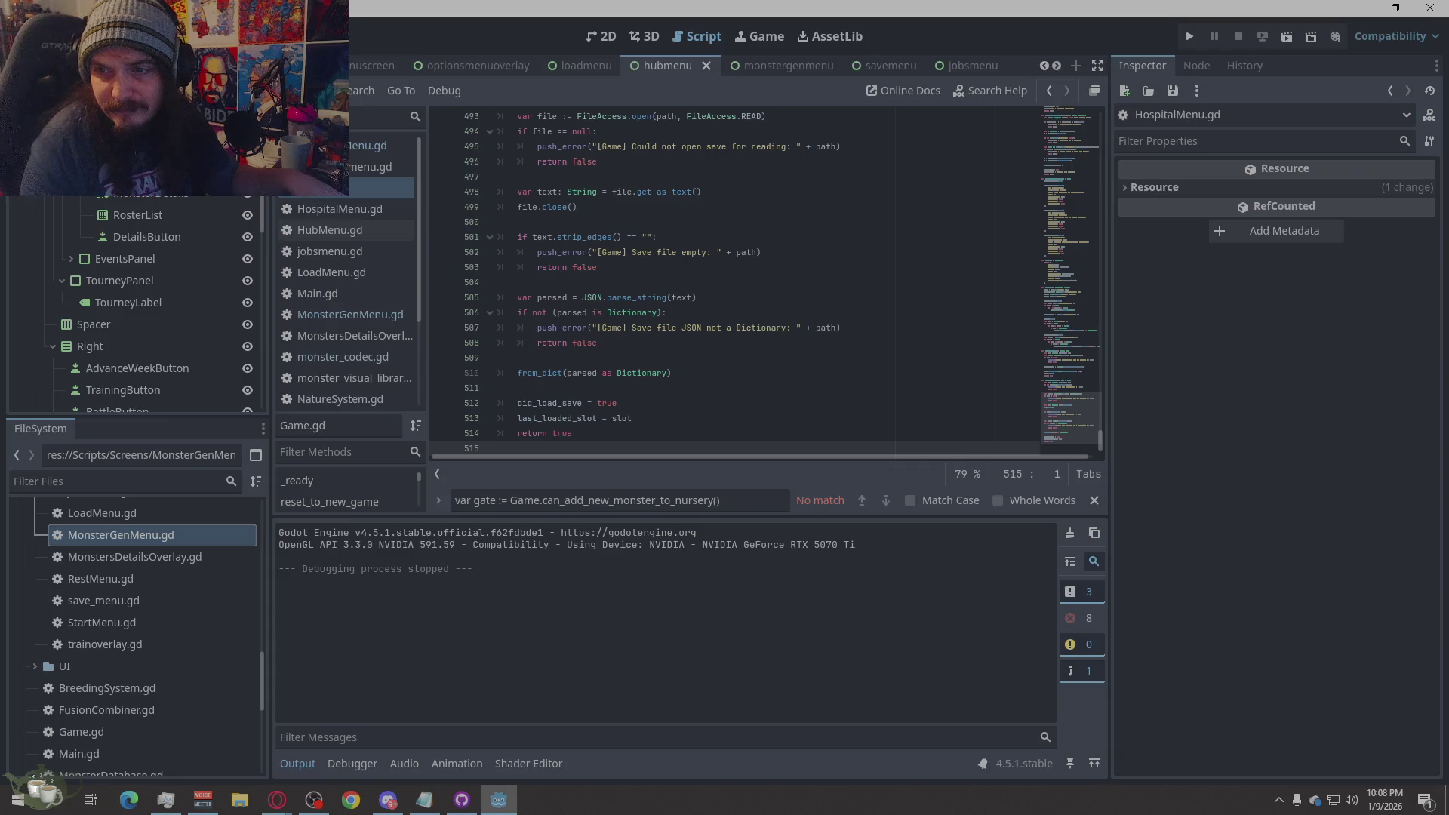
key(alt+Tab)
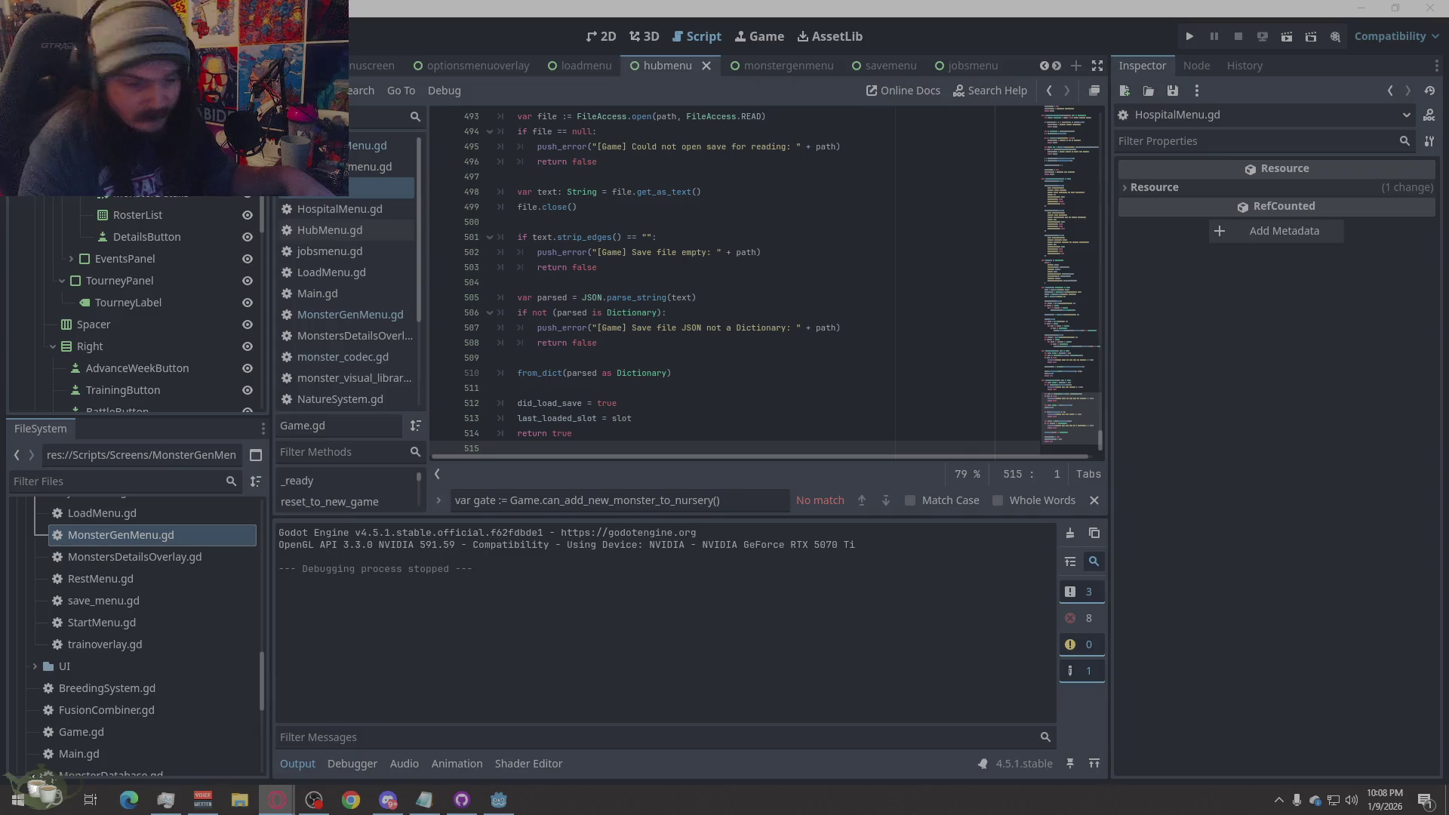
- Search Game.gd for the can_add_new_monster_to_nursery definition
click(648, 207)
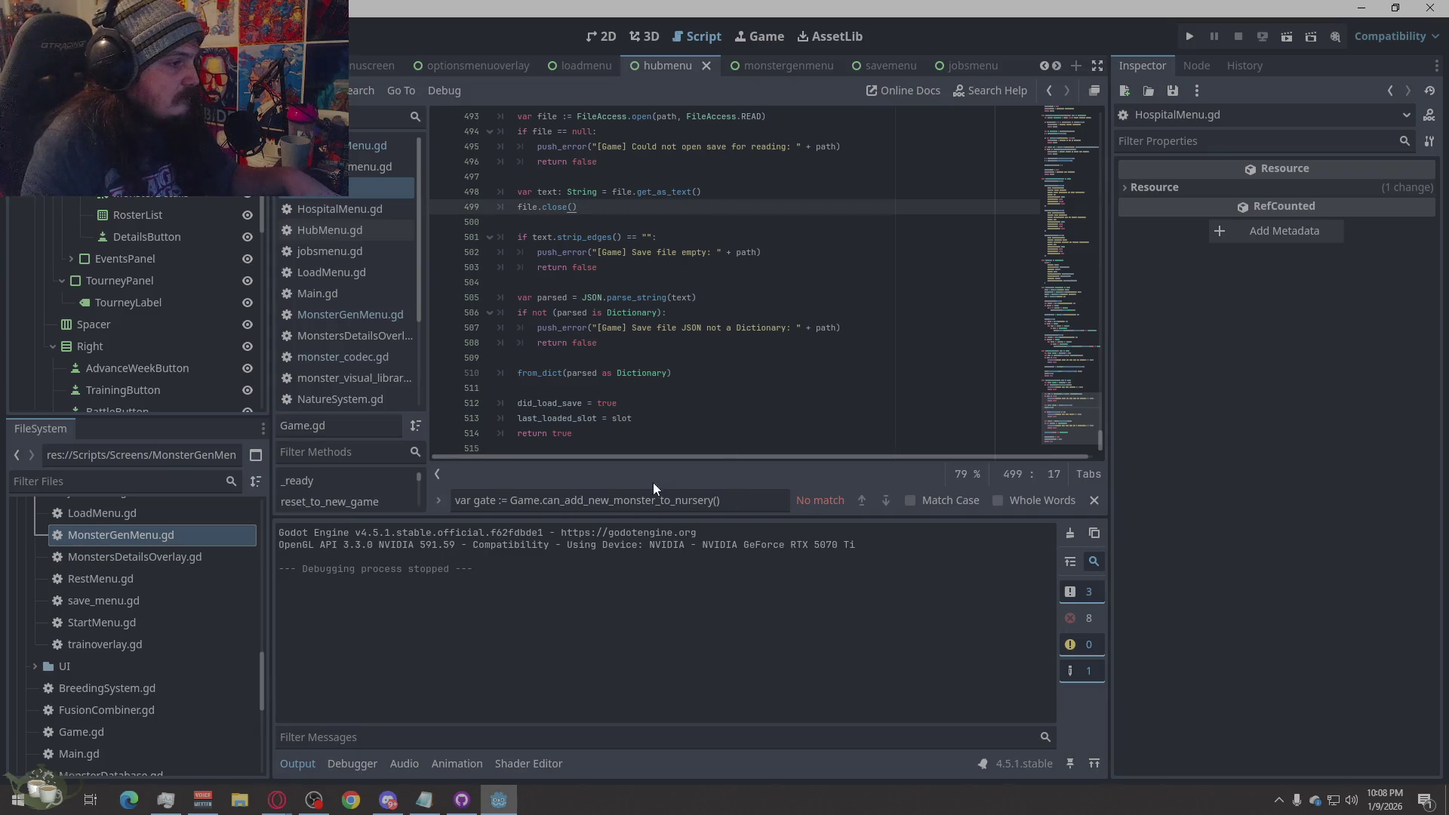
click(725, 498)
click(510, 500)
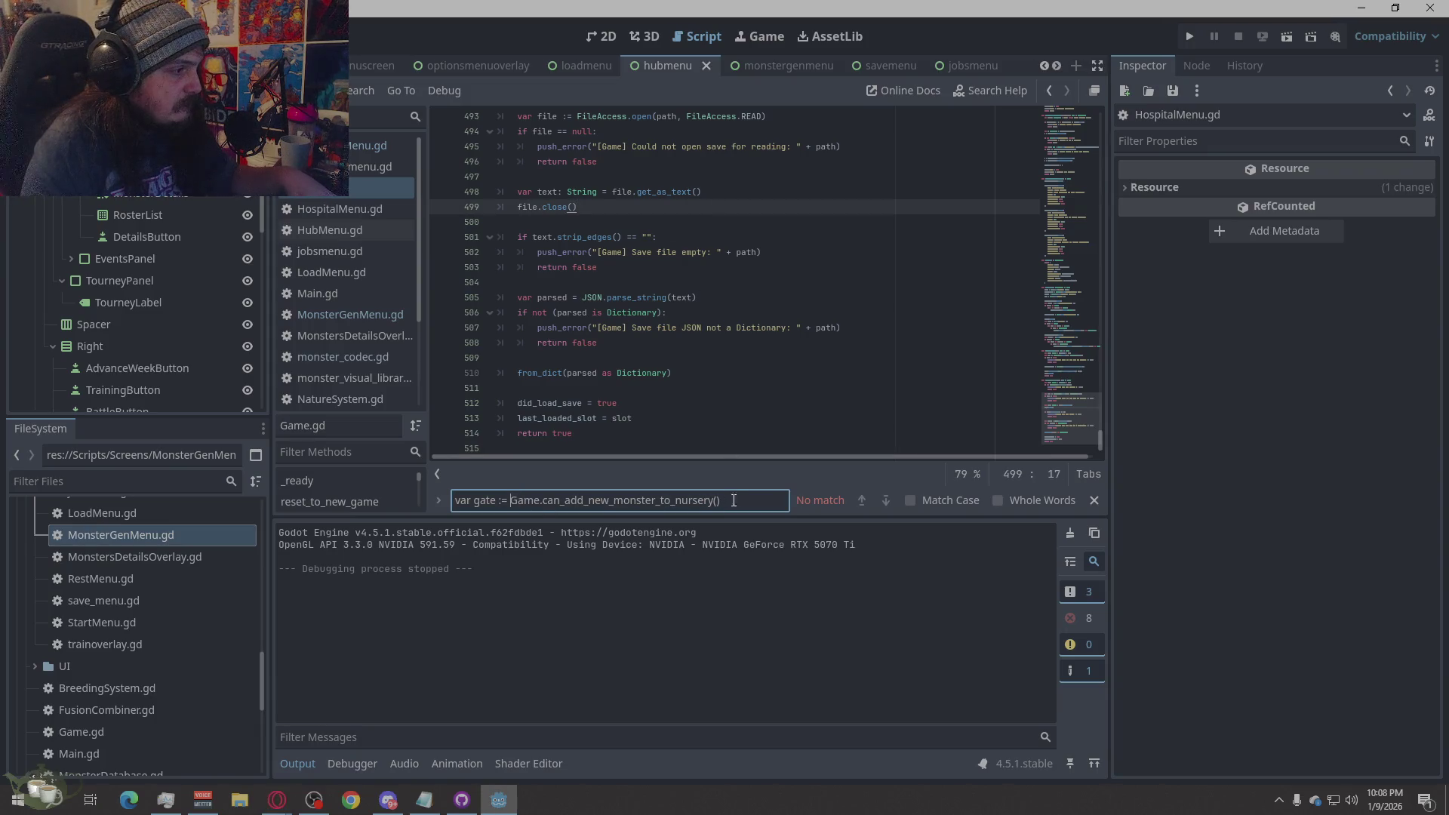
key(ctrl+a)
text(func can_add_new_monster_to_nursery() -> Dictionary:)
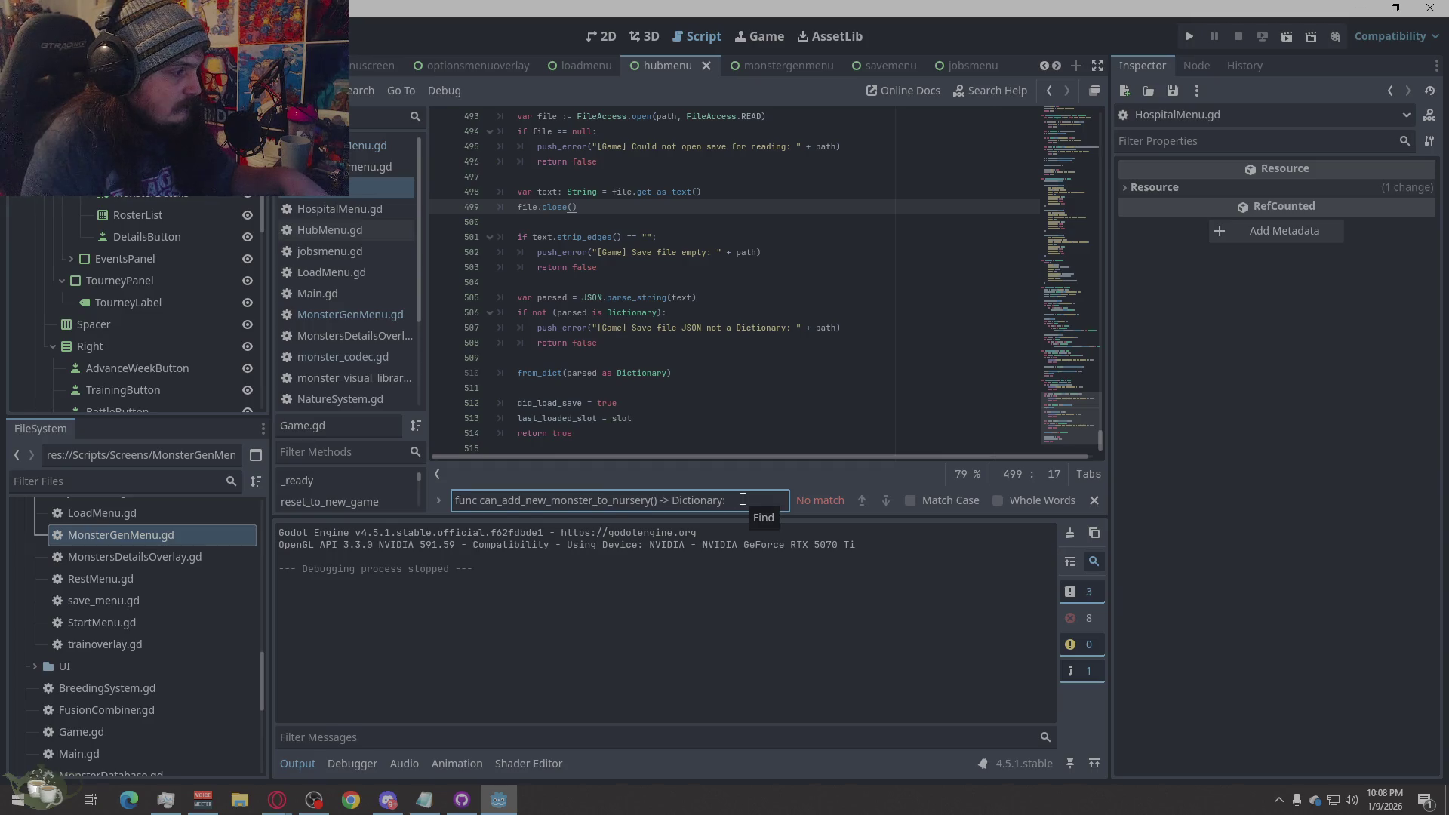
- Trim the search to 'func can_ad' to reach can_advance_week, then run the project
drag(726, 500, 529, 510)
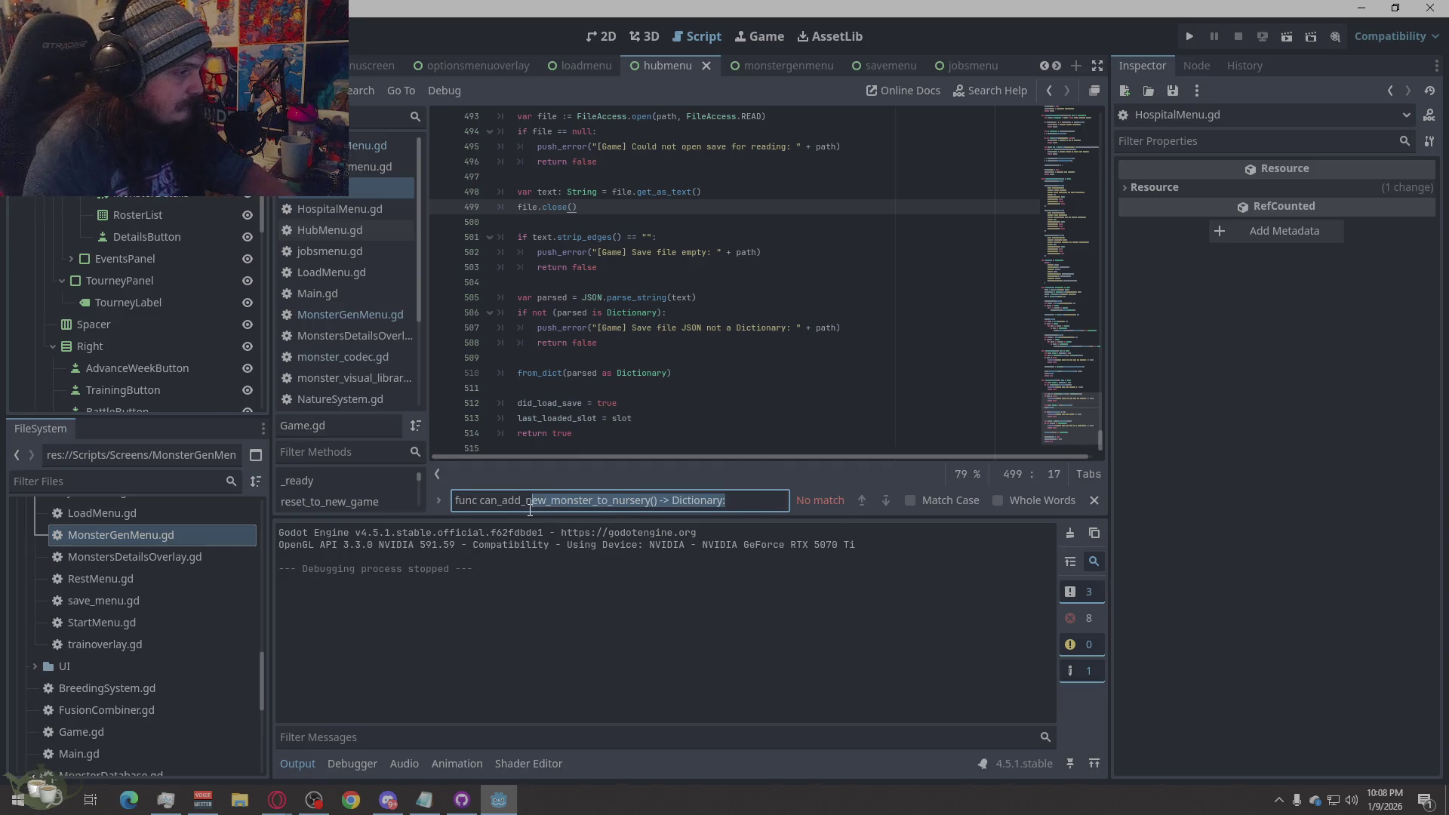
key(BackSpace)
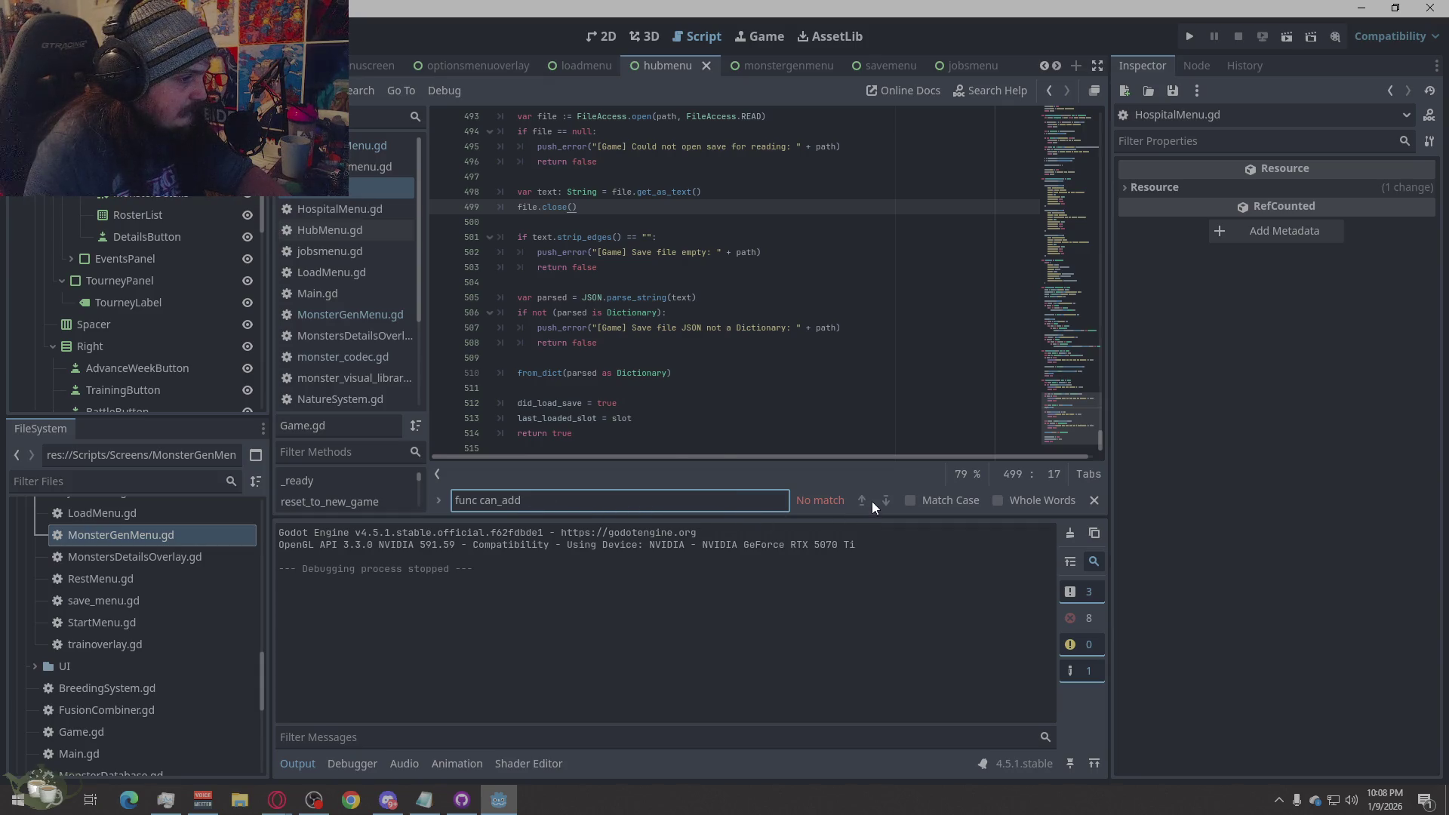
key(BackSpace)
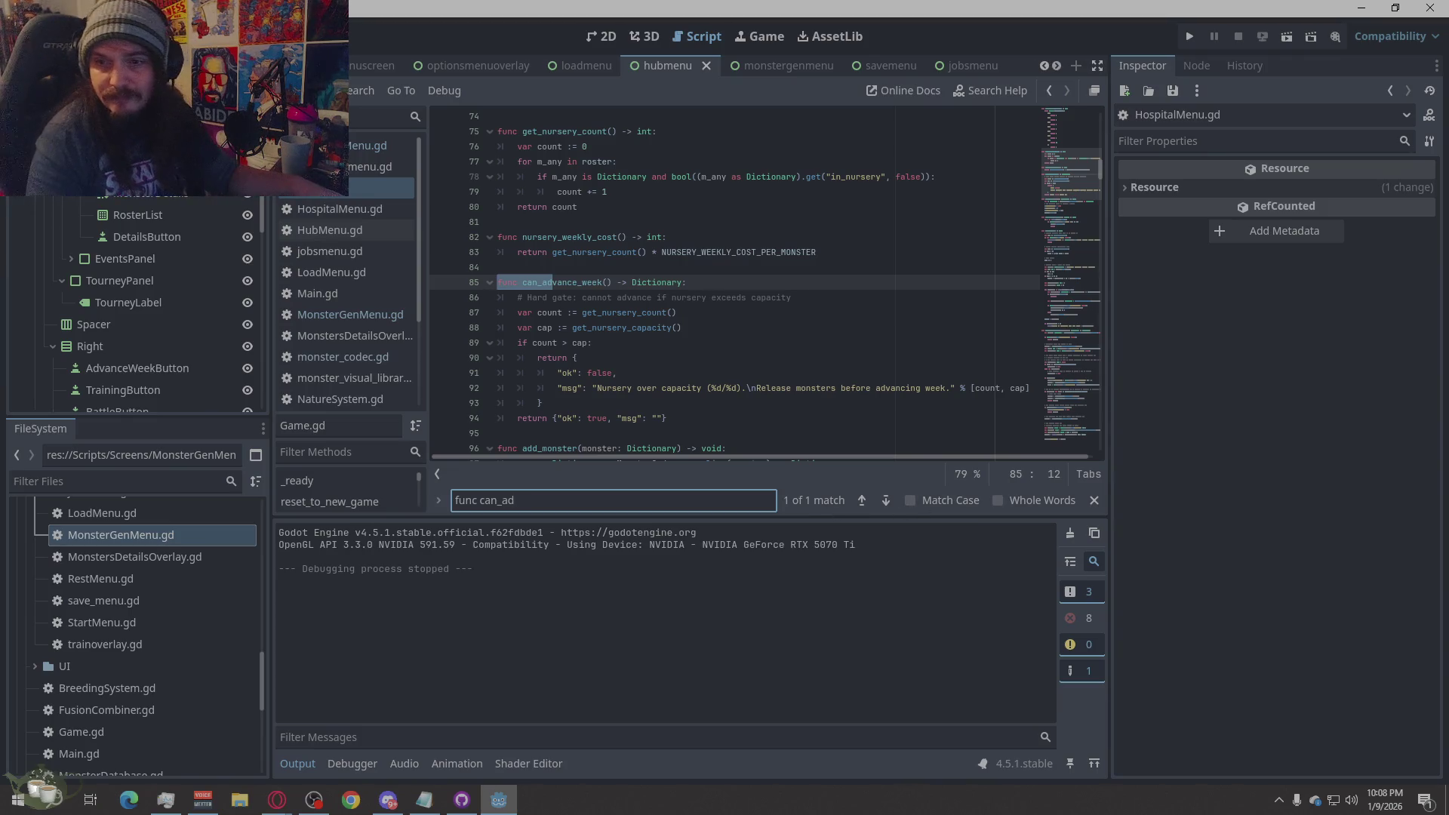
key(alt+Tab)
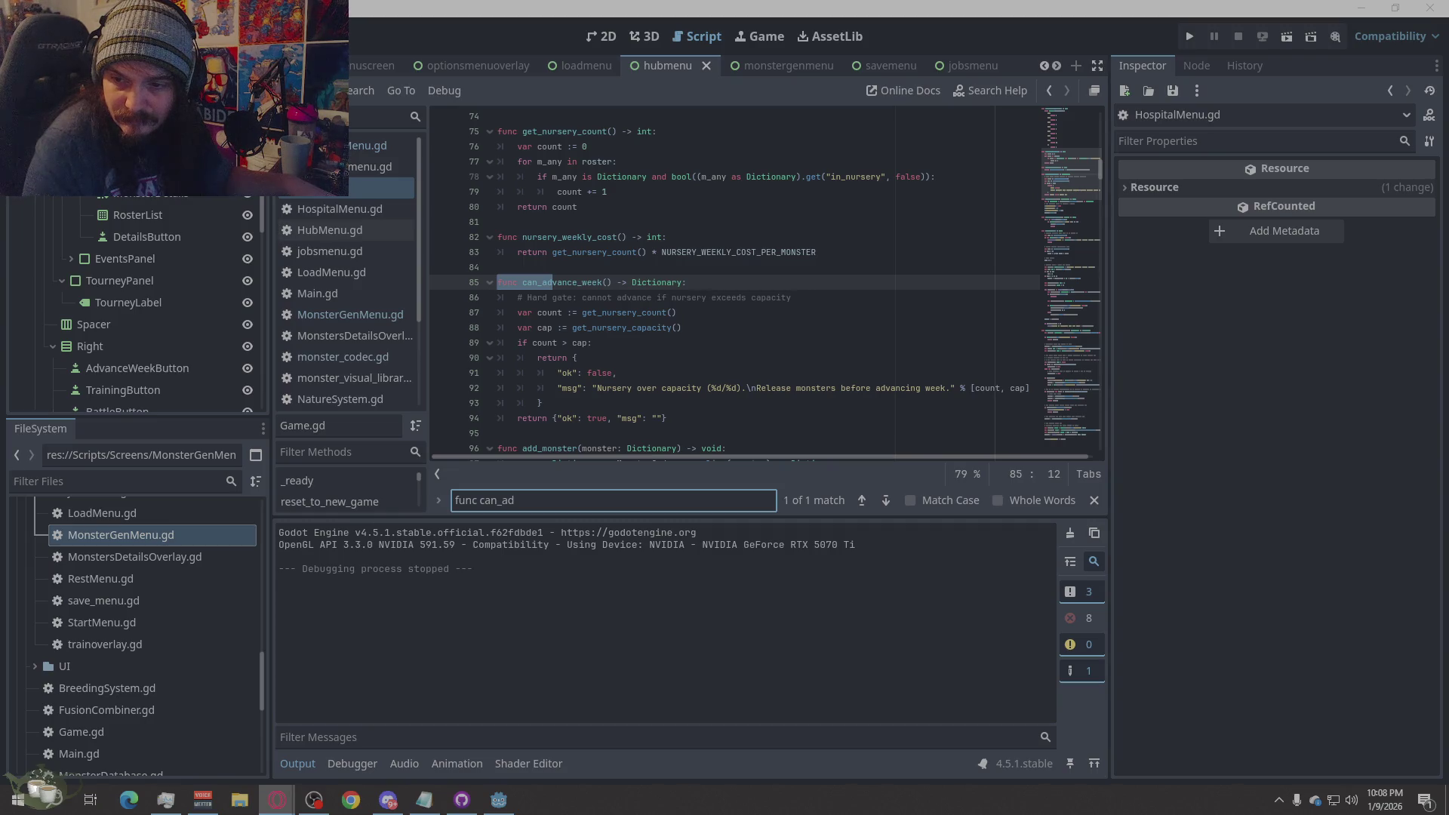
click(1190, 36)
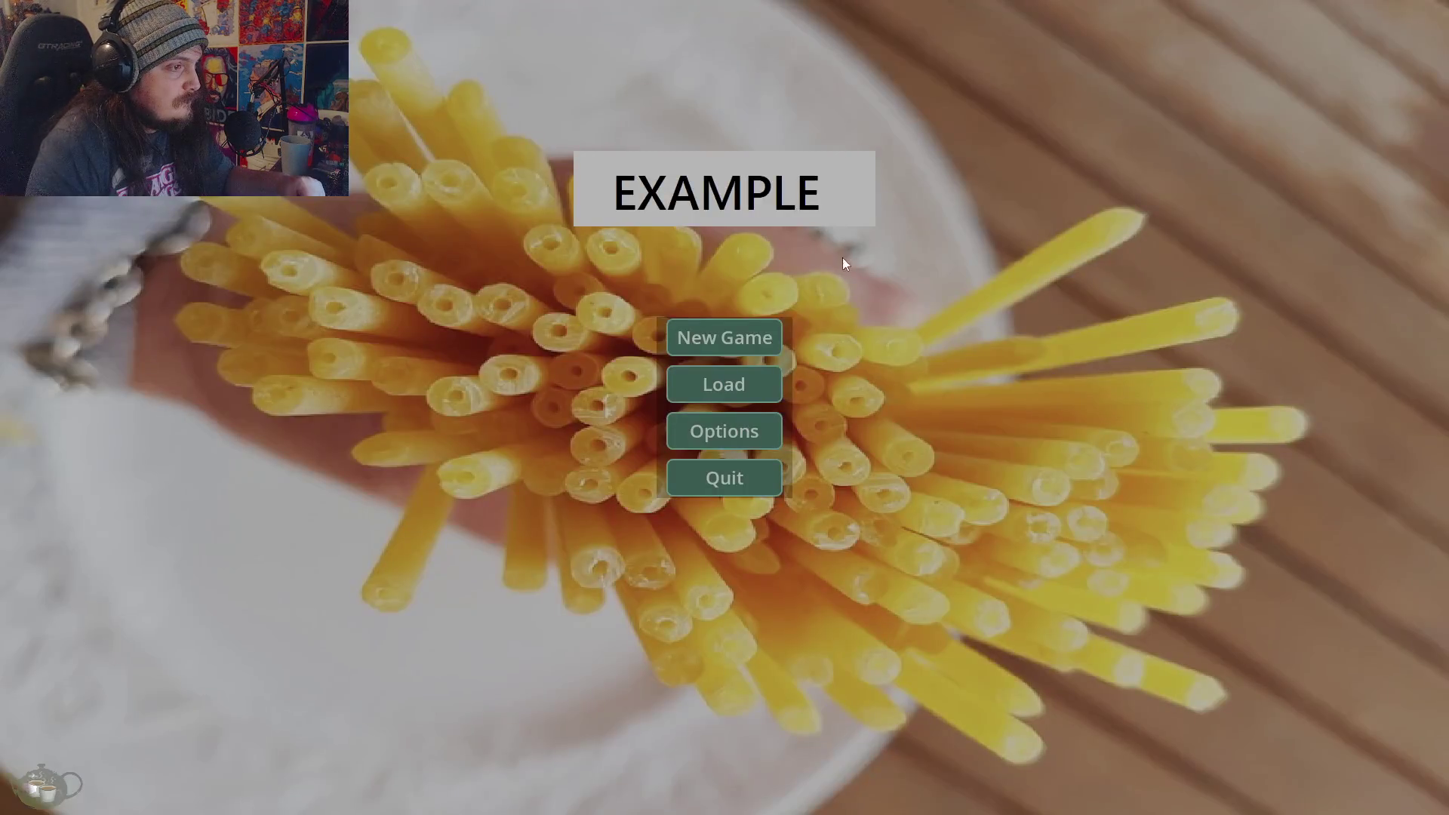
- In the game, enter the hub, open and close Hospital & Nursery, then open the Monster Shrine
click(773, 332)
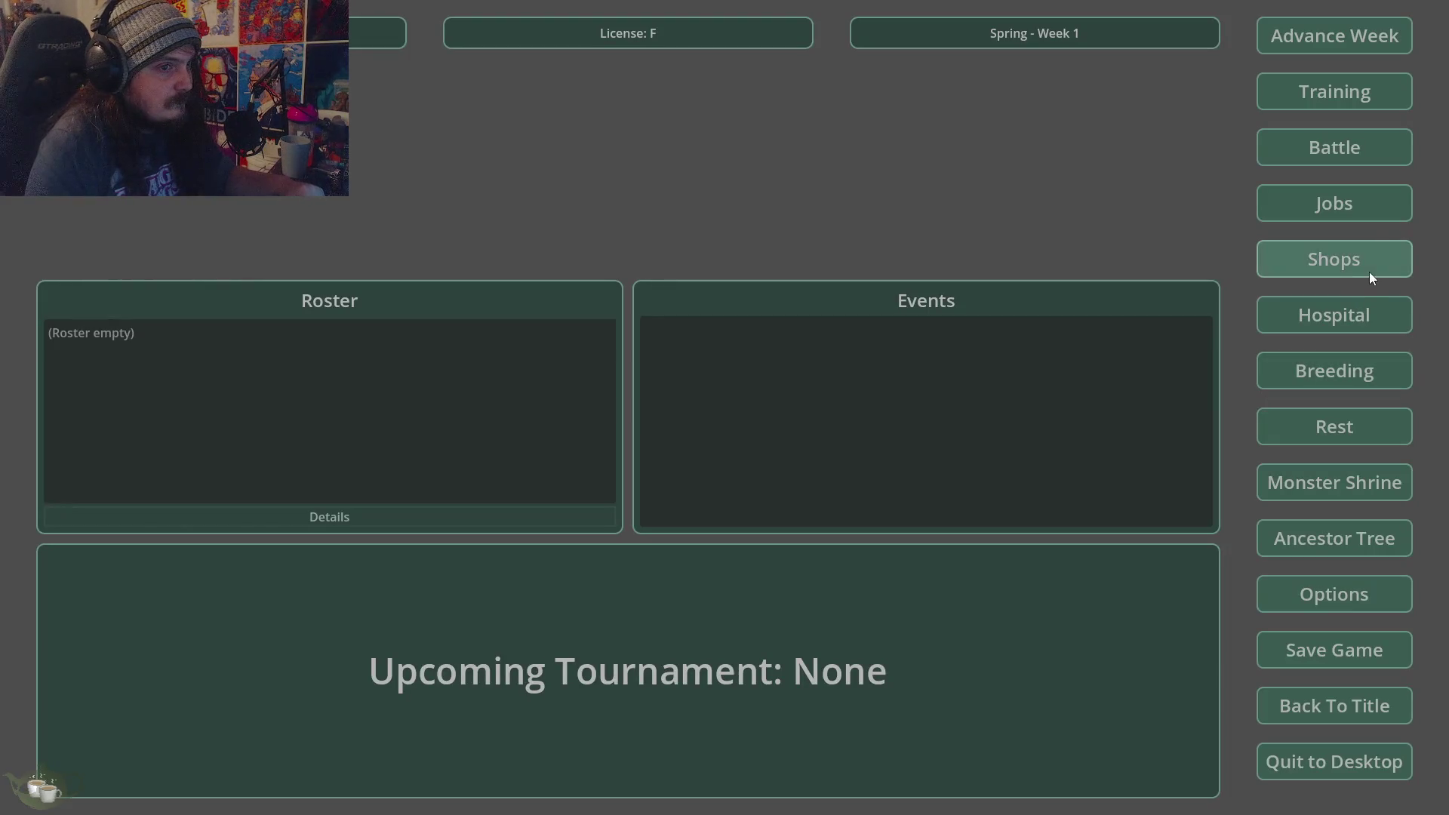
click(1326, 319)
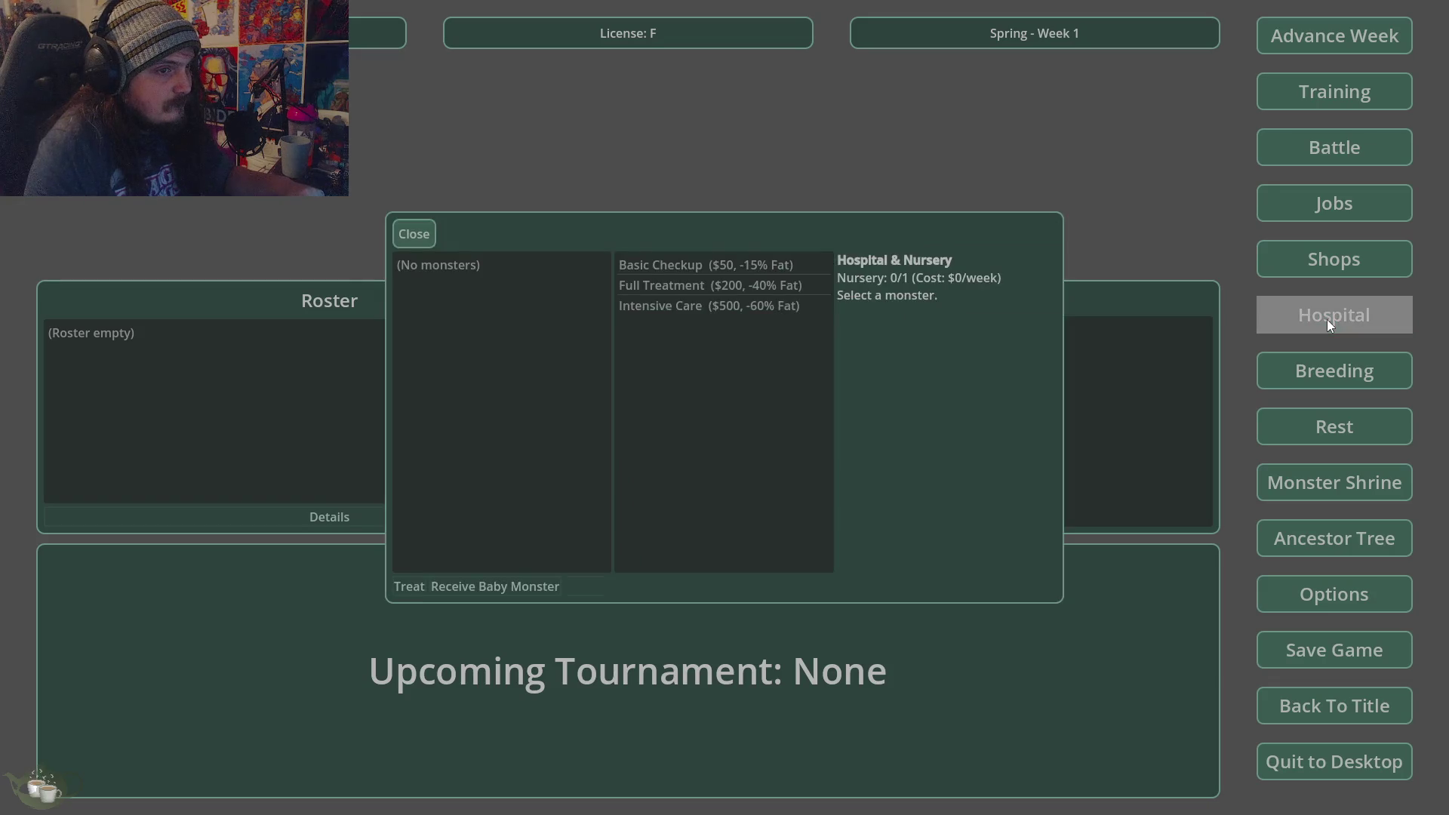
click(425, 236)
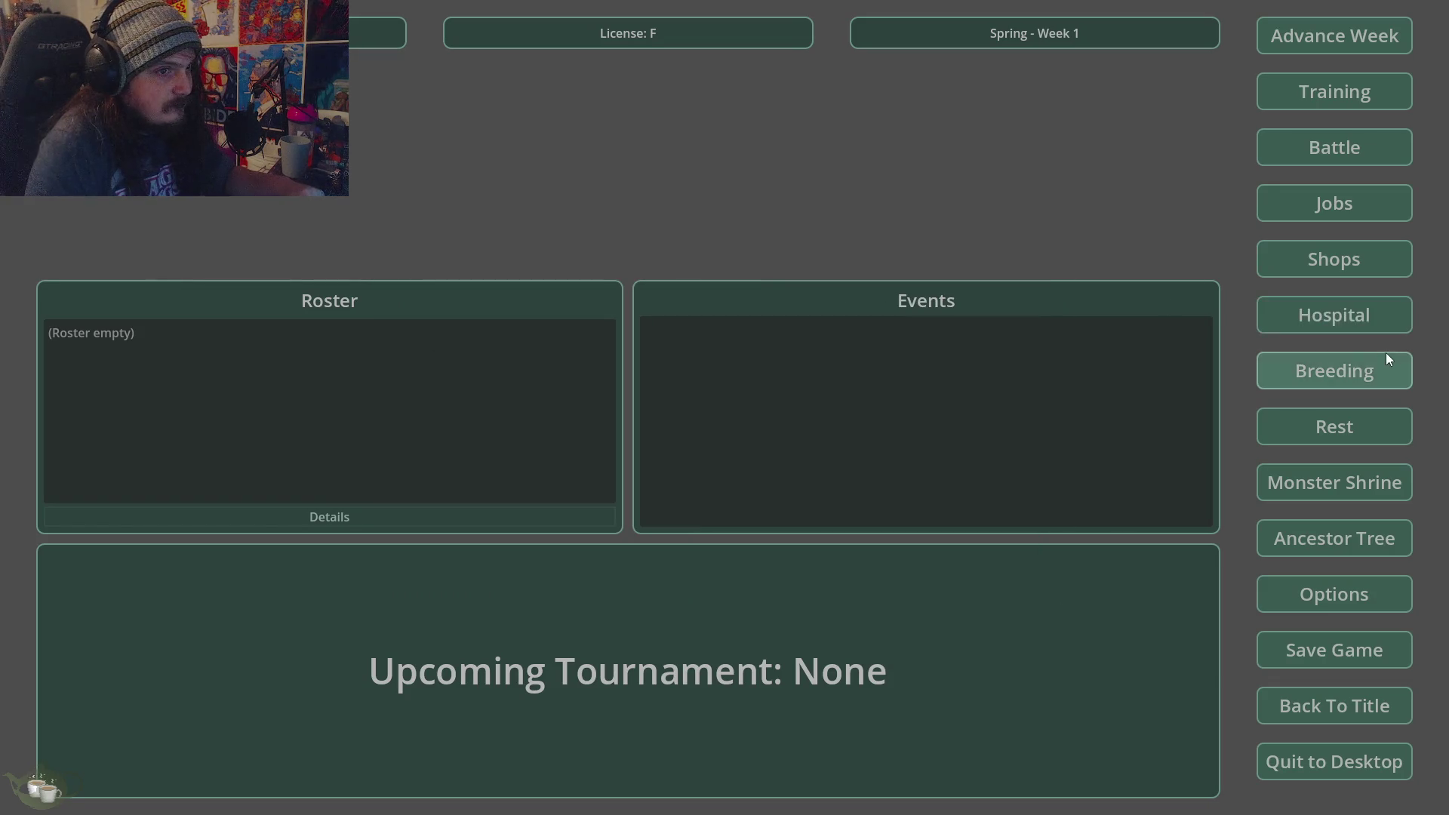
click(1316, 483)
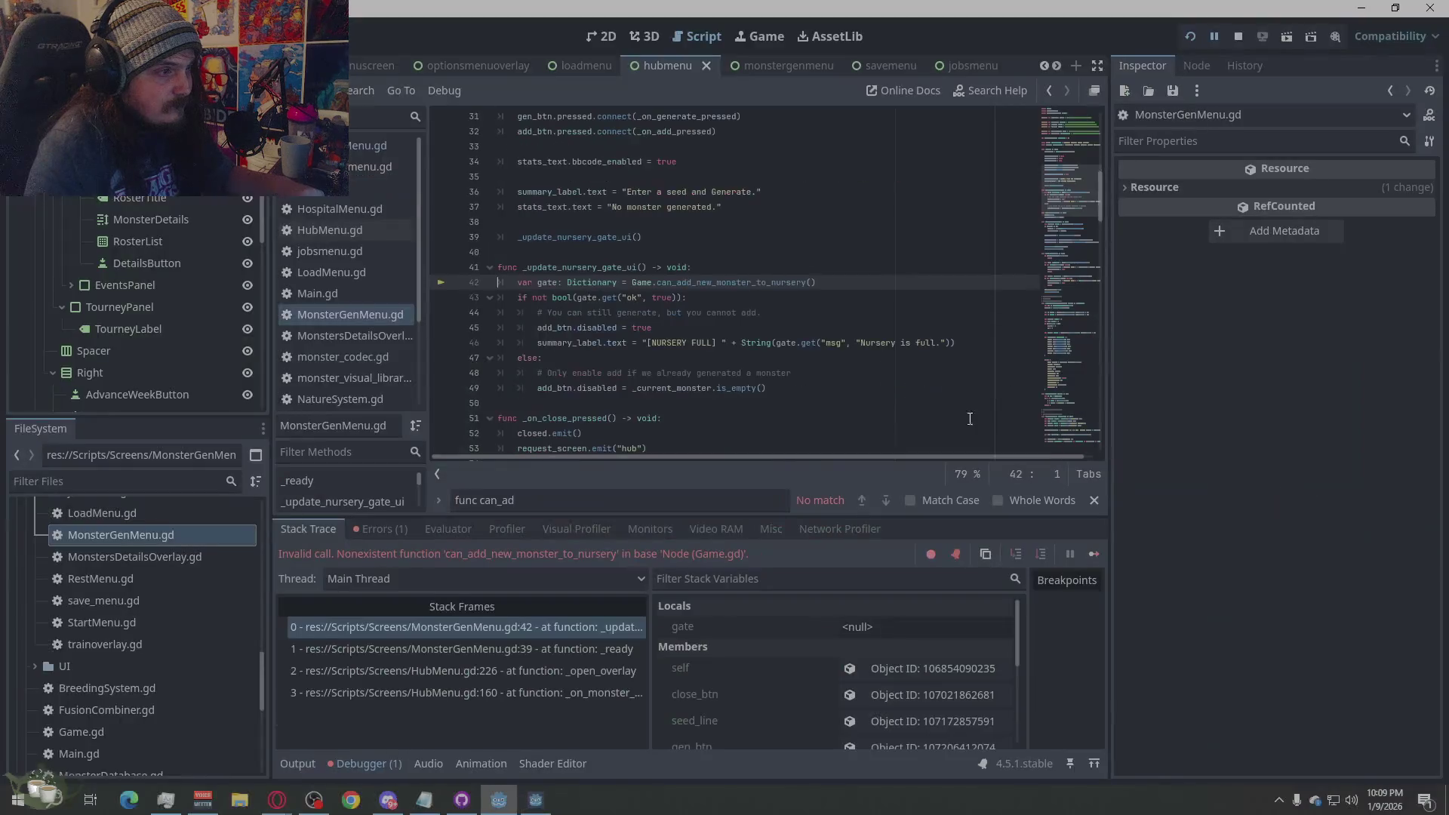
- Copy the missing can_add_new_monster_to_nursery error from the debugger's Errors list
click(373, 532)
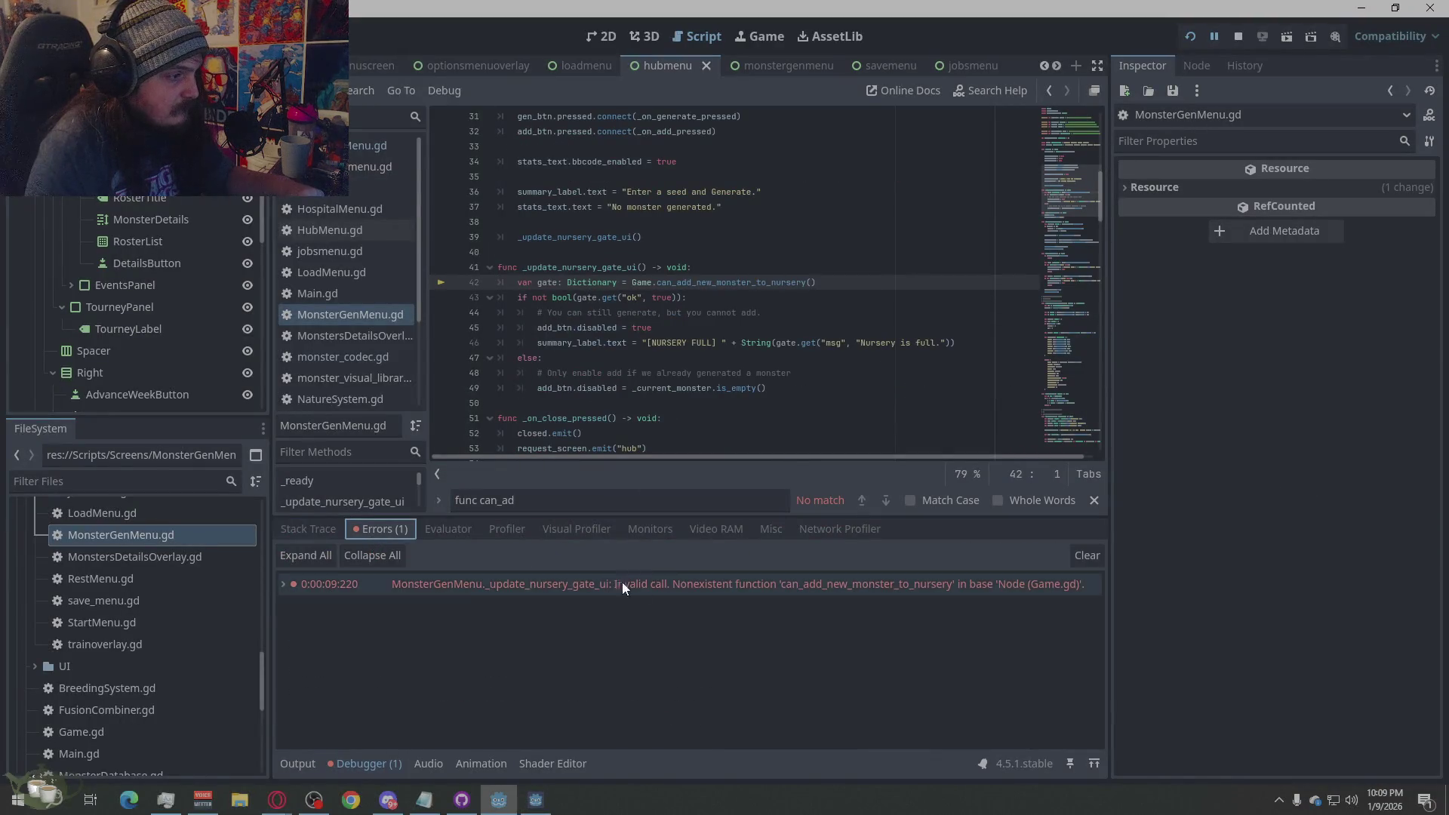
mouse_move(649, 587)
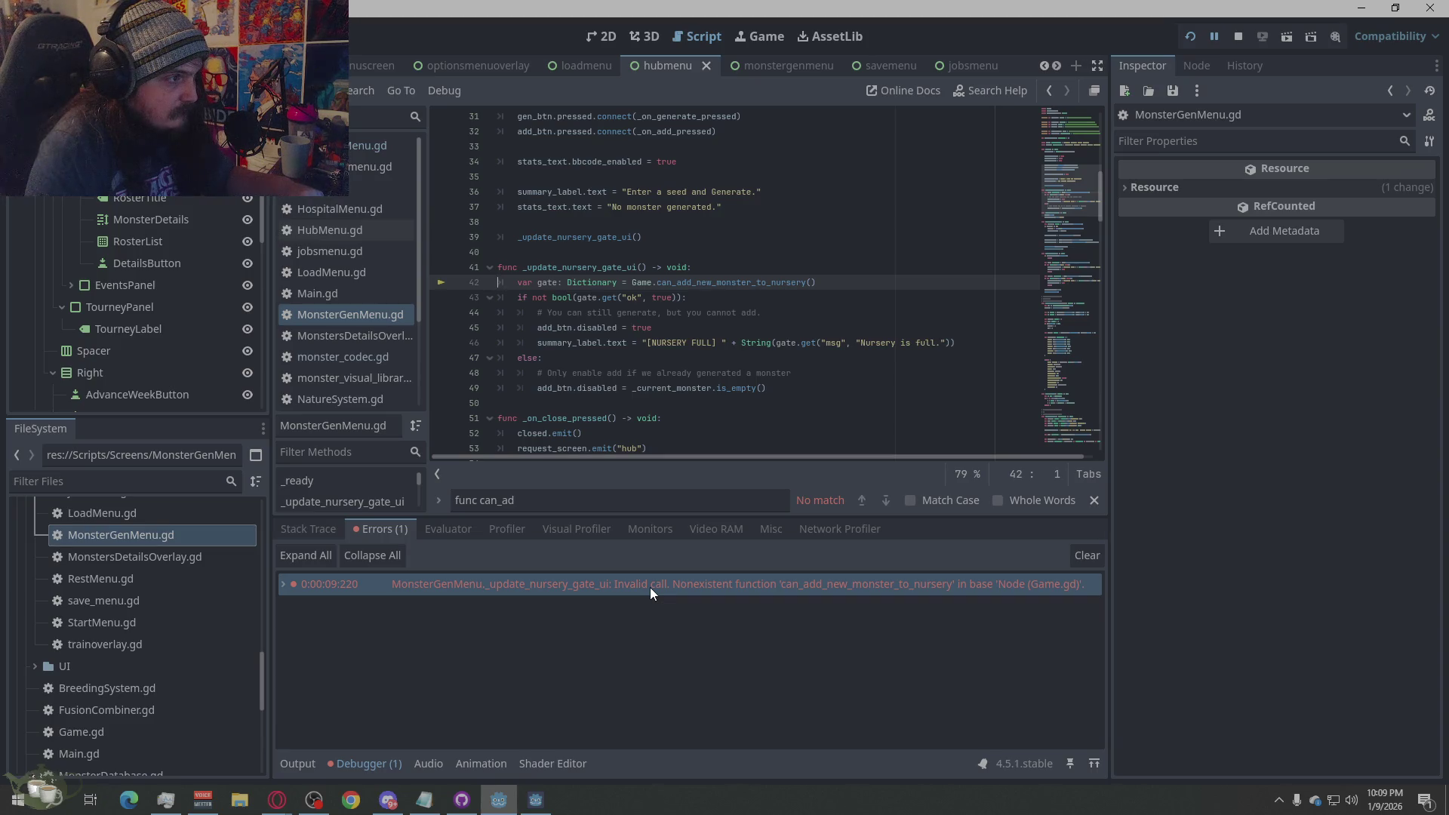
right_click(649, 587)
click(670, 598)
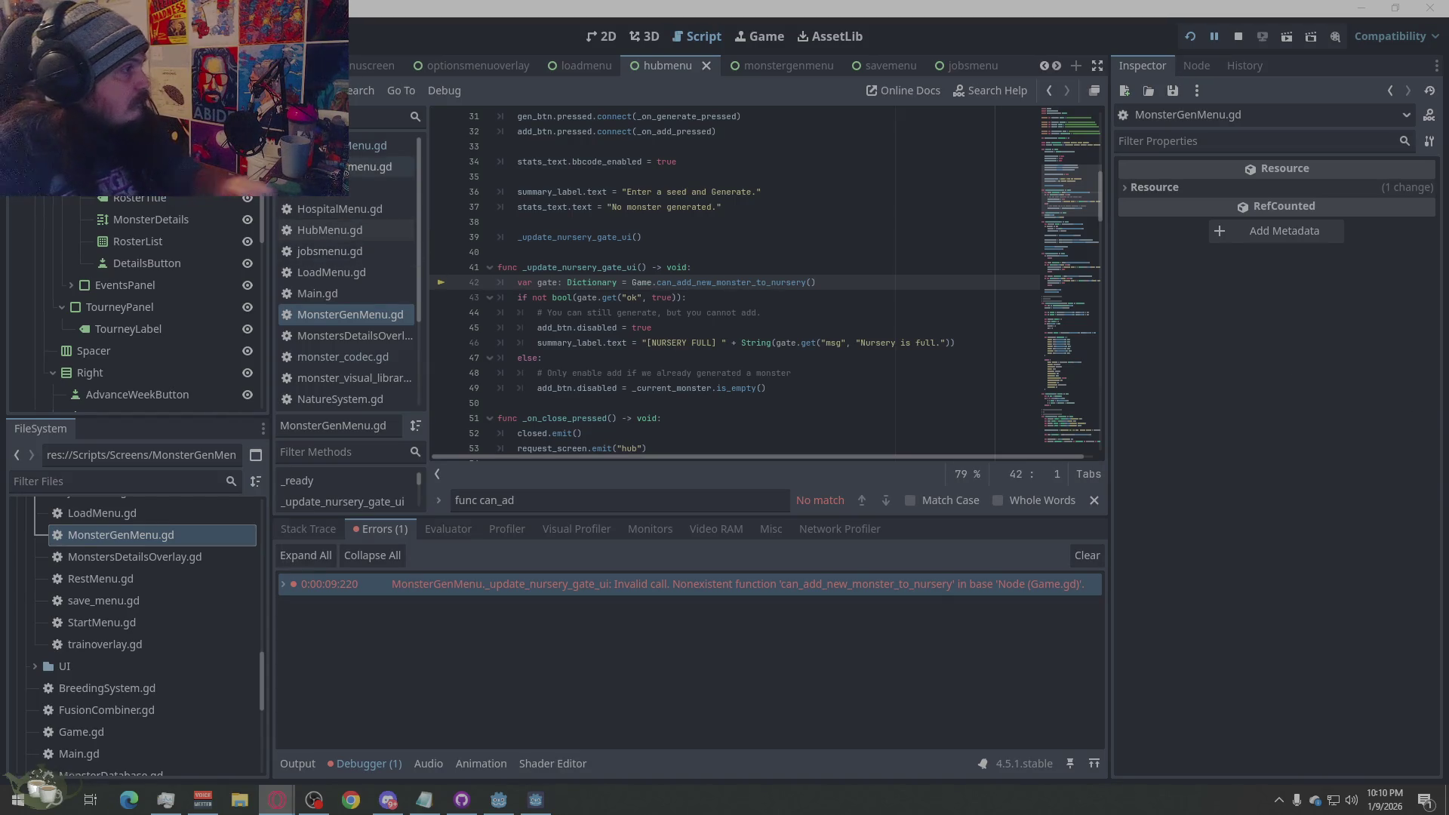
ctrl+click(640, 283)
- Replace the entire Game.gd script with the updated code
right_click(700, 264)
click(741, 419)
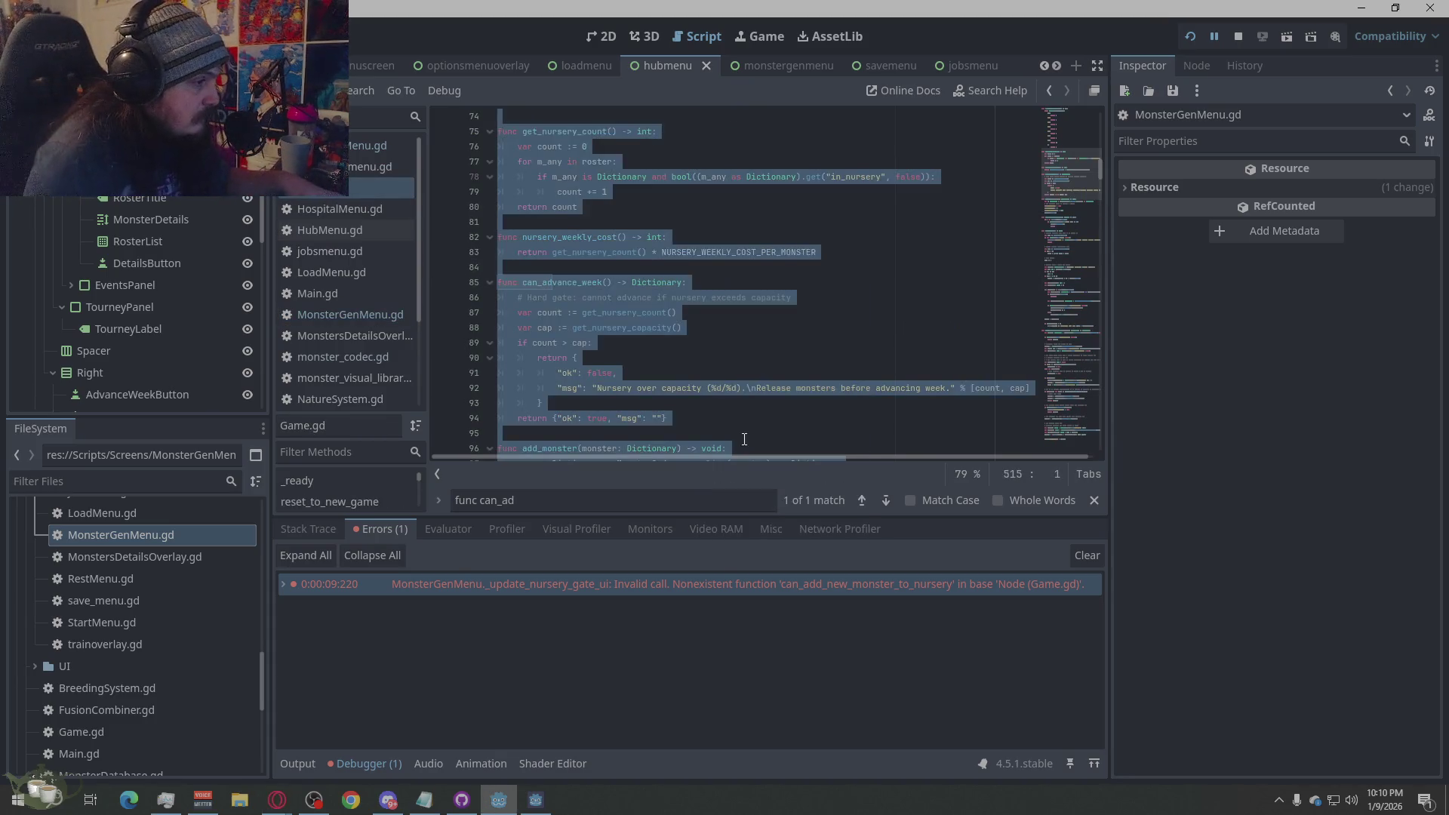
key(ctrl+v)
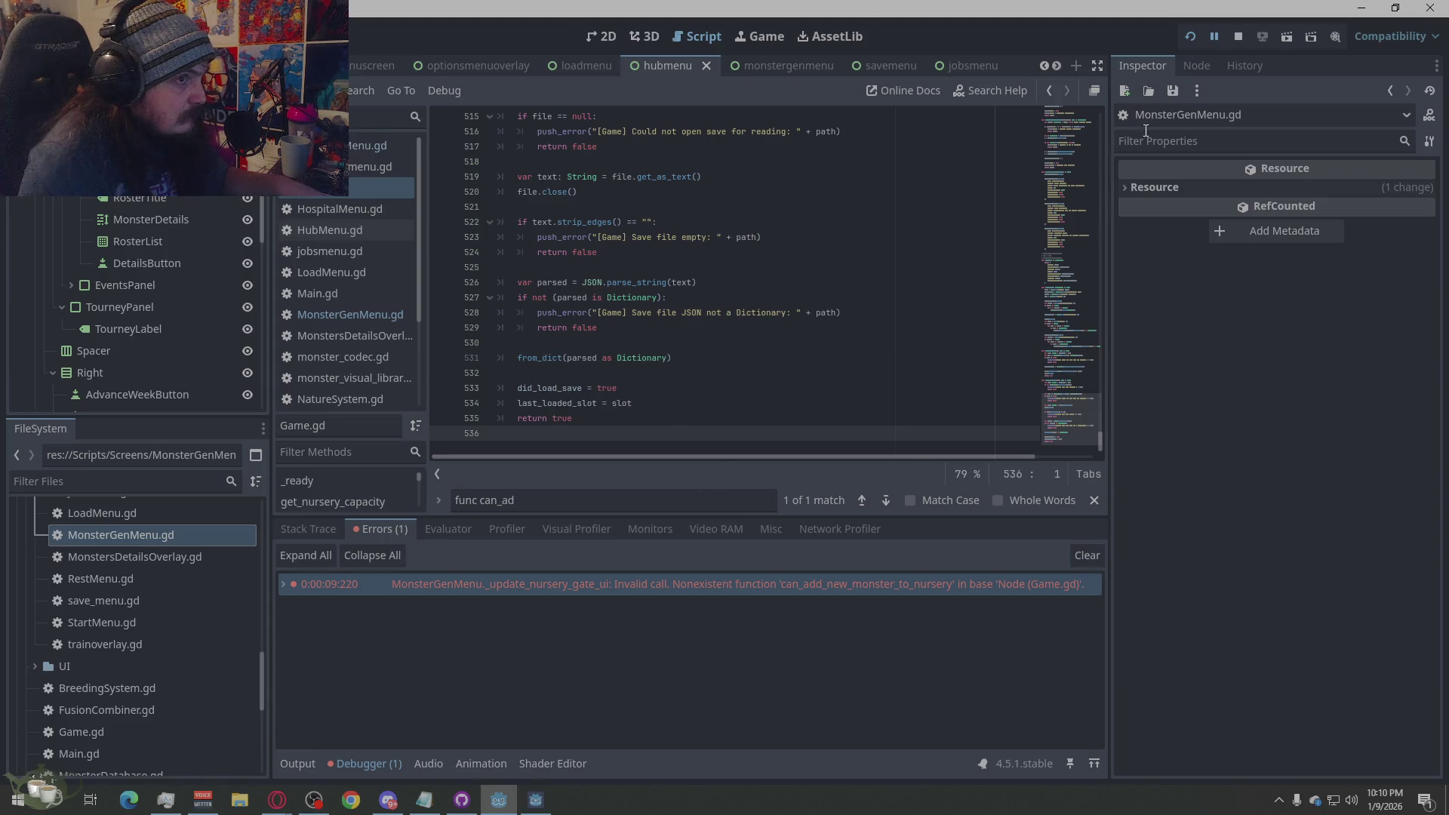
- Rerun the game, copy the HospitalMenu.gd line 148 'cost' parser error, and stop it
click(1237, 38)
click(1190, 38)
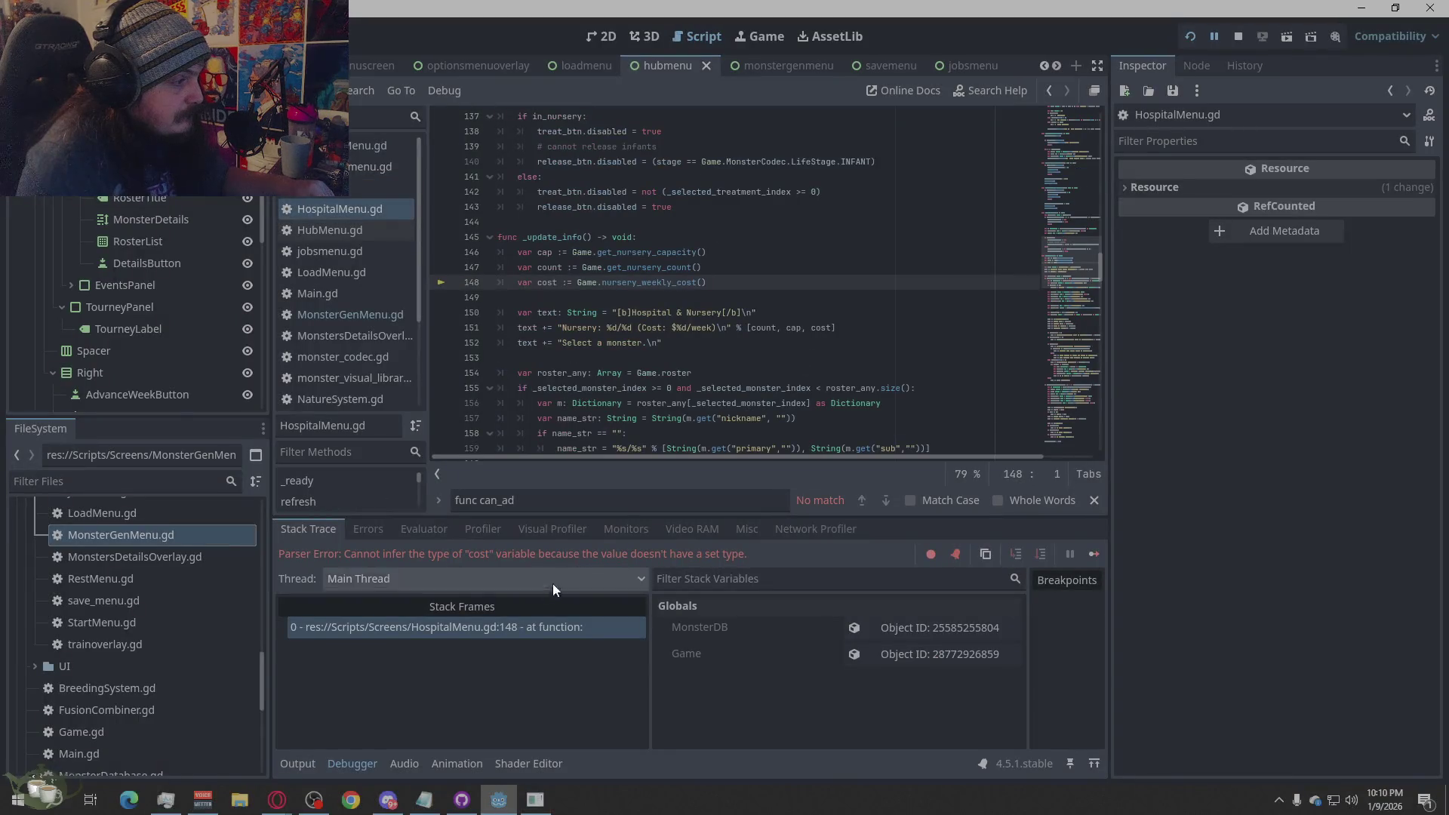
click(370, 529)
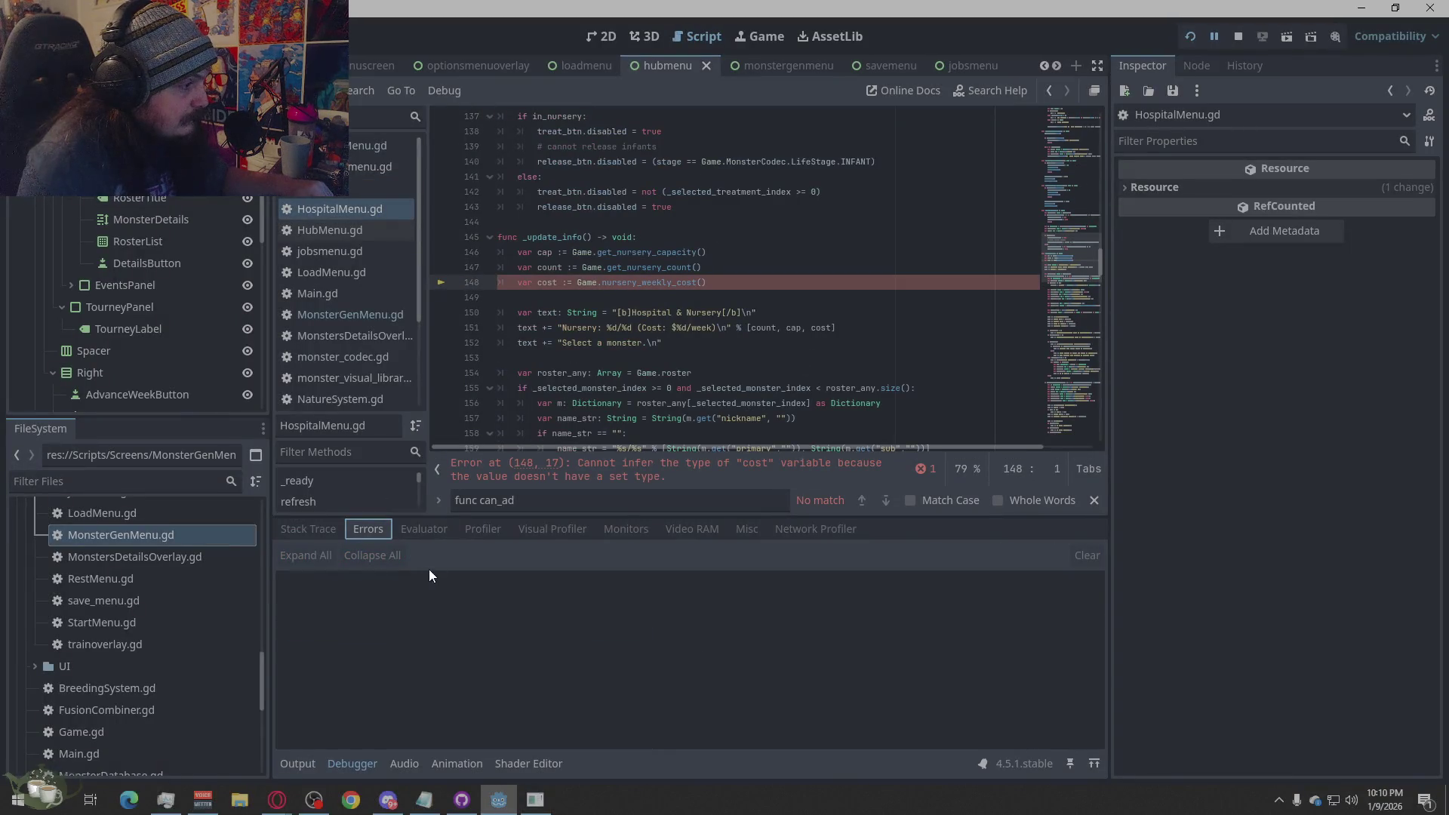
click(323, 532)
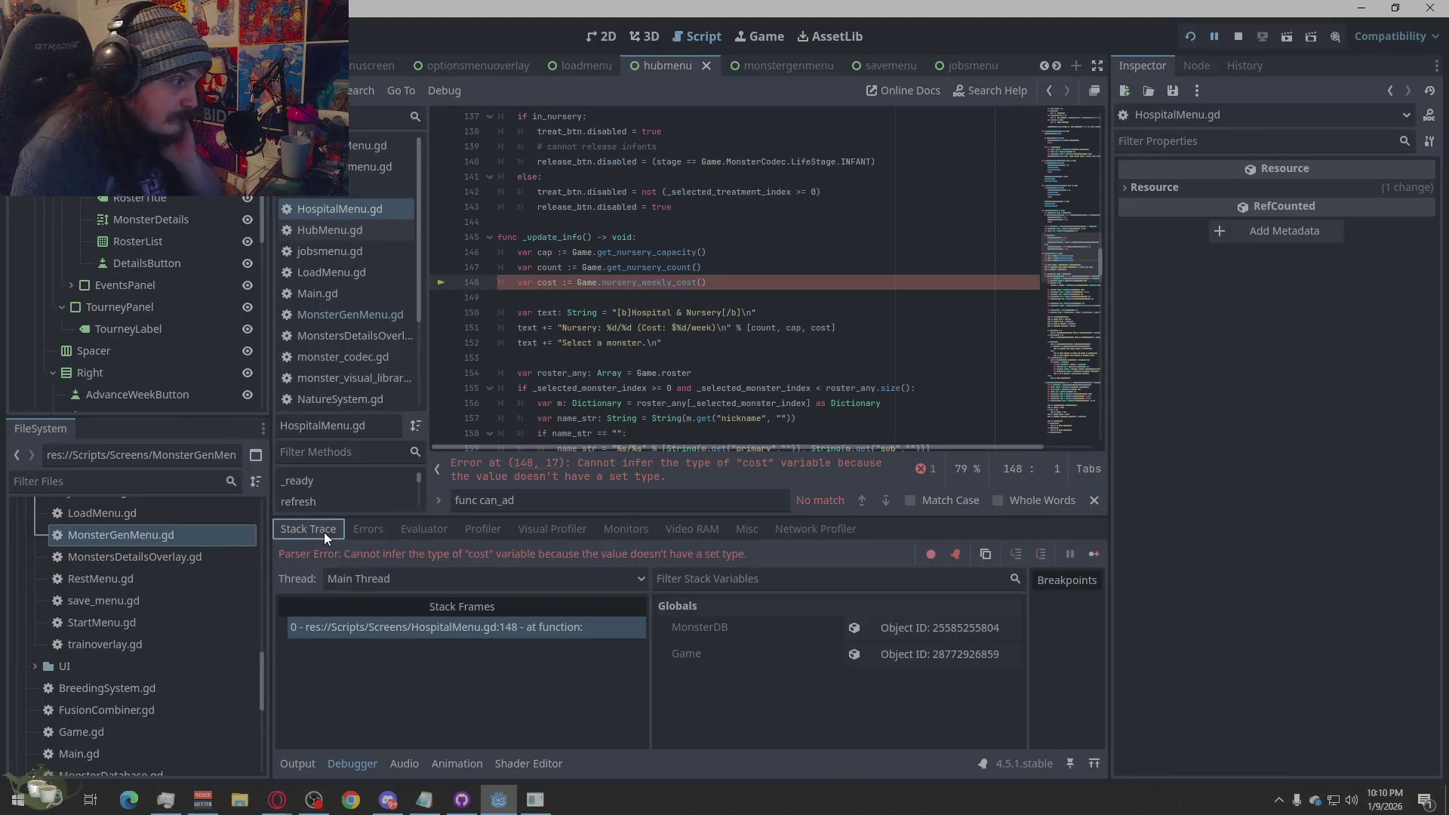
right_click(708, 556)
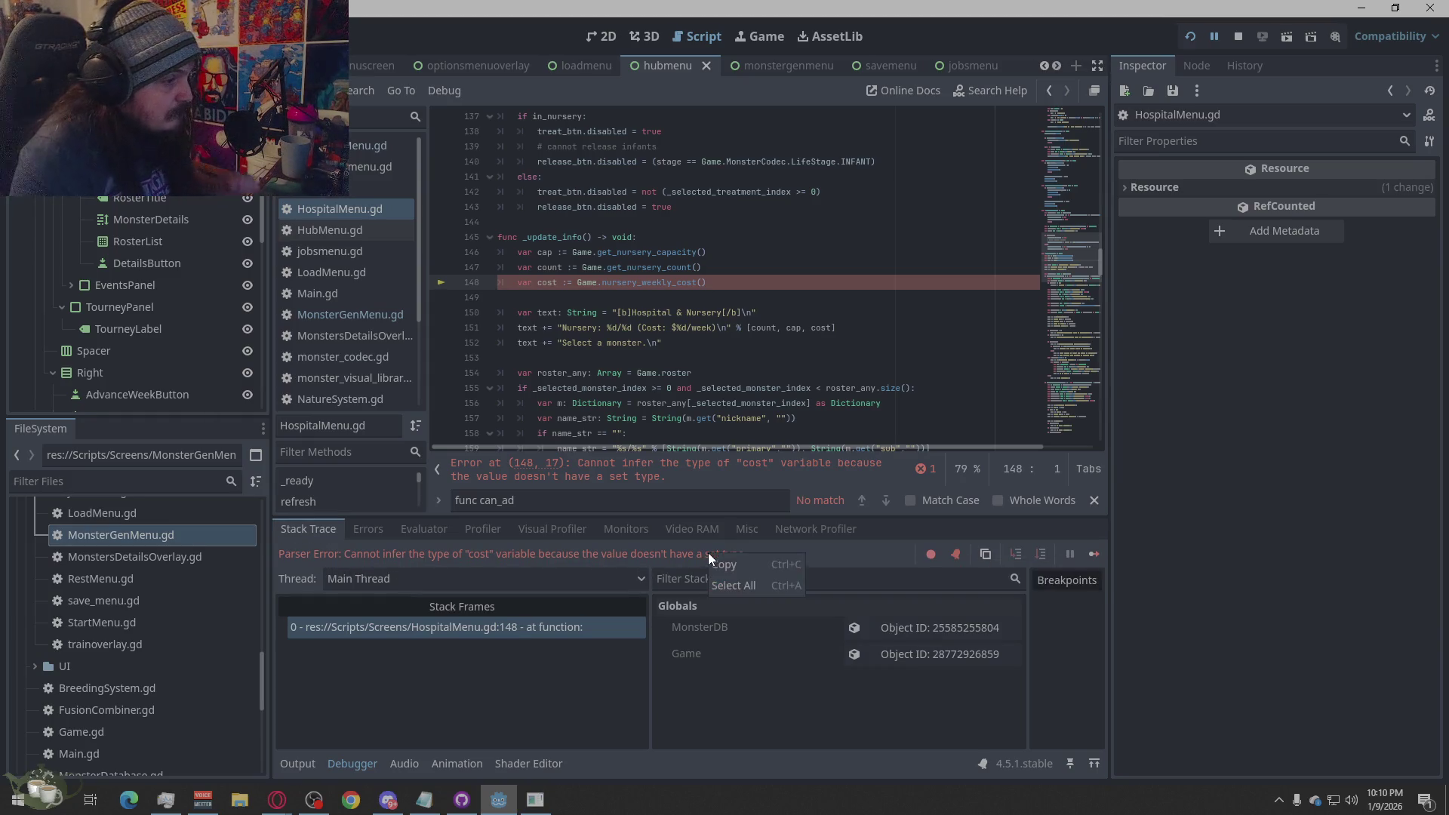
click(745, 563)
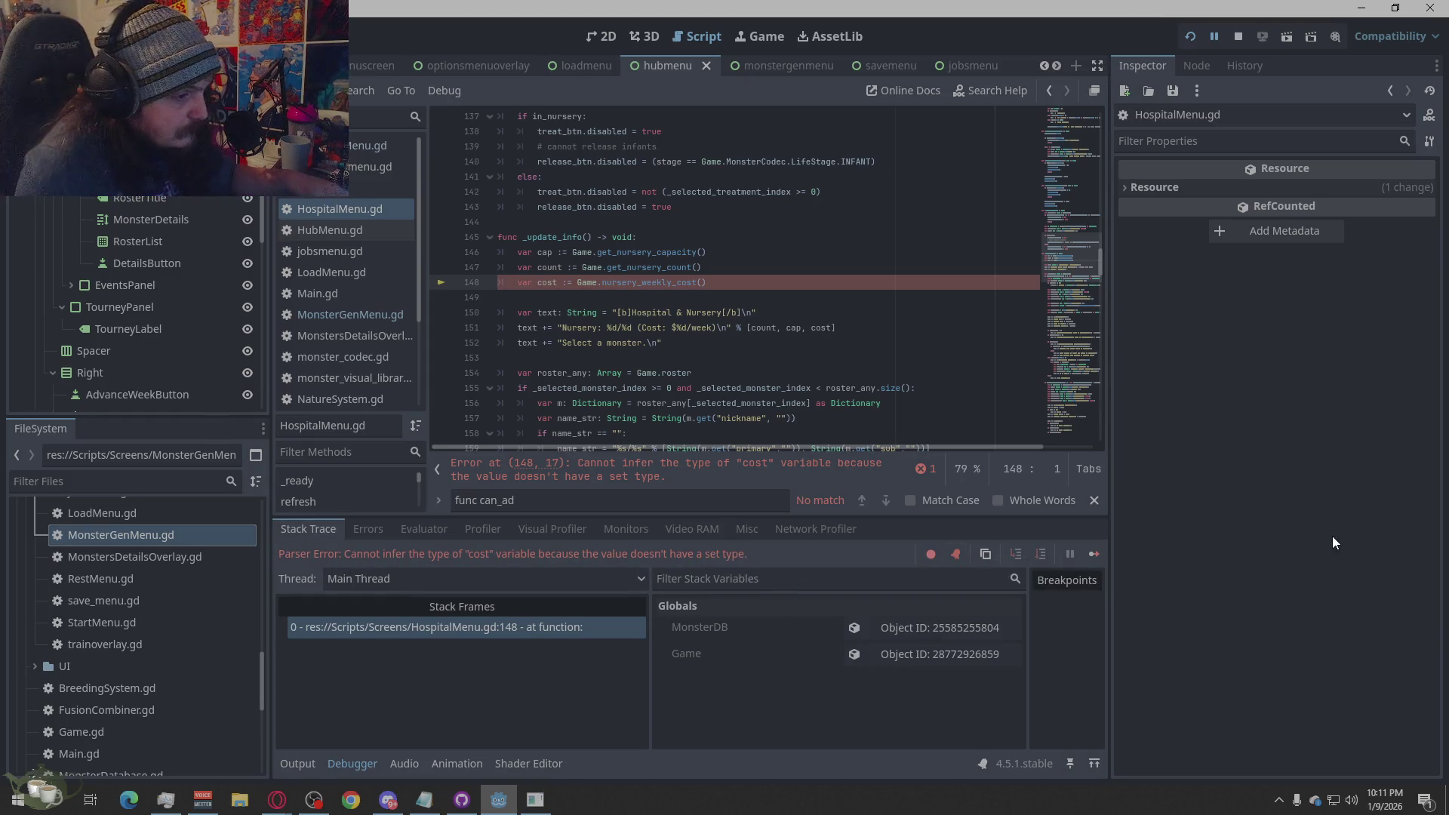
click(1237, 36)
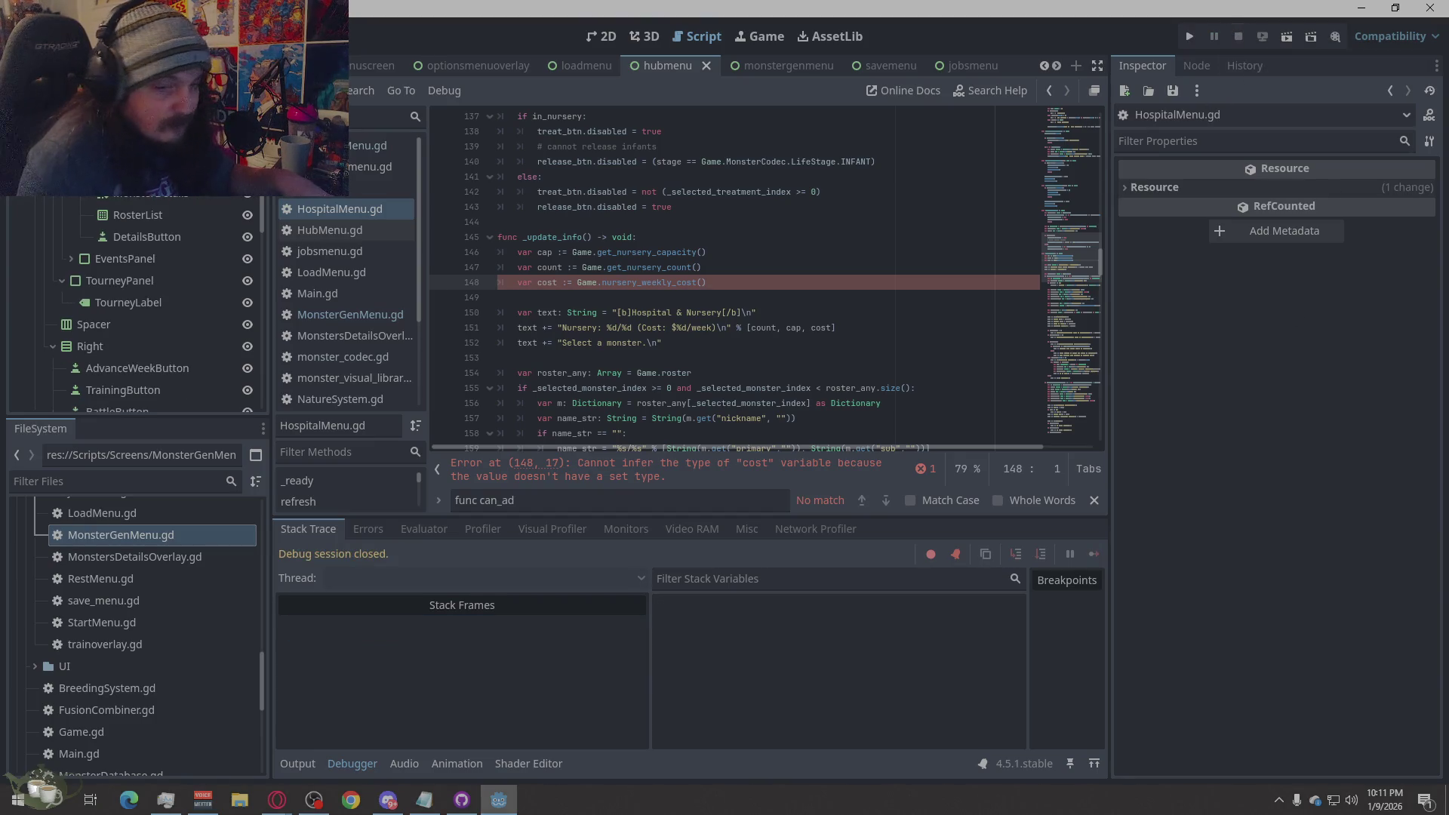
key(alt+Tab)
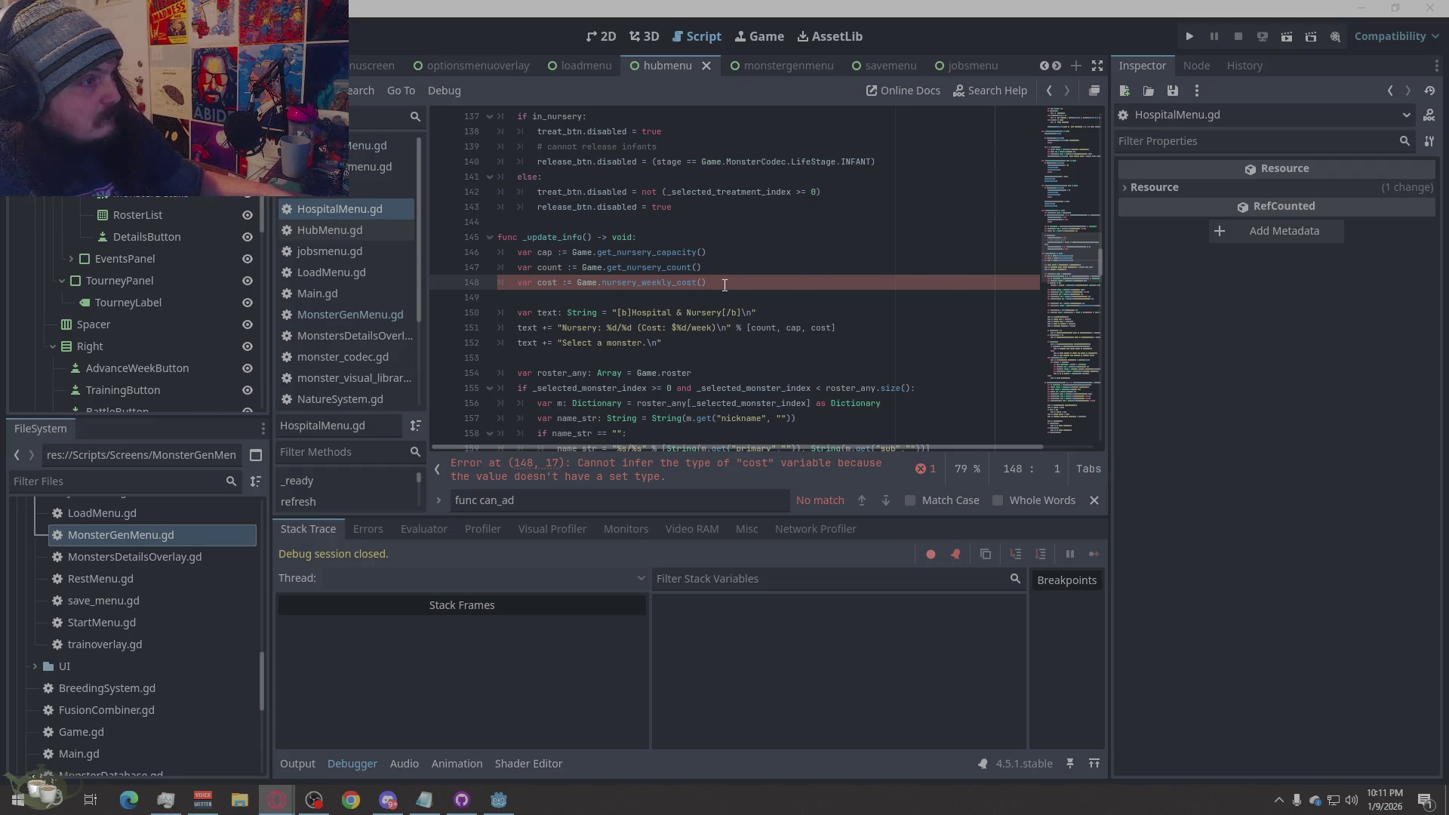
click(826, 483)
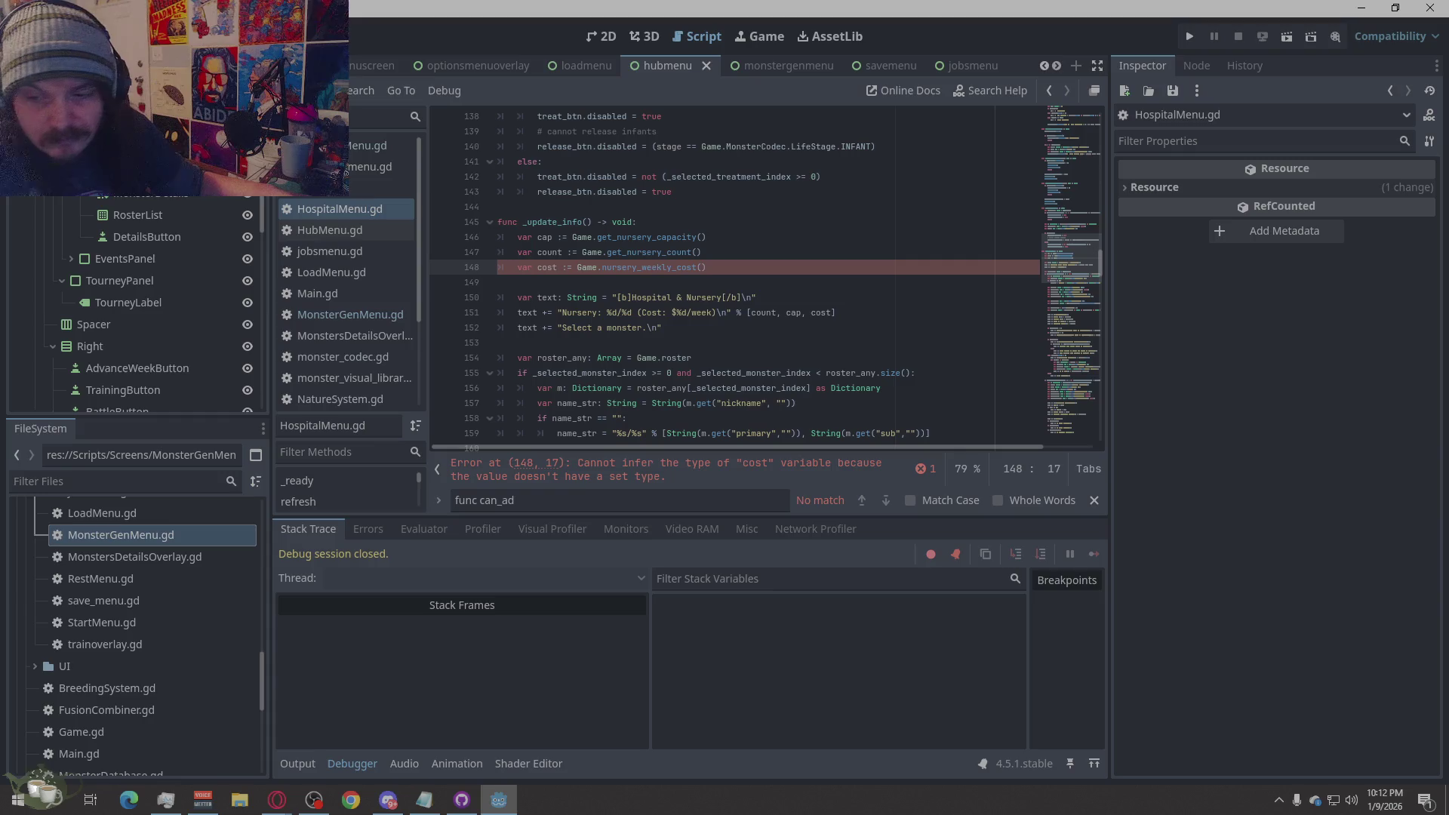
- Switch from Godot over to the web browser
key(alt+Tab)
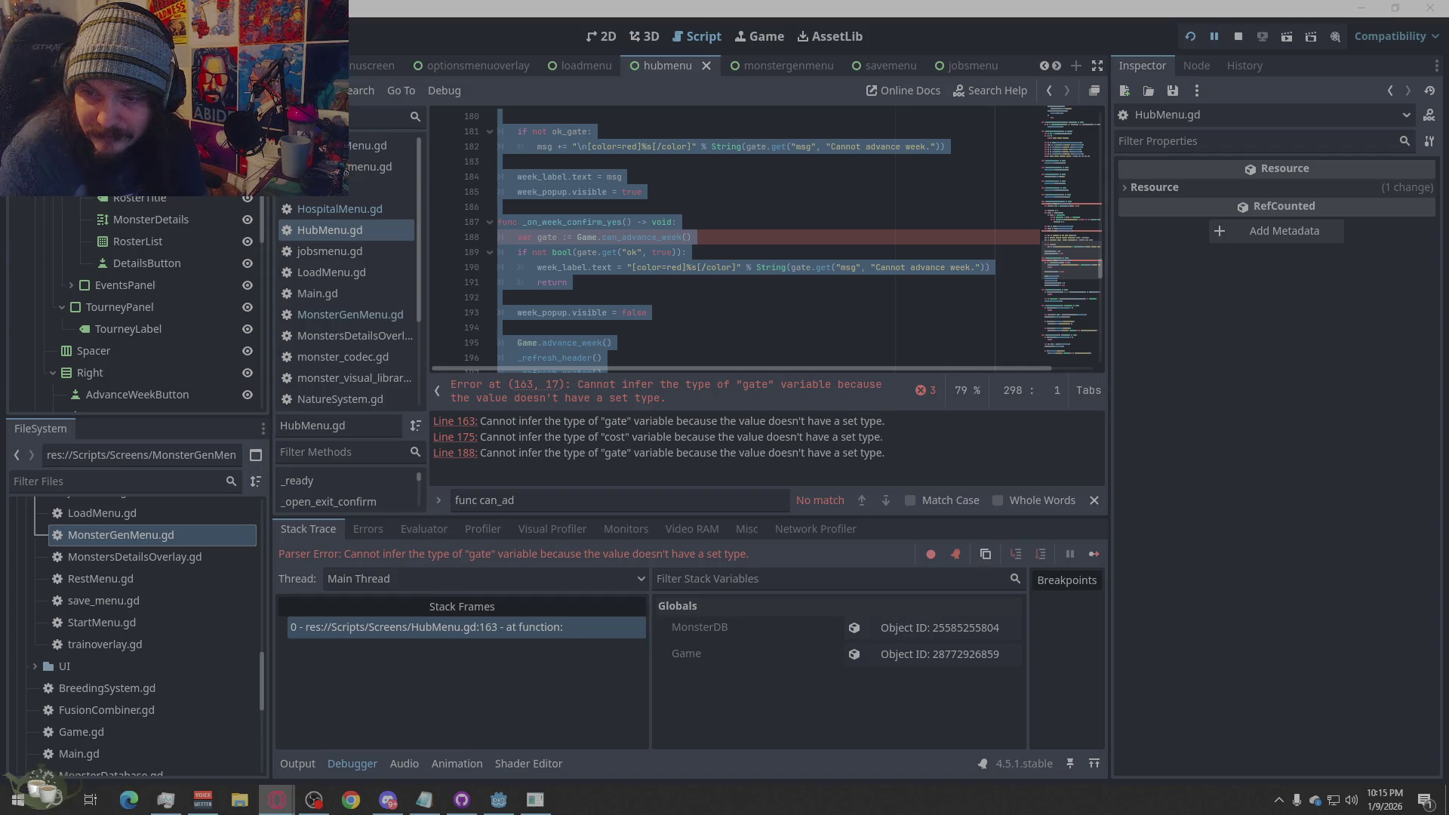
- Replace all of HubMenu.gd with the updated code
right_click(590, 291)
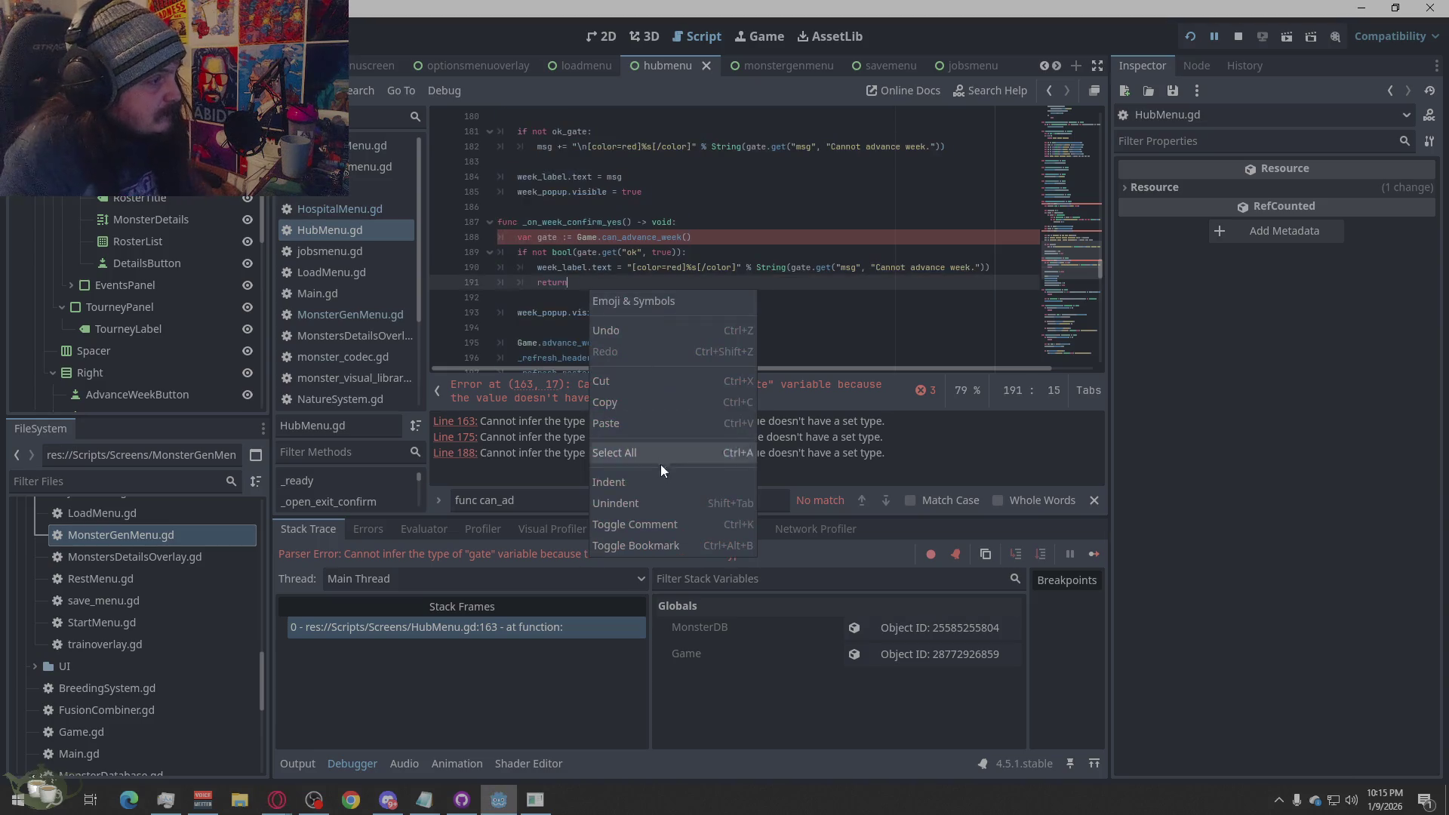
click(650, 461)
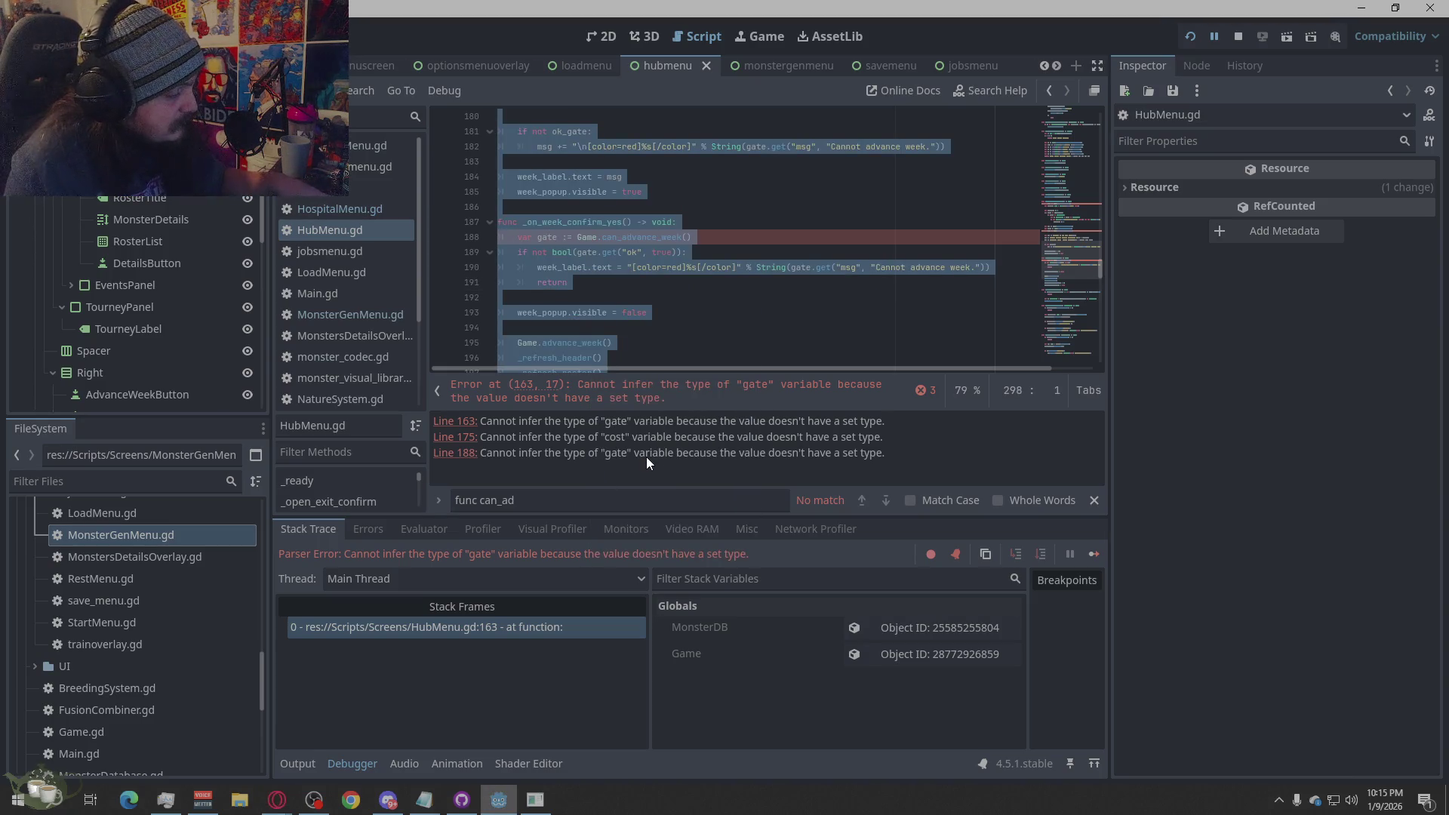
key(ctrl+v)
- Save the script, dismiss the write error, then stop and relaunch the game
key(ctrl+s)
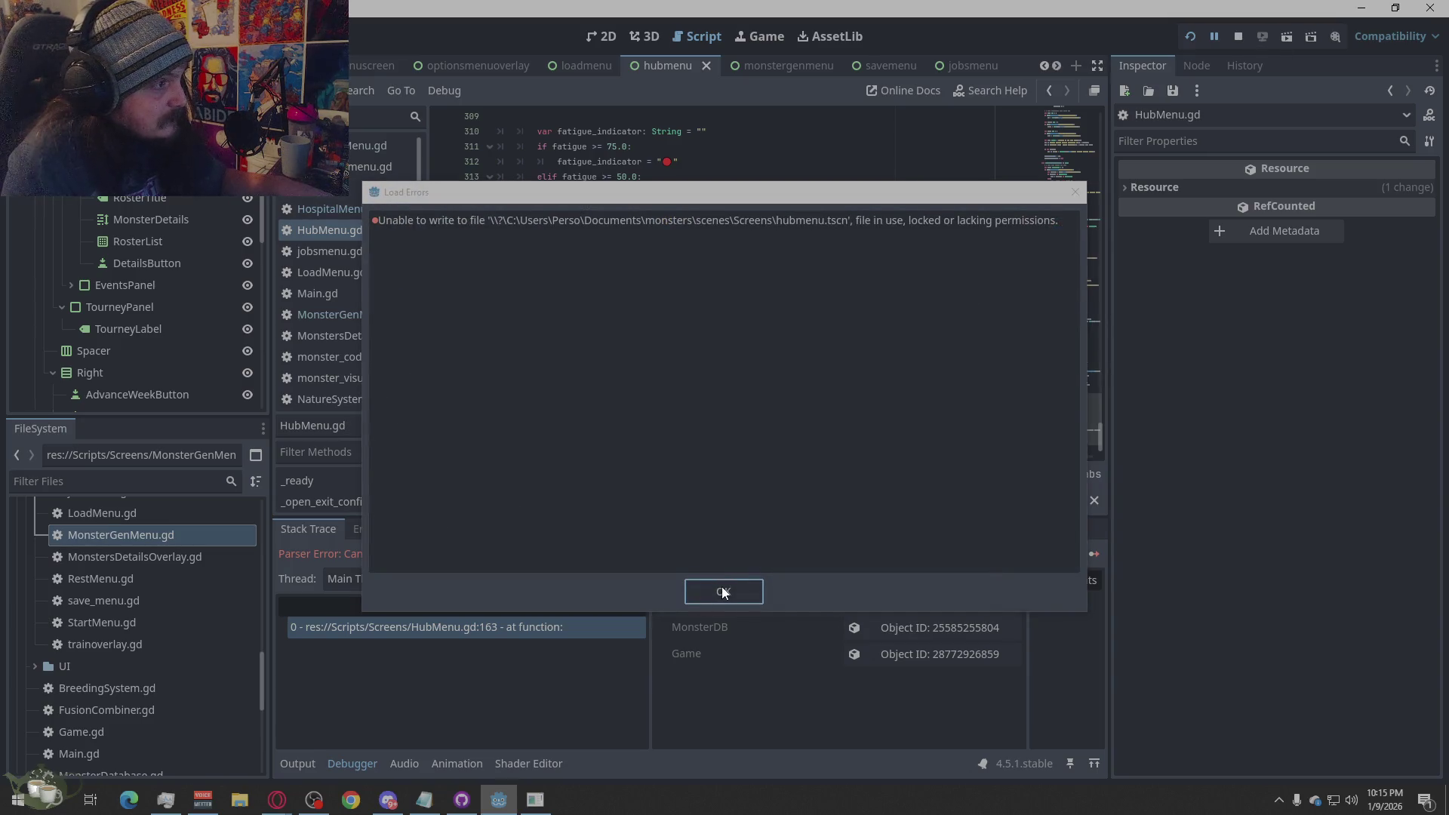
click(726, 592)
click(1237, 35)
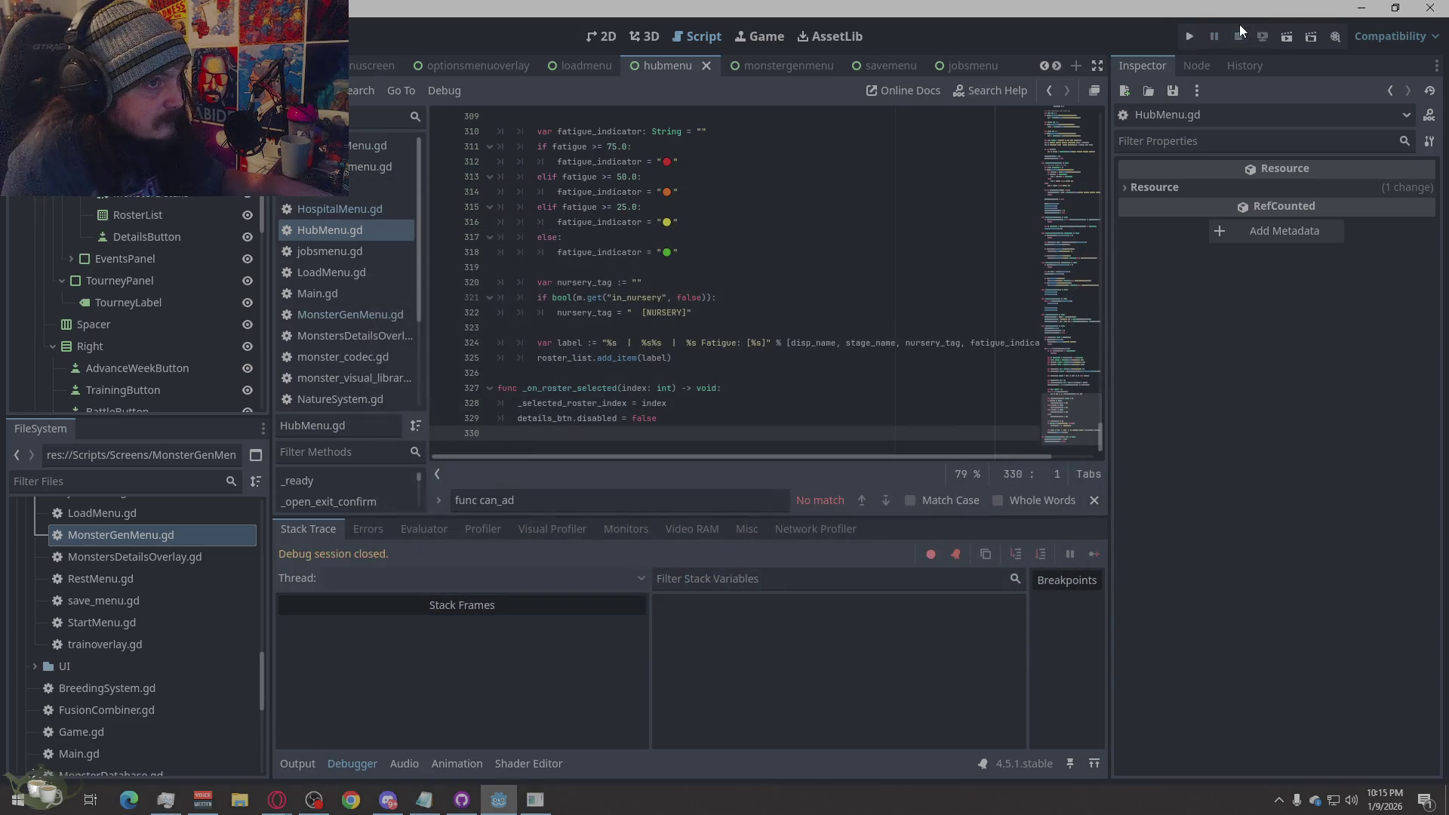
click(1187, 37)
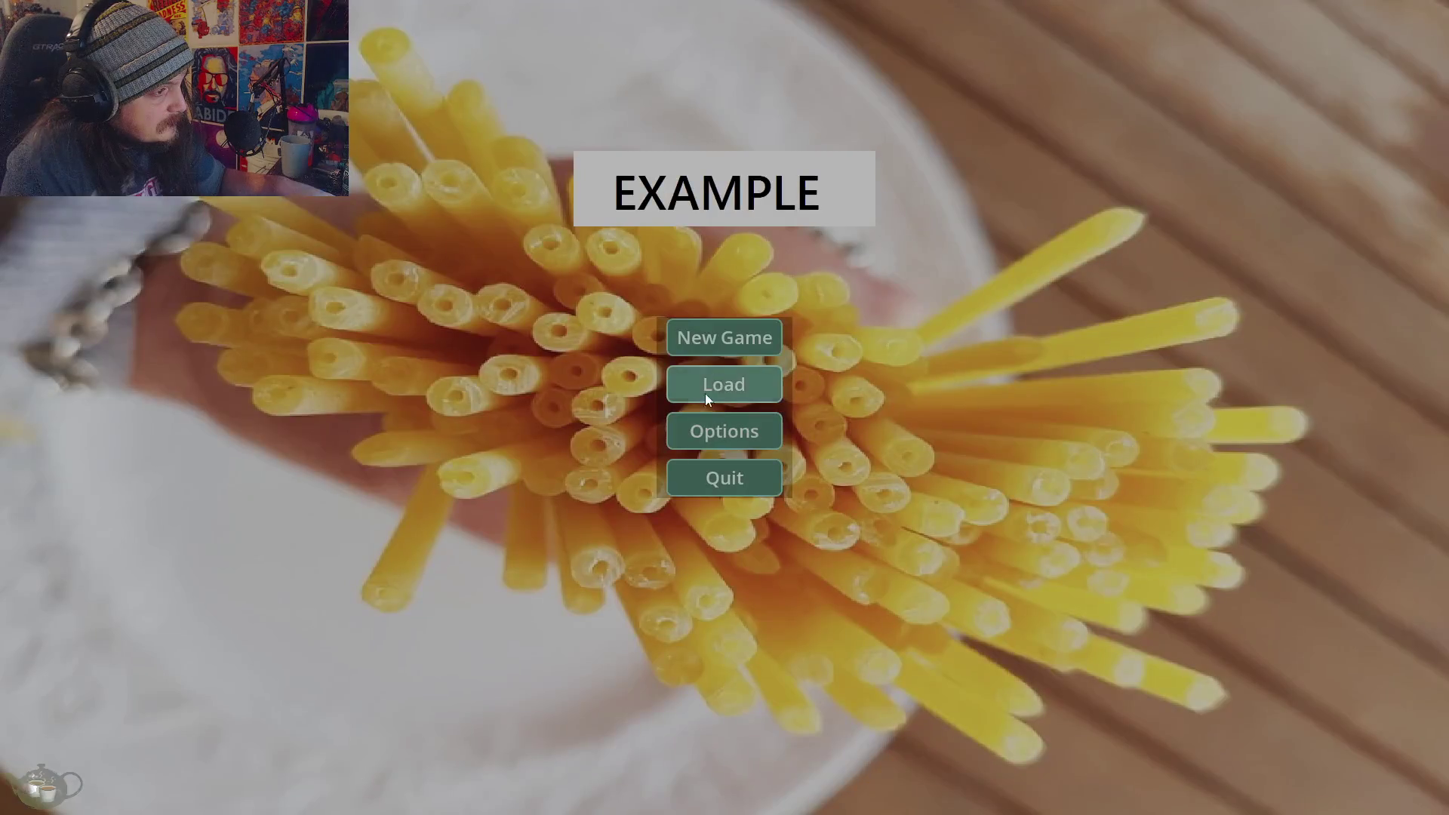
- Enter the hub, generate monsters at the Monster Shrine, add one to the roster, and close it
click(706, 398)
click(1323, 480)
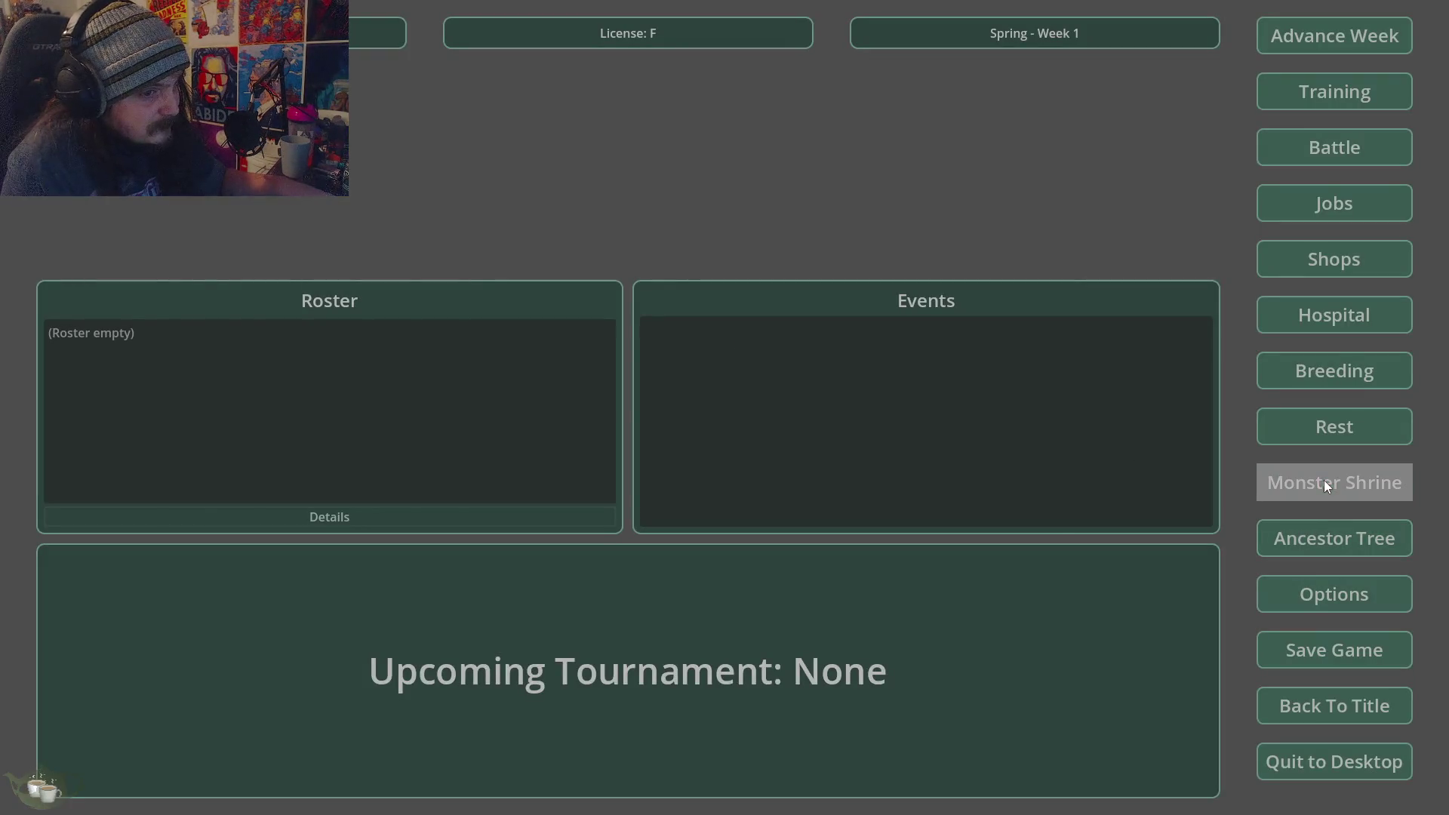
click(432, 312)
click(433, 341)
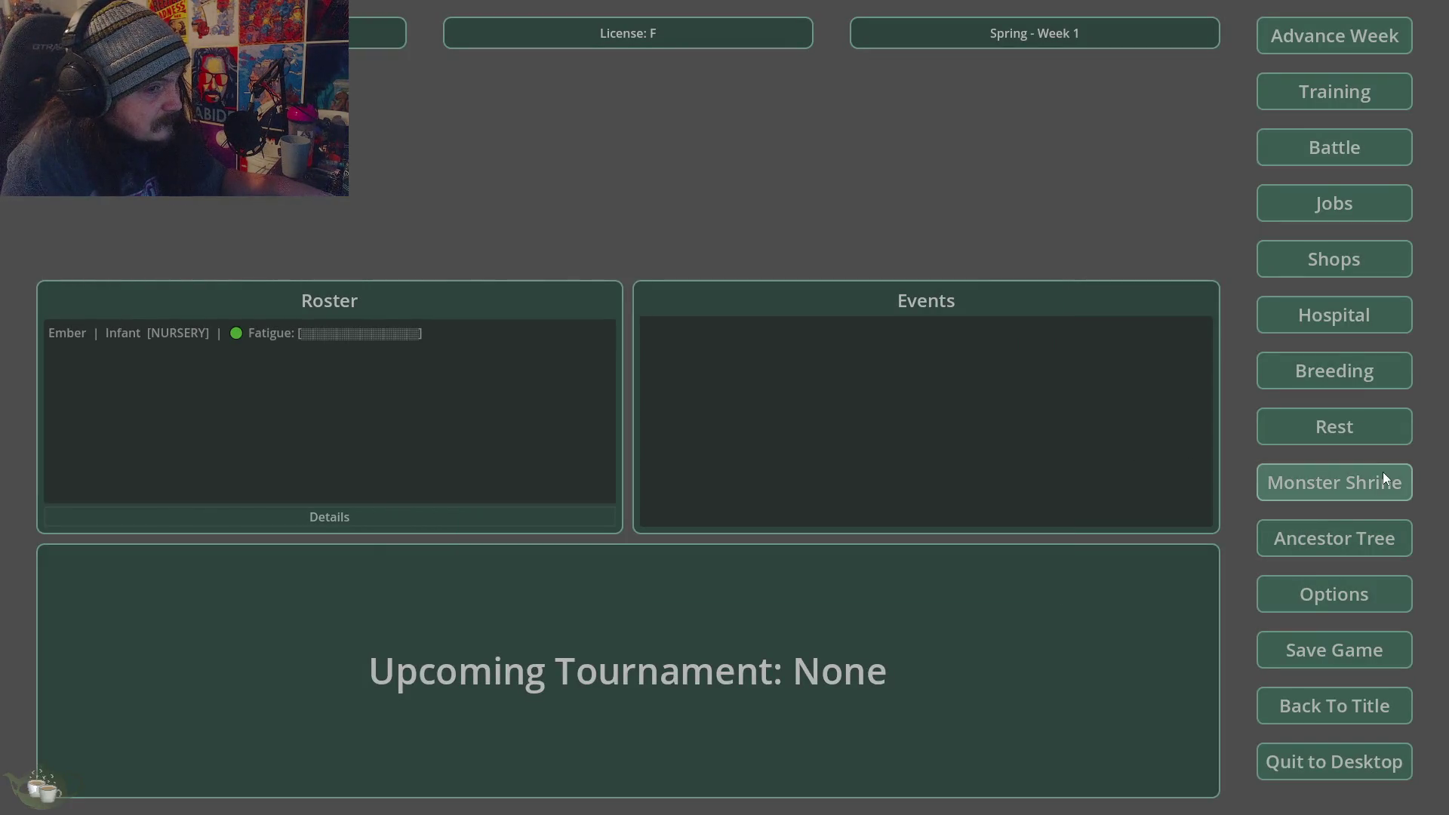
click(1294, 477)
click(395, 343)
click(427, 317)
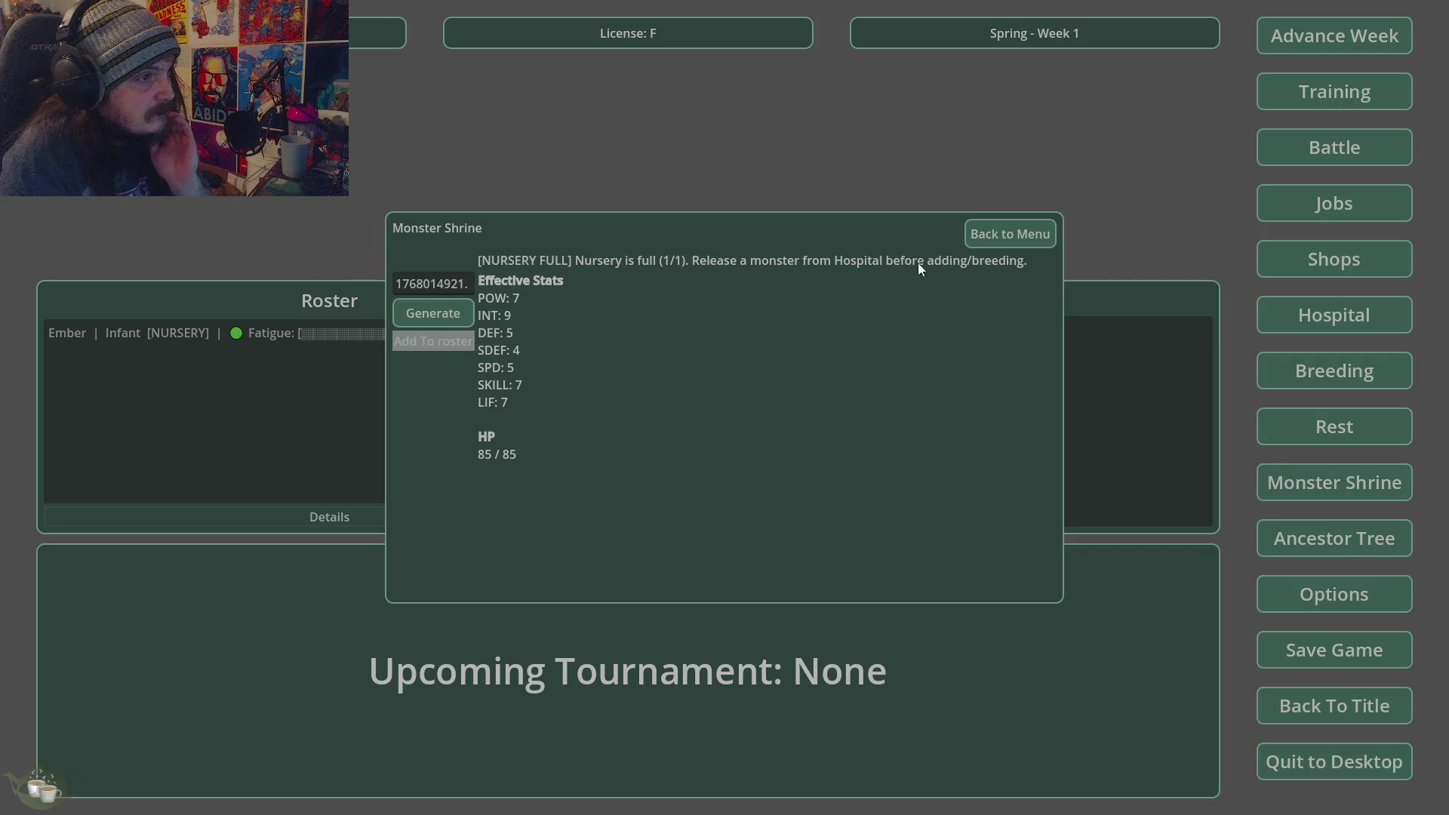
click(1006, 237)
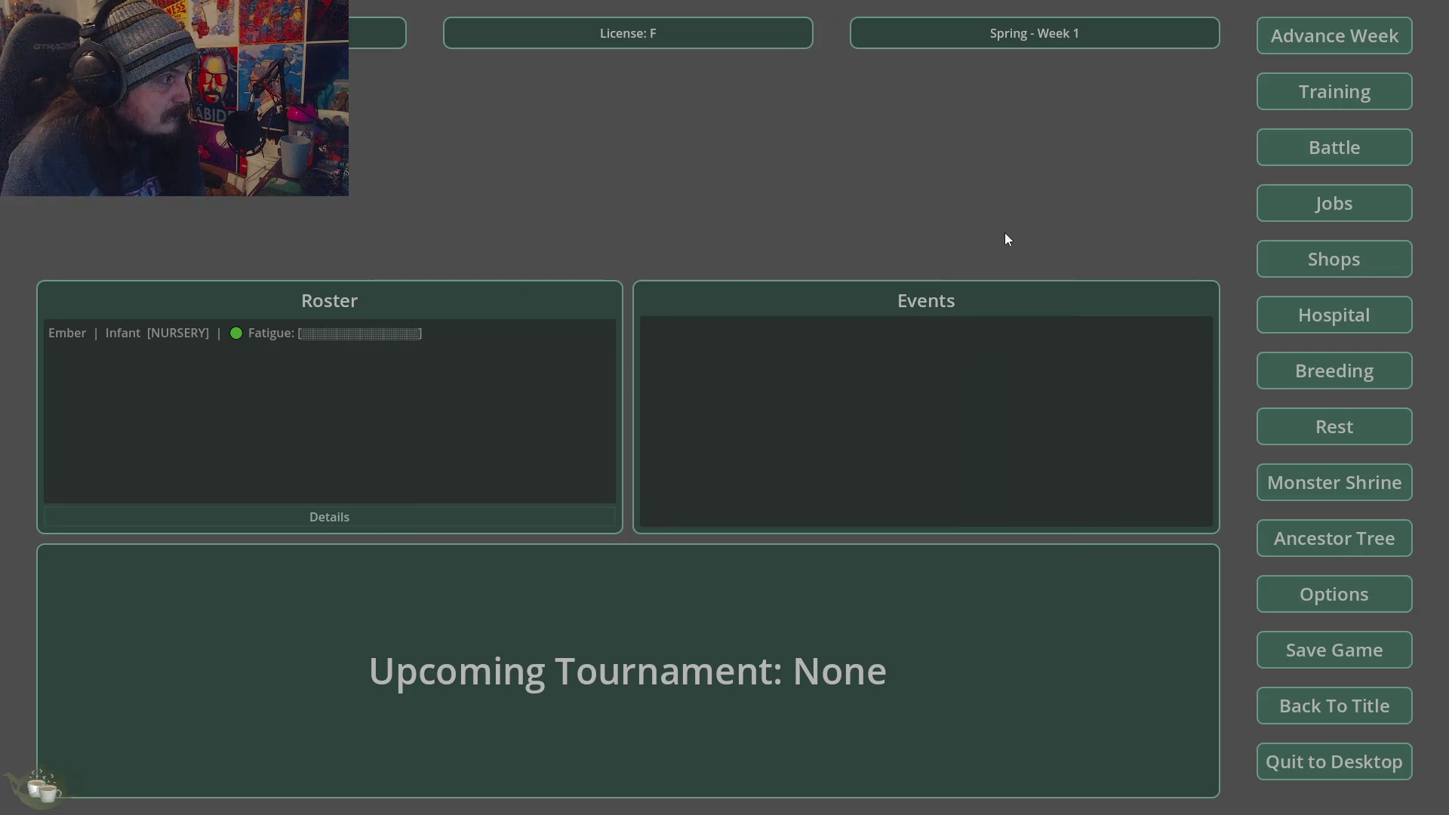
- In Hospital & Nursery, select Ember/Ghost and confirm releasing it from the nursery
click(1375, 305)
click(569, 266)
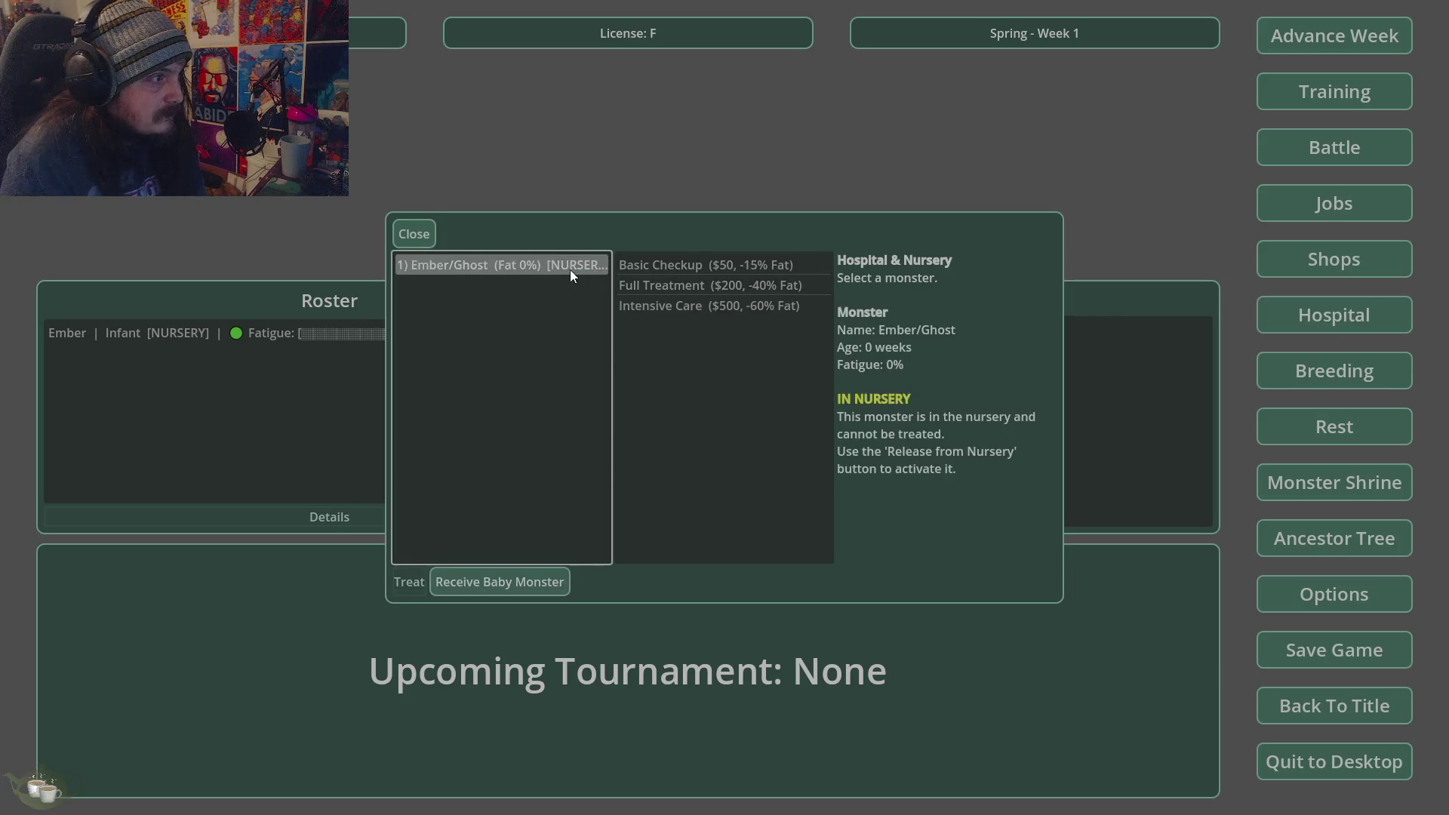
click(540, 581)
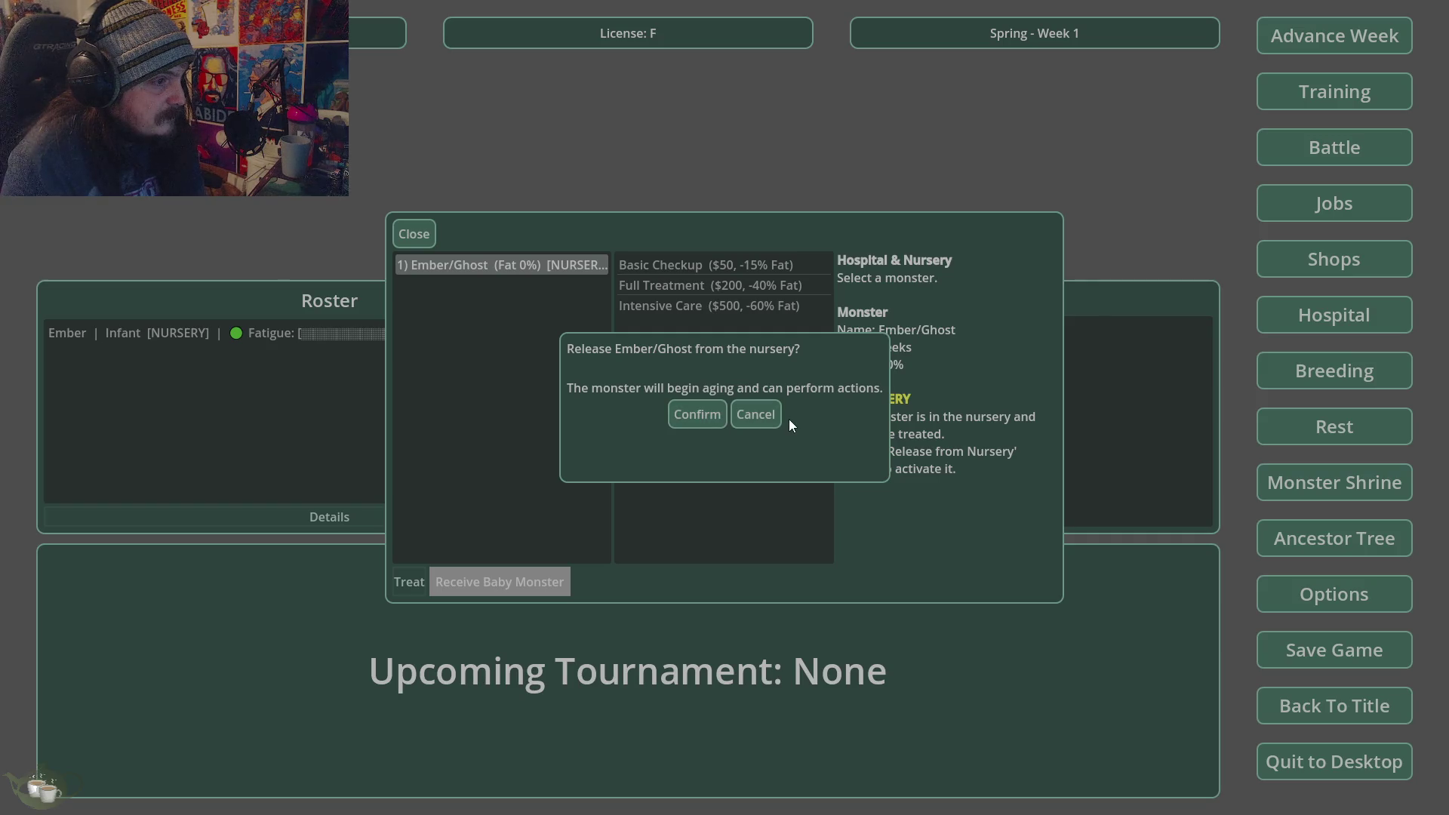
click(765, 412)
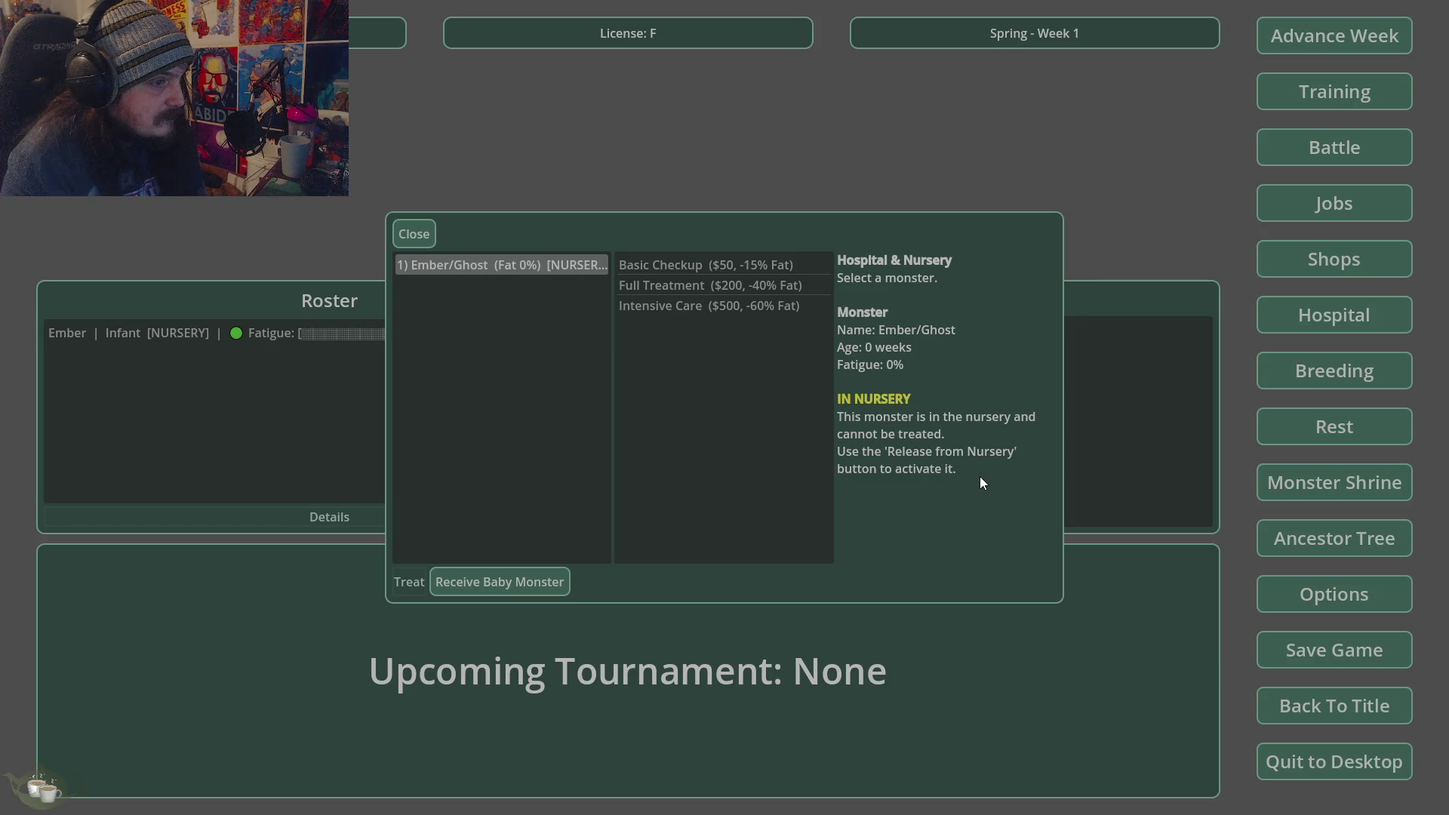
click(486, 575)
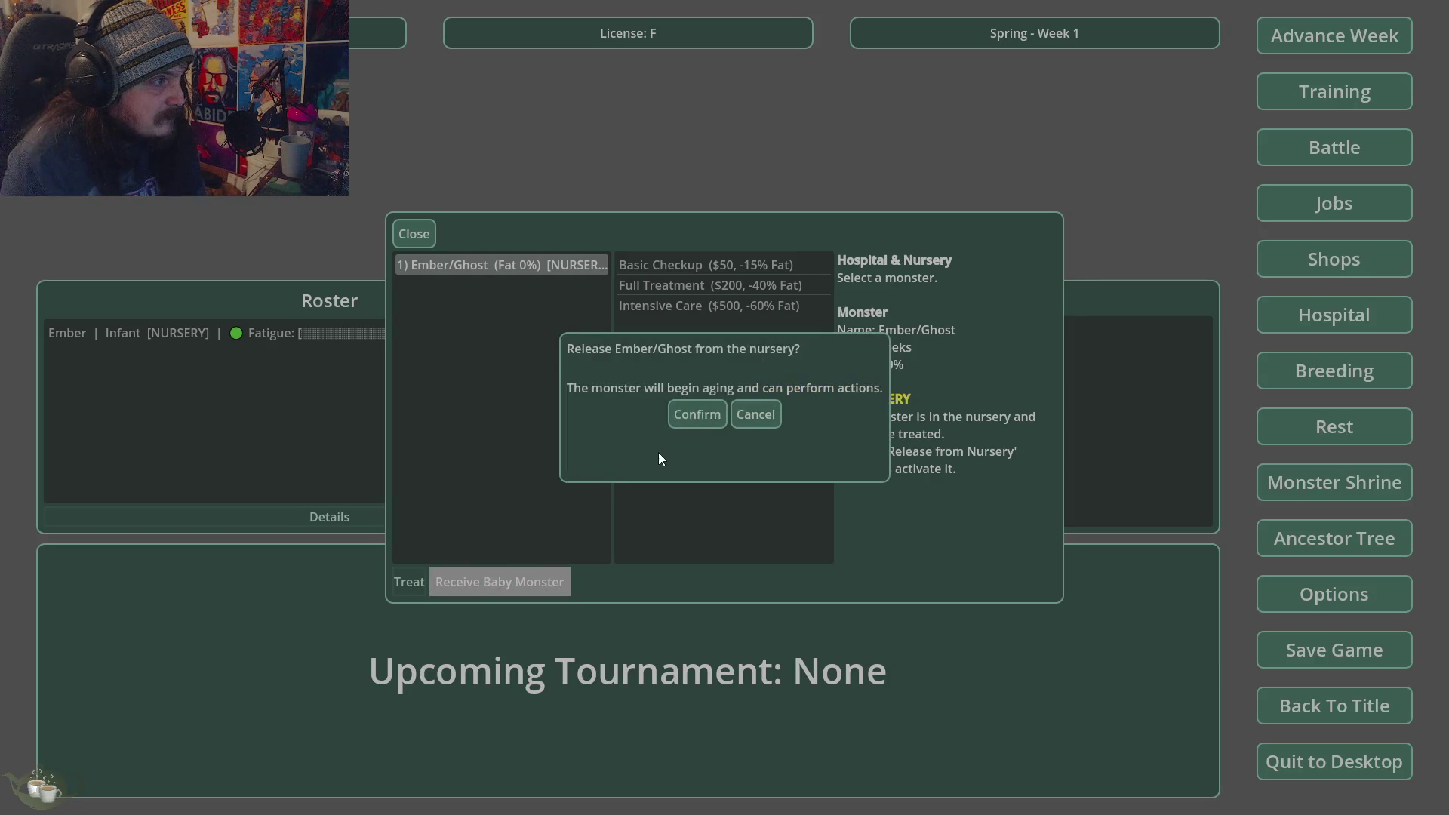
click(692, 420)
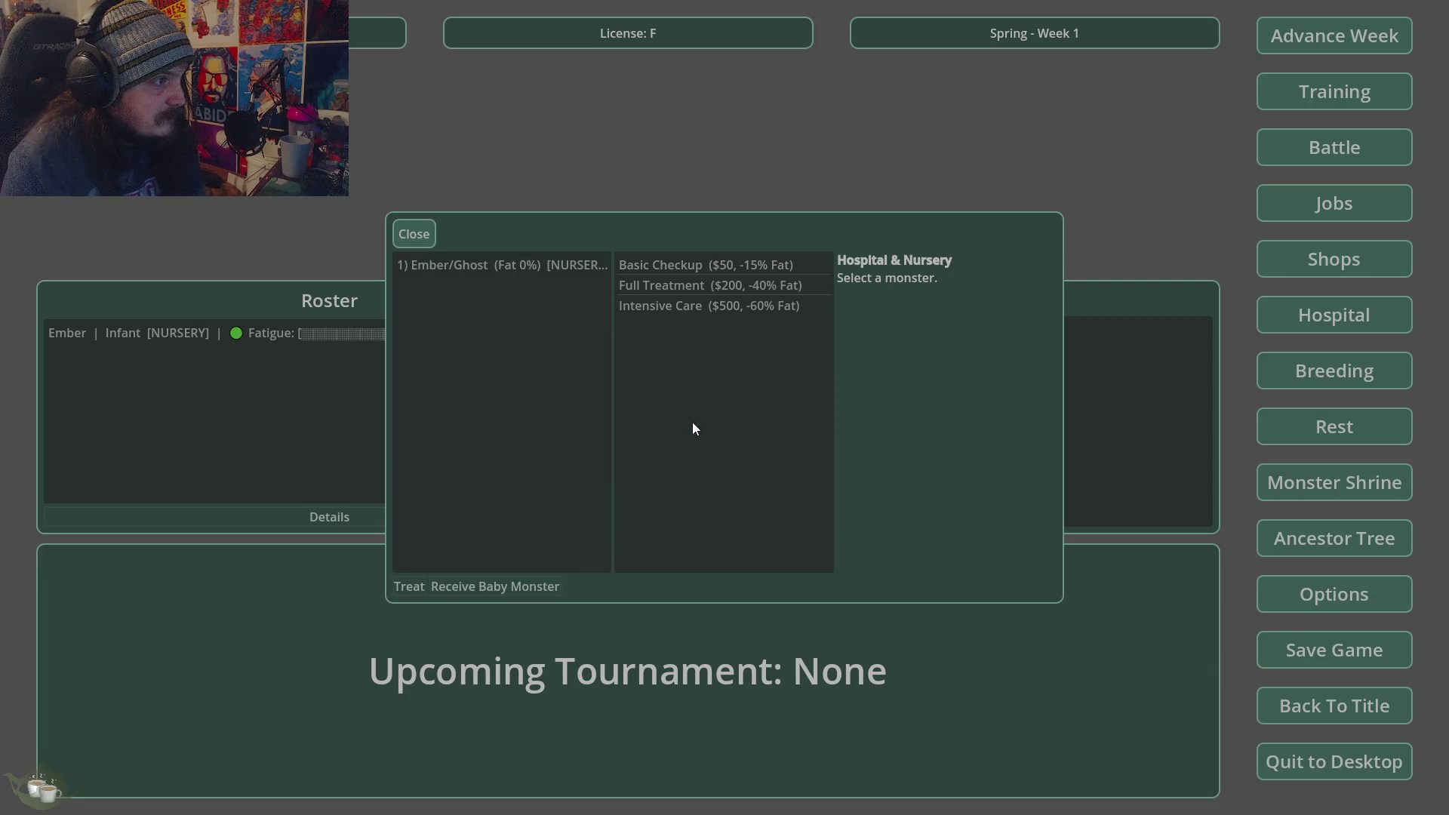
- Release Ember/Ghost again, recheck its status, close the screen, and quit to desktop
click(554, 272)
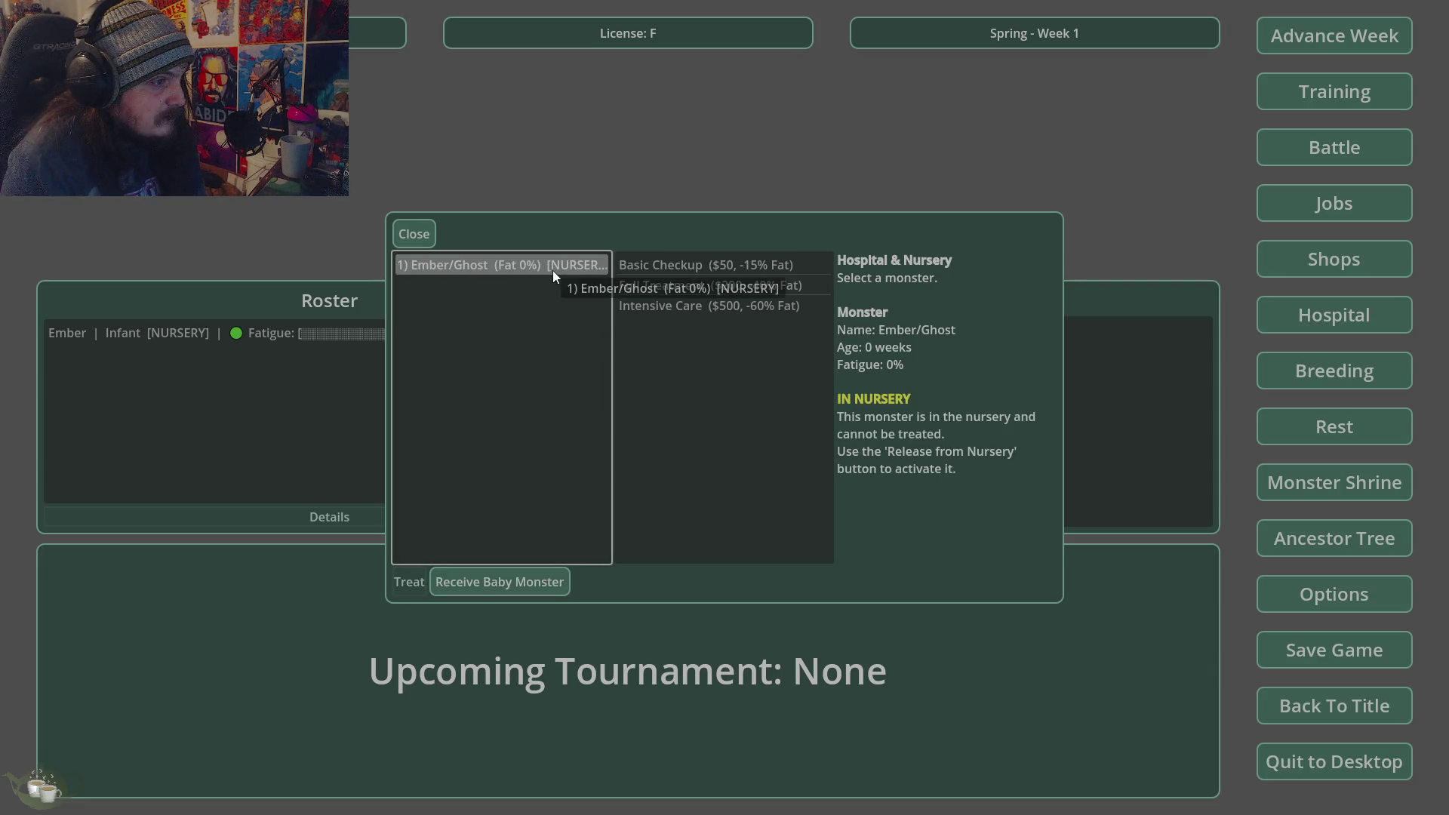
click(501, 582)
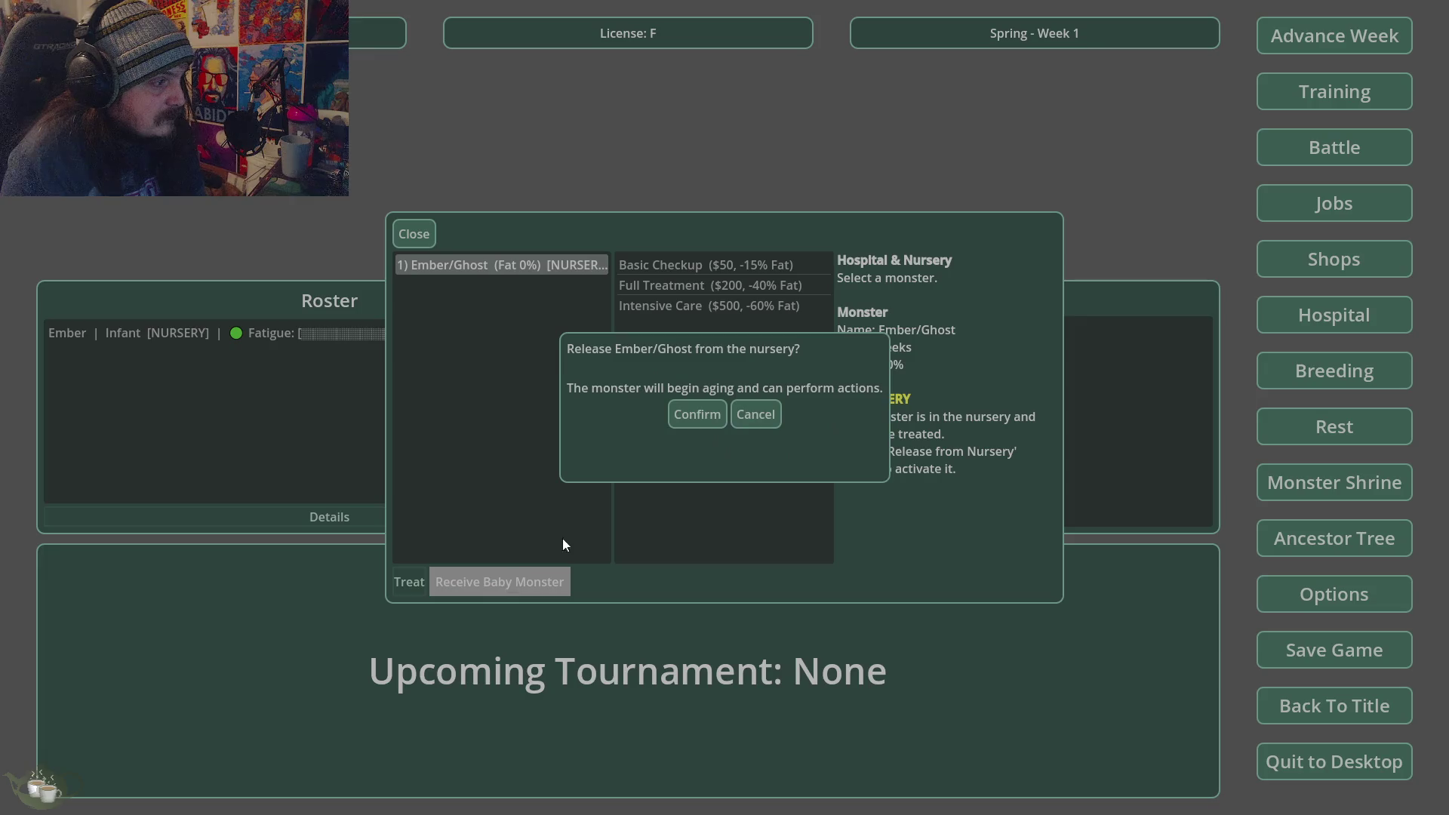
click(699, 419)
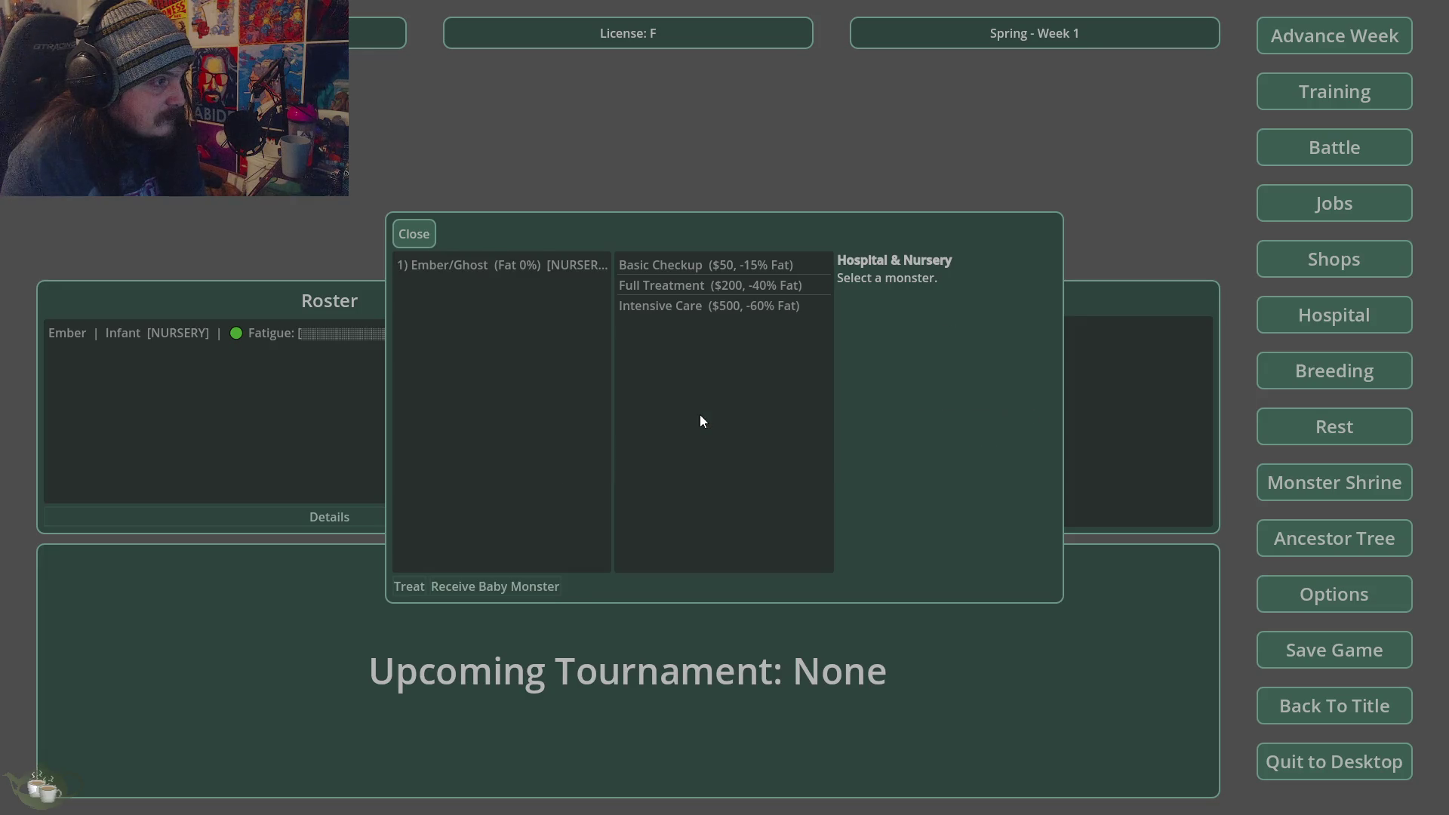
click(538, 268)
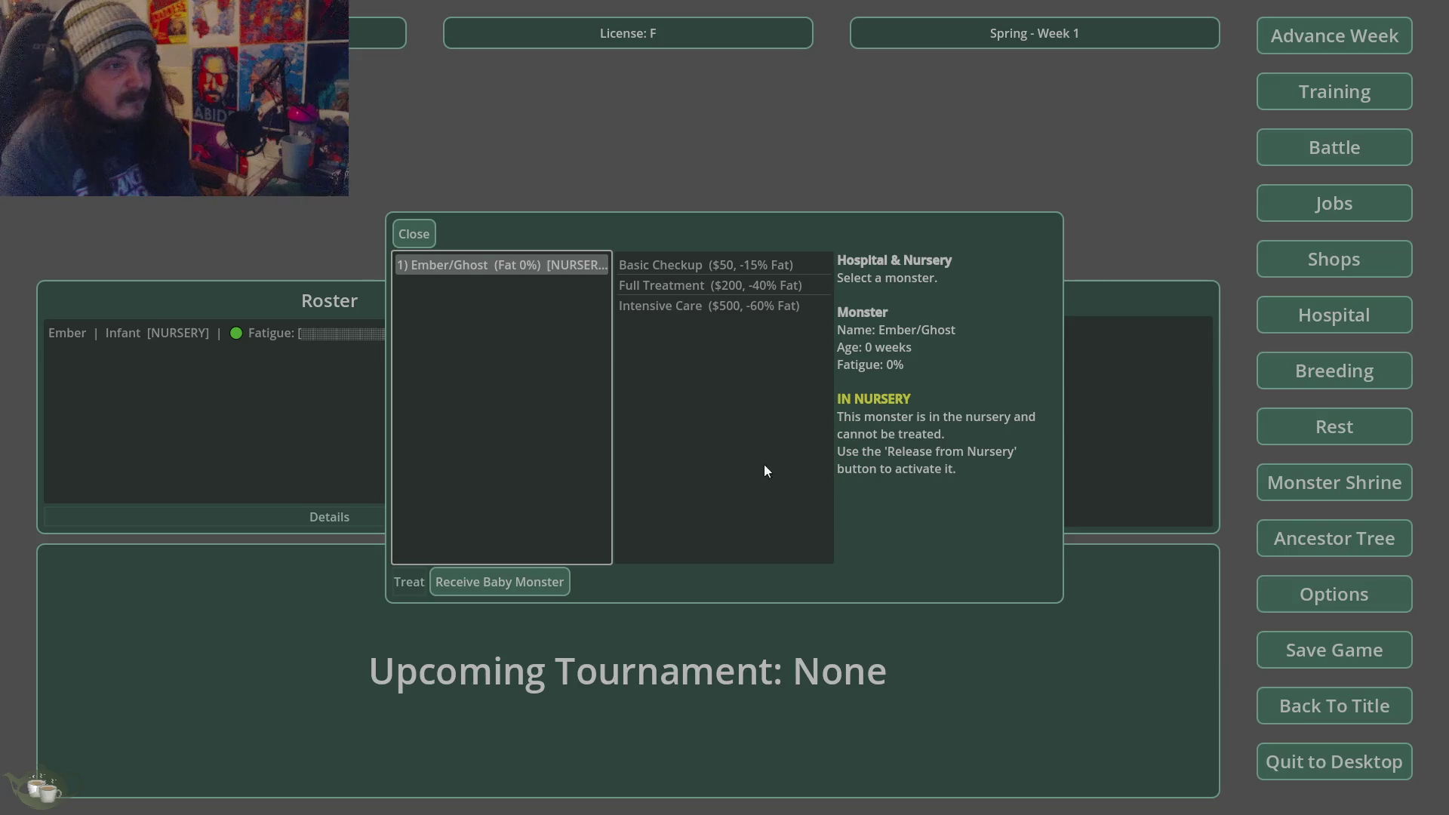
click(408, 231)
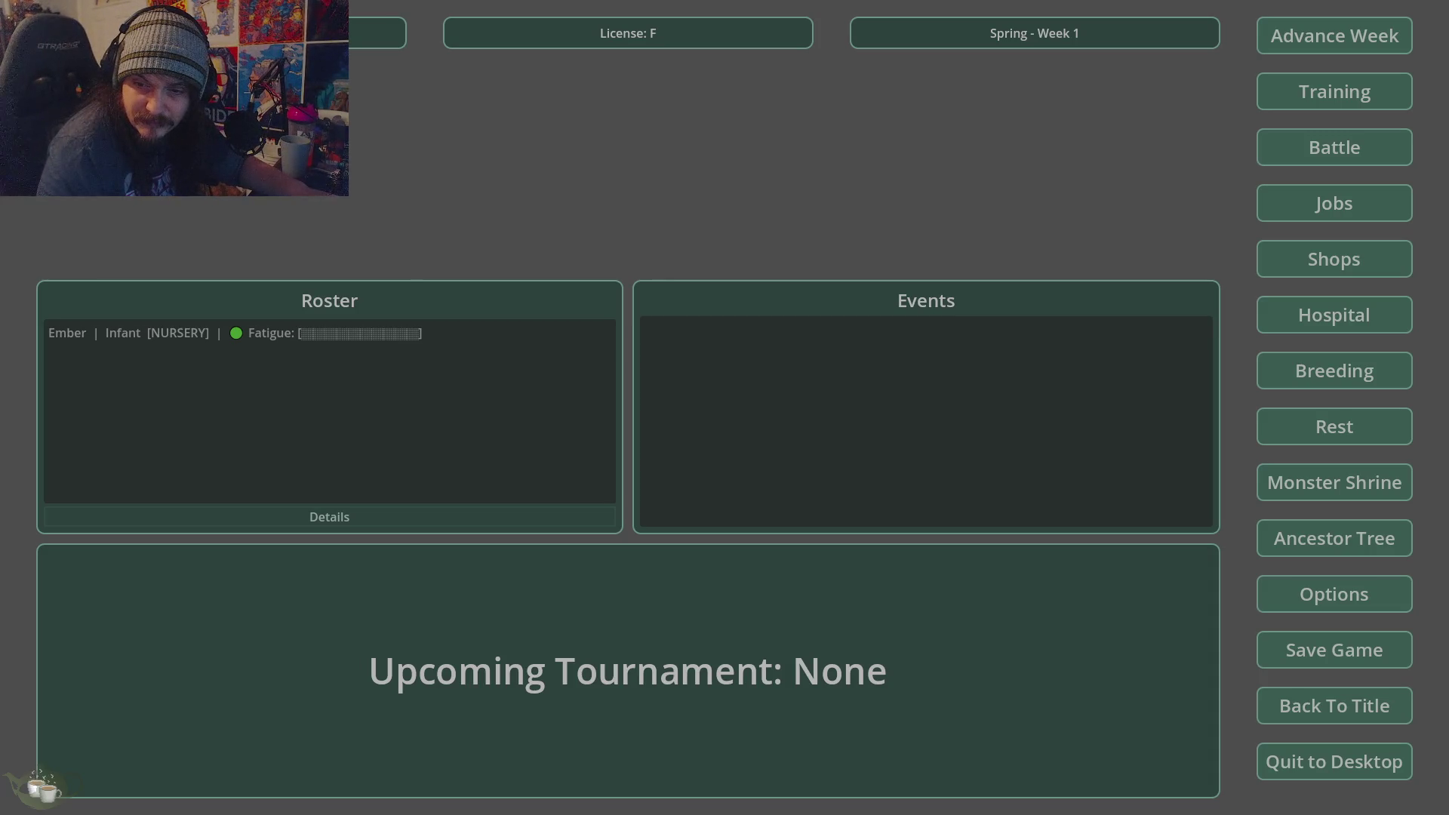
click(1283, 761)
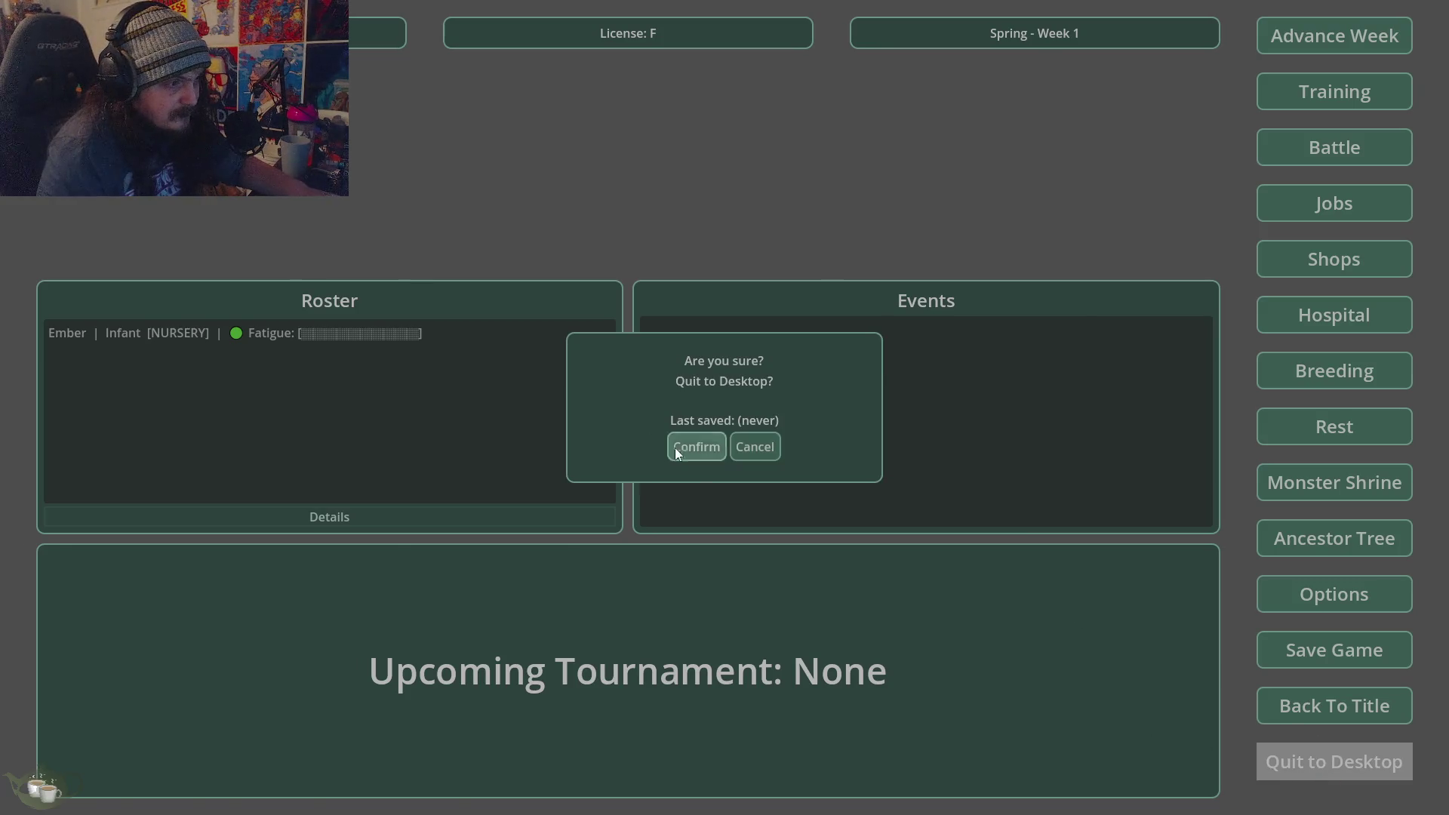
click(679, 448)
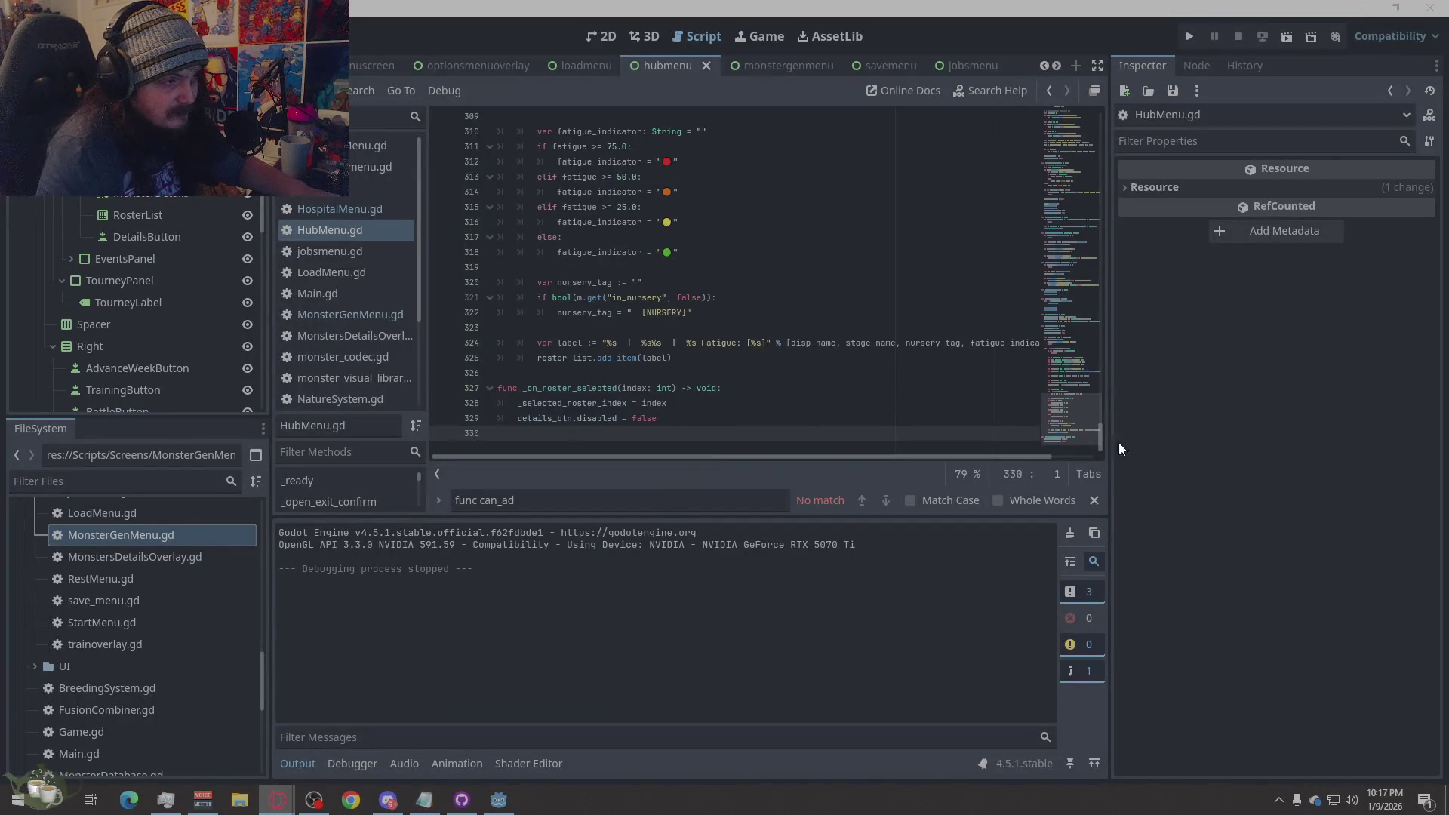
- Copy all of HospitalMenu.gd's code, then bring up BreedingMenu.gd near its _weighted_choice helper
click(332, 210)
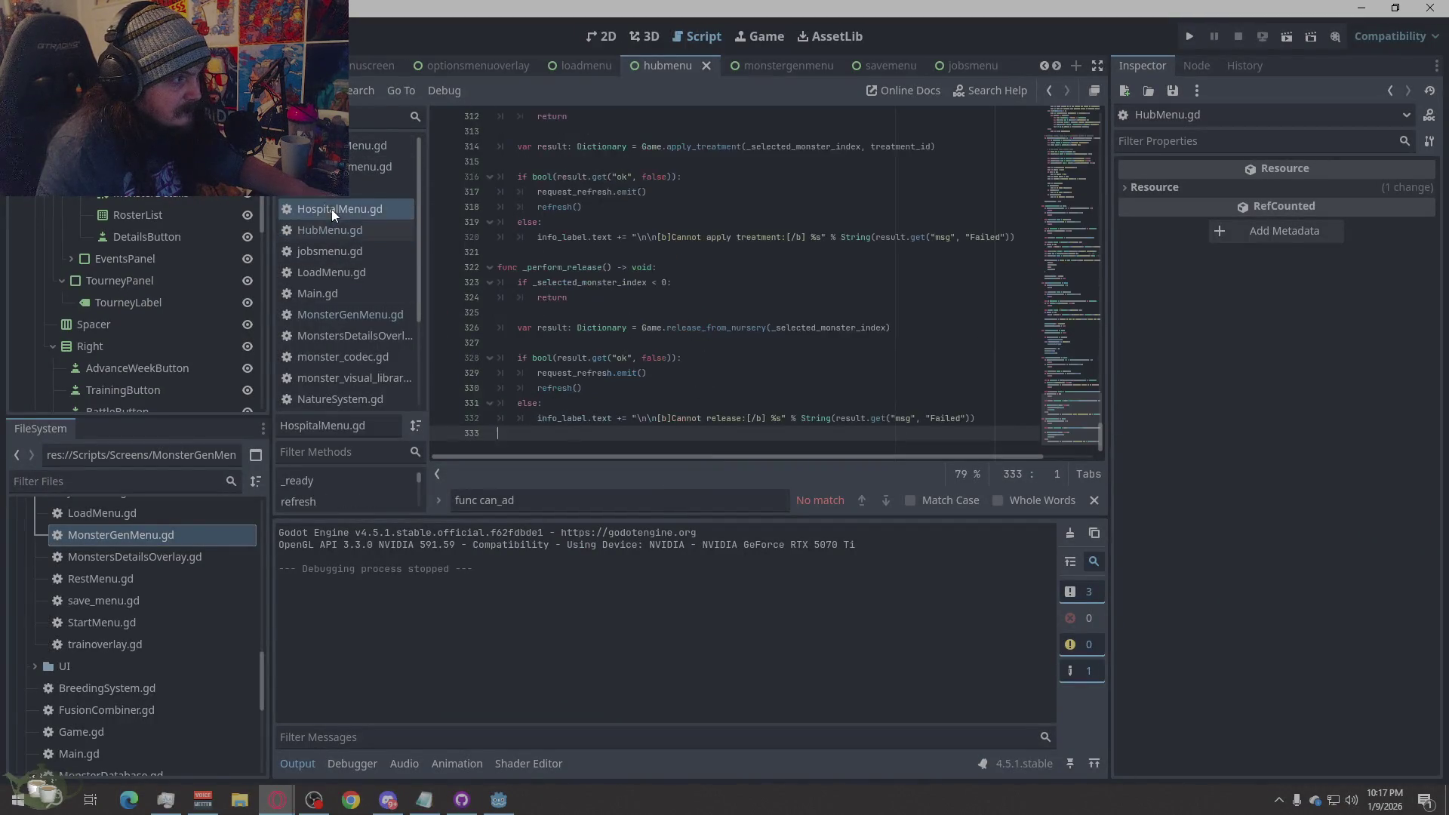
right_click(854, 324)
click(885, 495)
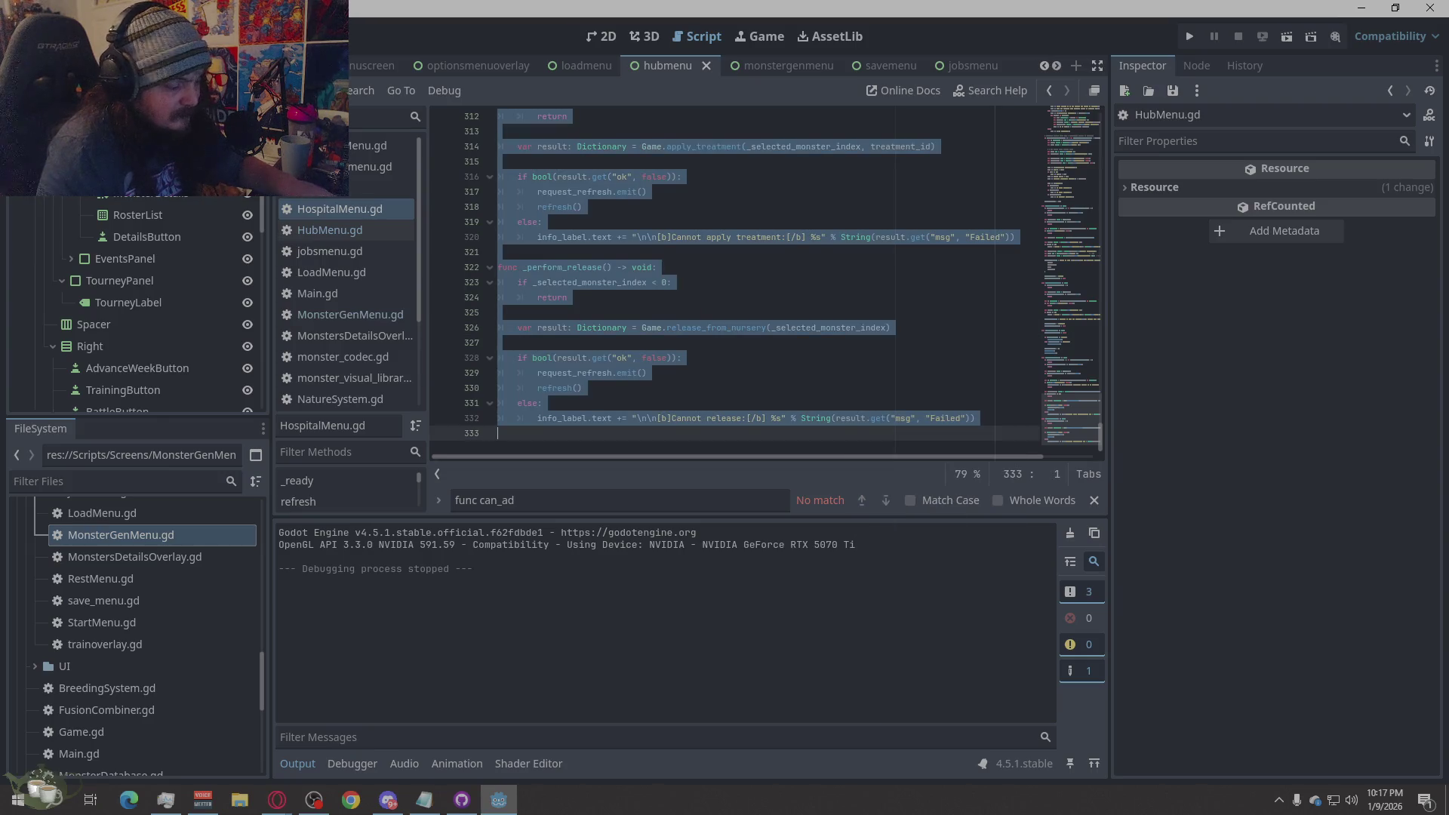
key(alt+Tab)
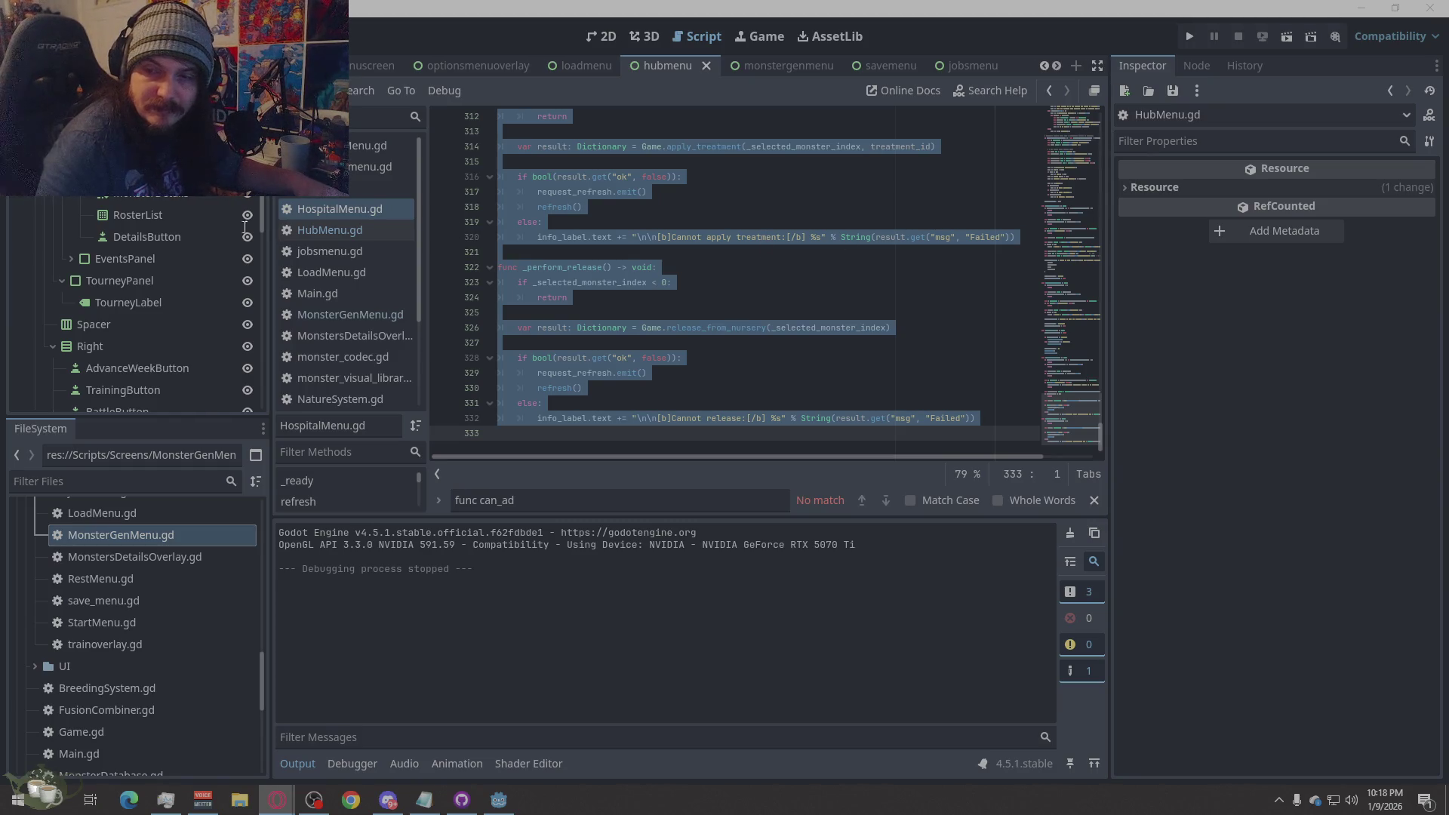
click(350, 154)
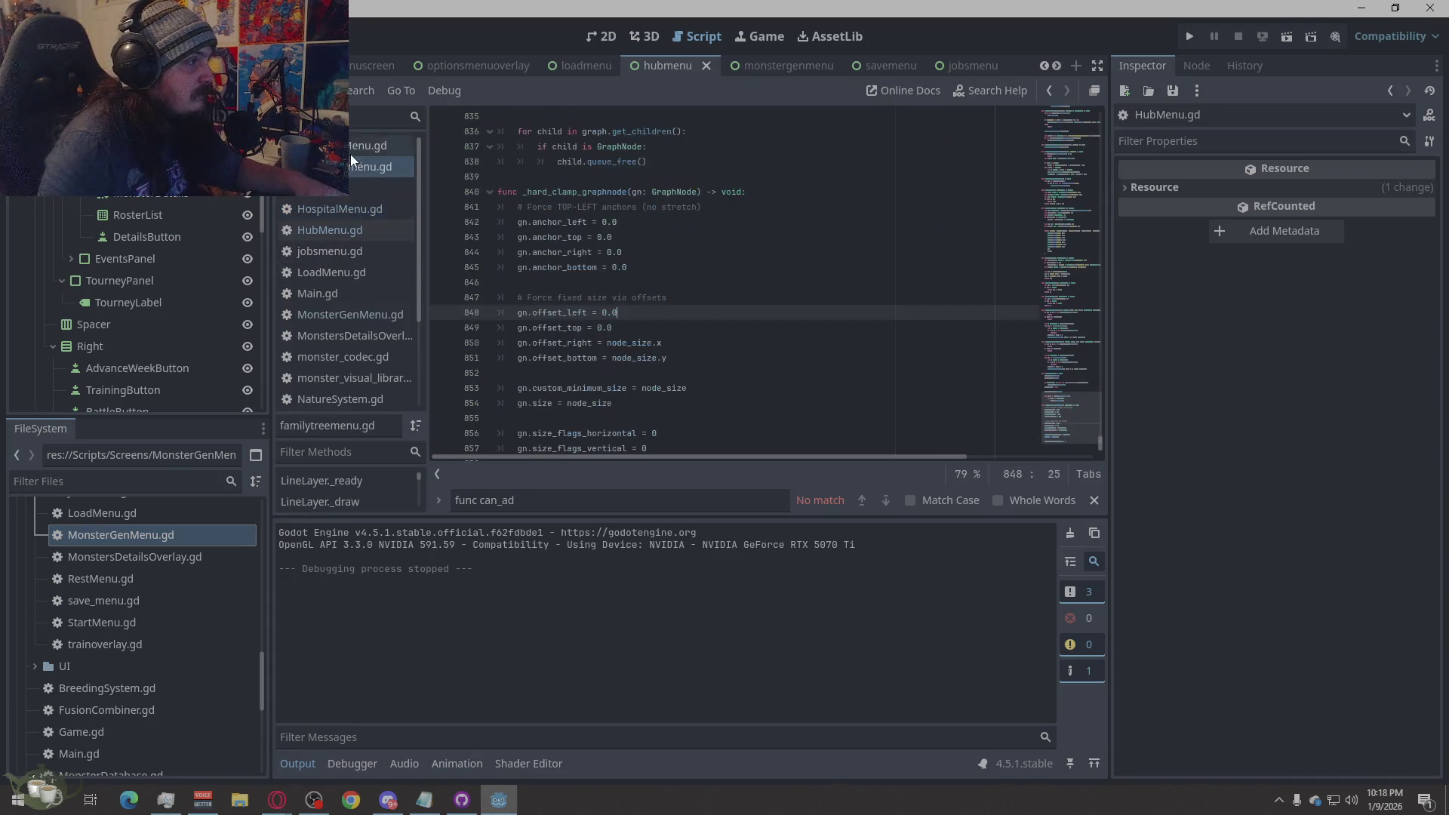
scroll(564, 312, up, 10)
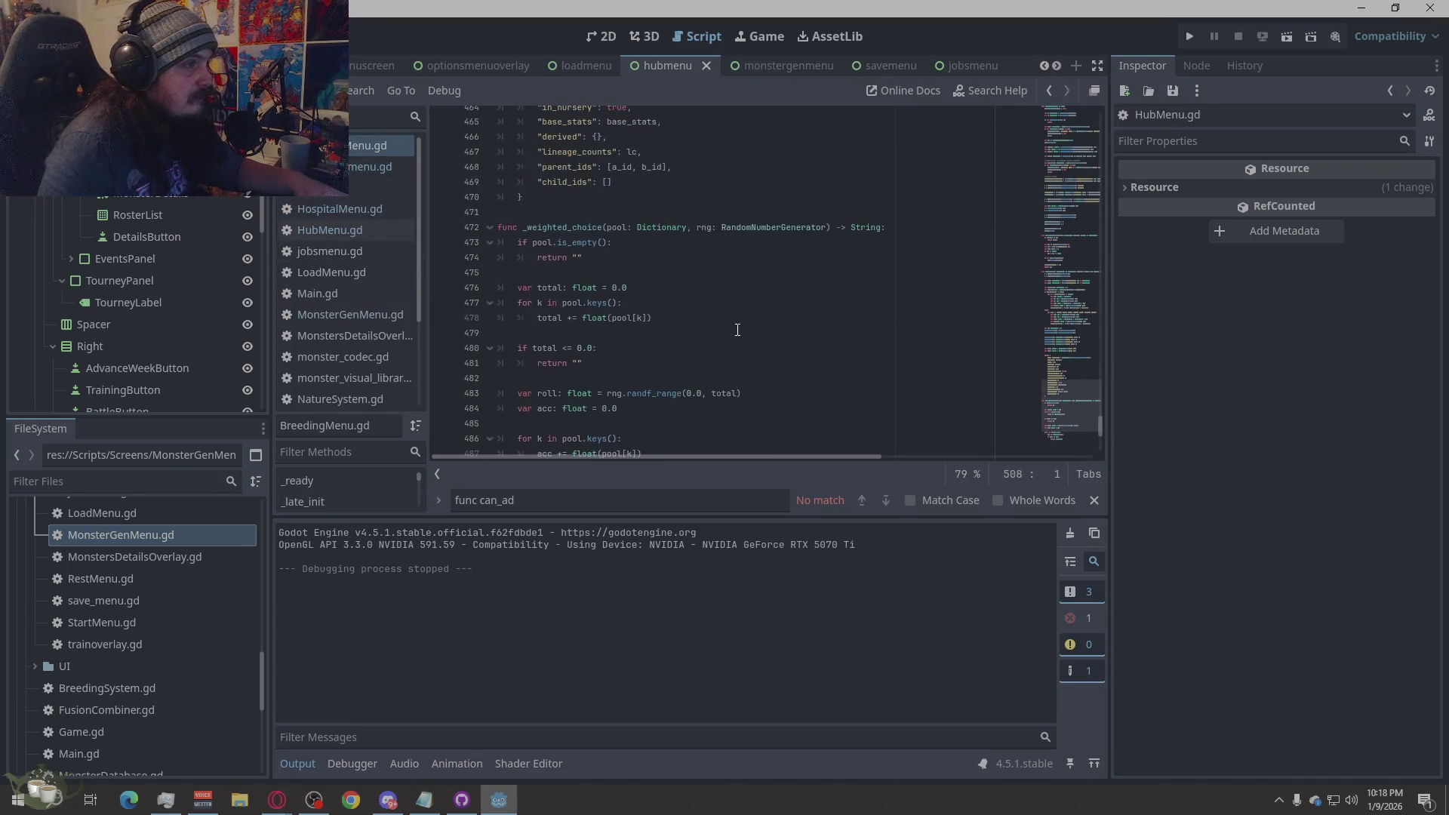
- Overwrite BreedingMenu.gd with the new 596-line code and relaunch the project
click(738, 333)
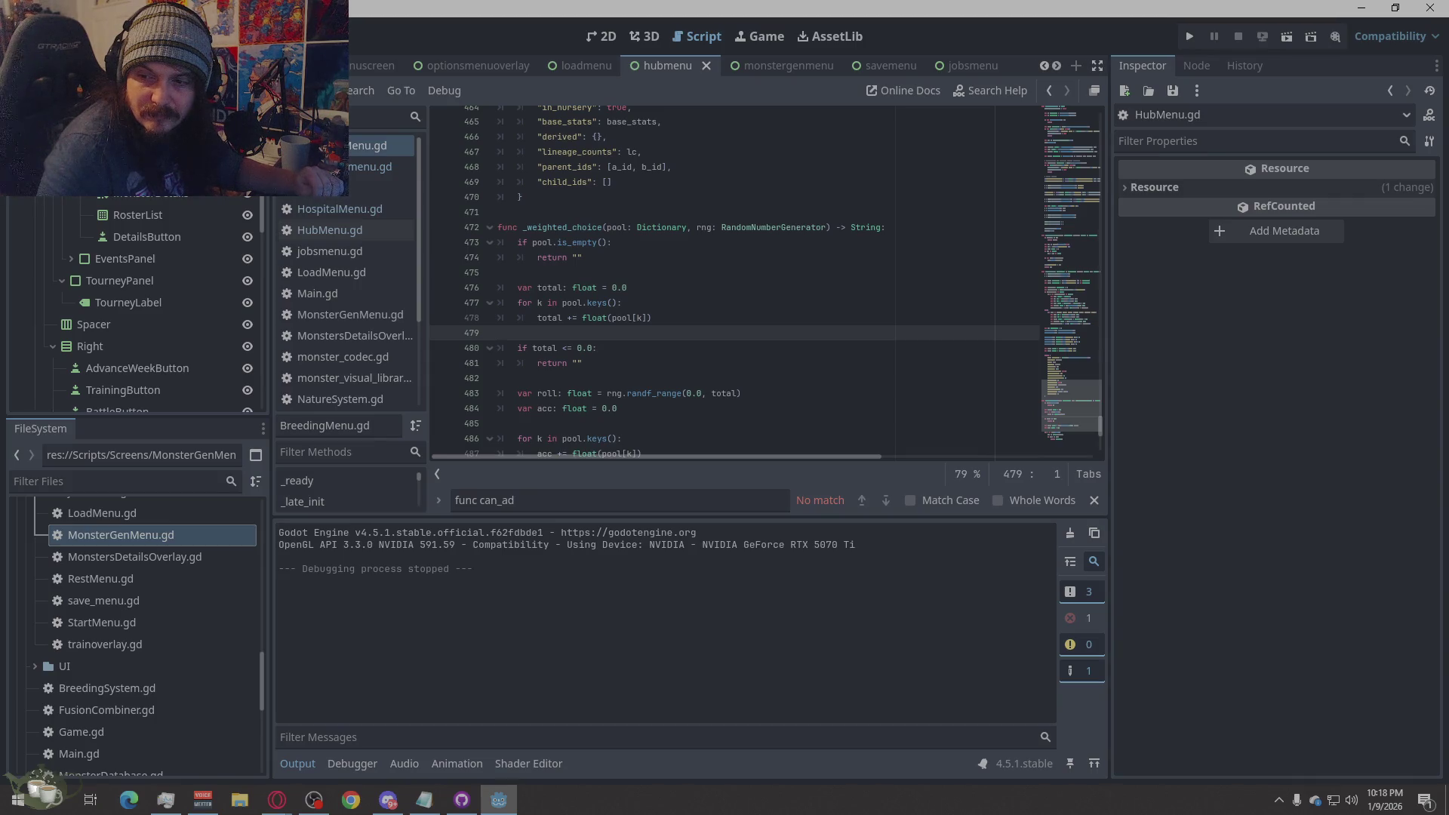
key(alt+Tab)
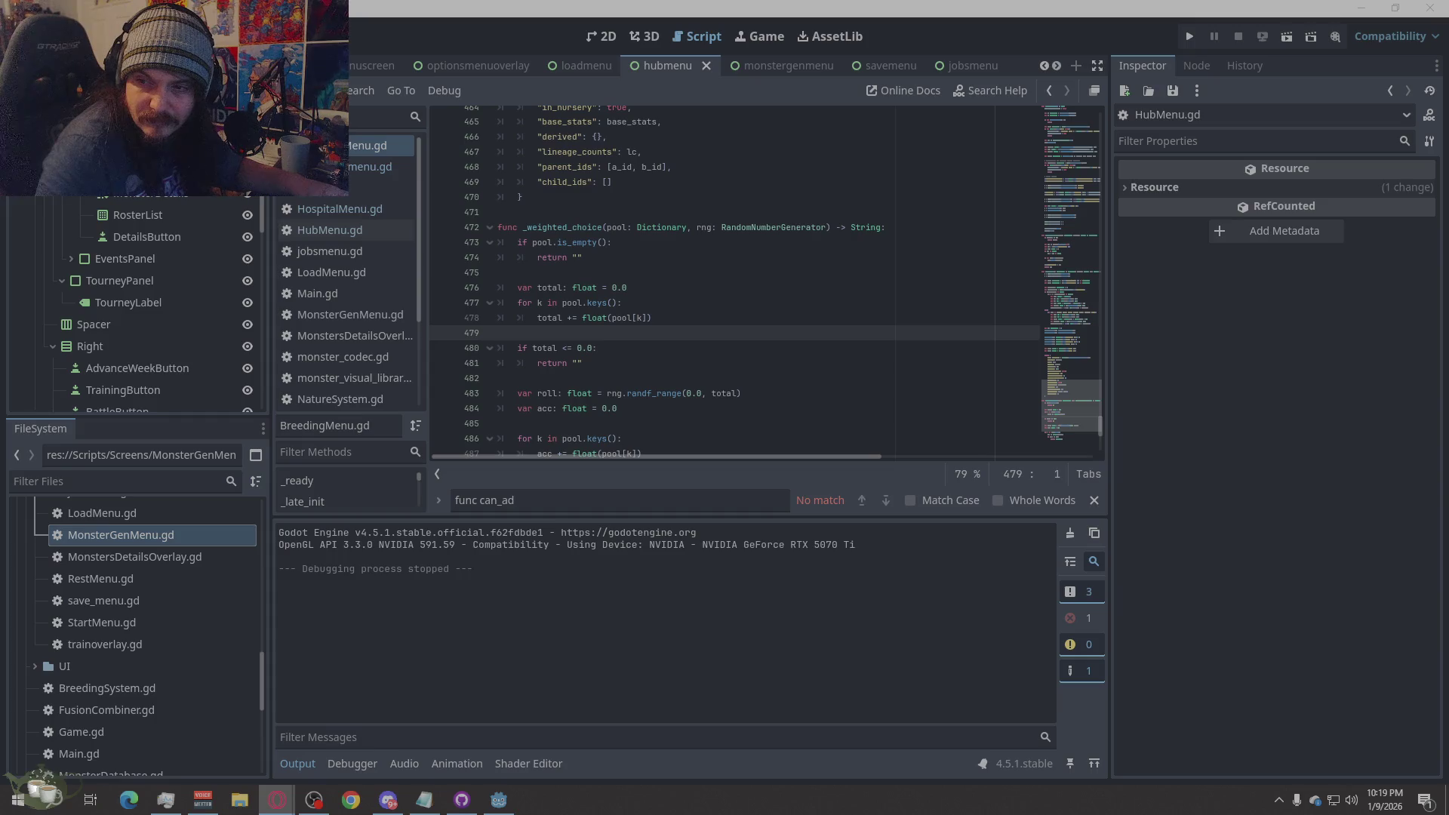
click(796, 332)
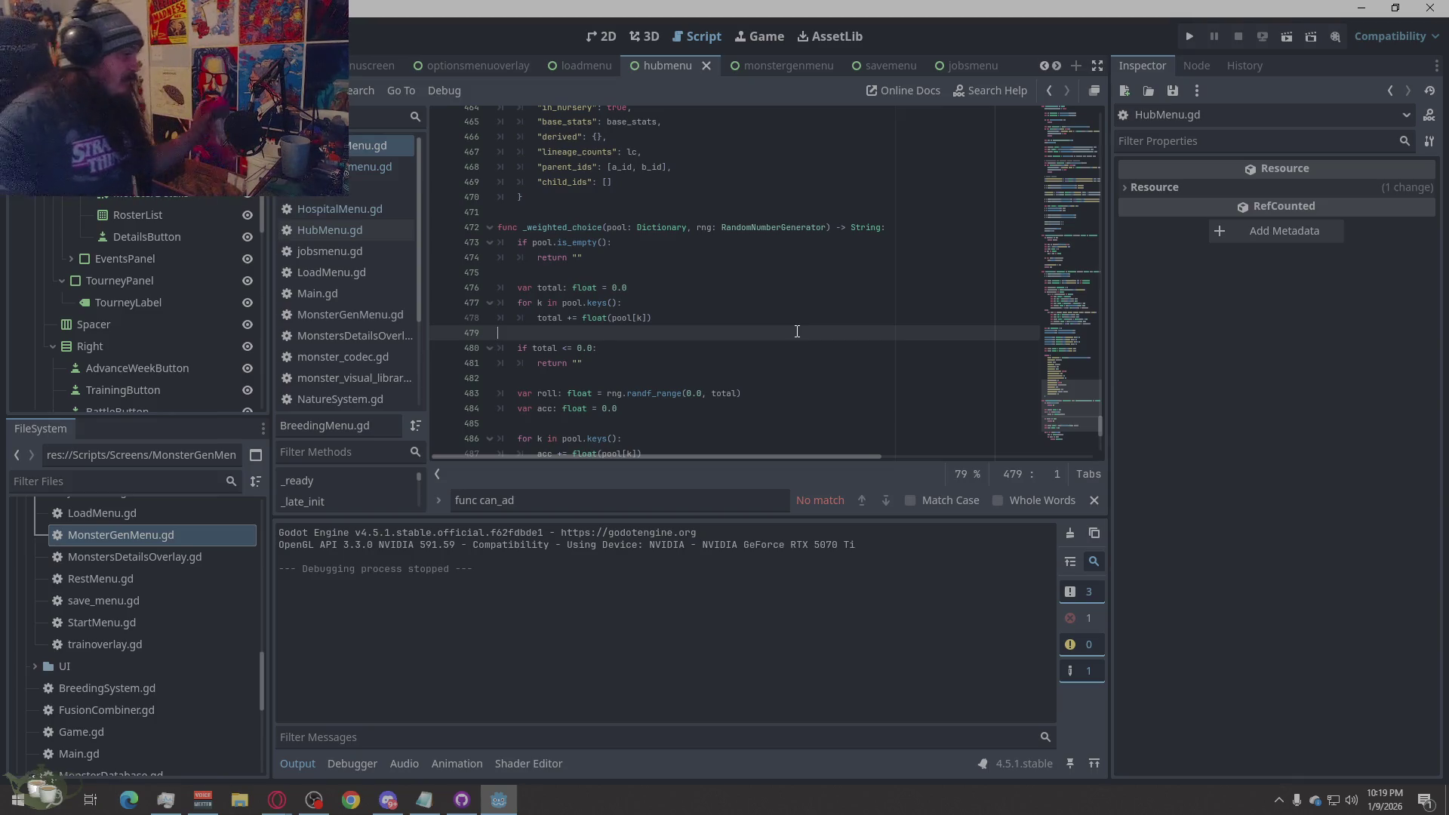
right_click(779, 326)
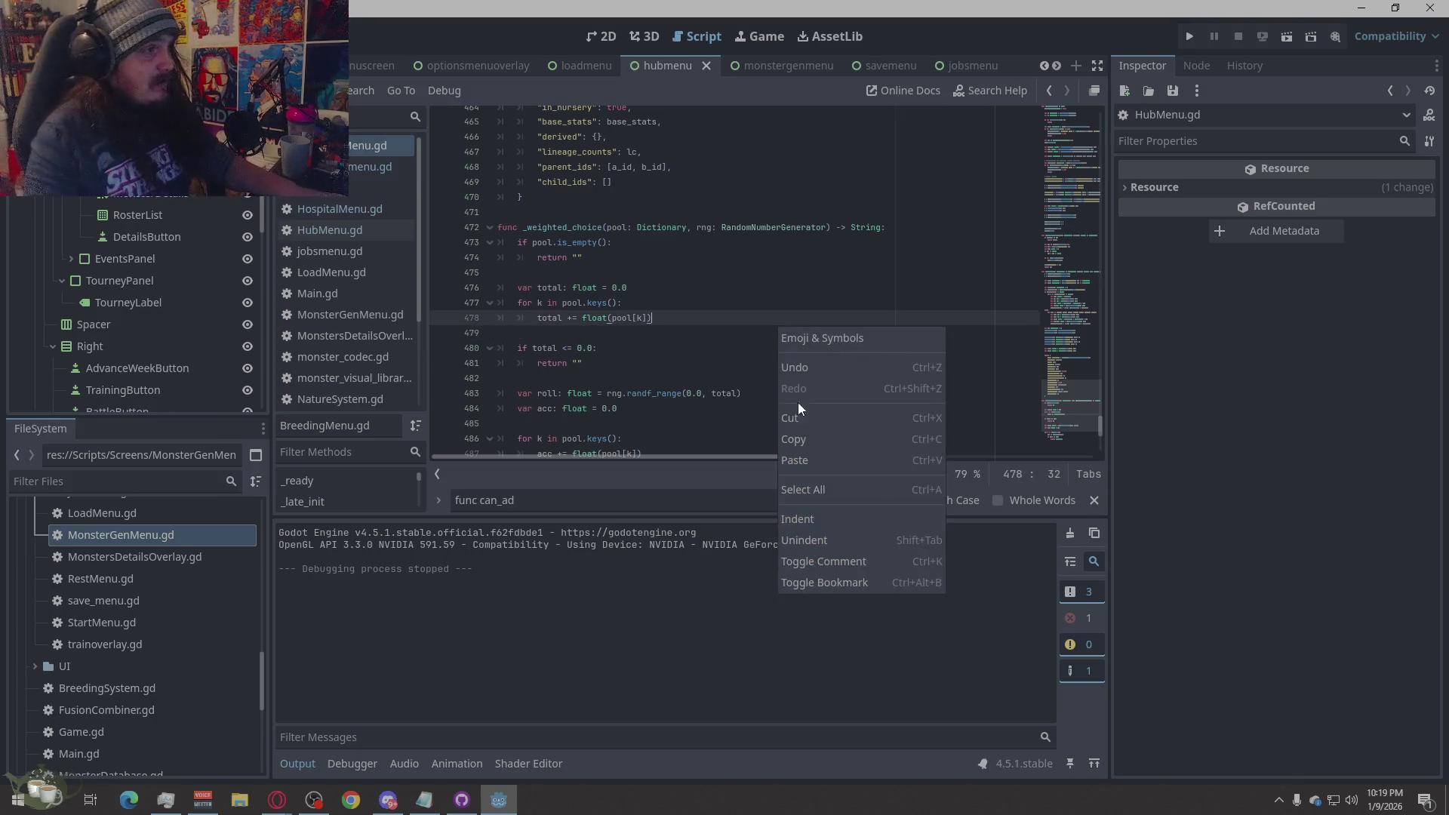
click(802, 489)
key(ctrl+v)
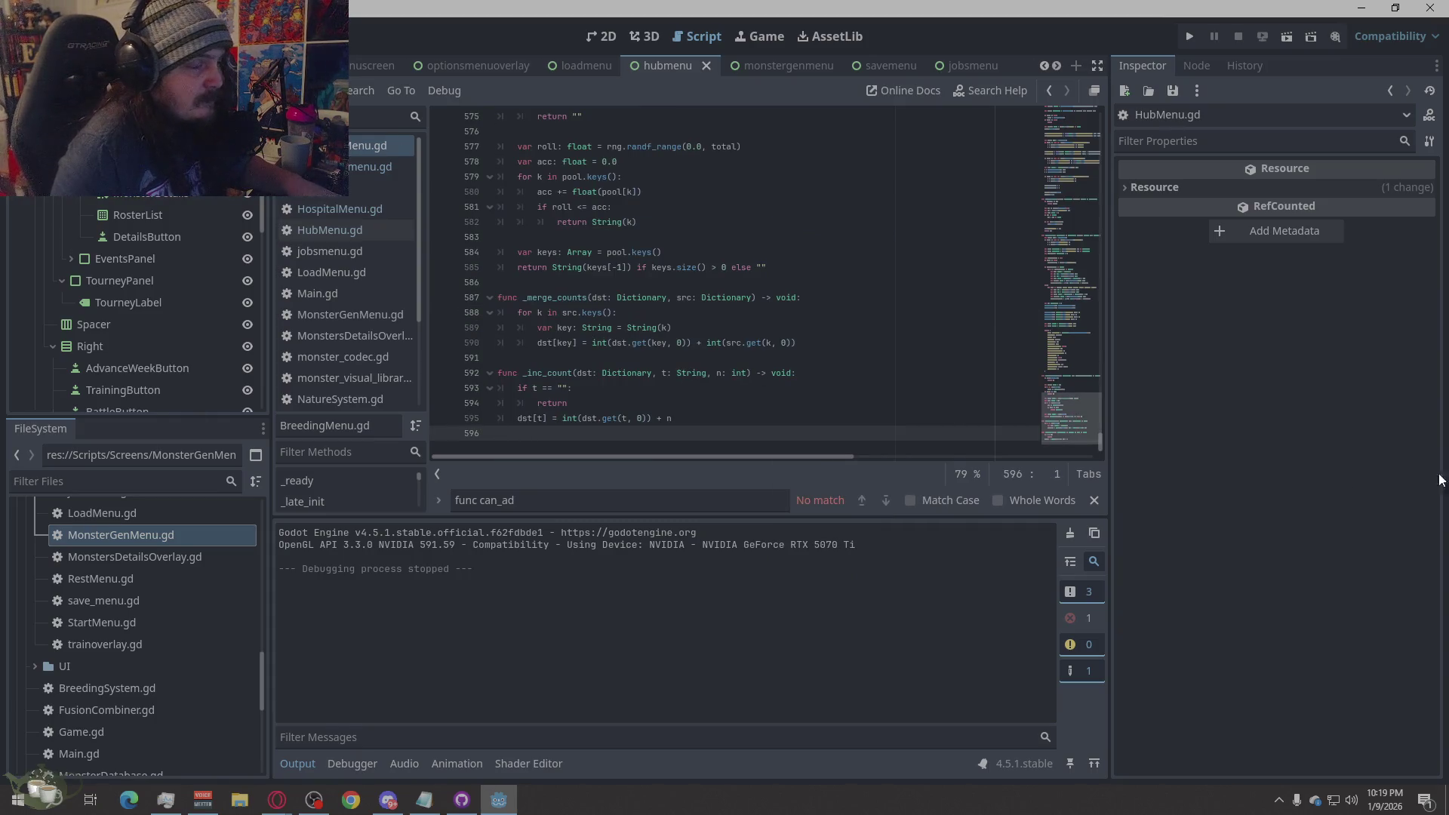
click(1187, 35)
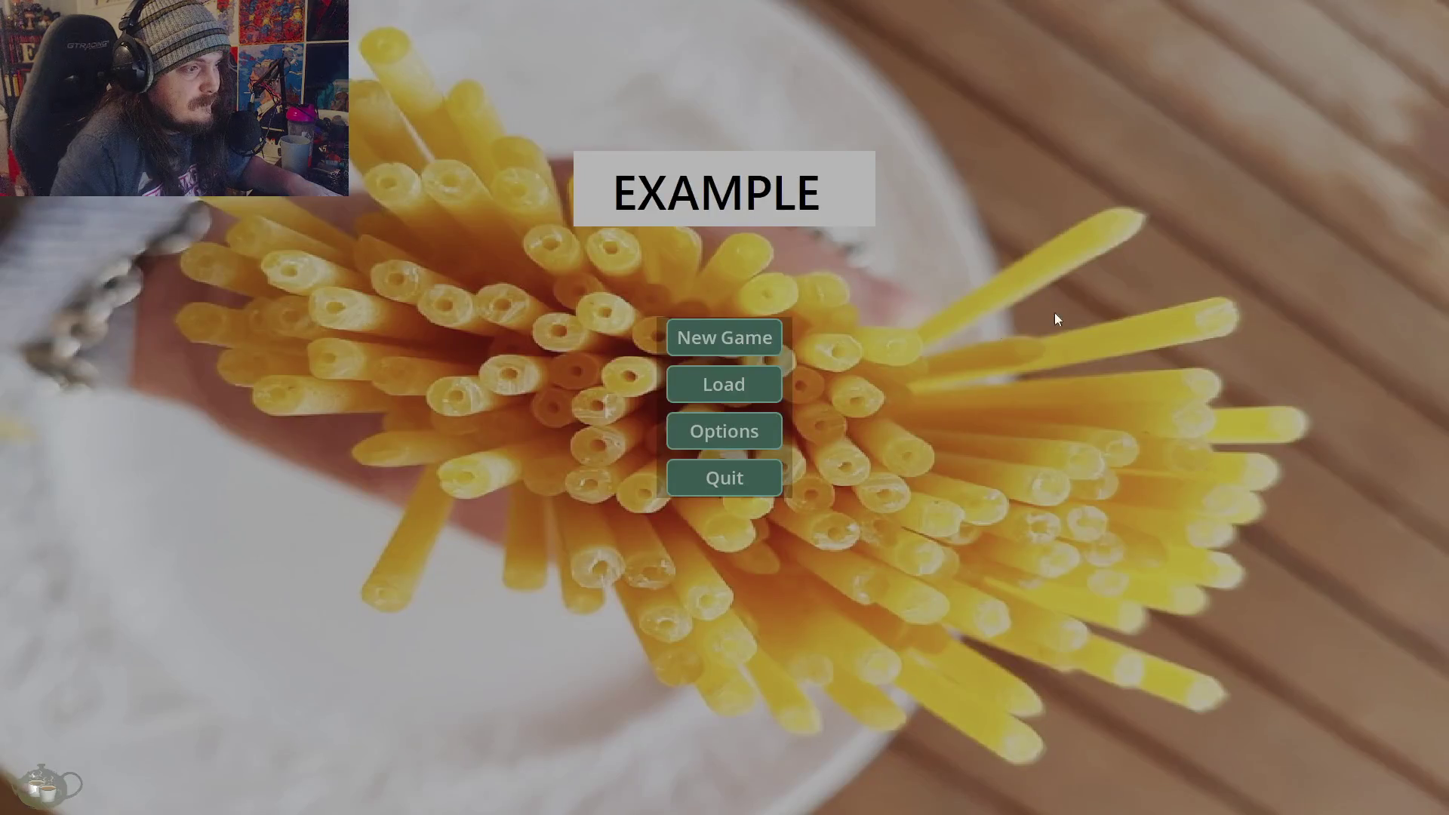
- Start a new game and look over the empty Breeding and Hospital screens
click(709, 338)
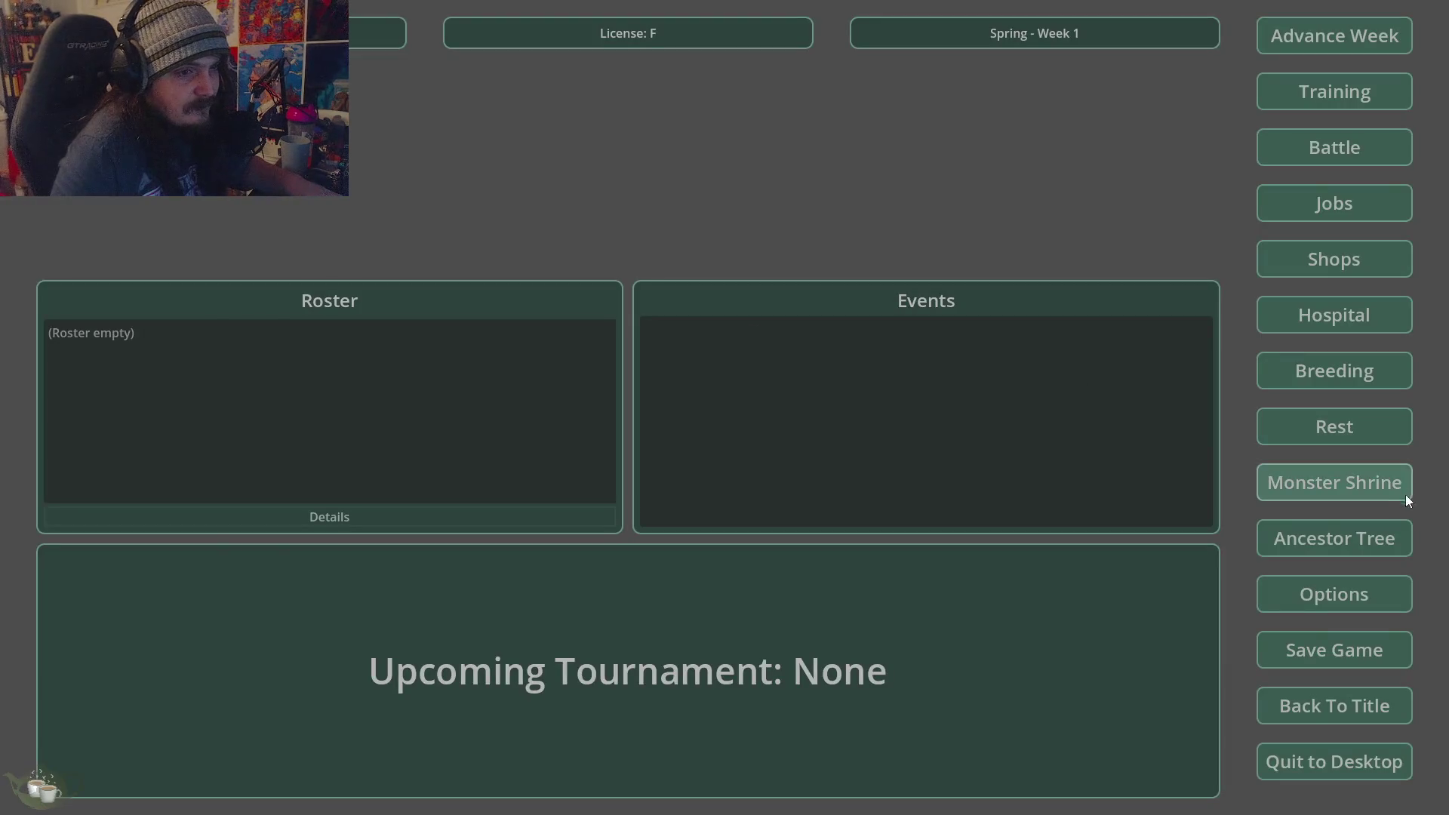
click(1323, 364)
click(1021, 229)
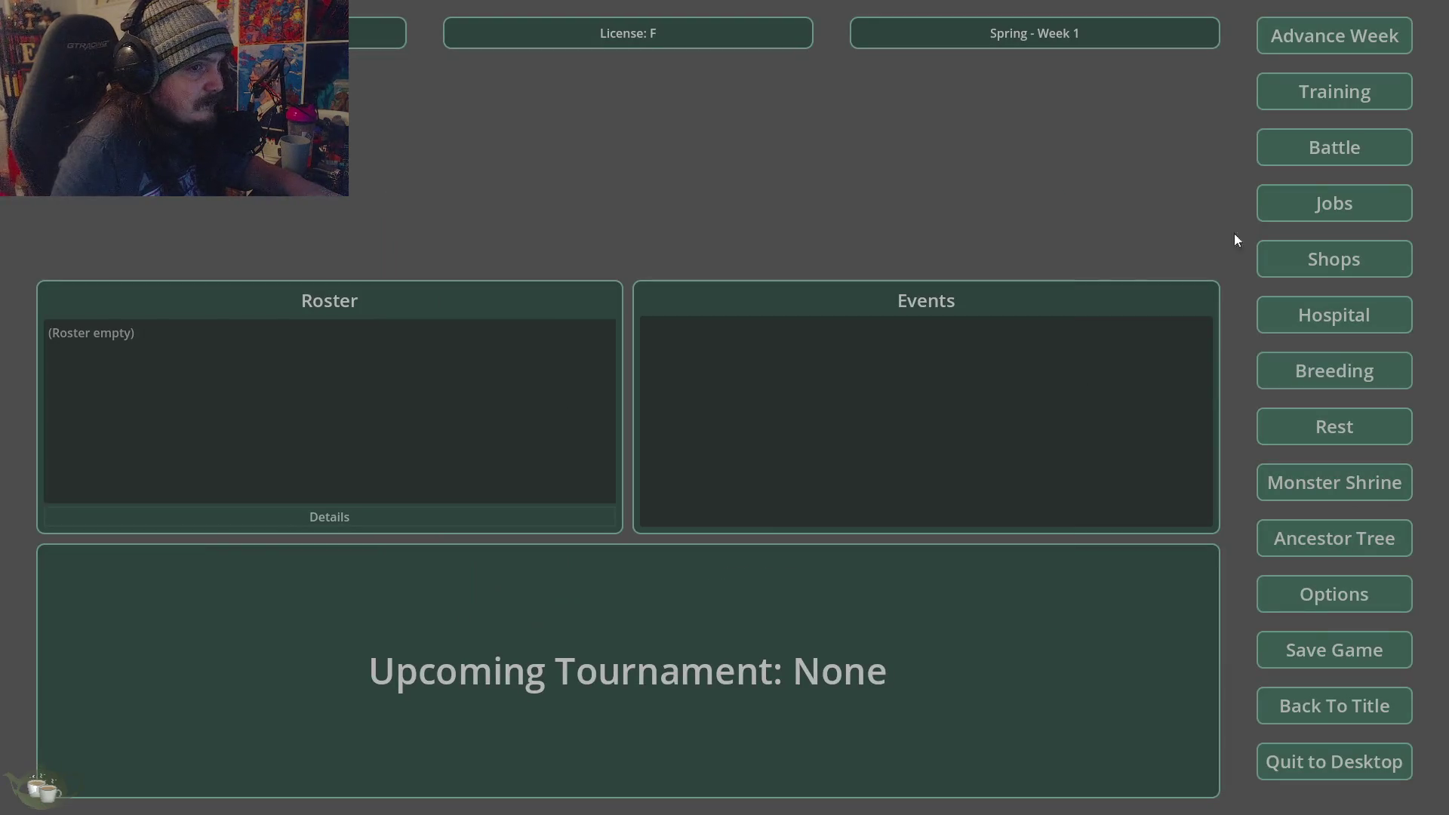
click(1343, 314)
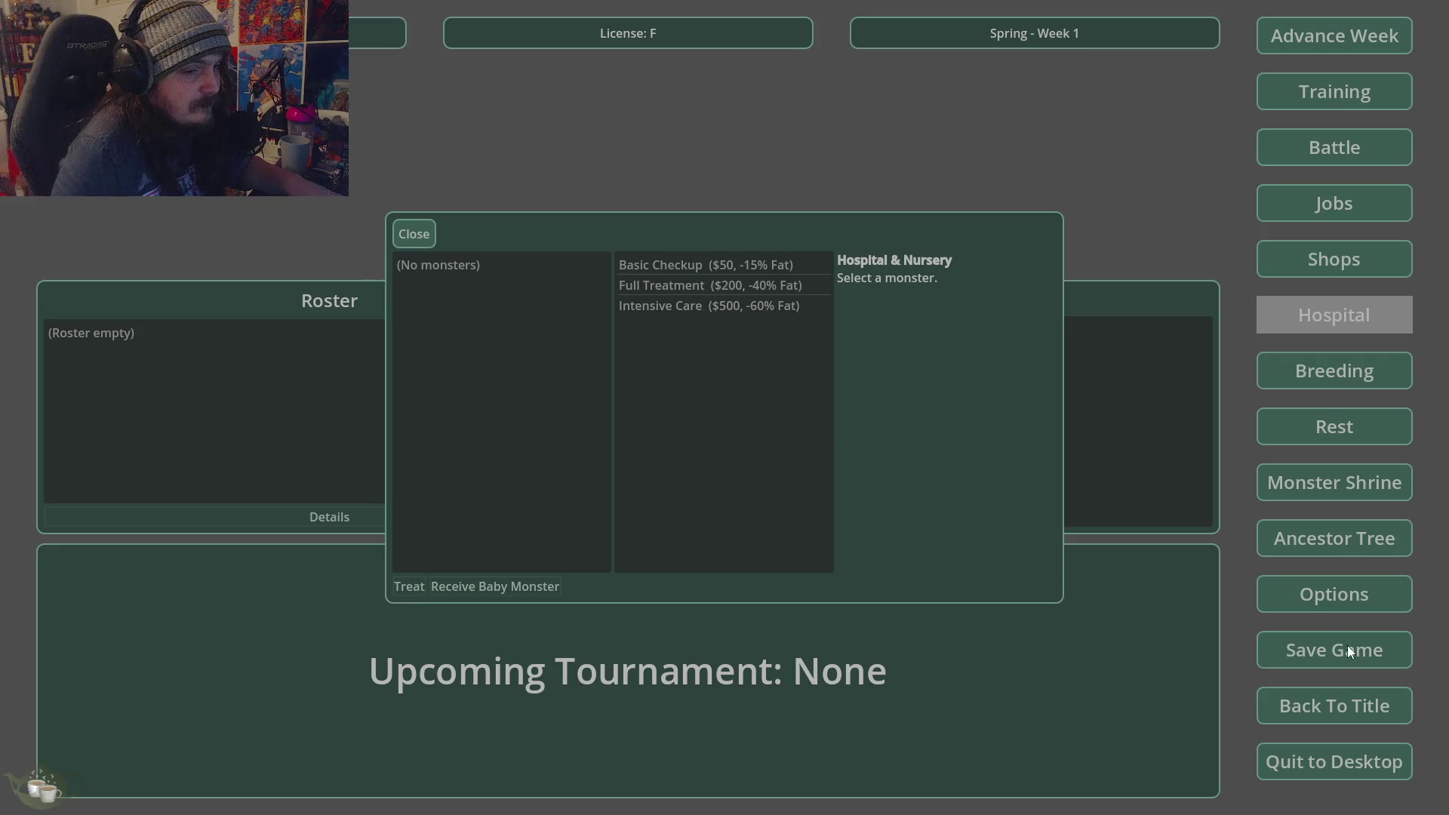
click(415, 229)
- Generate a Ghost at the Monster Shrine and add it to the roster
click(1343, 484)
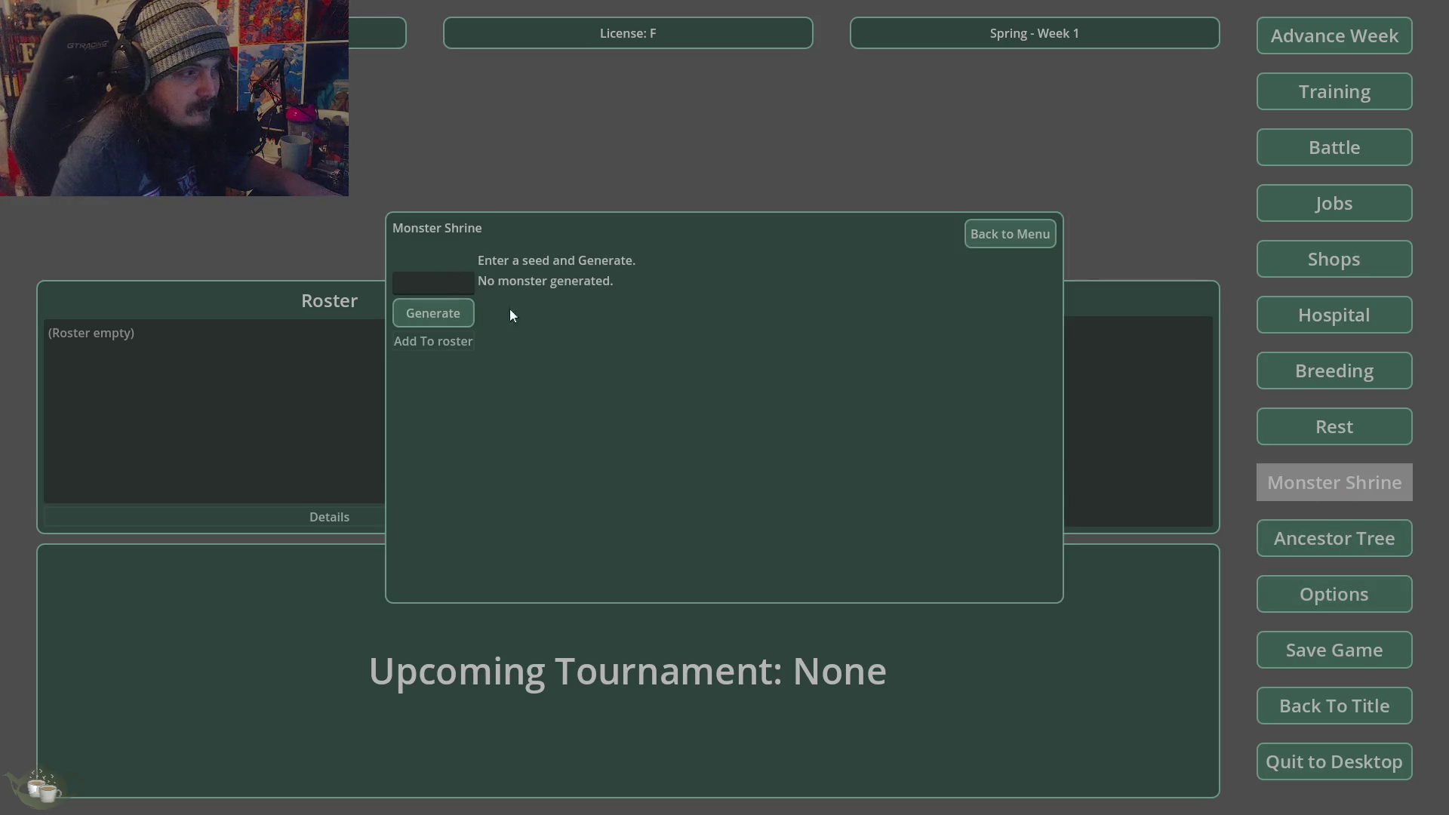
click(434, 312)
click(421, 339)
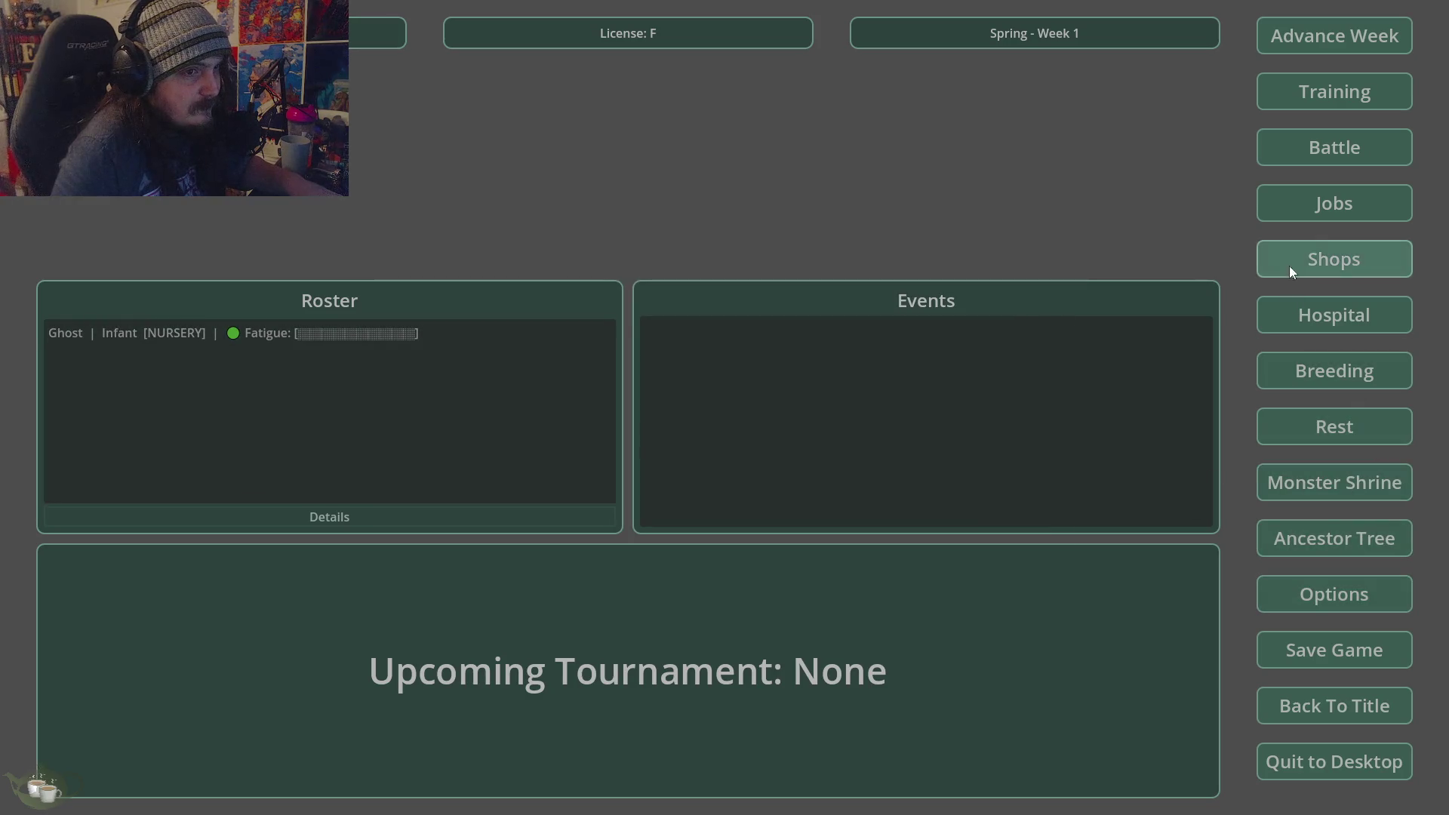
- Try releasing the Ghost/Ember infant from the Hospital nursery
click(1326, 315)
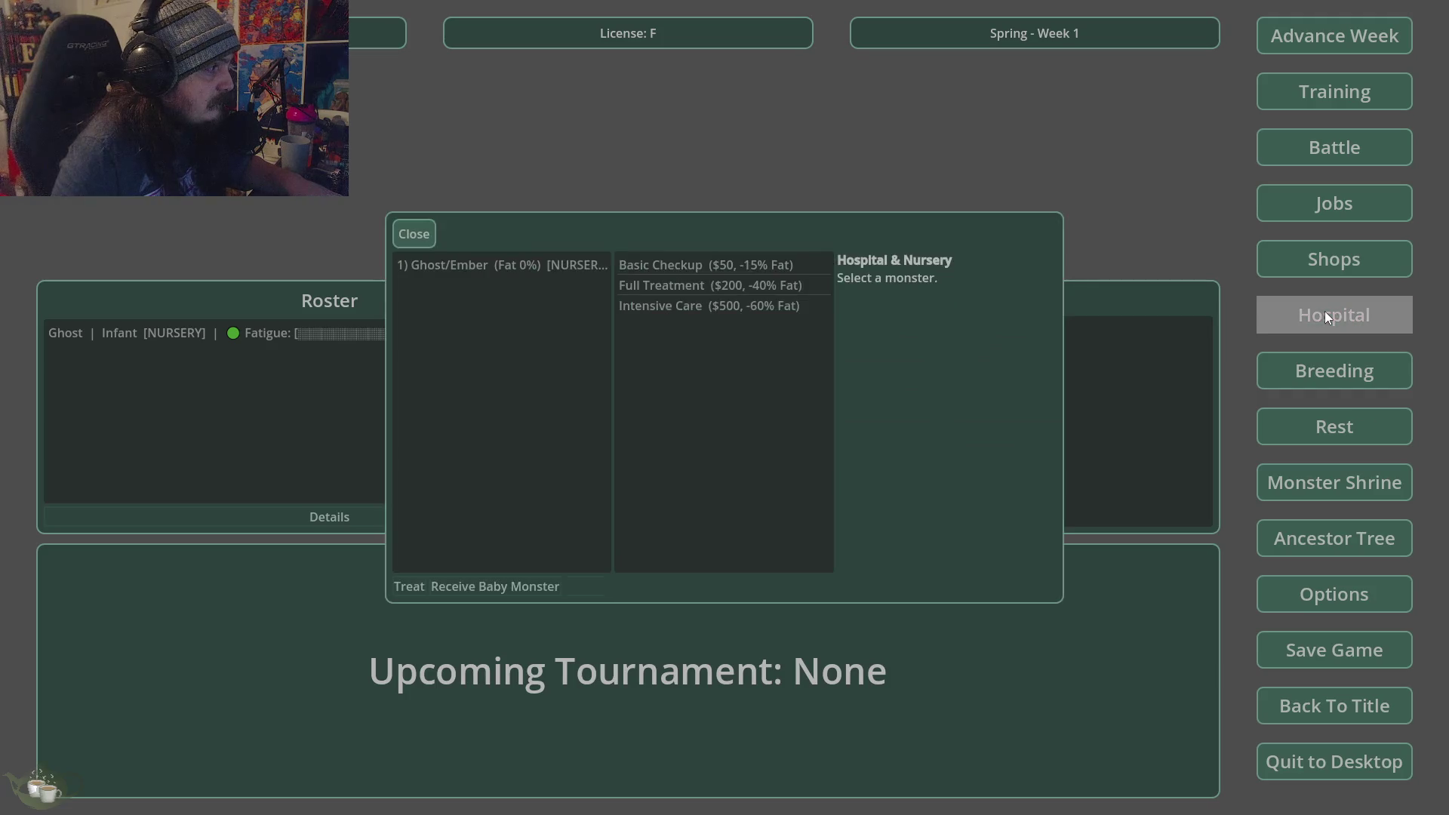
click(581, 264)
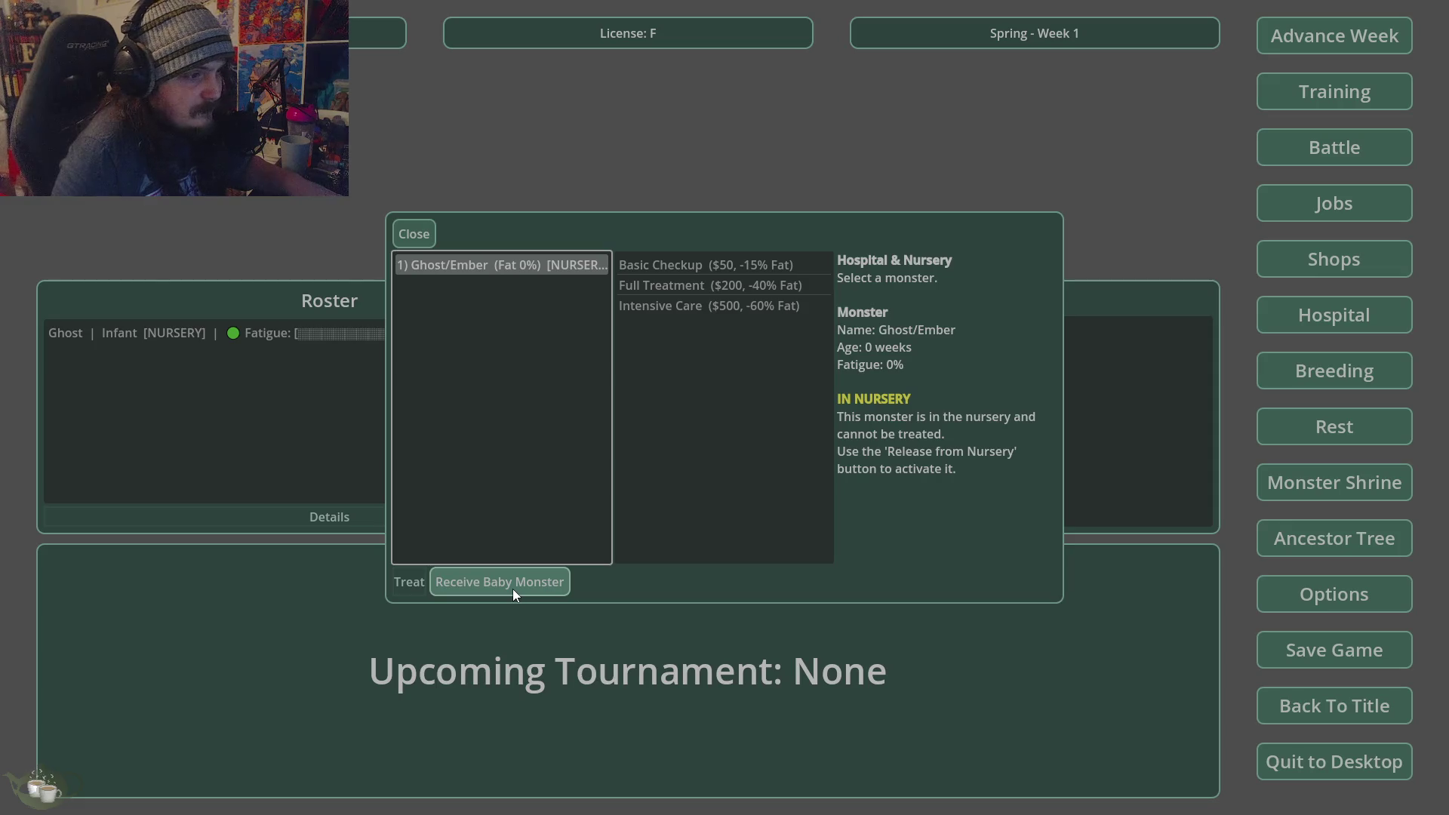
click(513, 589)
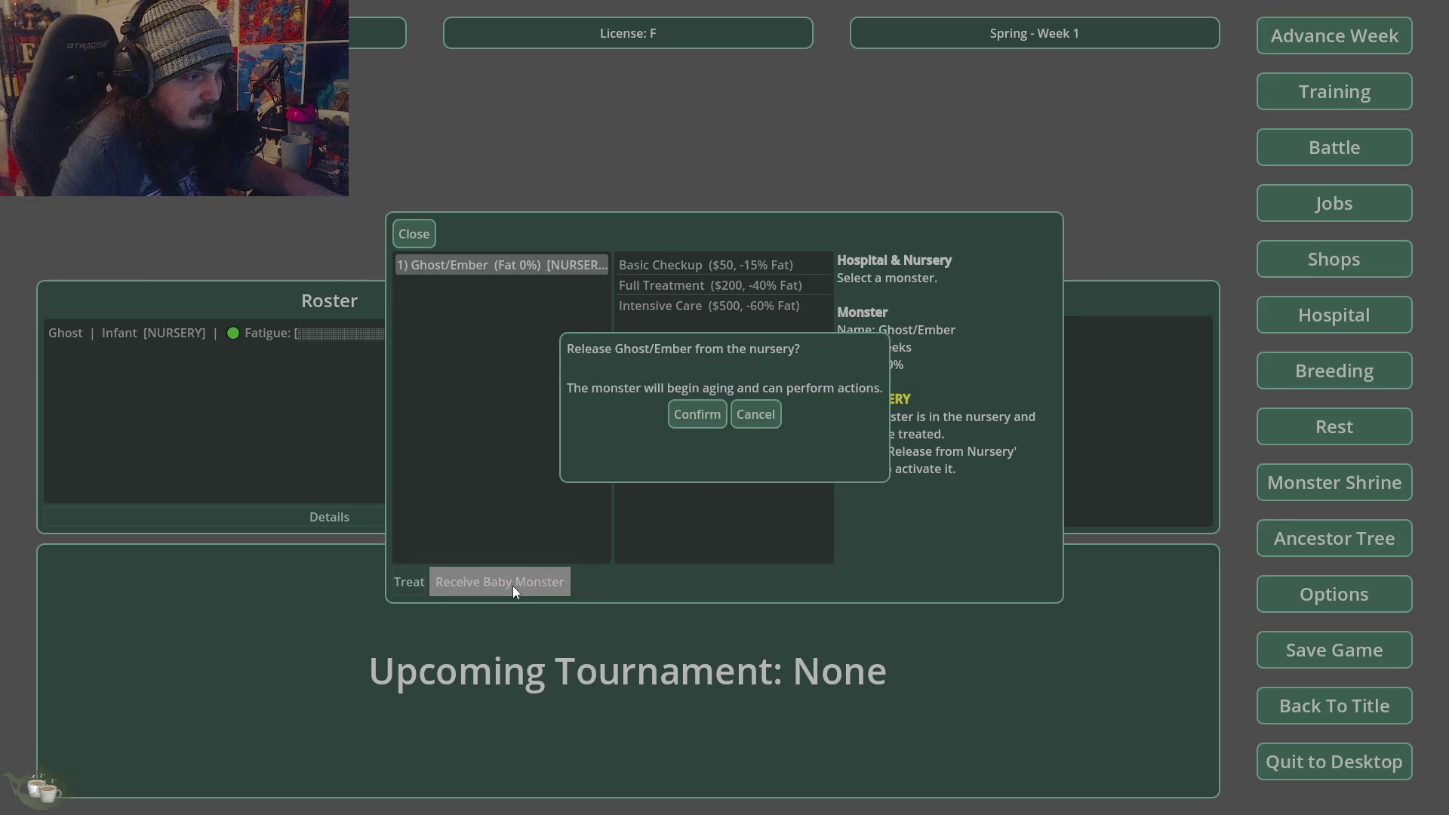
click(699, 415)
click(413, 234)
- Try breeding Ghost/Ember with itself as both parents
click(1333, 373)
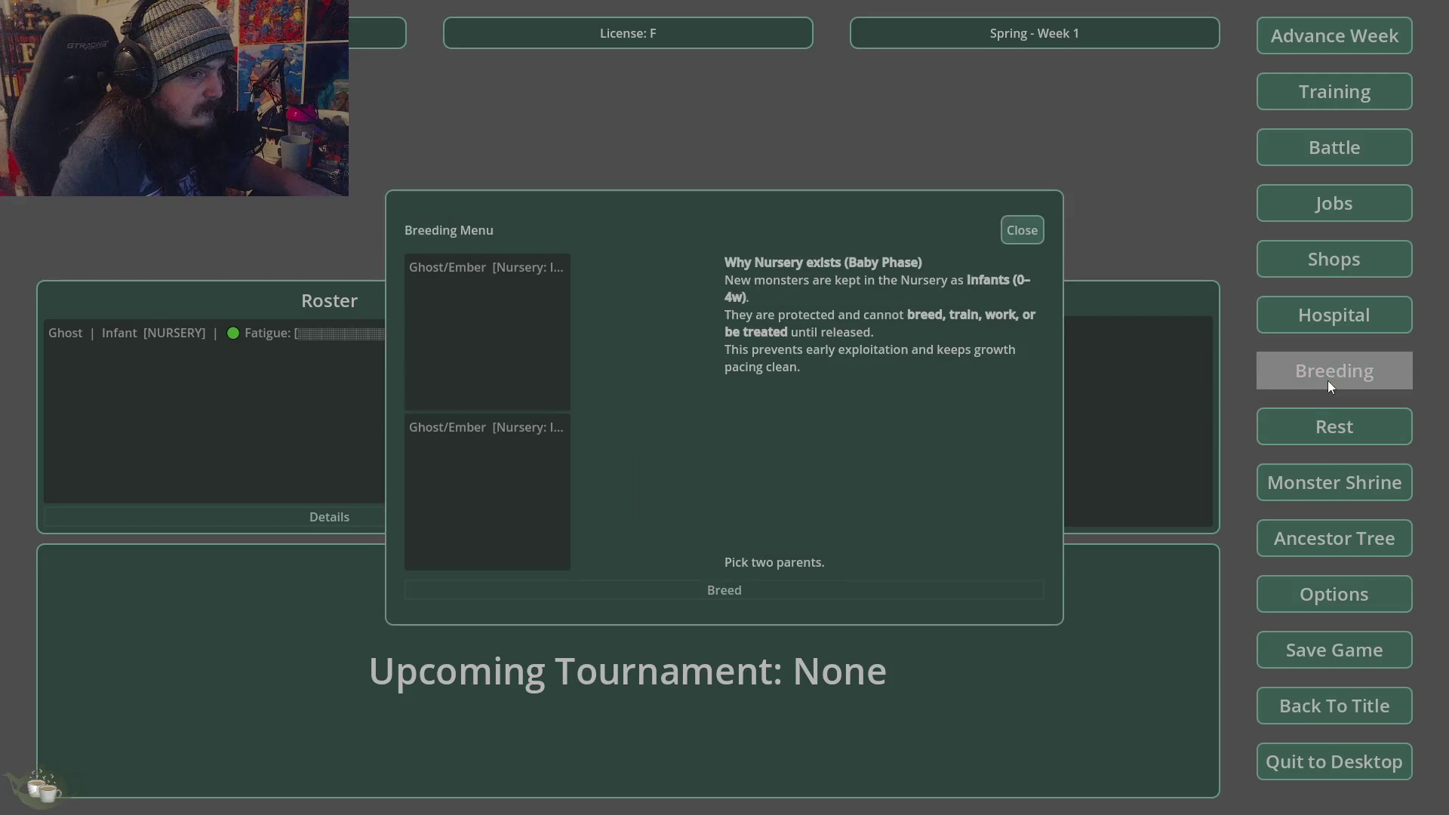
click(500, 269)
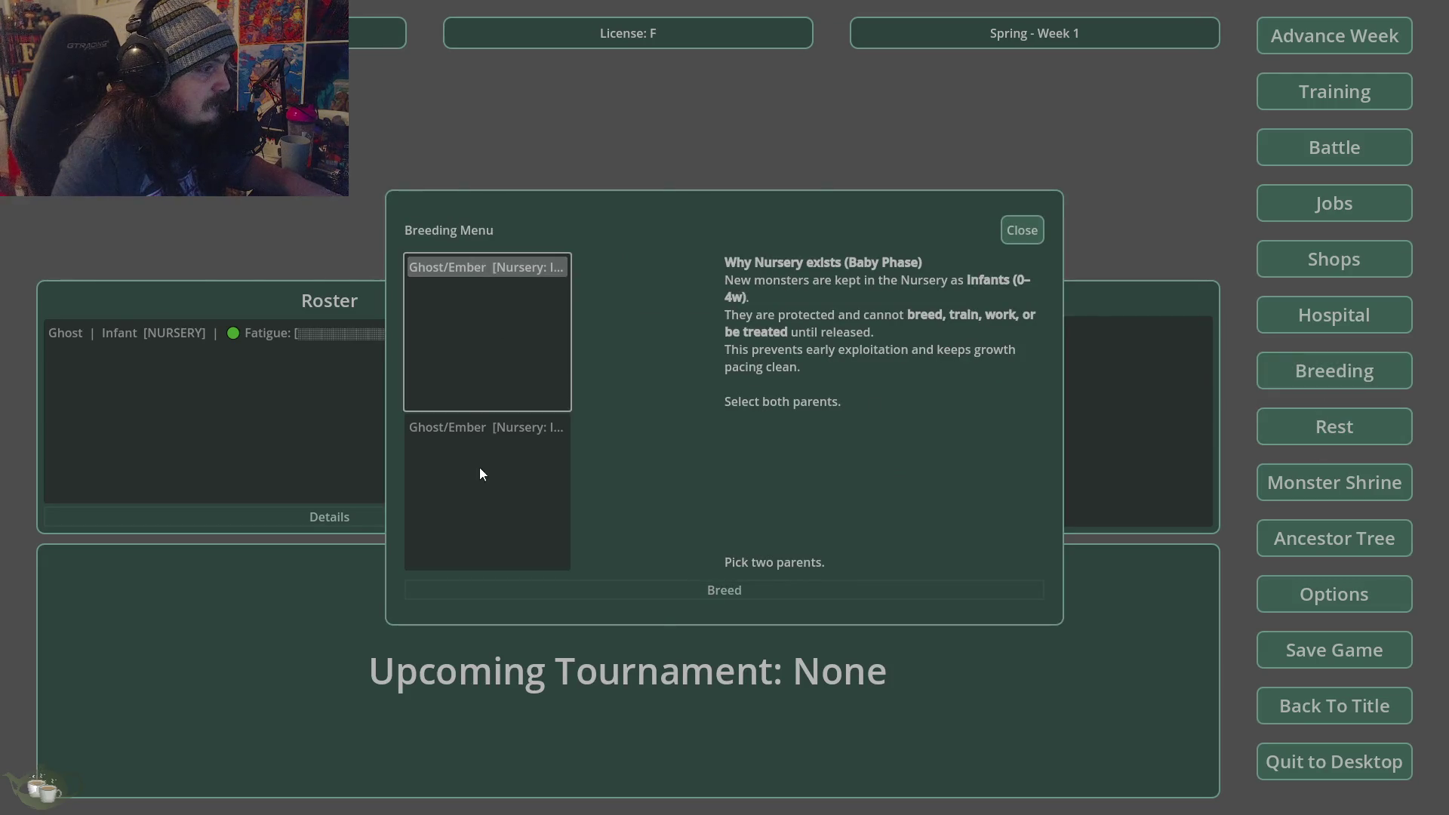
click(487, 430)
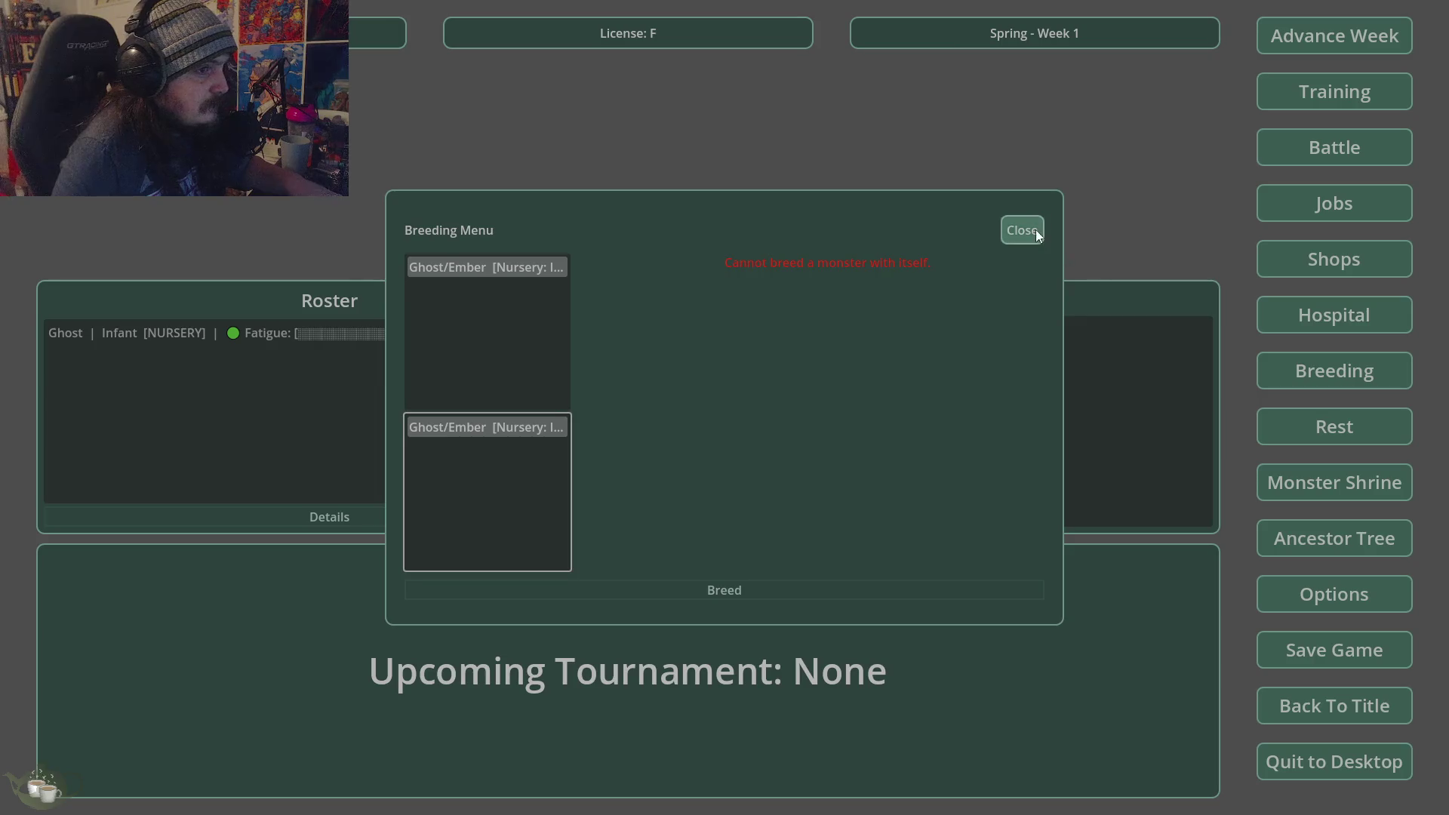
click(1021, 230)
- Attempt a second Monster Shrine generation, then return to the title screen
click(1334, 483)
click(421, 317)
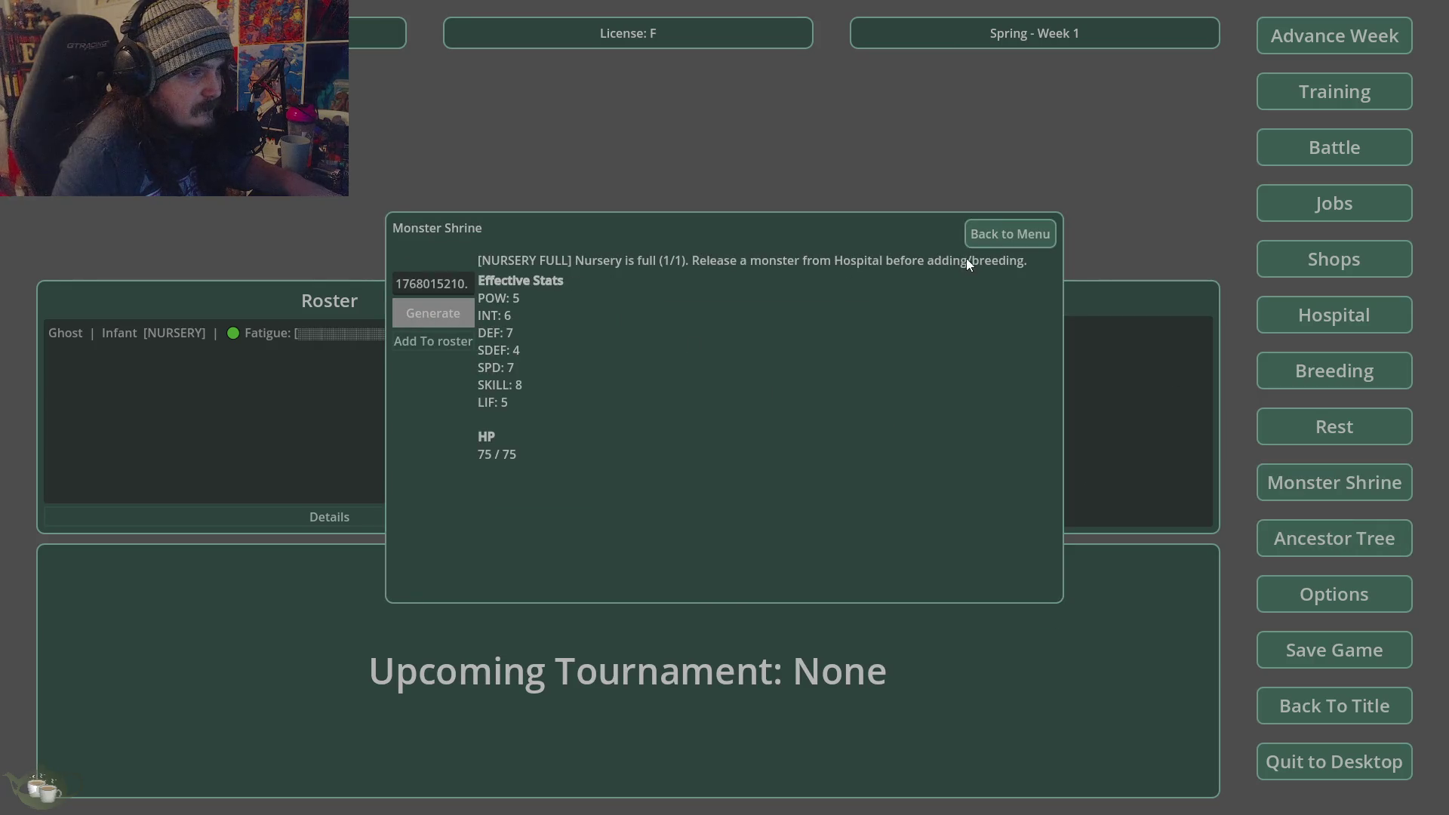
click(999, 239)
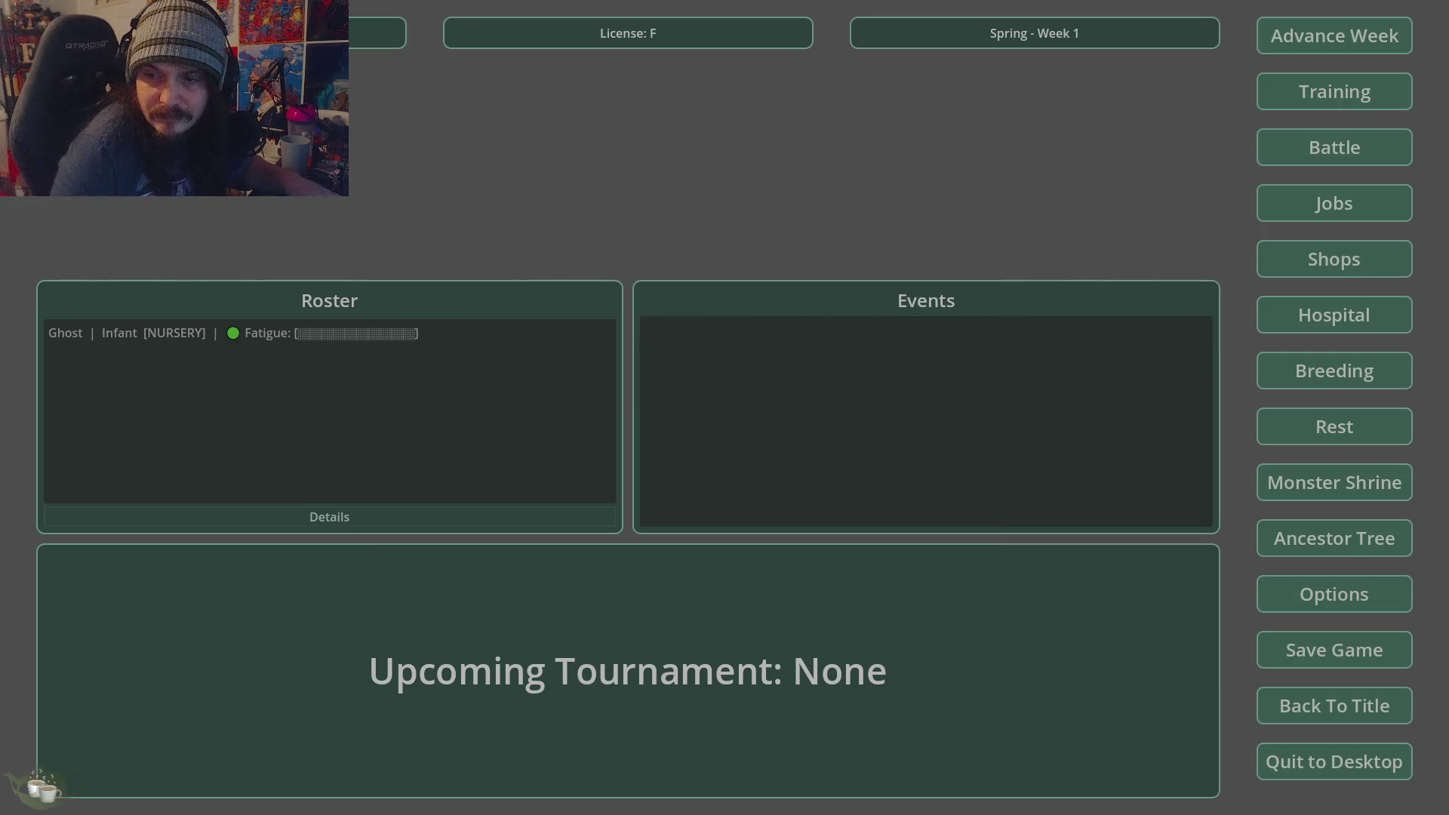
click(1290, 705)
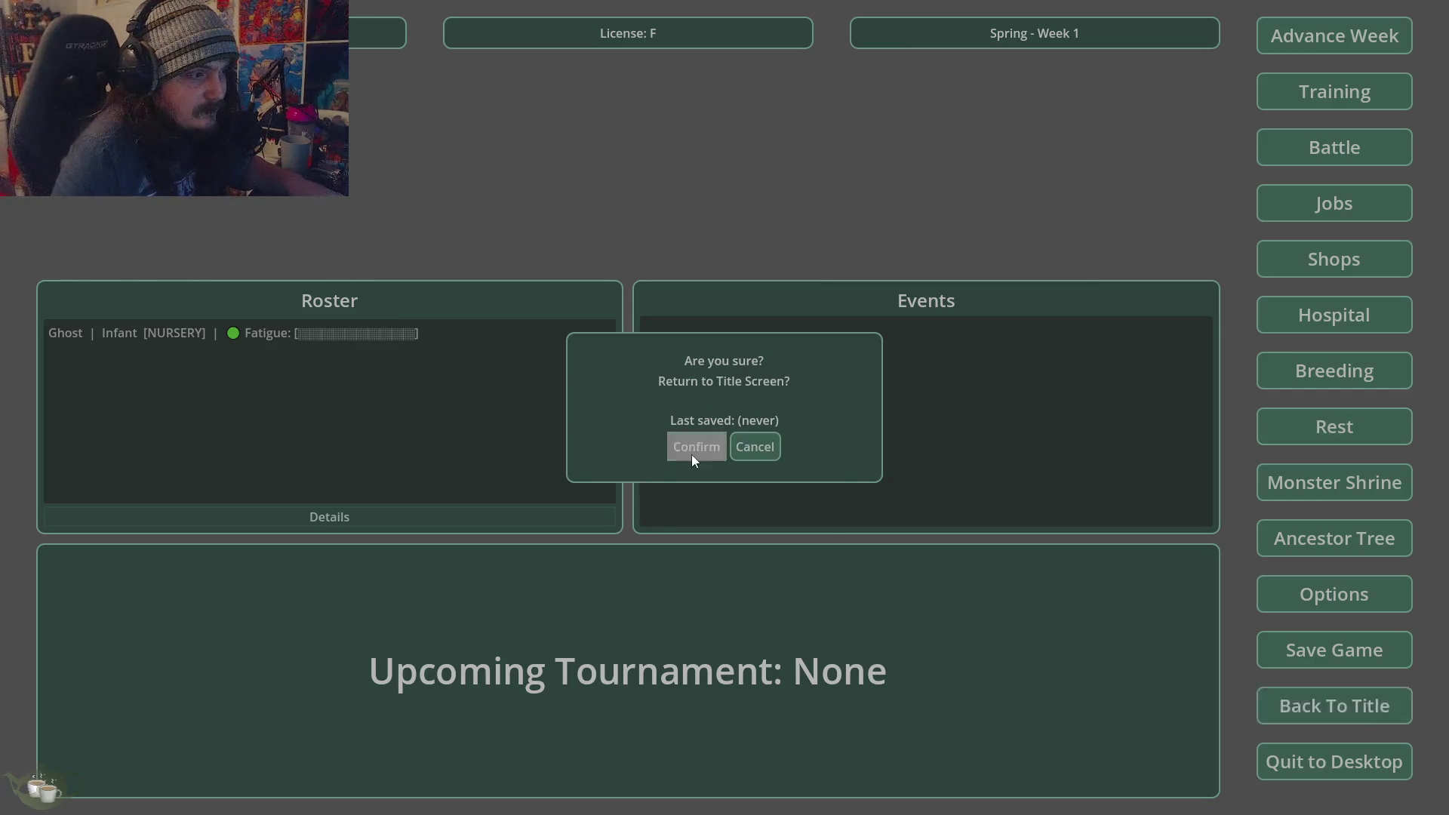
click(691, 451)
- Quit the game, paste the new 370-line HospitalMenu.gd over the old code, and rerun
click(703, 476)
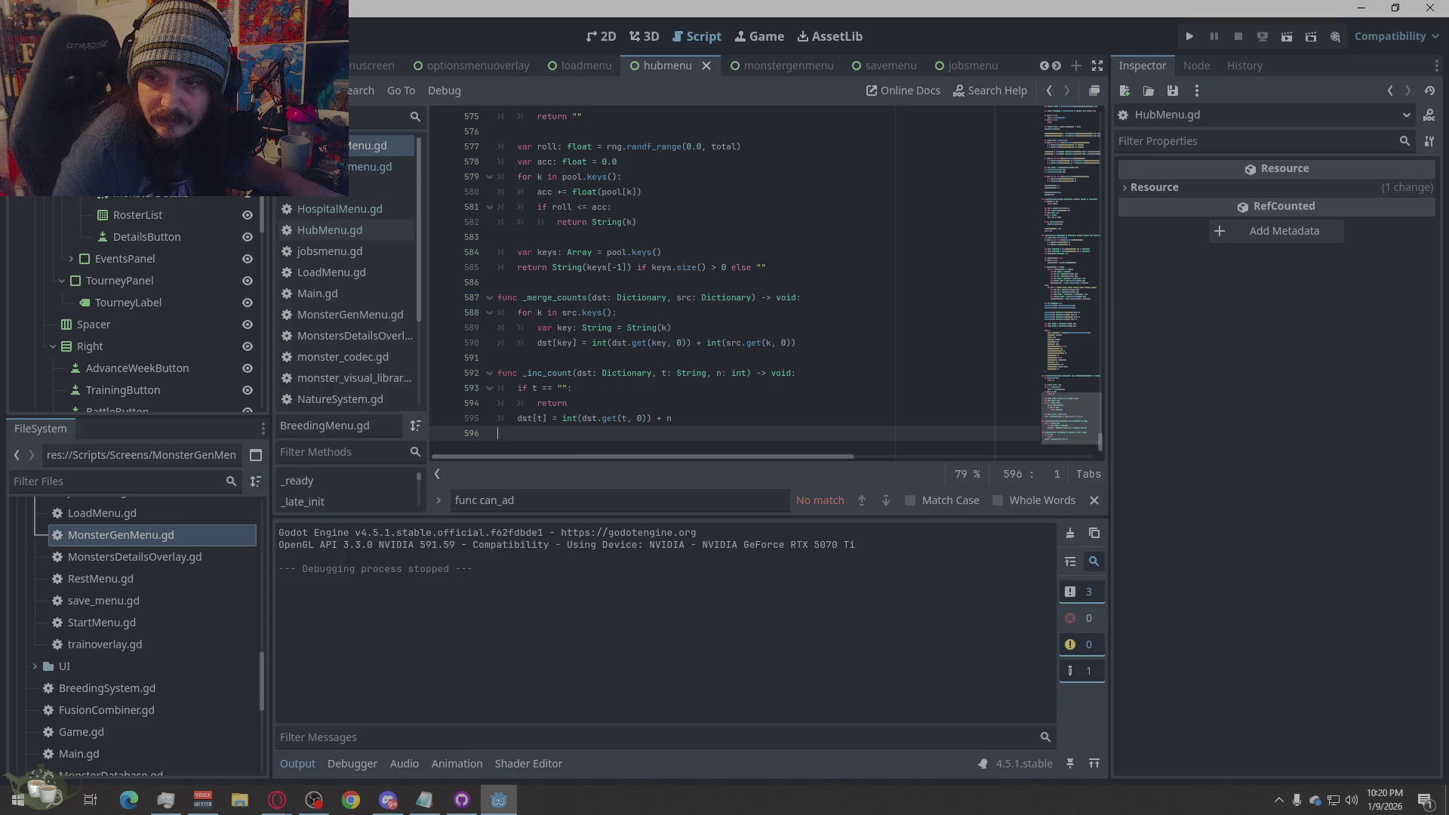
click(277, 800)
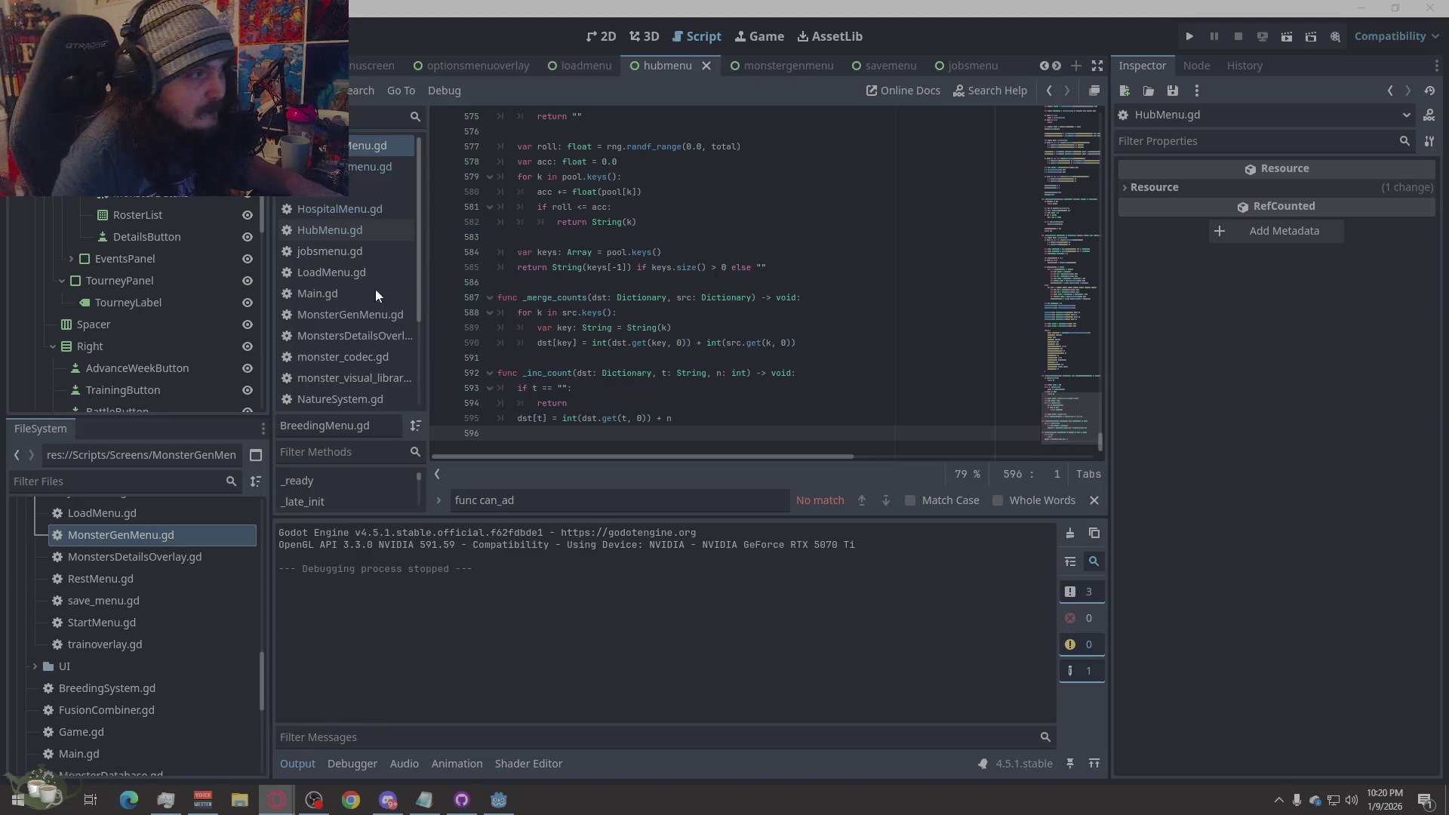
click(357, 211)
key(ctrl+a)
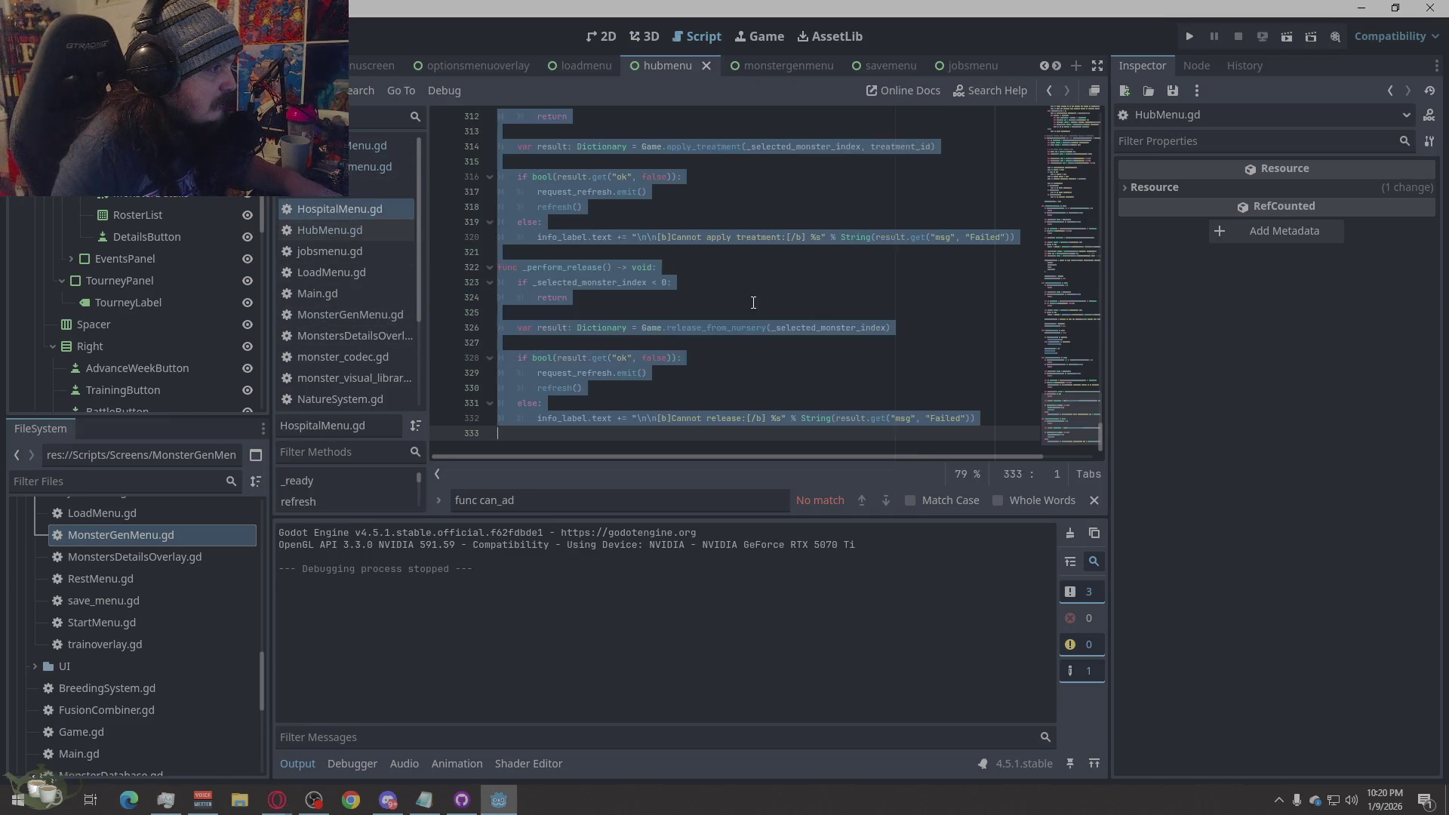
right_click(753, 303)
click(799, 459)
key(ctrl+v)
click(1189, 37)
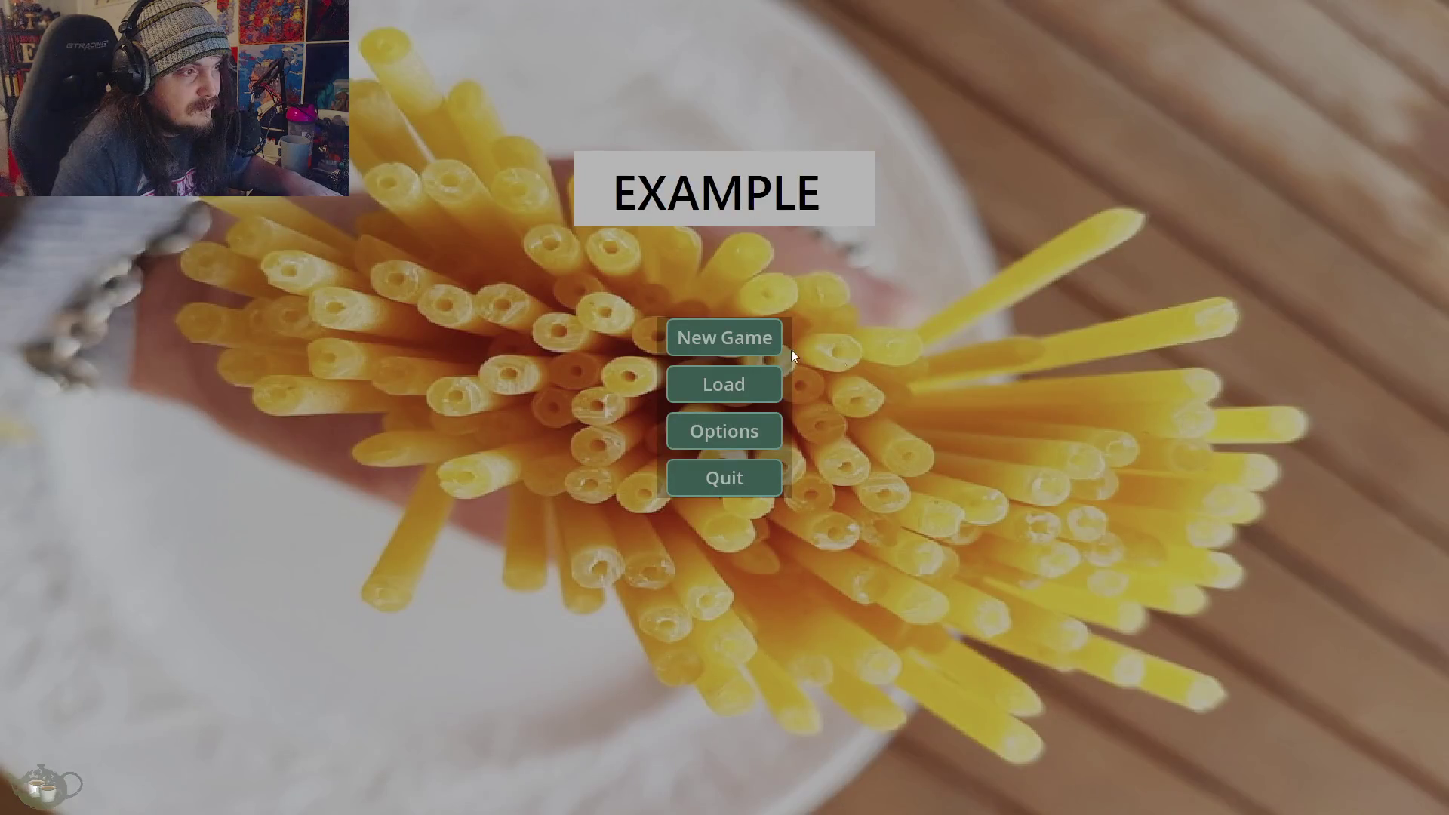
- Start a new game and add a generated Ghost/Imp to the roster
click(770, 339)
click(1327, 480)
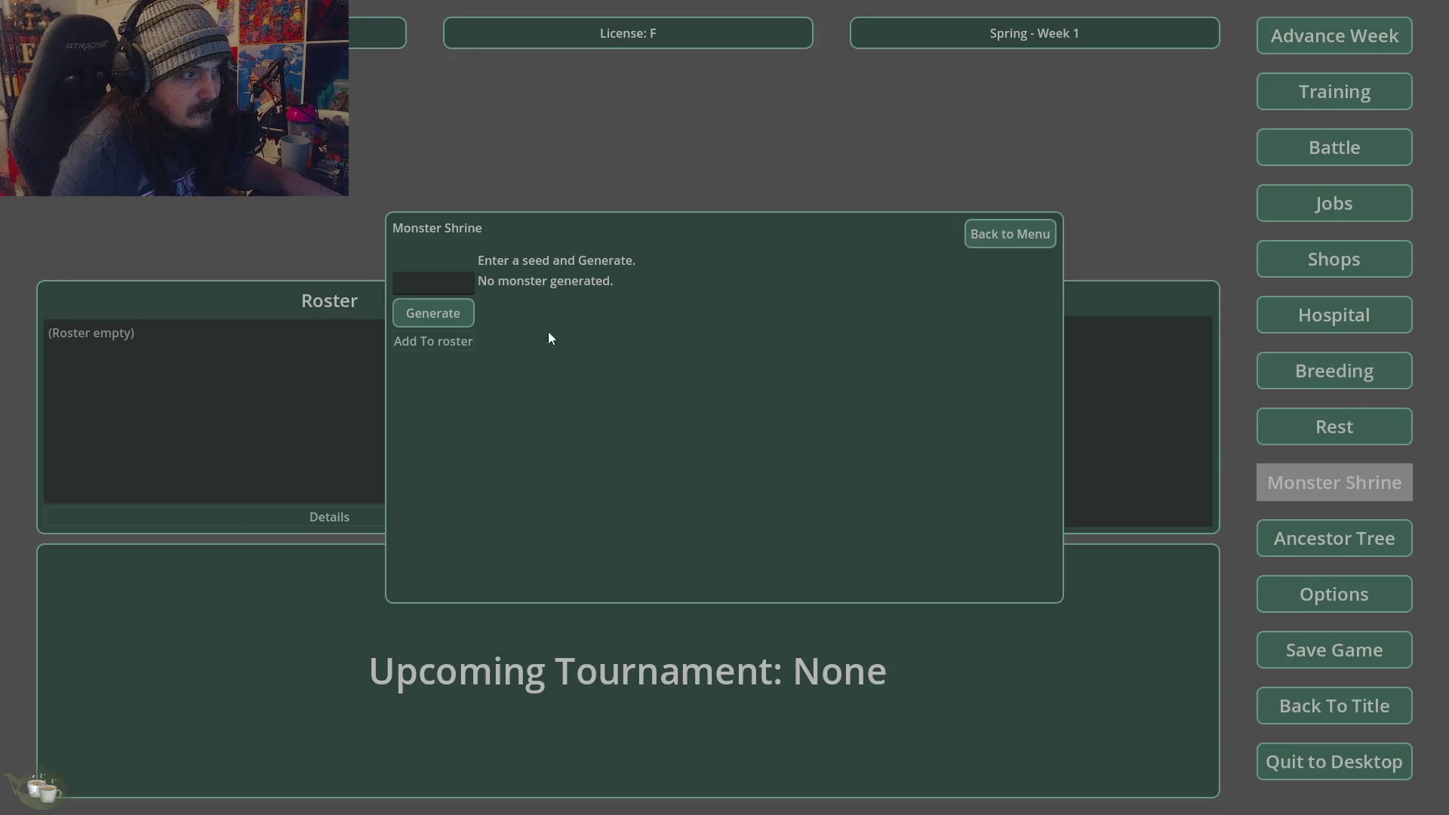
click(432, 315)
click(431, 342)
- Try releasing the Ghost/Imp infant from the nursery three times; each is refused, 5 weeks remaining
click(1388, 306)
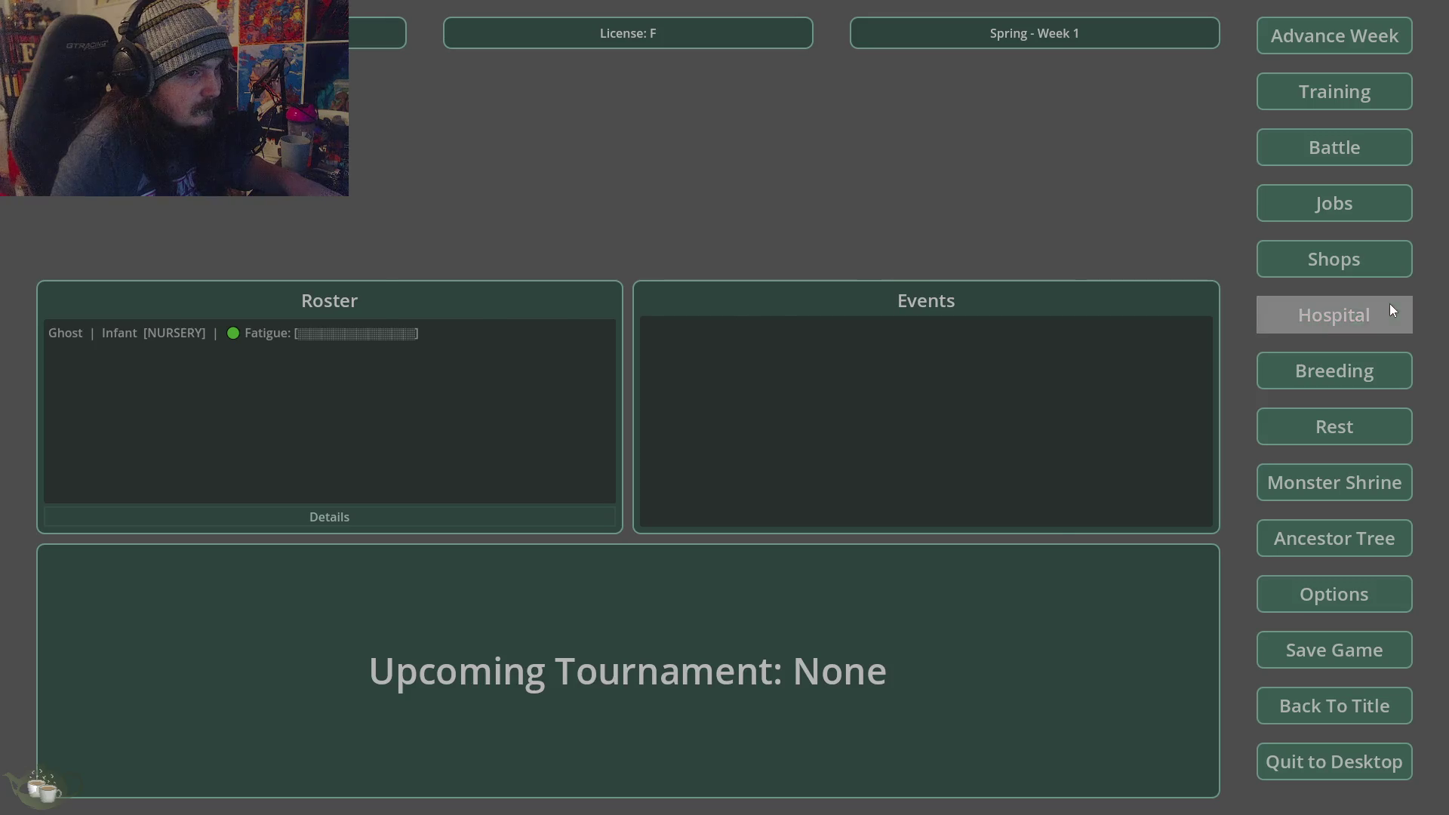
click(511, 260)
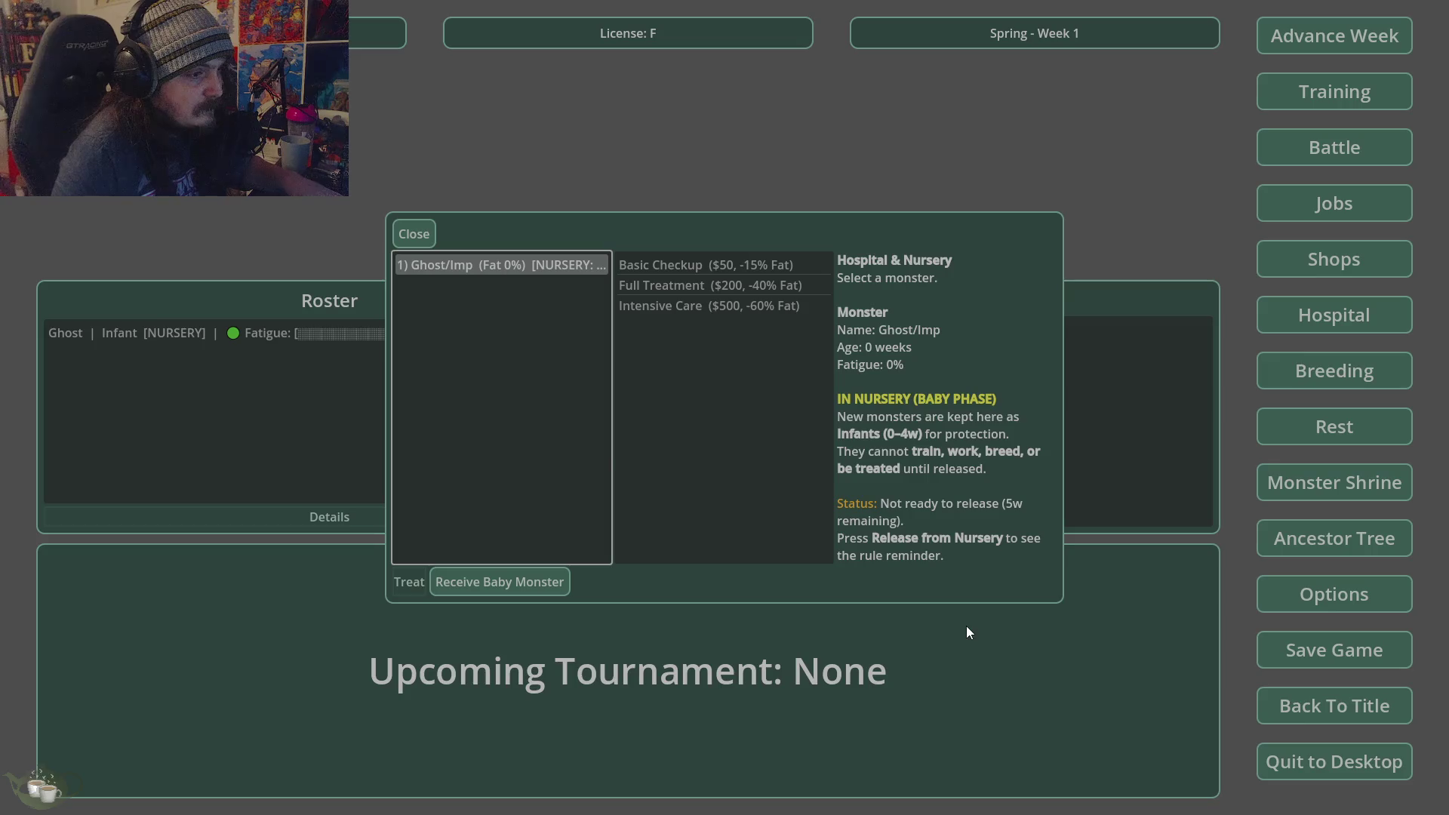
click(504, 583)
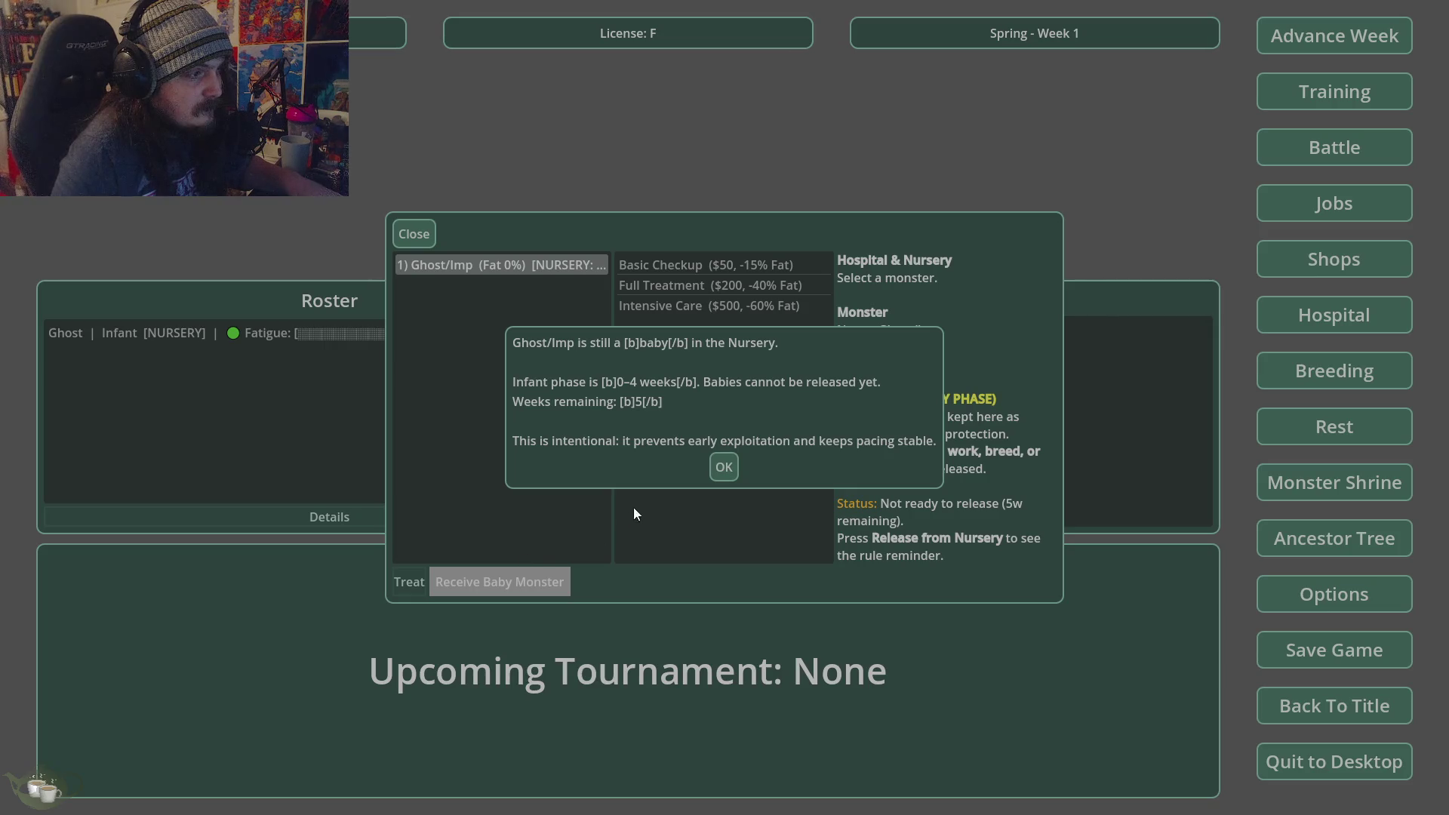
click(732, 470)
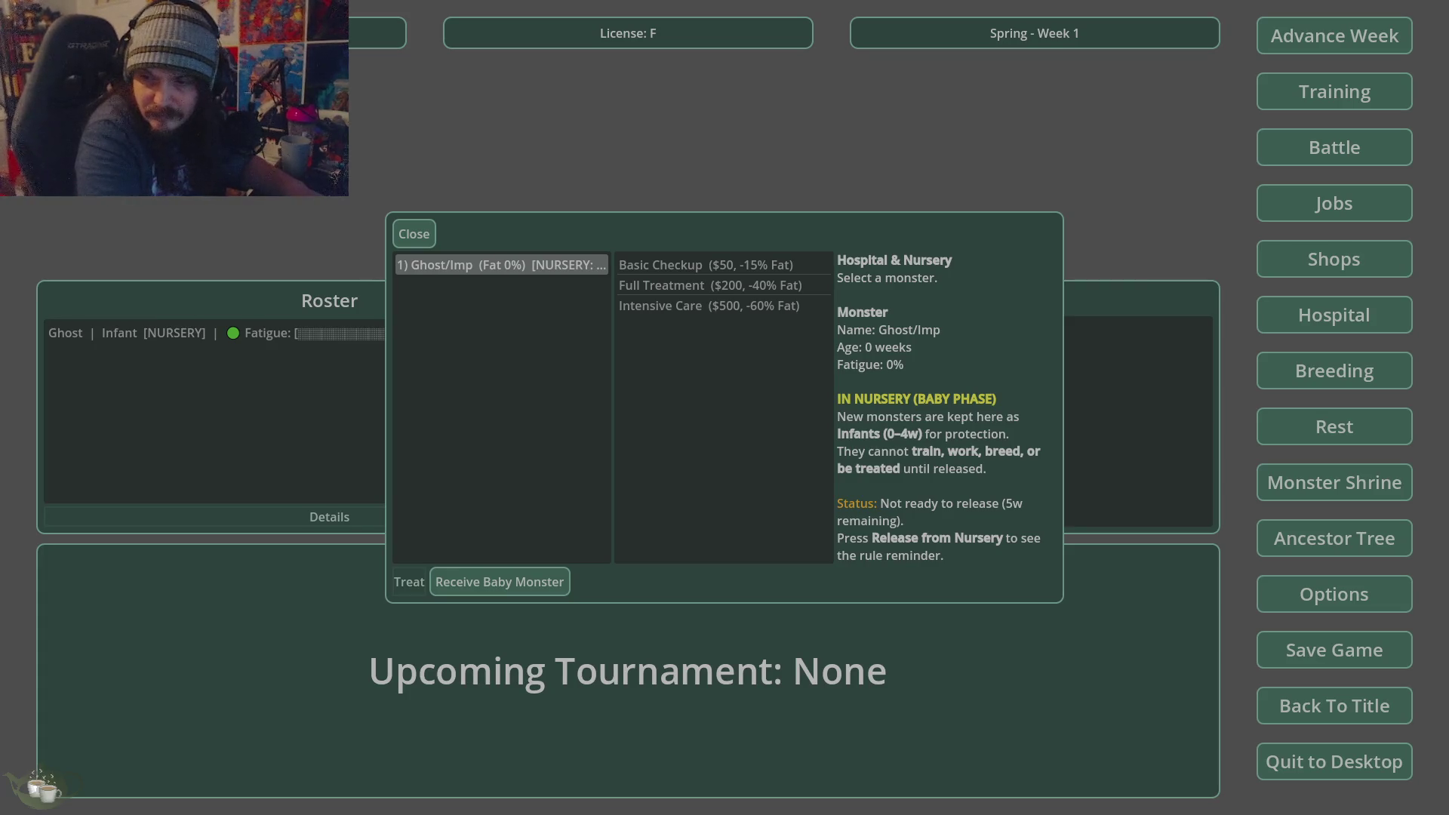
click(507, 581)
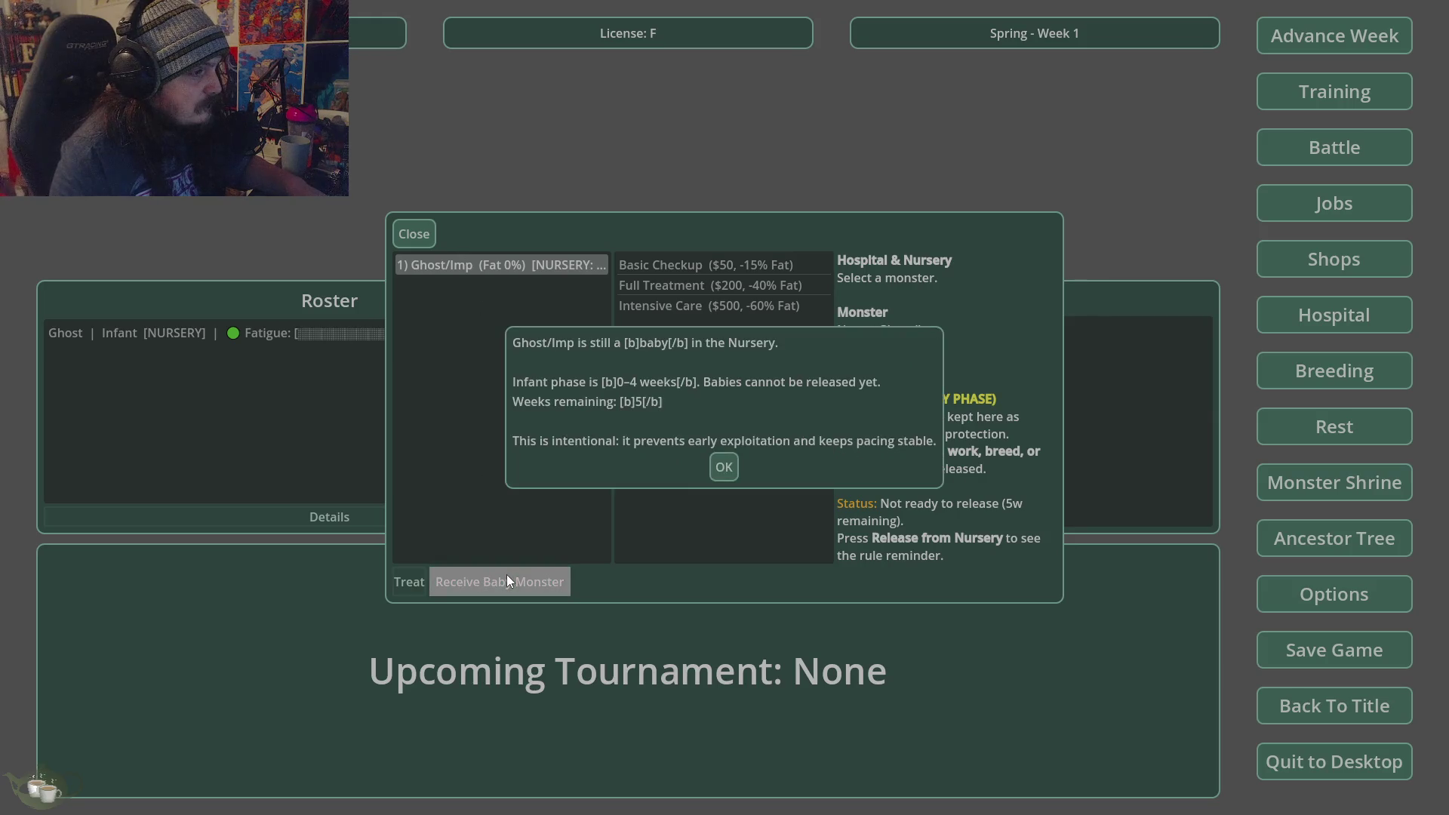
click(722, 470)
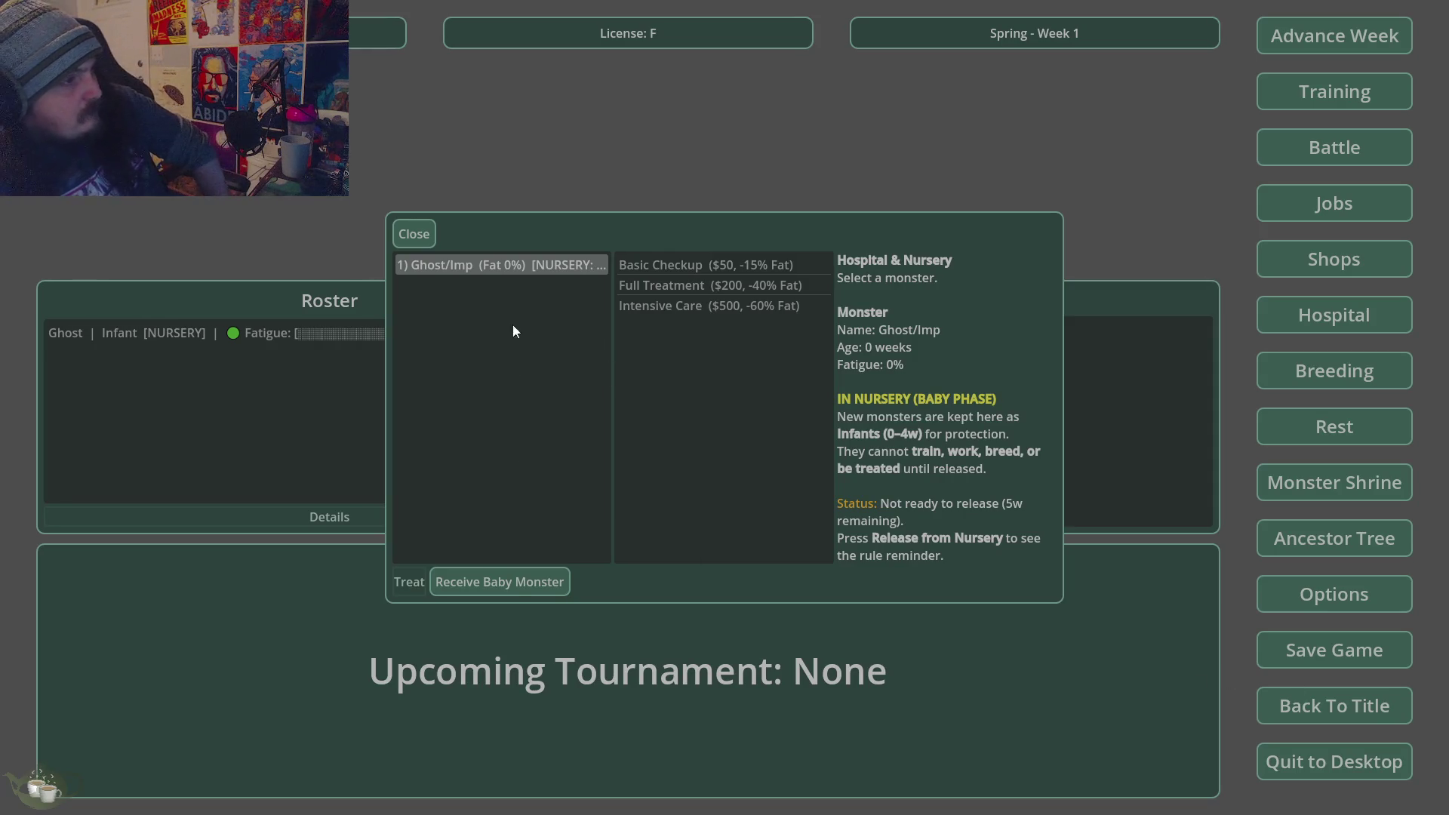
click(514, 586)
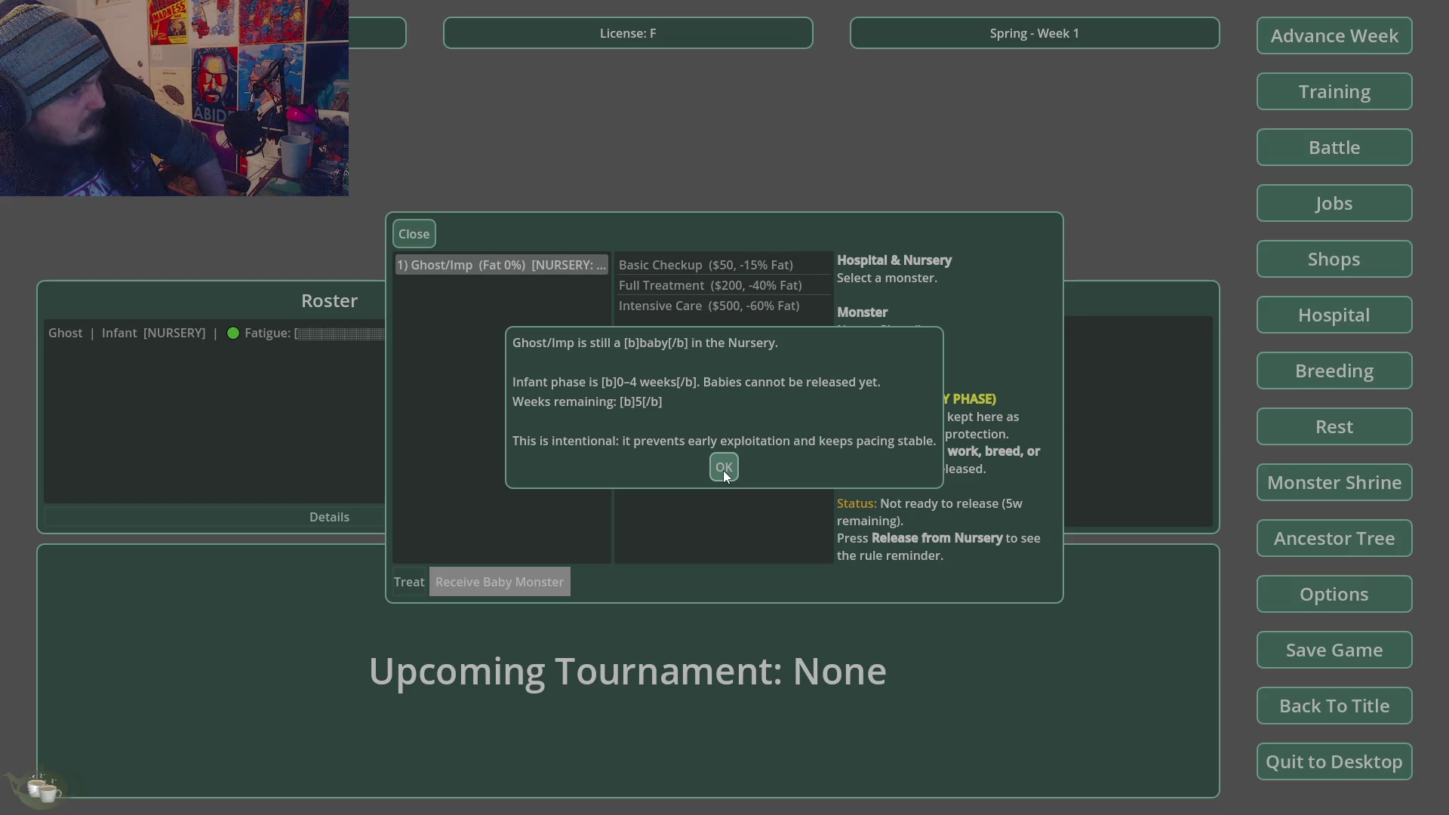
click(723, 468)
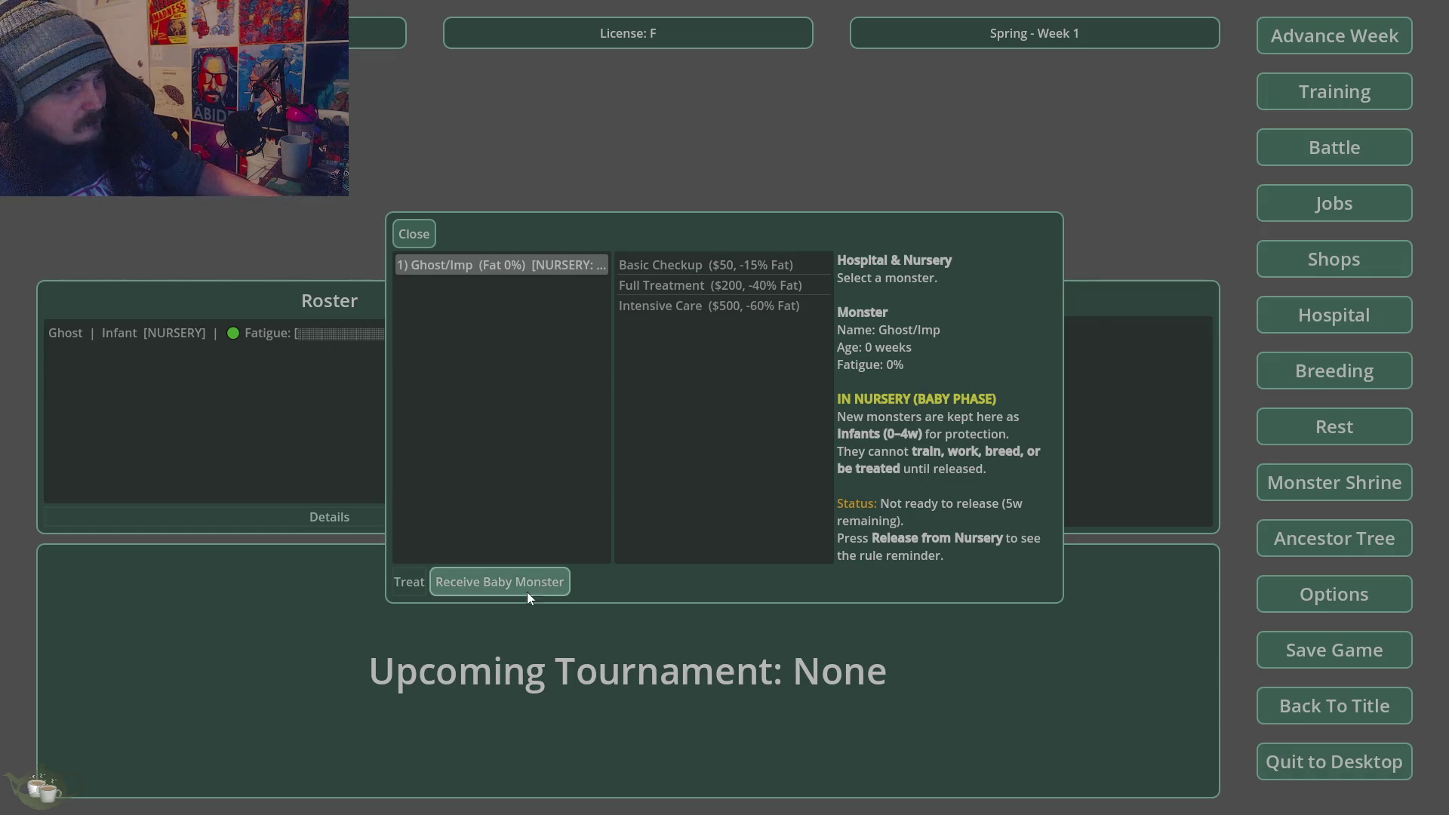
- Close the nursery and quit the game to desktop
click(431, 248)
click(1334, 762)
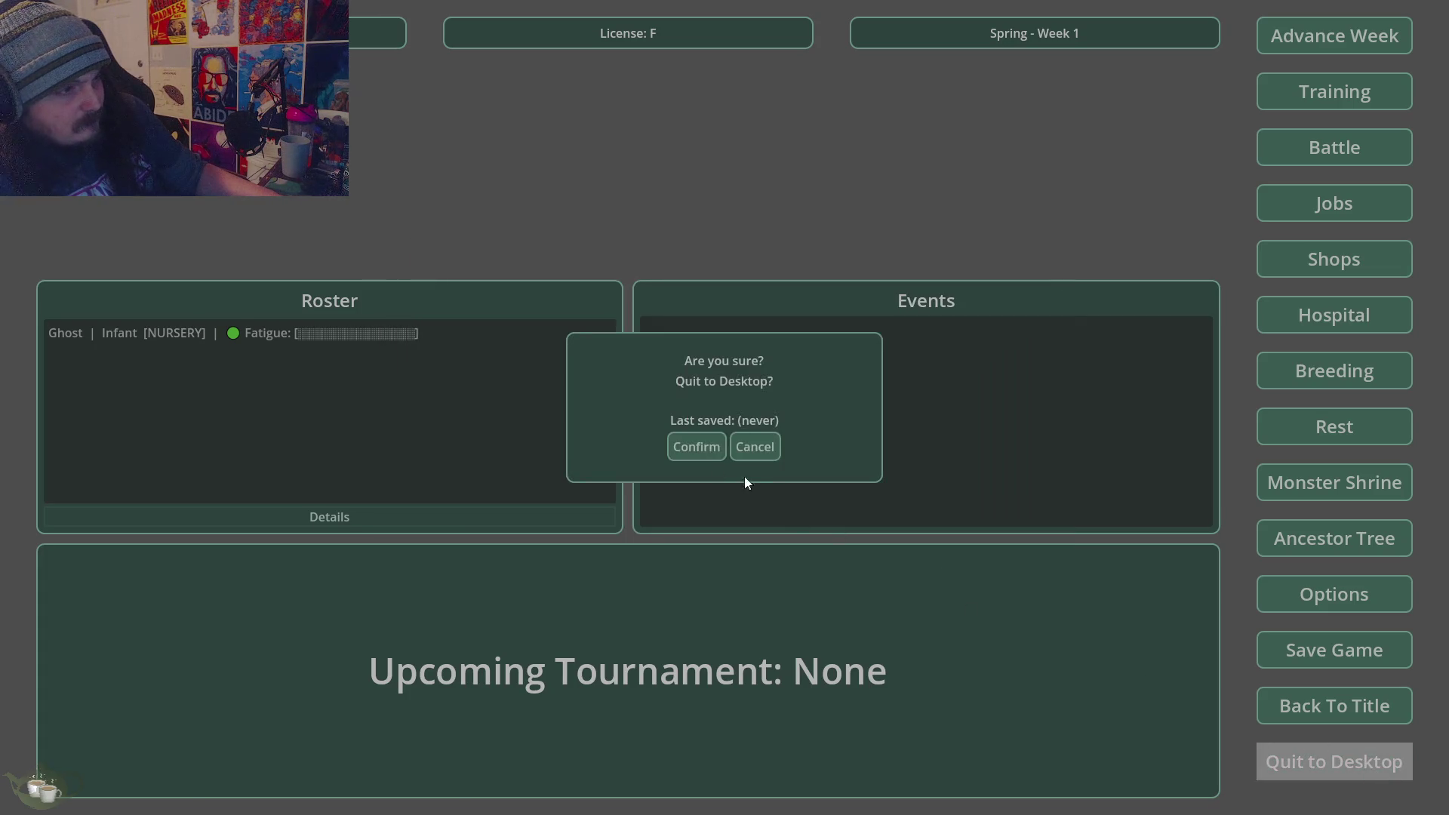
click(696, 447)
right_click(731, 284)
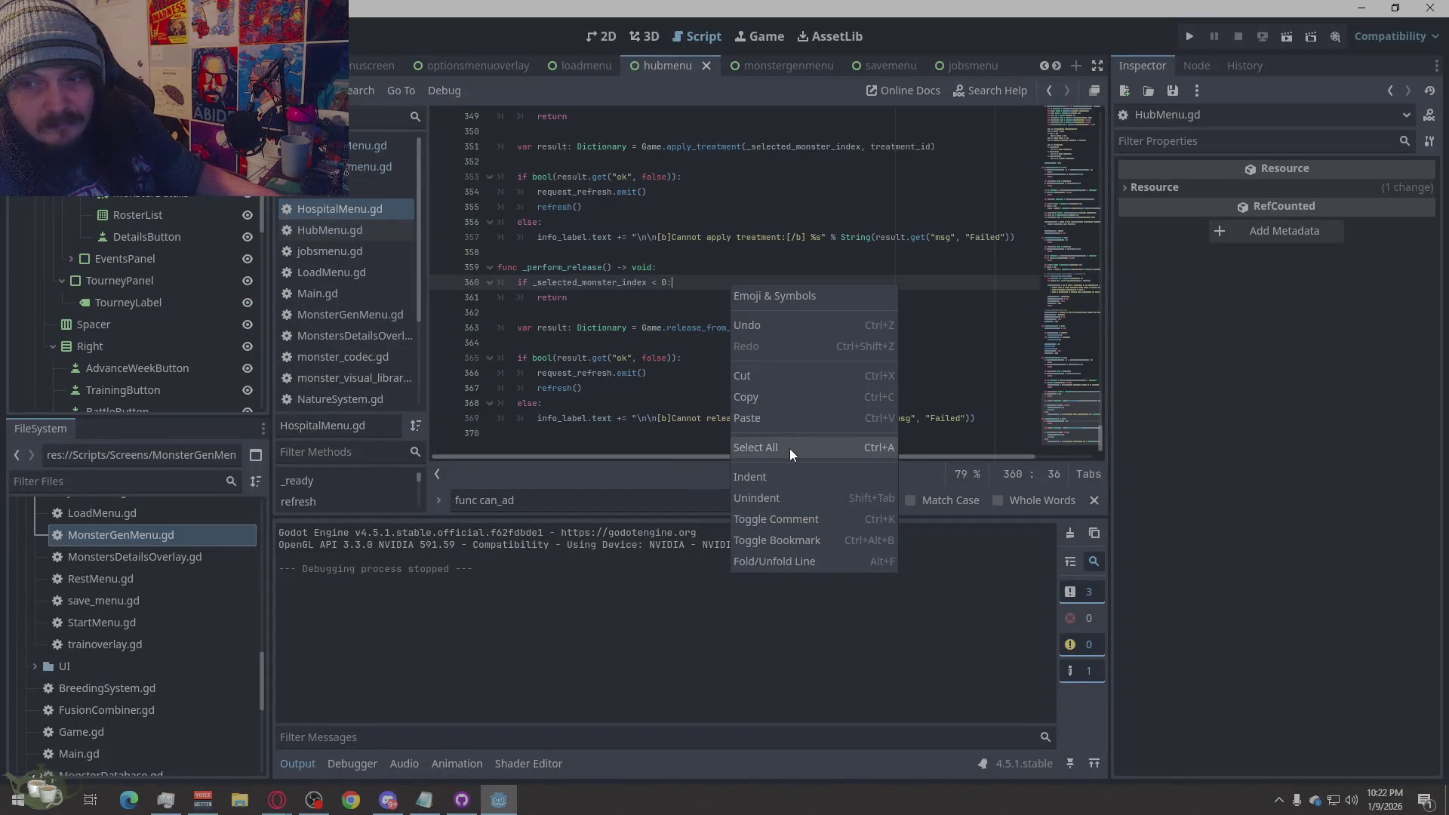
- Find '# If not ready,' in HospitalMenu.gd, delete line 303's sentence, then undo it
click(572, 506)
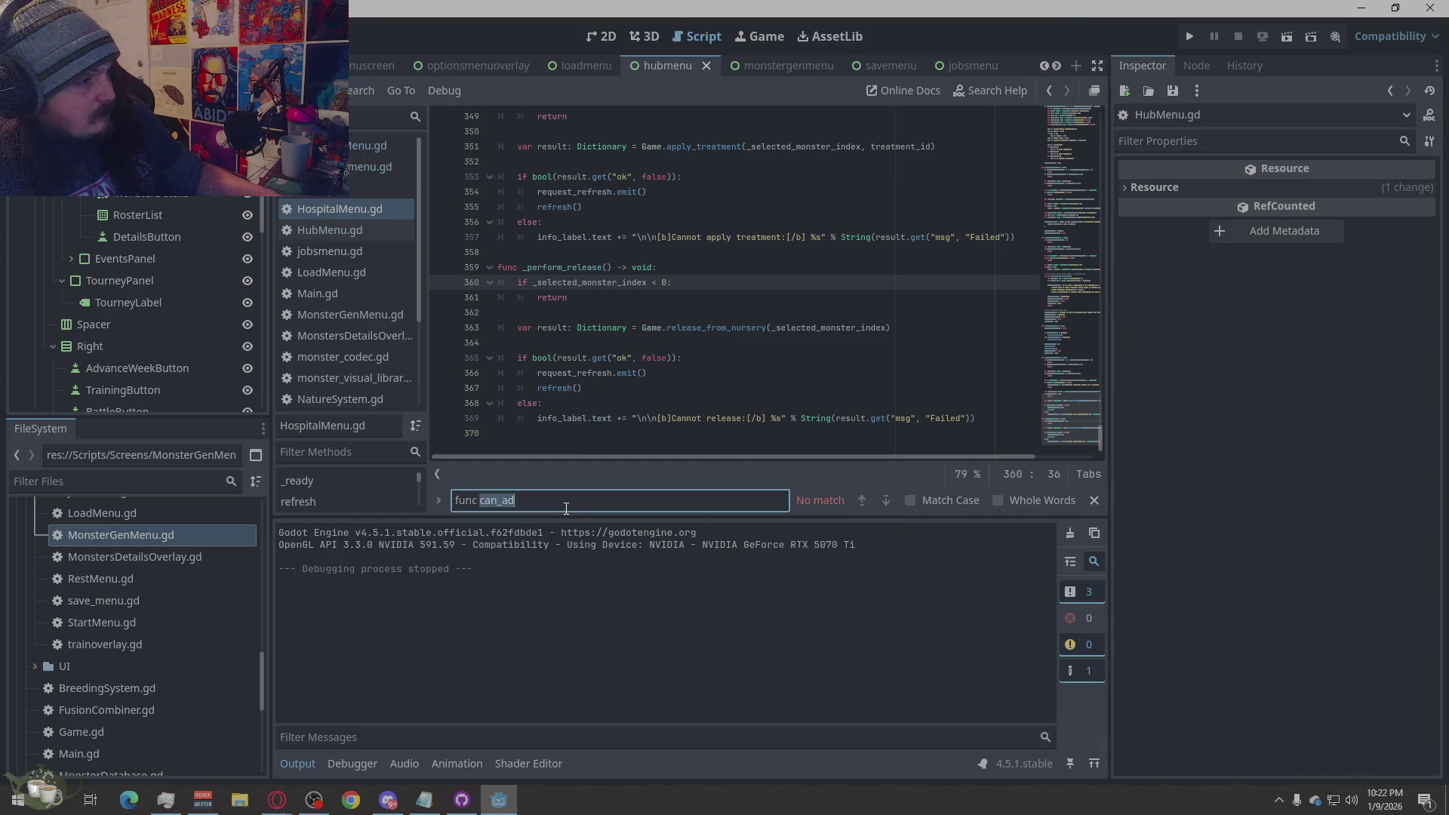
text(# If not ready,)
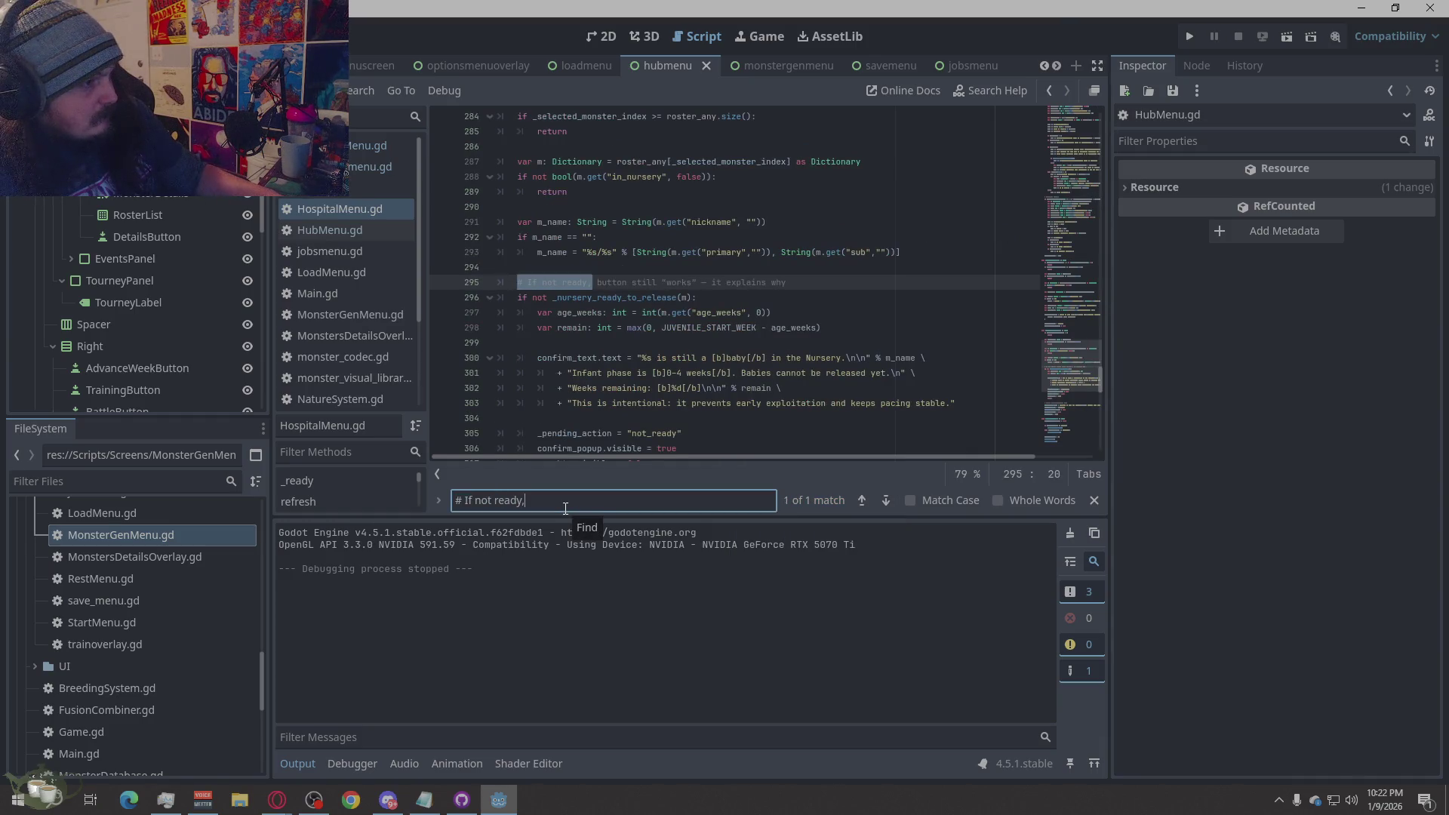
scroll(705, 344, down, 1)
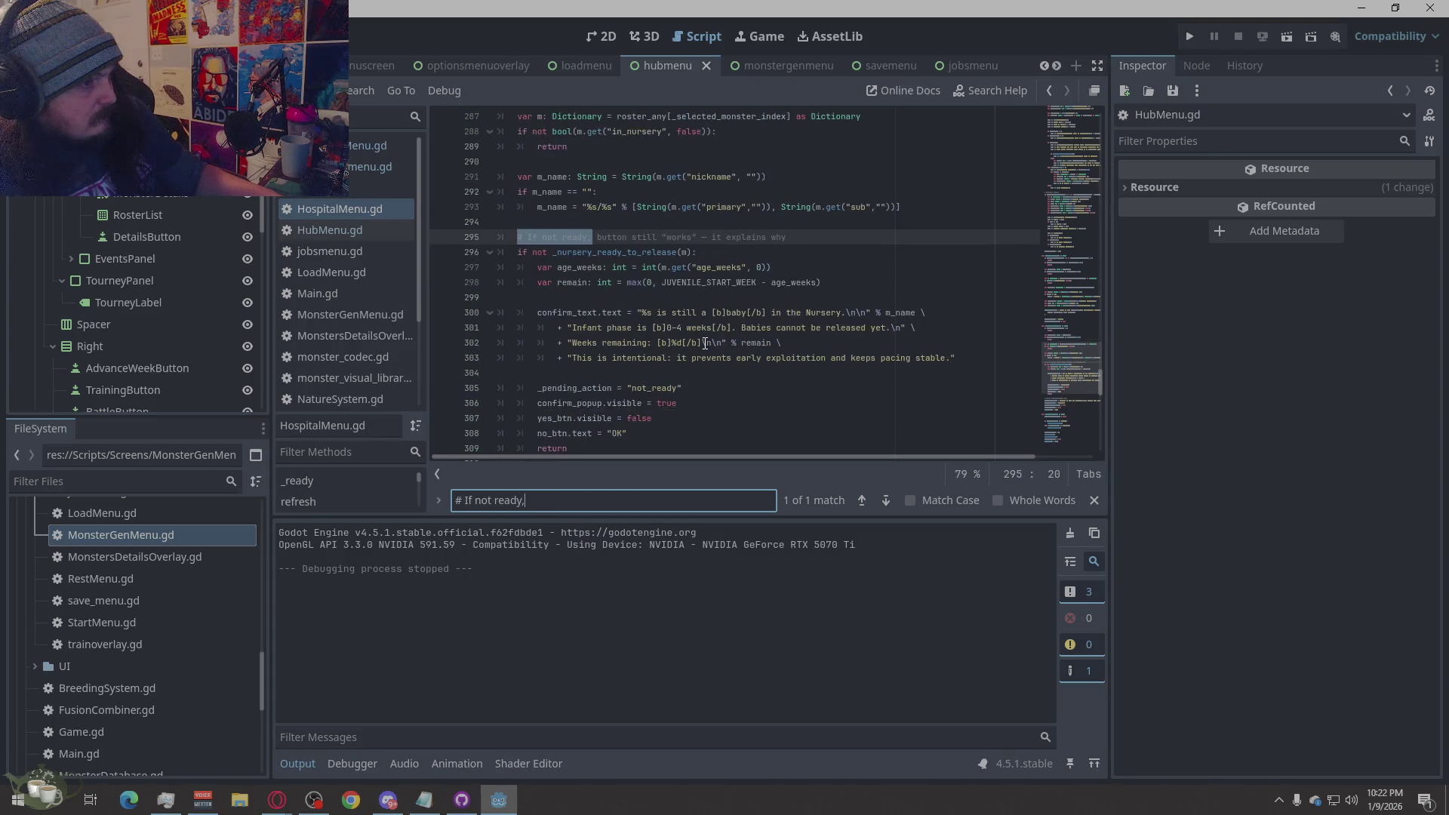
drag(956, 357, 562, 357)
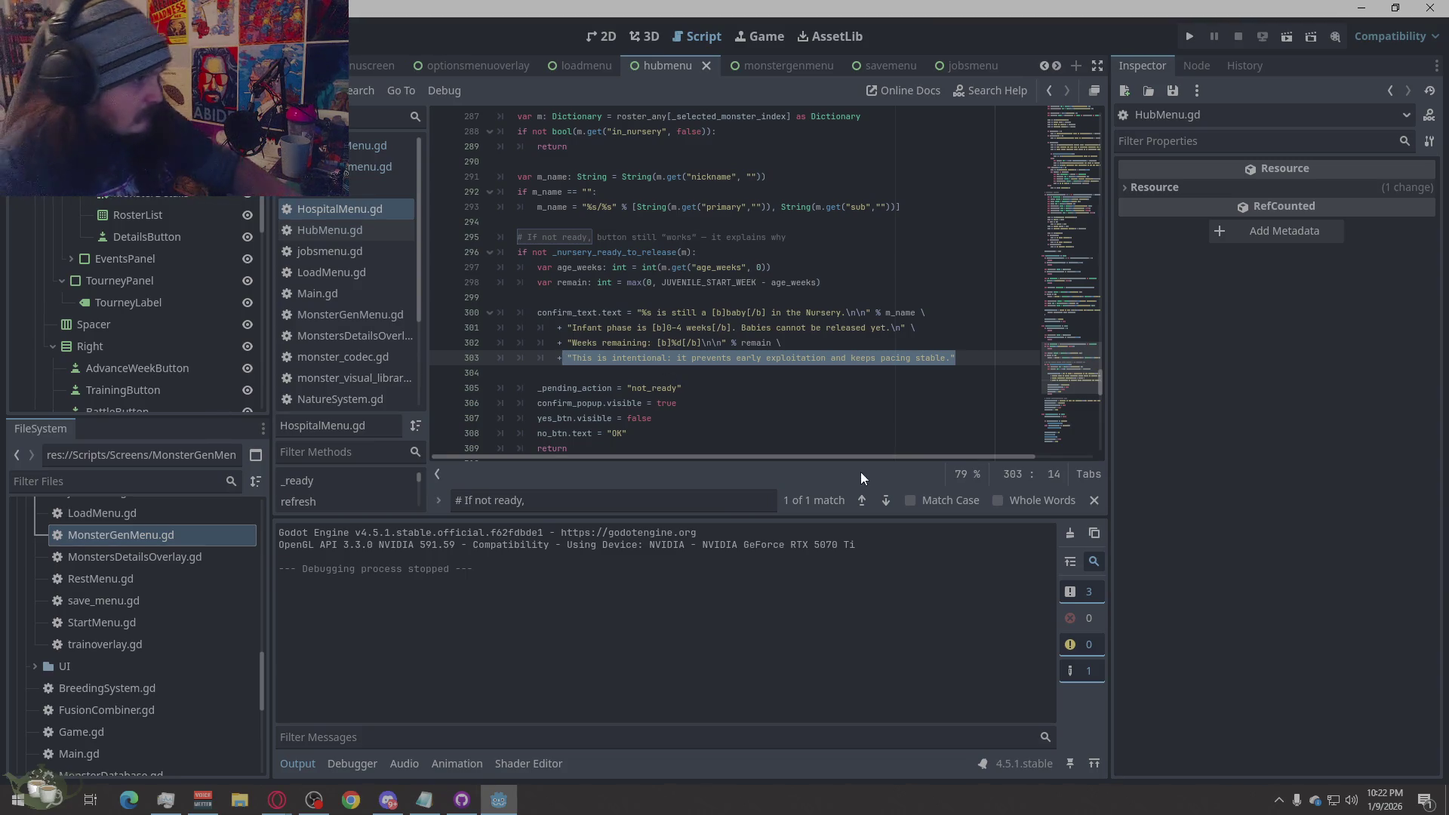
key(BackSpace)
key(BackSpace)
key(BackSpace)
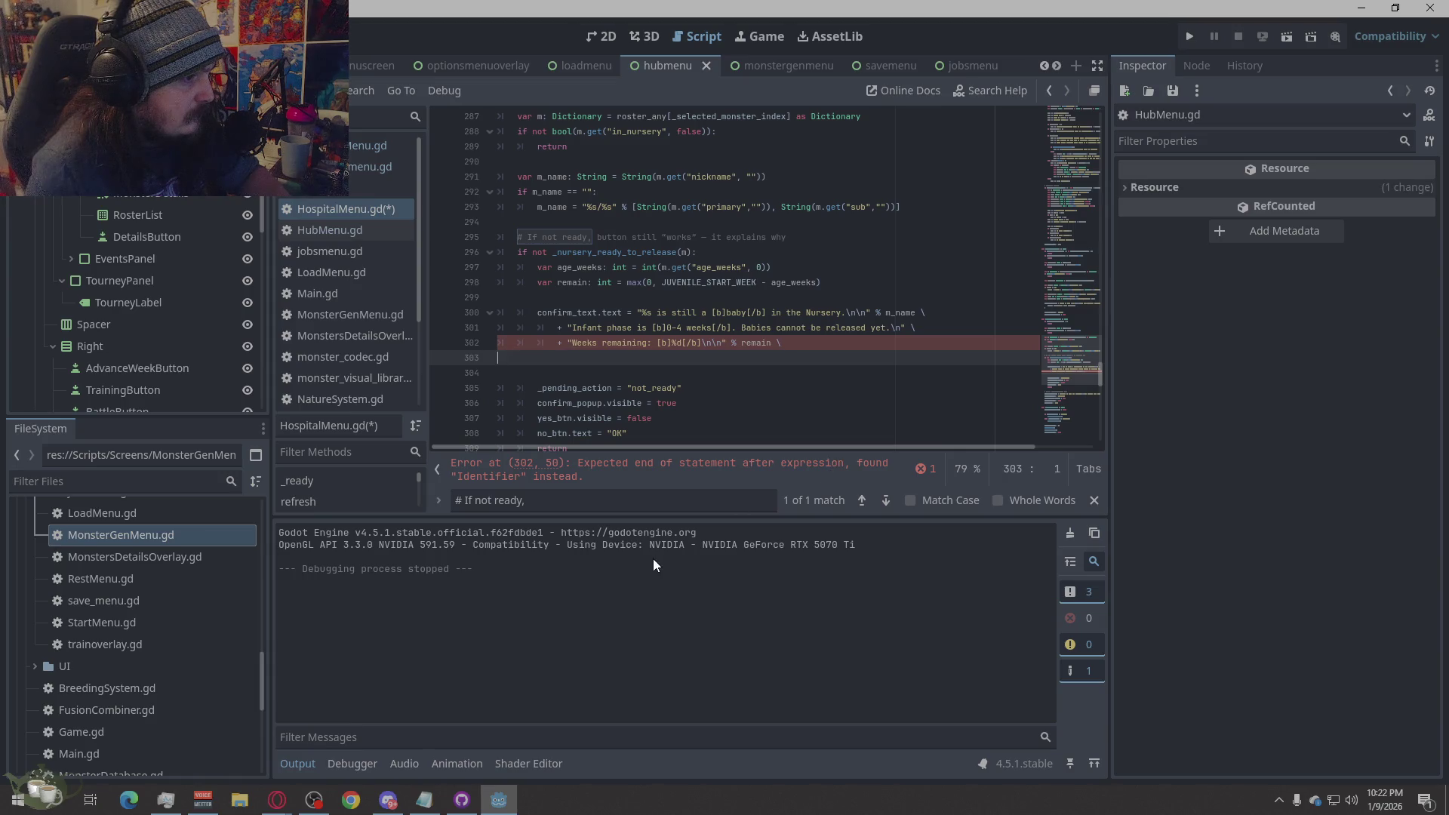
key(ctrl+z)
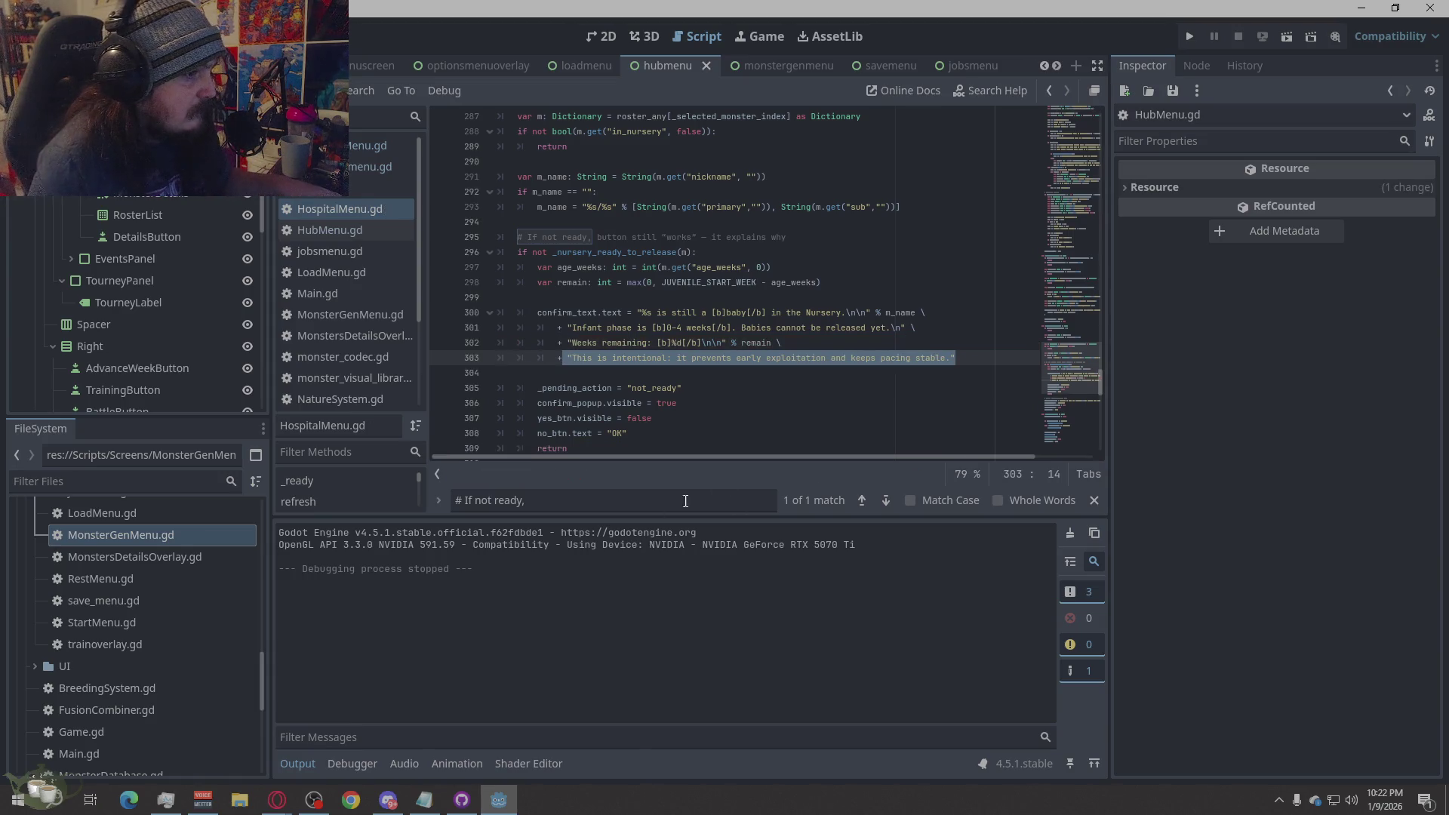
- Select lines 295–309 of the not-ready message block
click(667, 375)
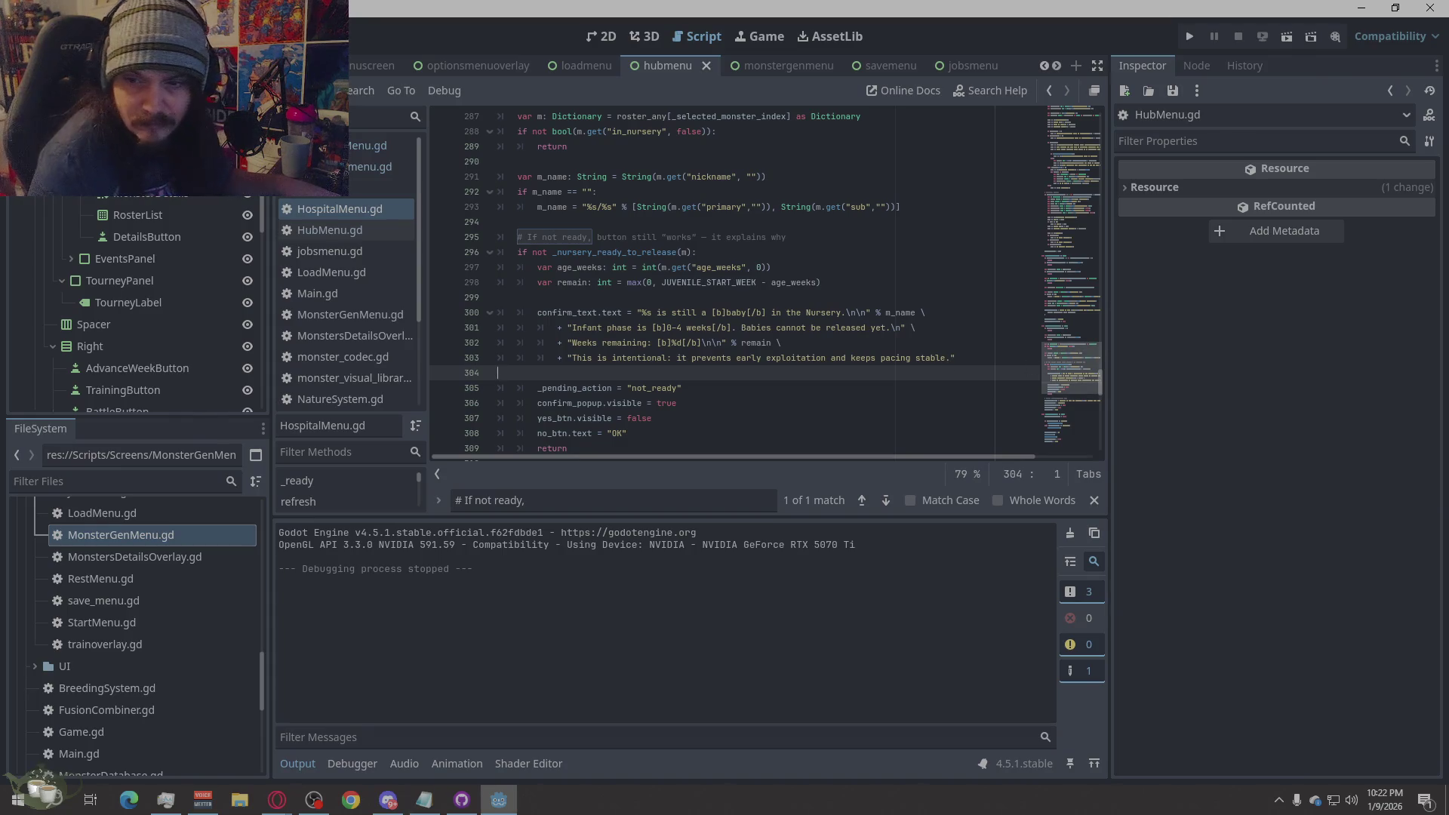
key(alt+Tab)
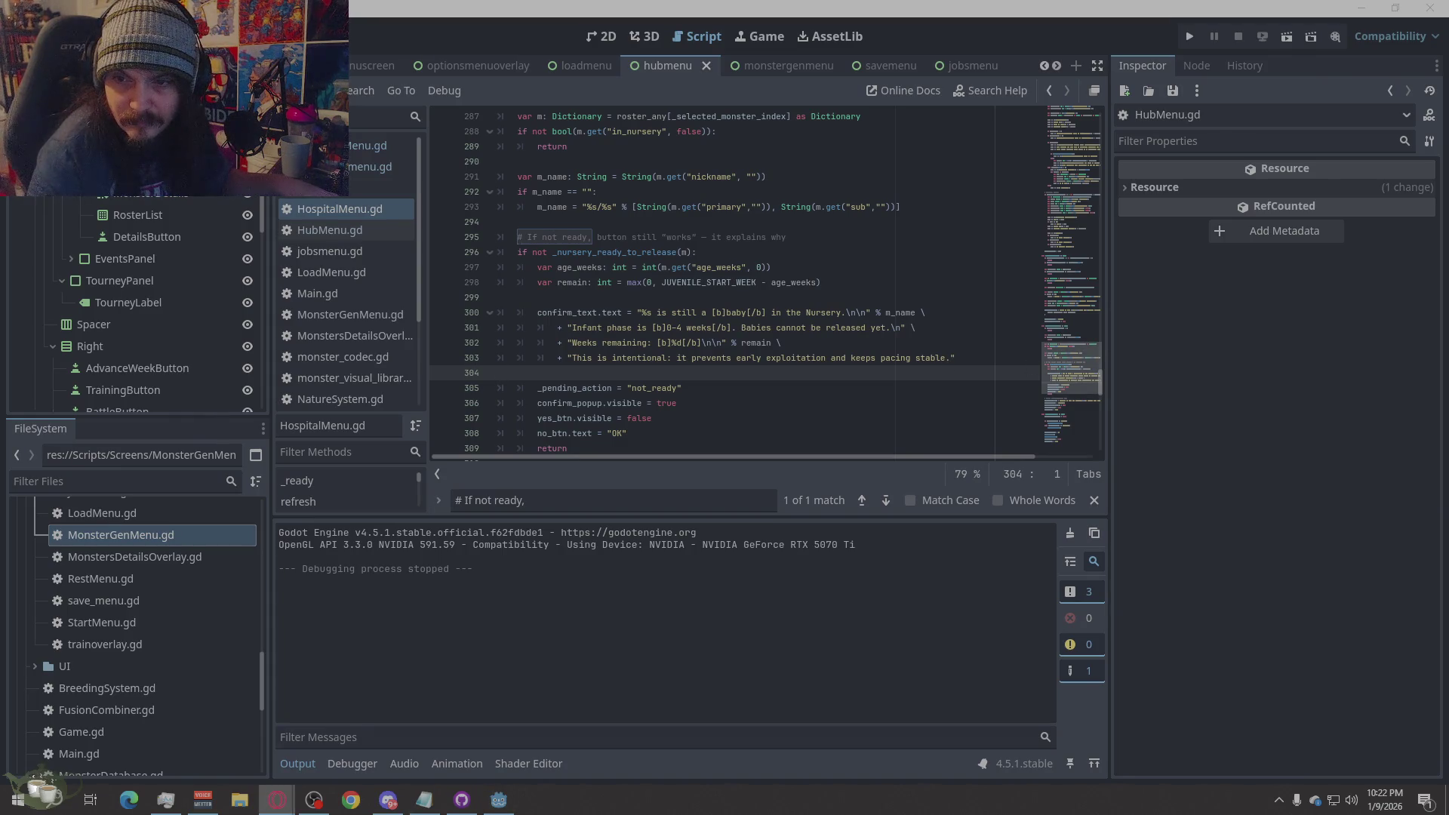
scroll(679, 339, down, 1)
mouse_move(581, 403)
mouse_down()
mouse_move(458, 332)
mouse_move(442, 197)
mouse_up()
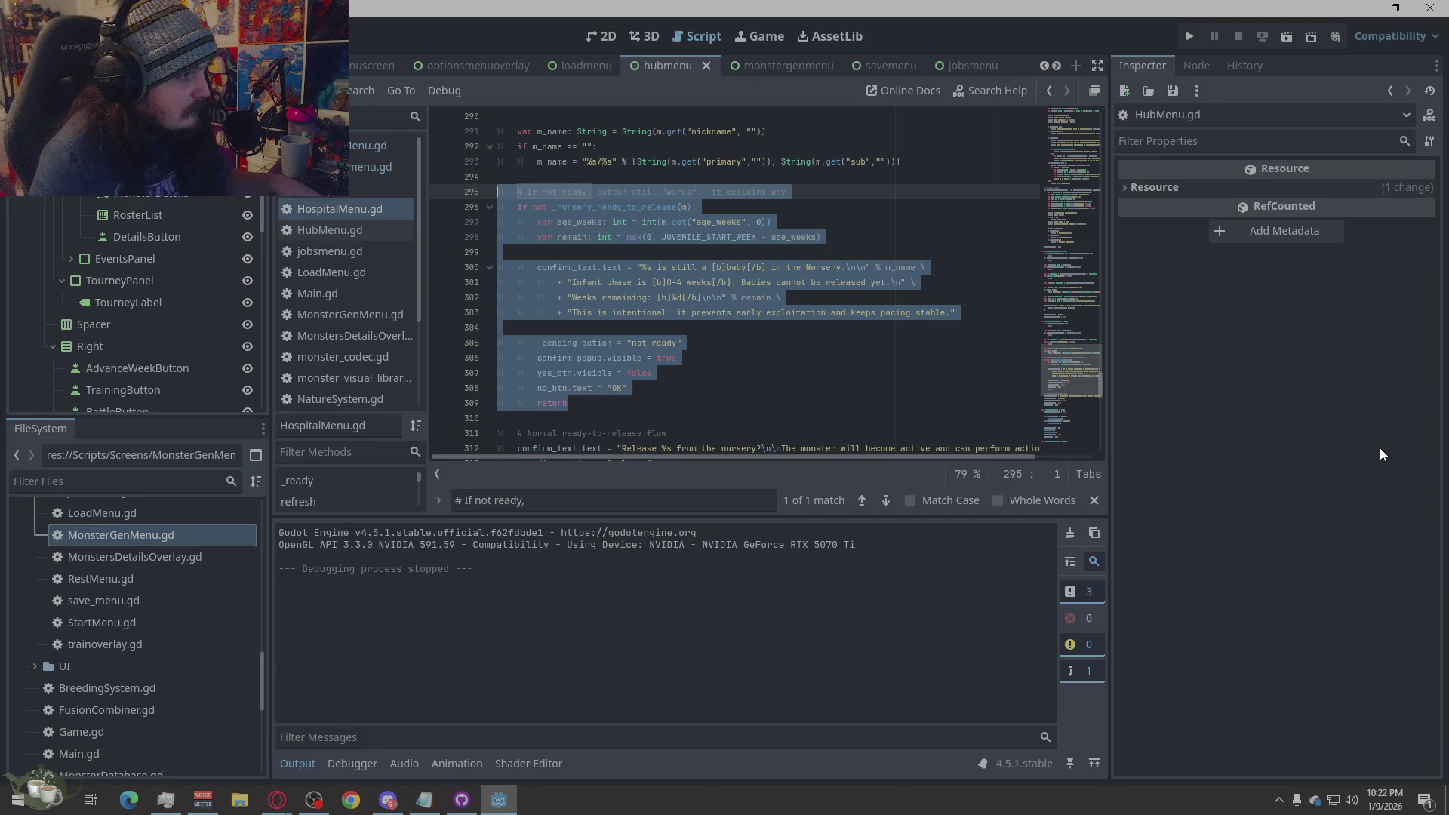
- Paste the bold-free replacement message code over lines 295–309
text(# If not ready, button still "works" — it explains why if not _nursery_ready_to_release(m): 	var age_weeks: int = int(m.get("age_weeks", 0)) 	var remain: int = max(0, JUVENILE_START_WEEK - age_weeks)  	confirm_text.text = "%s is still a baby in the Nursery.\n\n" % m_name \ 		+ "Infant phase is 0–4 weeks. Babies cannot be released yet.\n" \ 		+ "Weeks remaining: %d\n\n" % remain \ 		+ "This is intentional: it prevents early exploitation and keeps pacing stable."  	_pending_action = "not_ready" 	confirm_popup.visible = true 	yes_btn.visible = false 	no_btn.text = "OK" 	return)
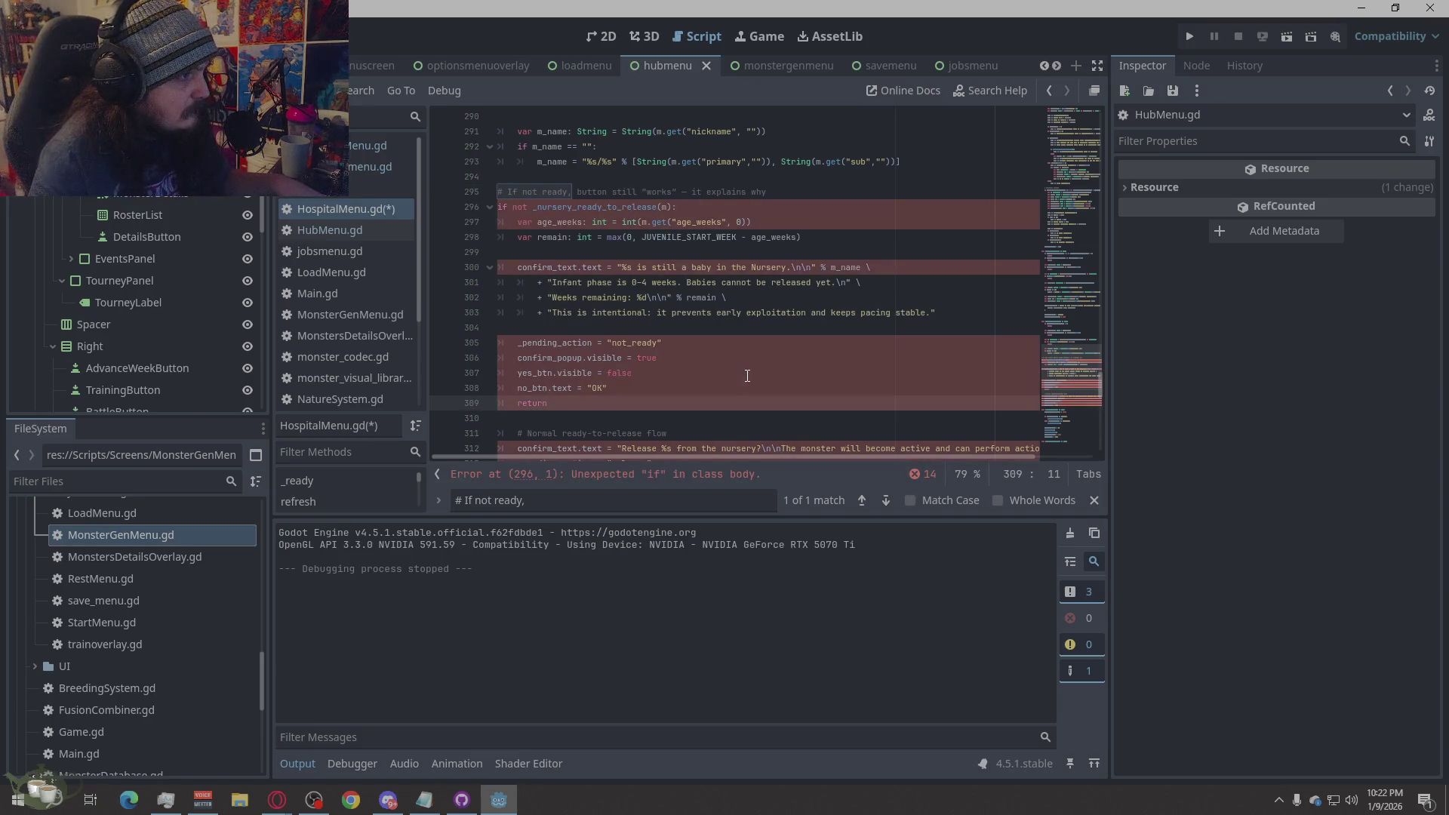
key(ctrl+z)
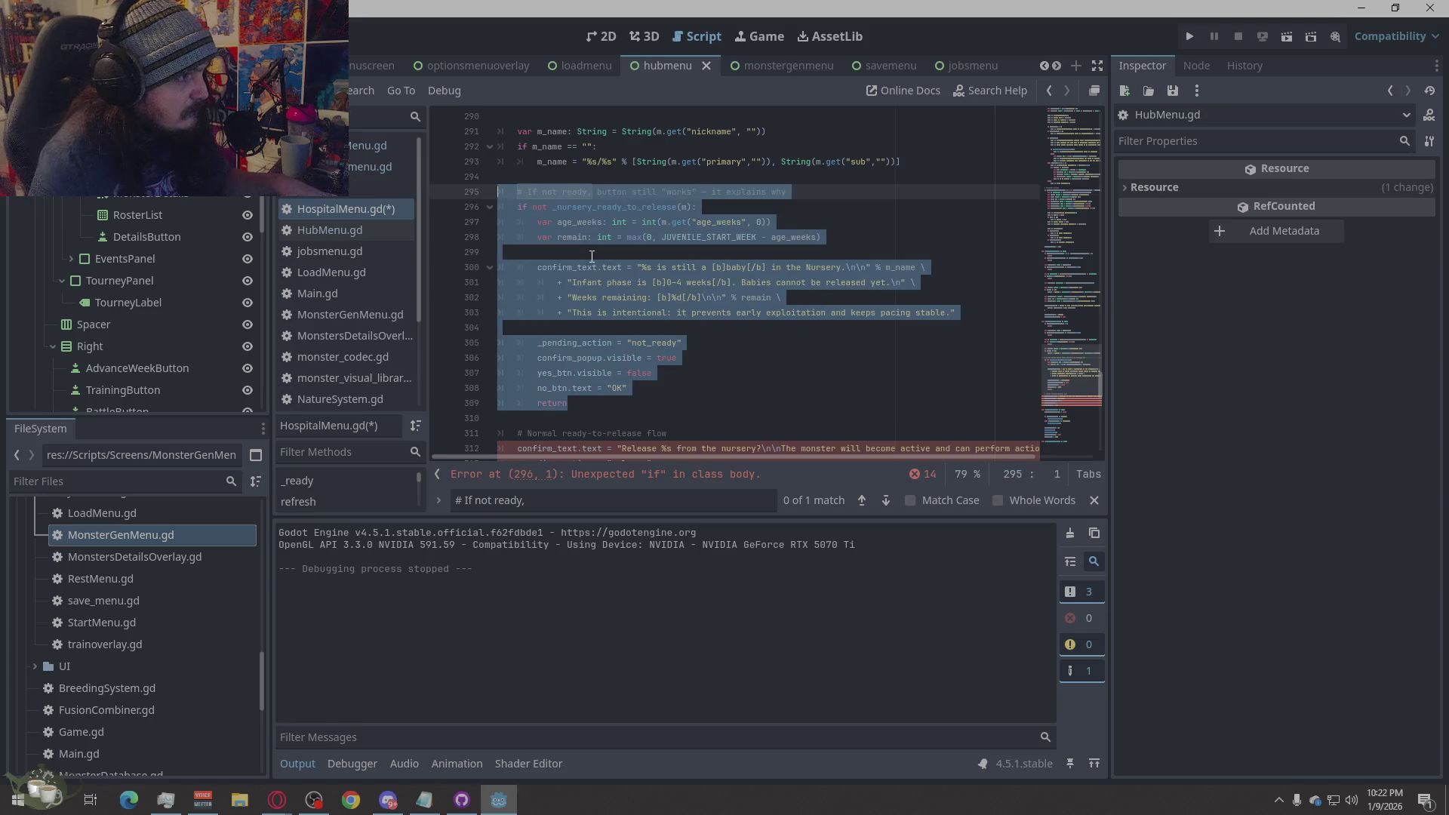
text(# If not ready, button still "works" — it explains why if not _nursery_ready_to_release(m): 	var age_weeks: int = int(m.get("age_weeks", 0)) 	var remain: int = max(0, JUVENILE_START_WEEK - age_weeks)  	confirm_text.text = "%s is still a baby in the Nursery.\n\n" % m_name \ 		+ "Infant phase is 0-4 weeks. Babies cannot be released yet.\n" \ 		+ "Weeks remaining: %d\n\n" % remain \ 		+ "This is intentional: it prevents early exploitation and keeps pacing stable."  	_pending_action = "not_ready" 	confirm_popup.visible = true 	yes_btn.visible = false 	no_btn.text = "OK" 	return)
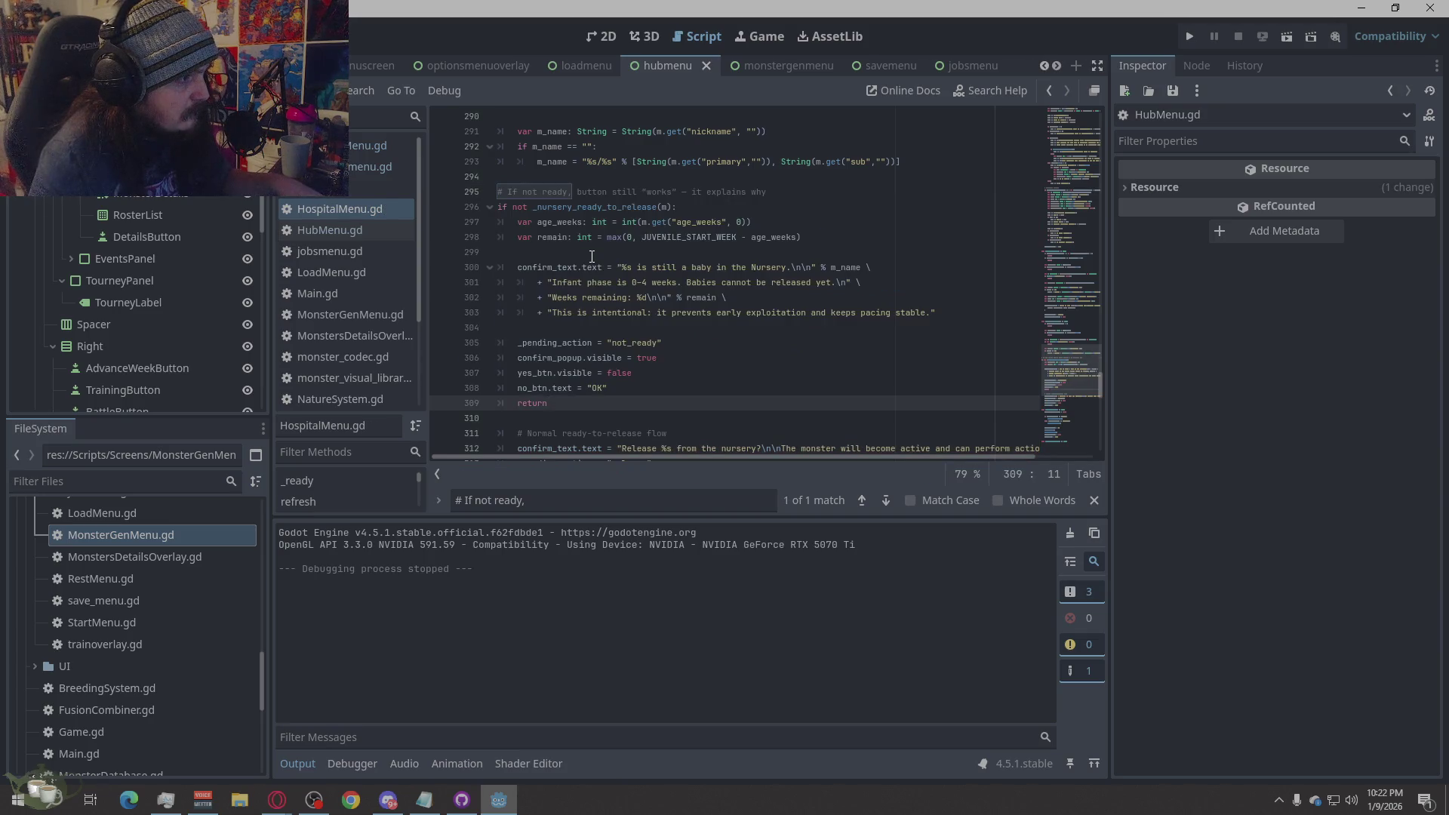
- Indent lines 296–308 one level so the script parses again
click(499, 209)
key(Tab)
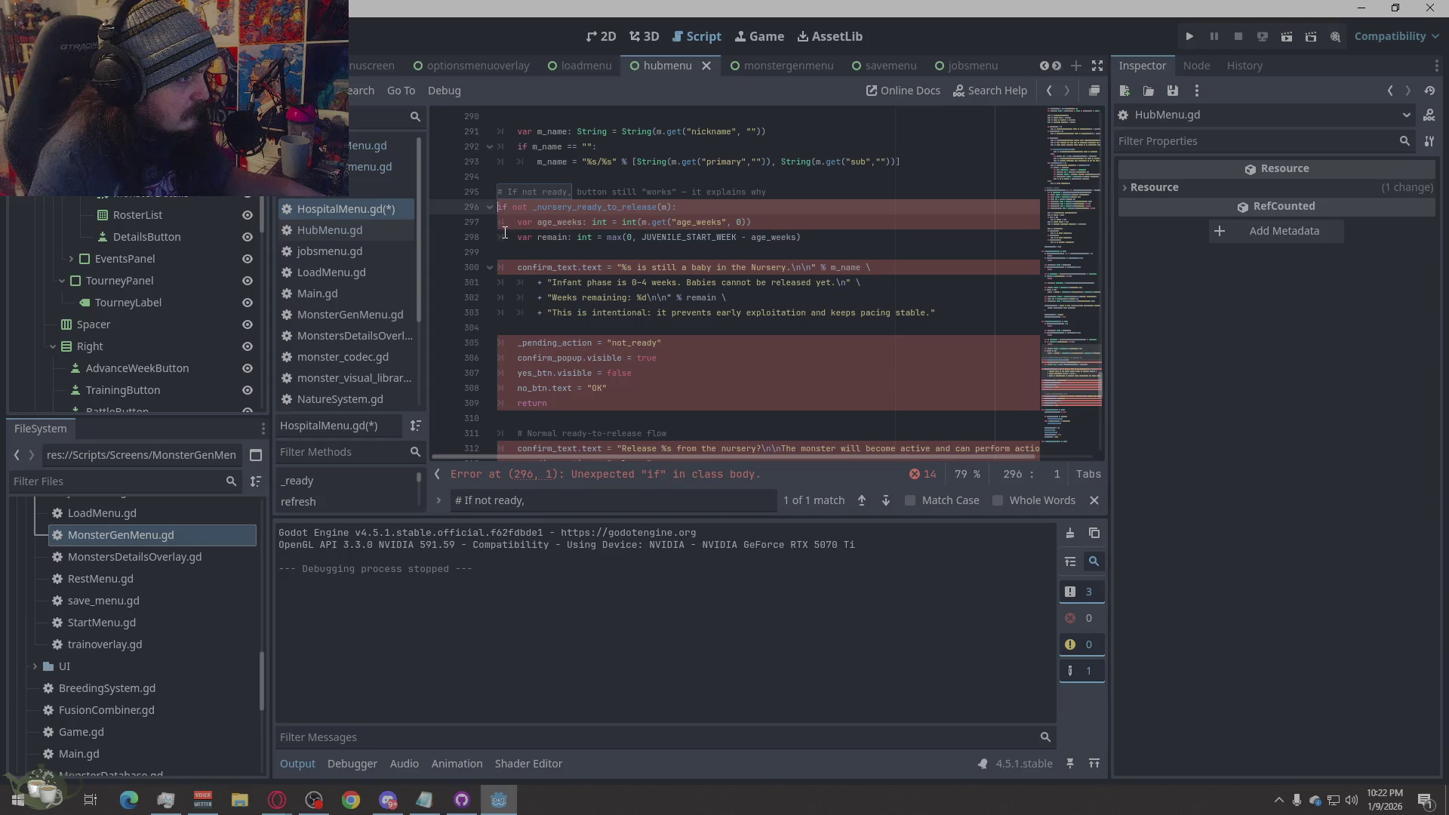
click(501, 222)
key(Tab)
click(504, 238)
key(Tab)
click(508, 269)
key(Tab)
click(513, 283)
key(Tab)
click(511, 299)
key(Tab)
click(512, 307)
key(Tab)
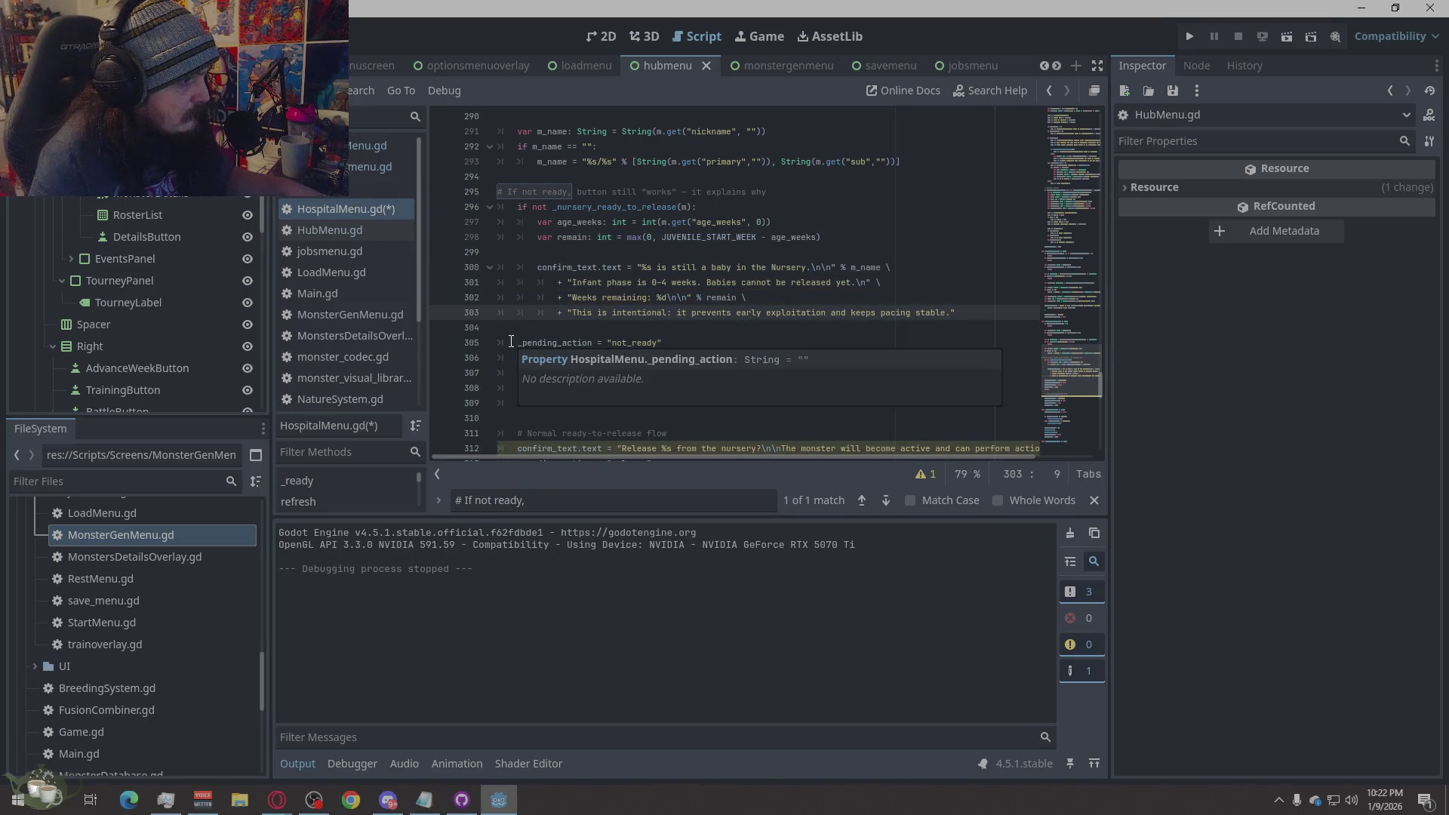
click(516, 346)
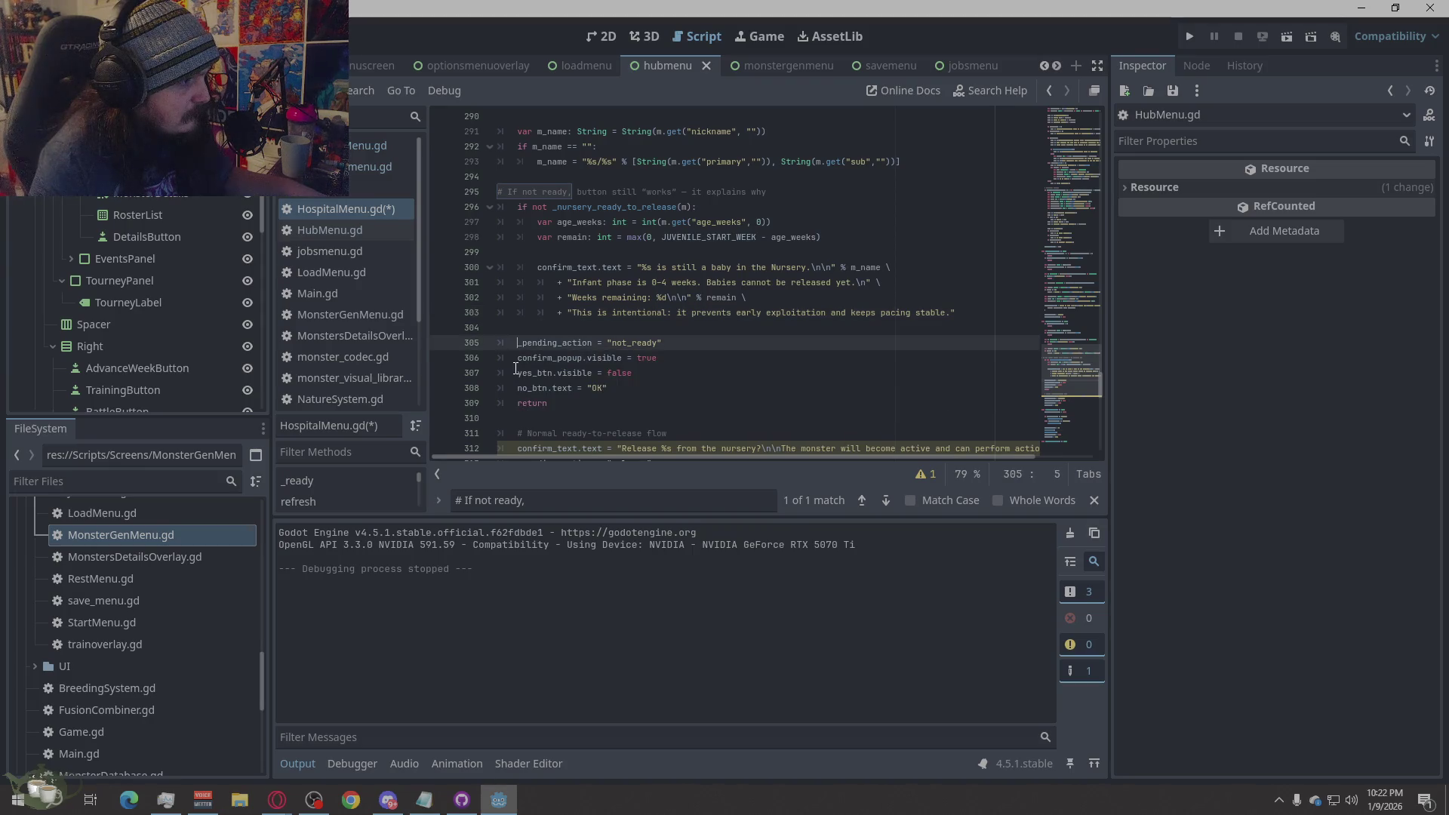
key(Tab)
click(513, 358)
key(Tab)
click(513, 373)
key(Tab)
click(513, 388)
key(Tab)
click(514, 403)
key(Tab)
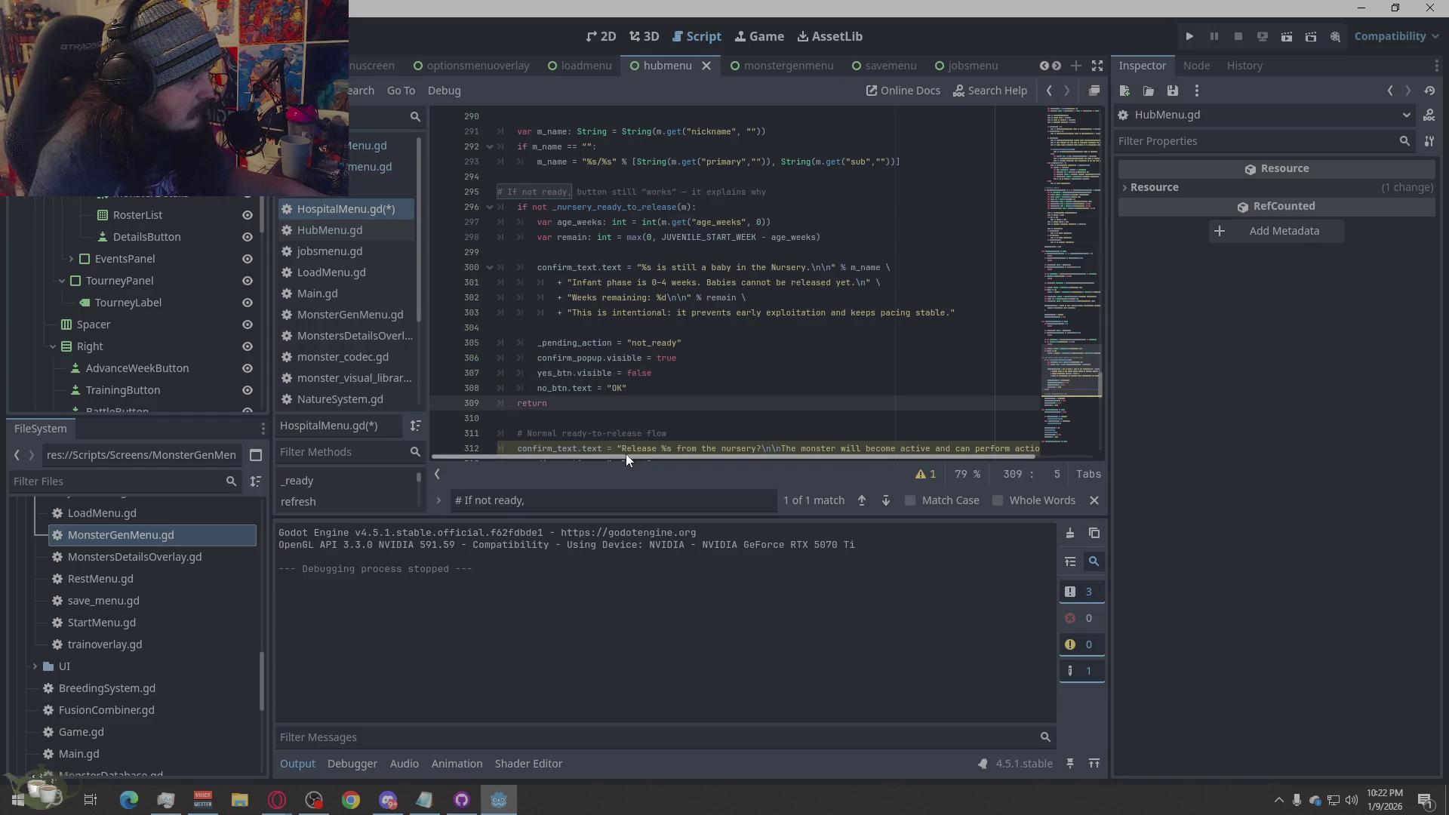
- Select the 'This is intentional' explanatory sentence on line 303
scroll(817, 364, down, 4)
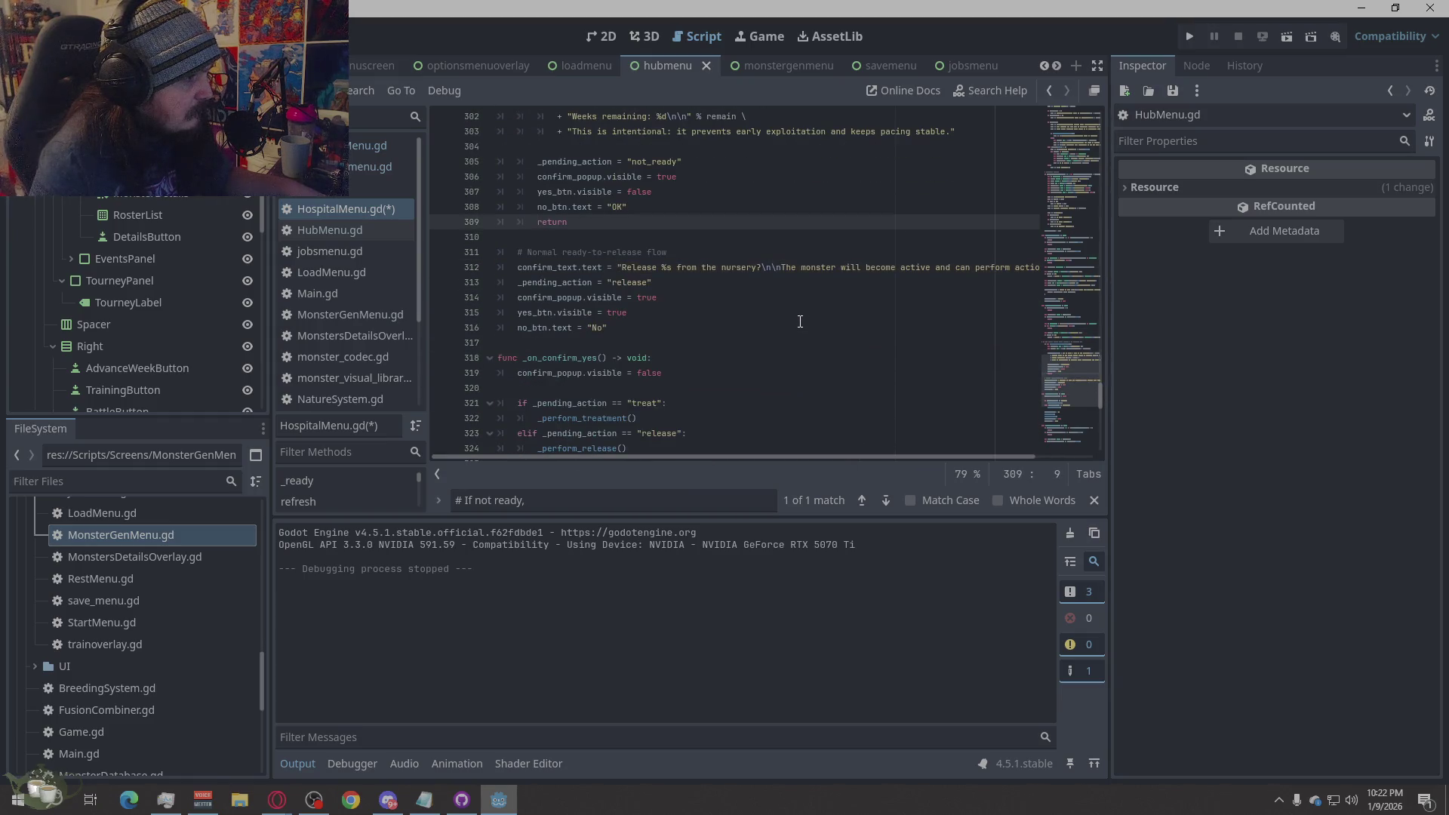
scroll(799, 321, up, 5)
key(Up)
key(Up)
key(Up)
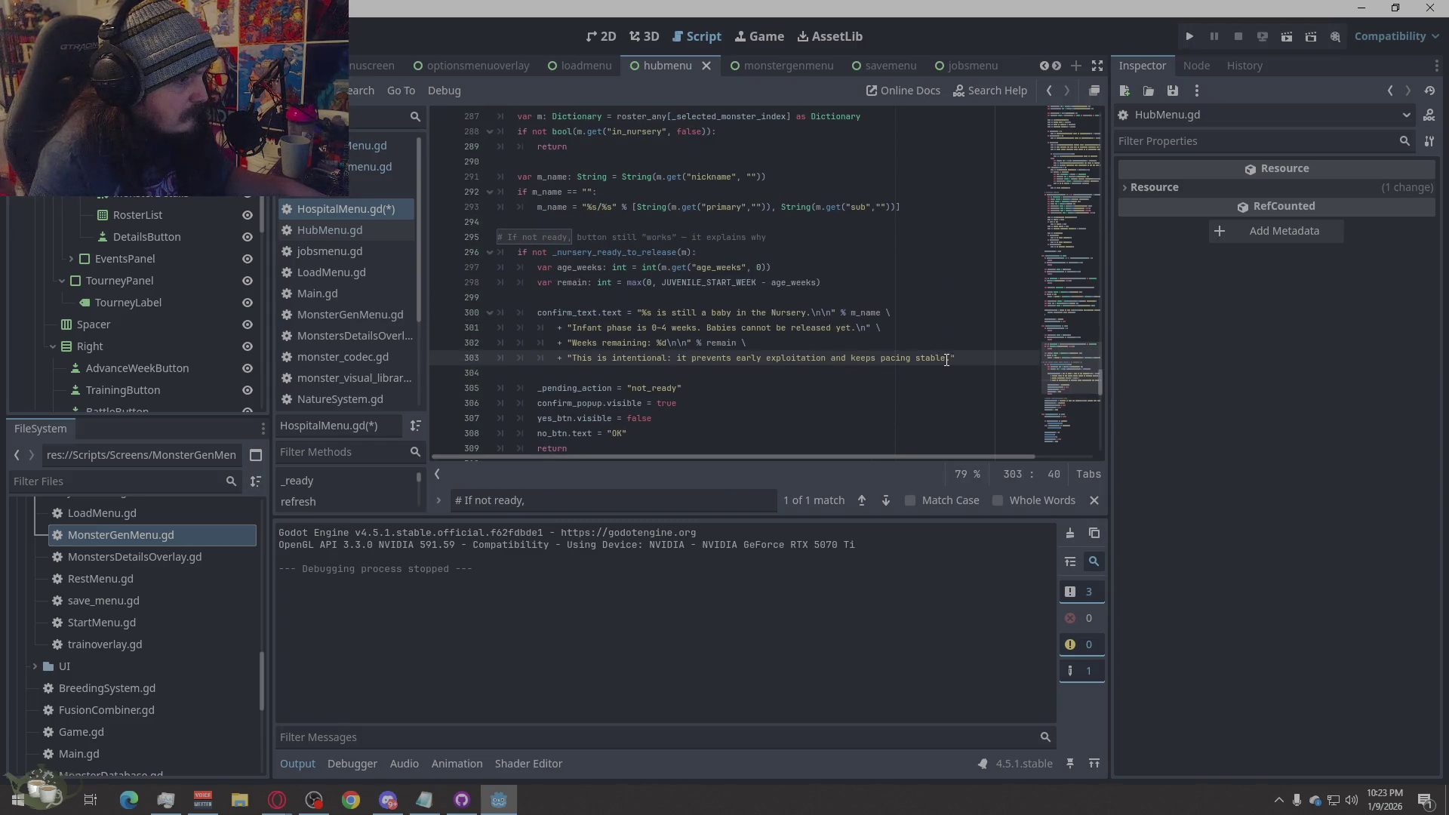
drag(946, 359, 575, 361)
drag(955, 361, 574, 361)
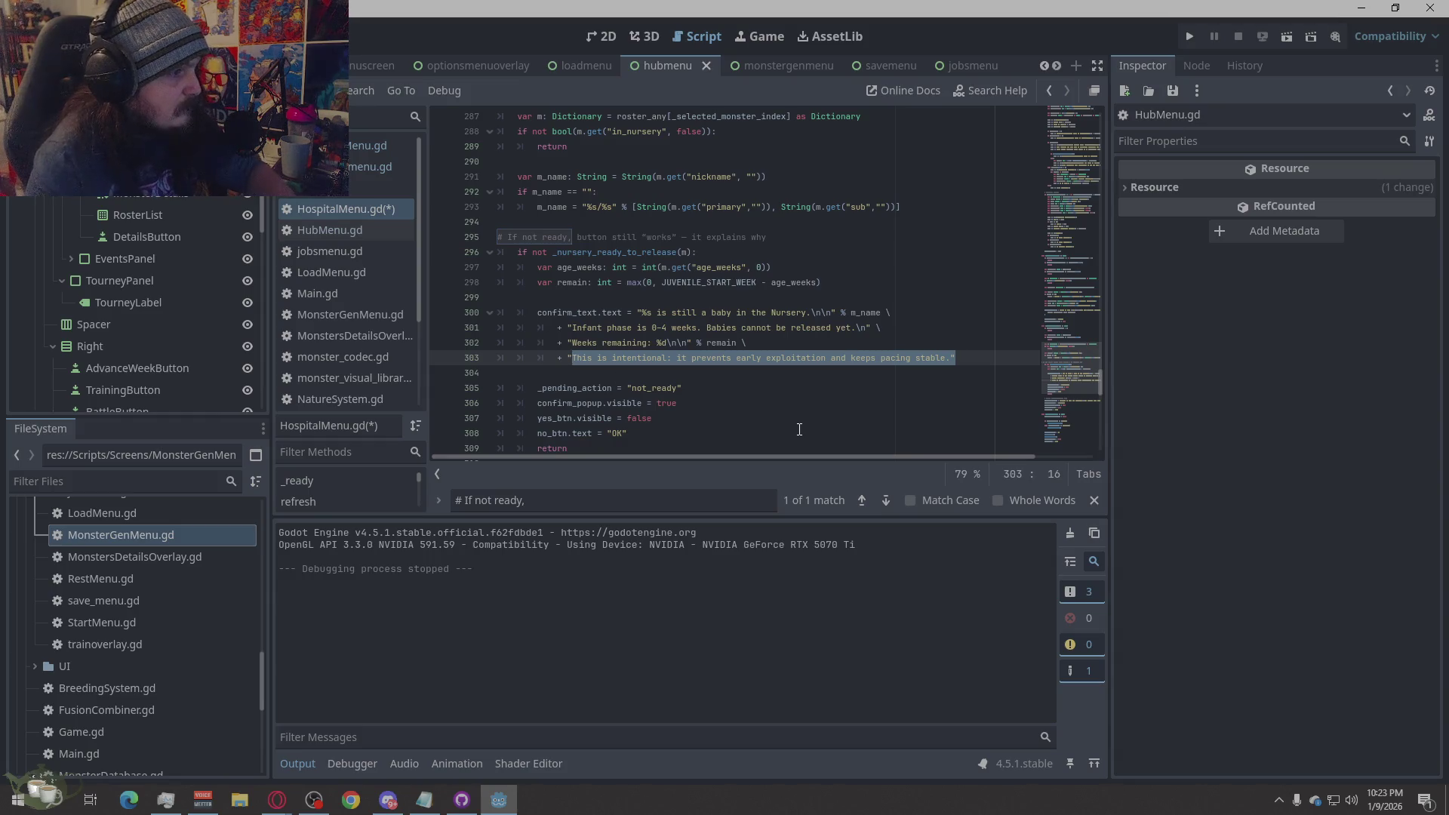
- Delete line 303's sentence and plus sign, fix line 302's ending, and save HospitalMenu.gd
key(BackSpace)
key(BackSpace)
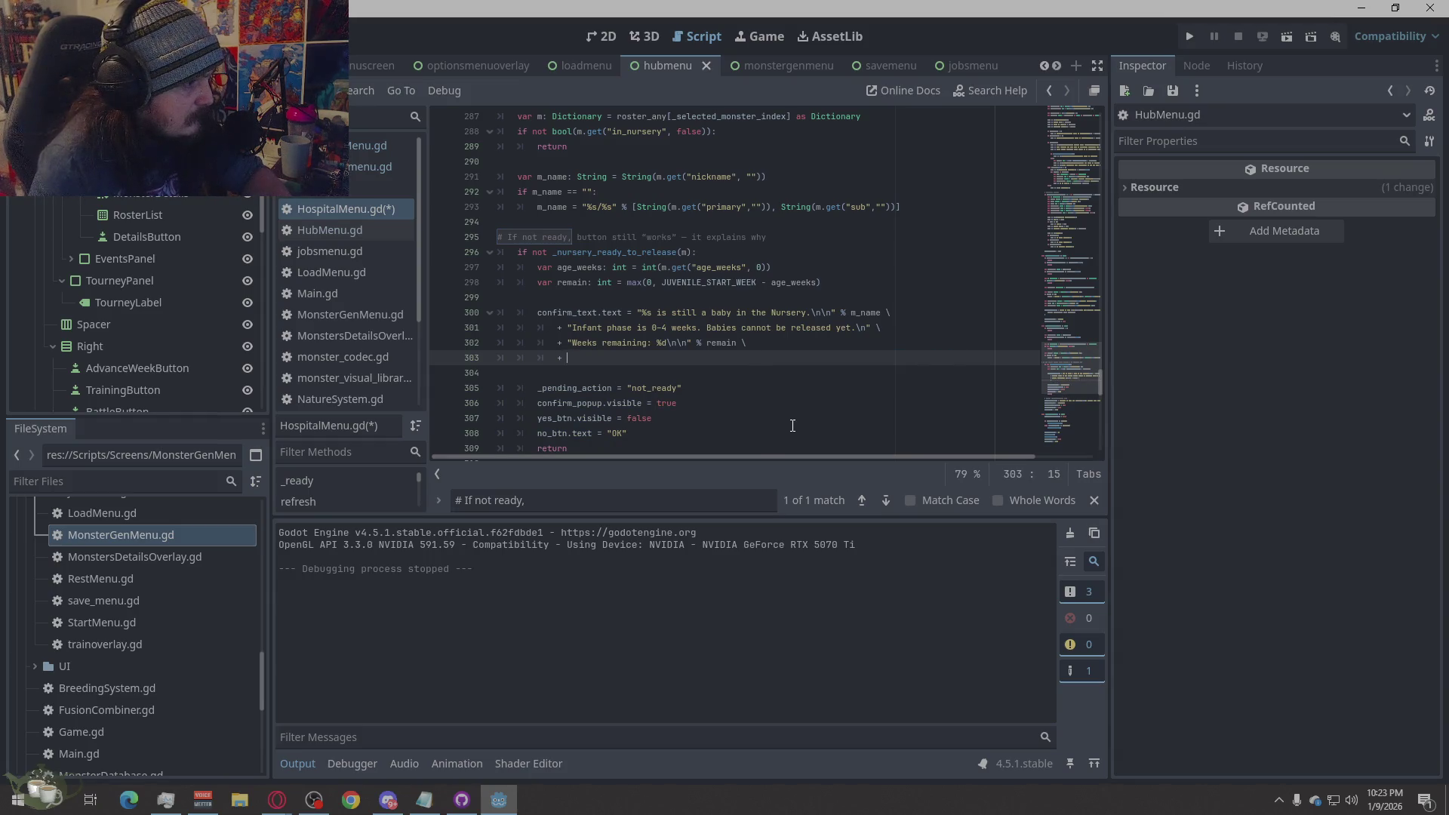
key(BackSpace)
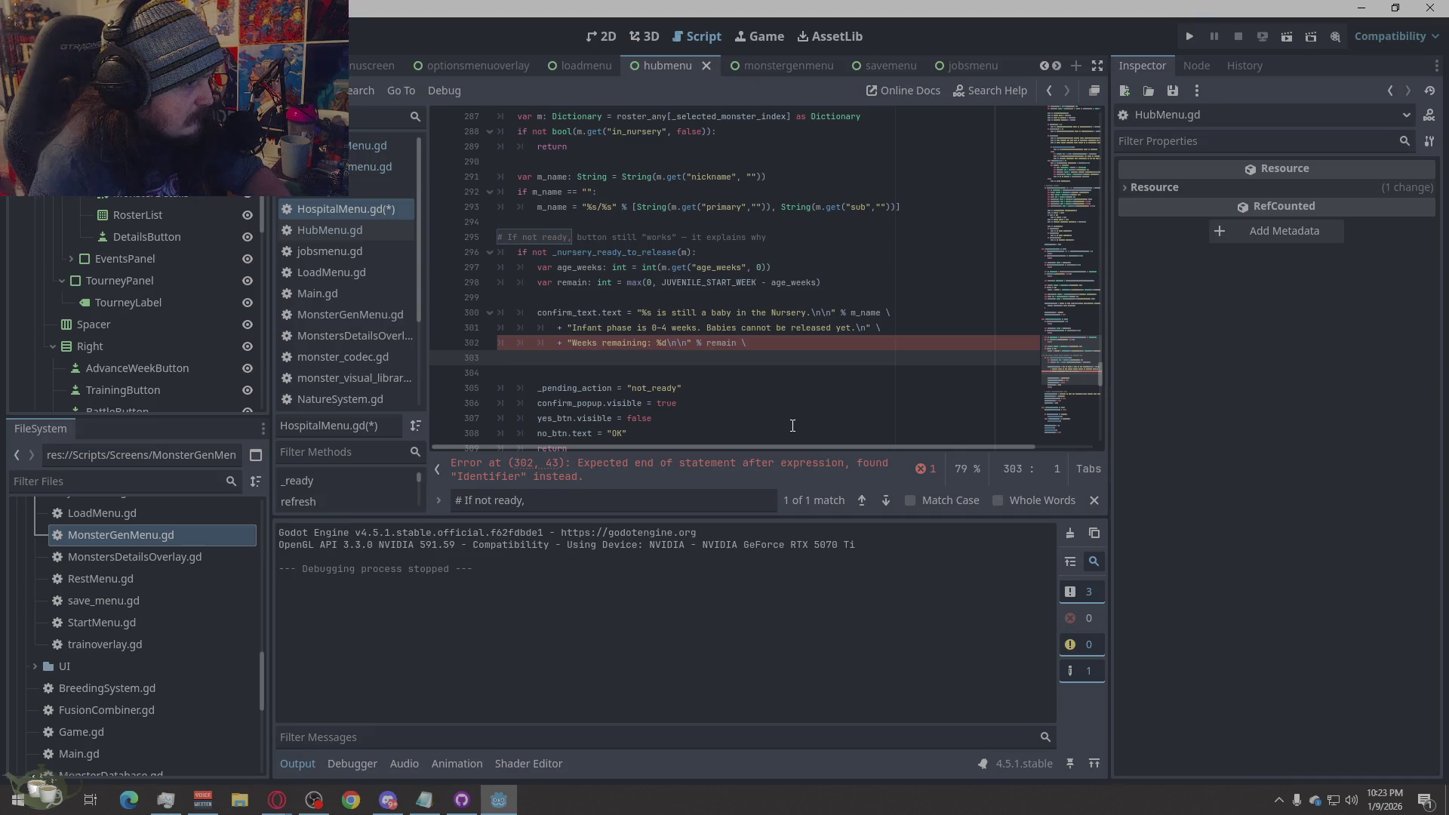
click(921, 469)
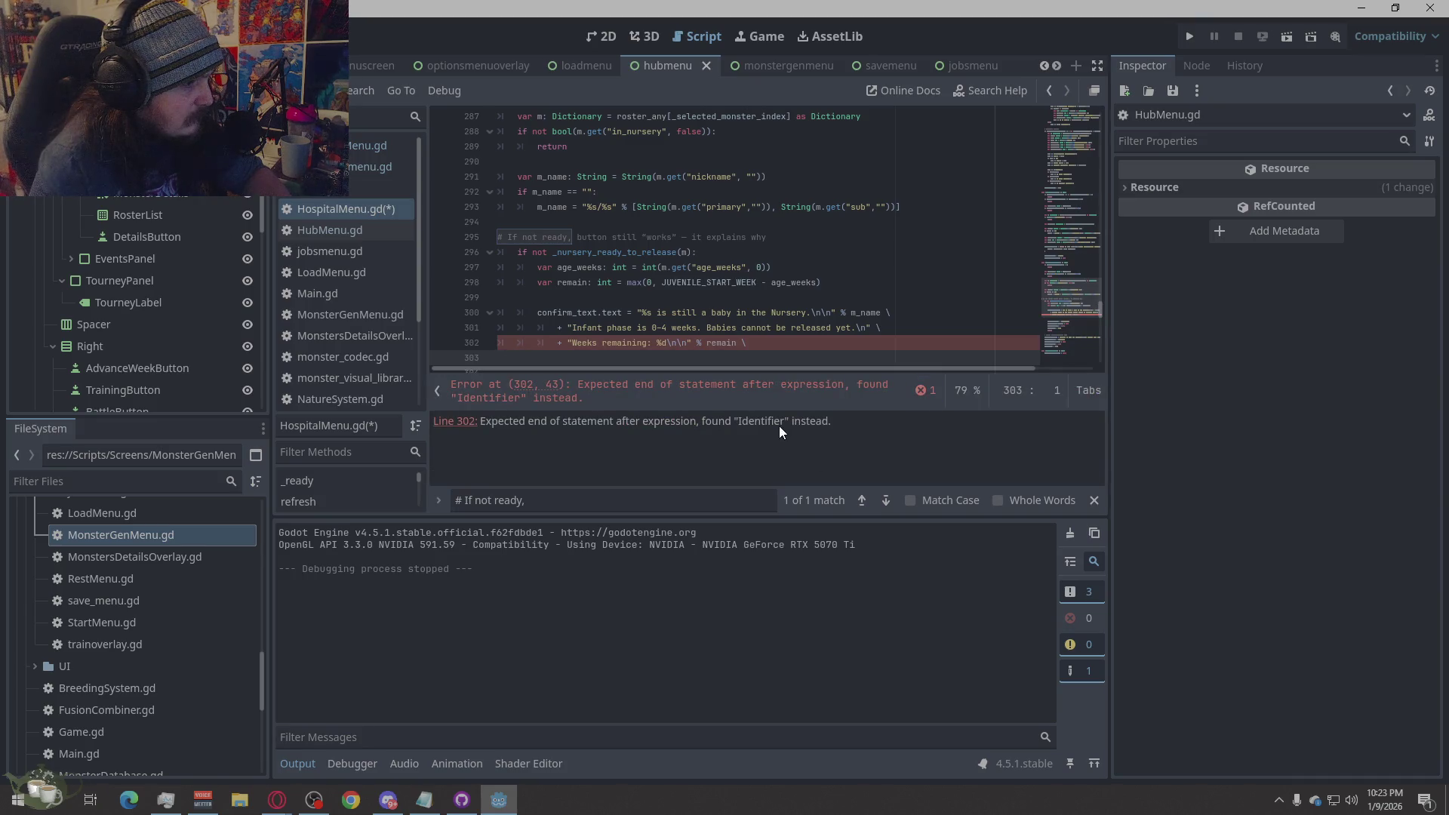
click(938, 252)
click(921, 390)
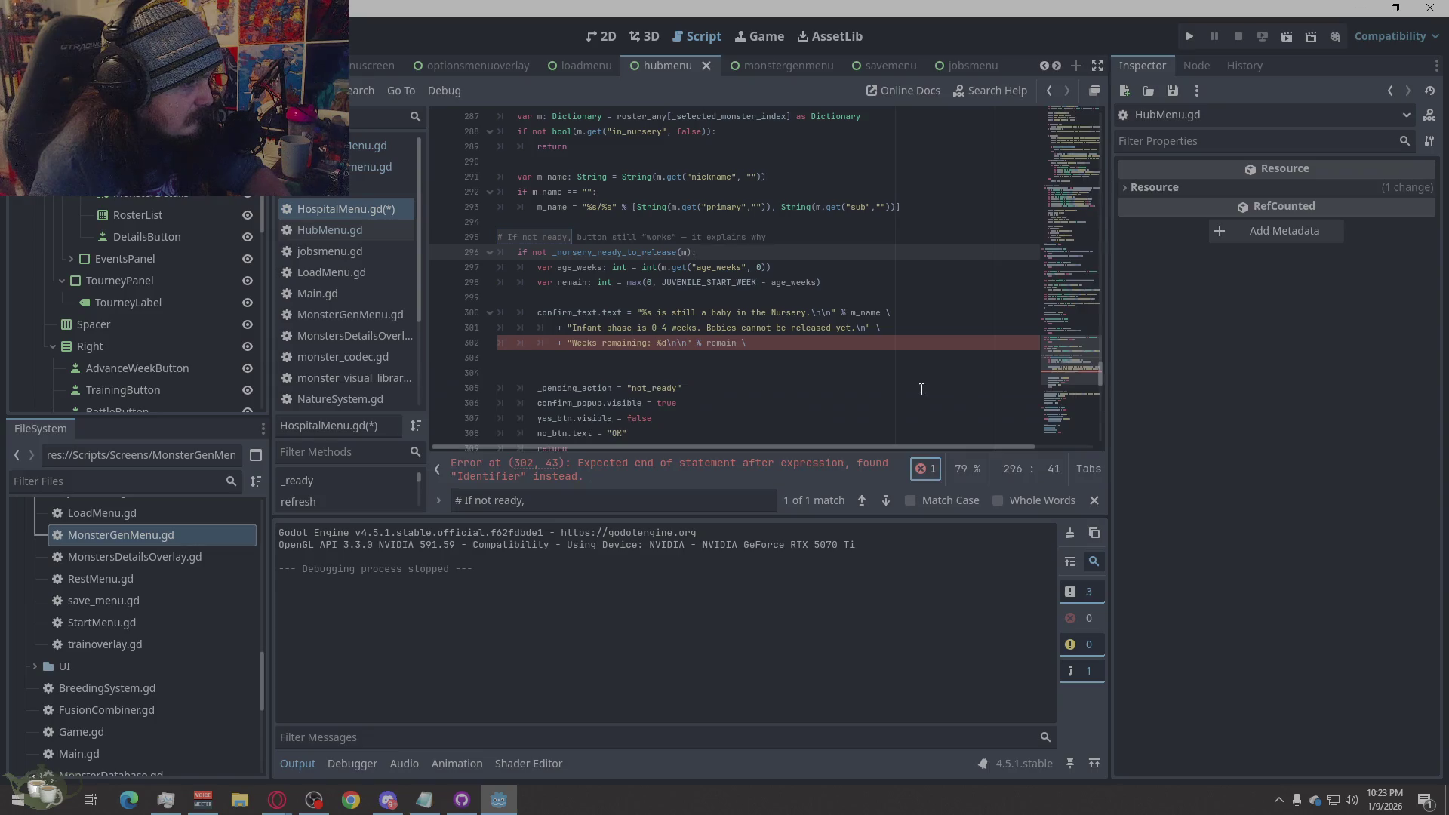
click(768, 345)
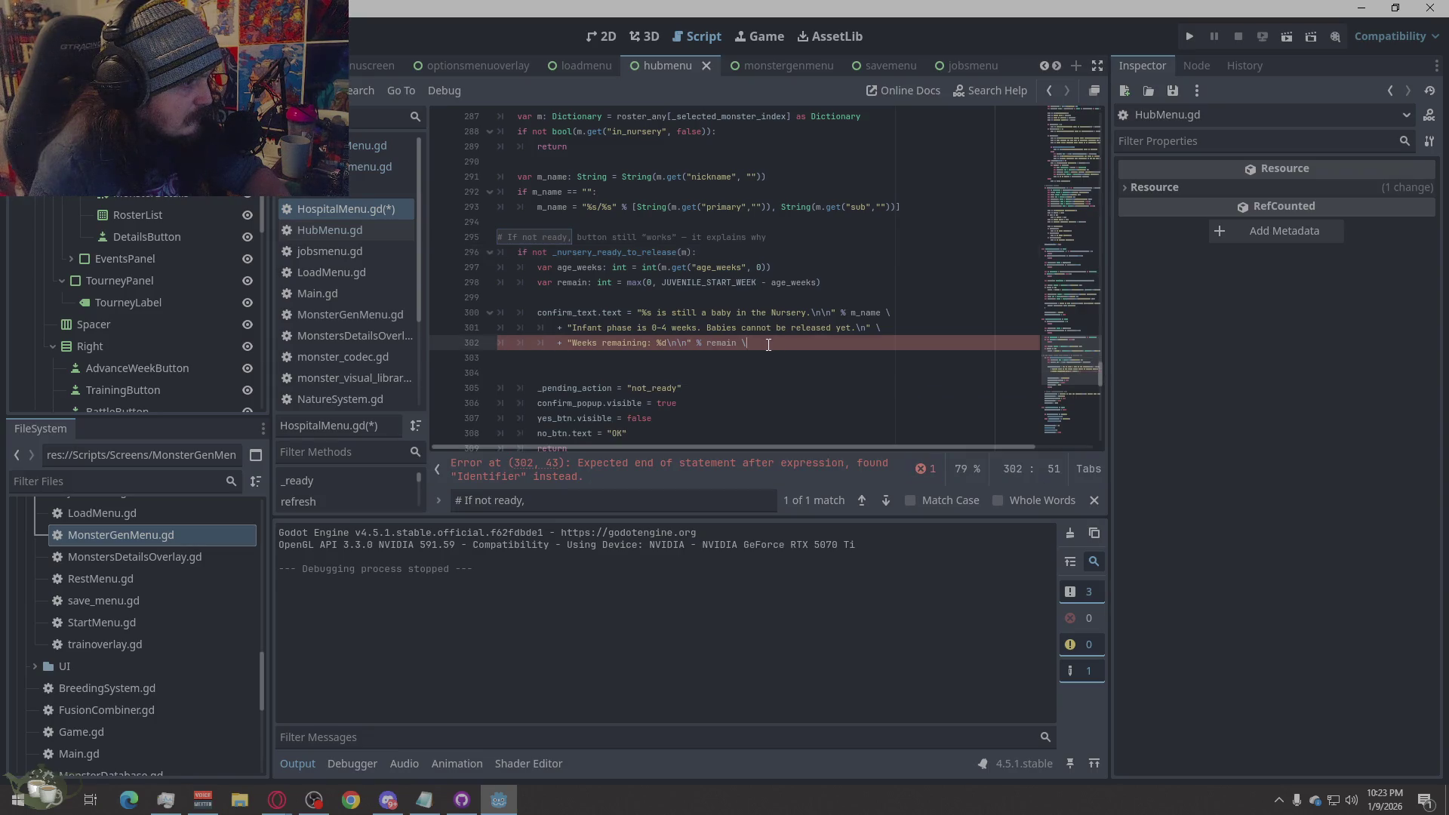
click(889, 416)
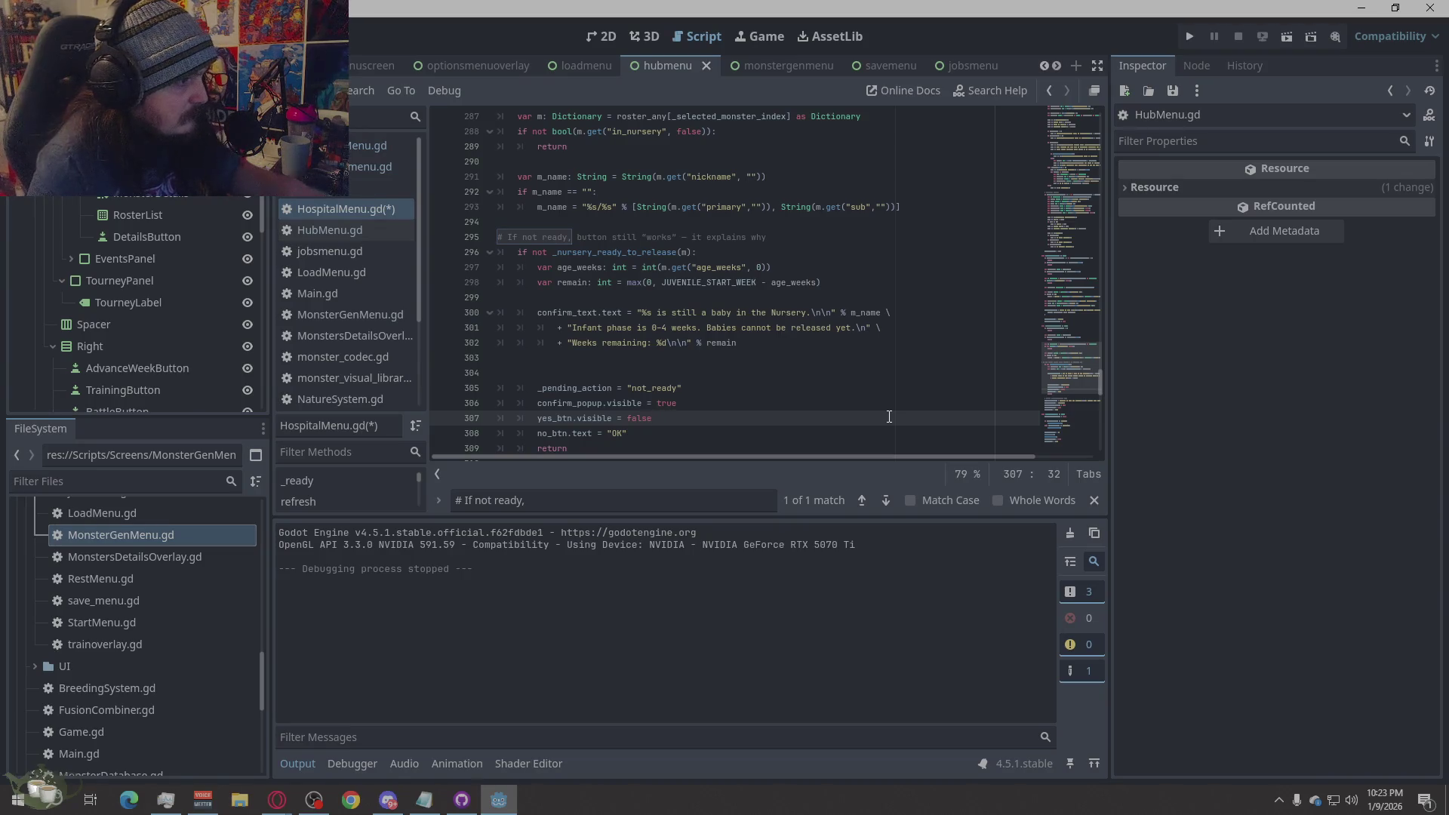
key(ctrl+s)
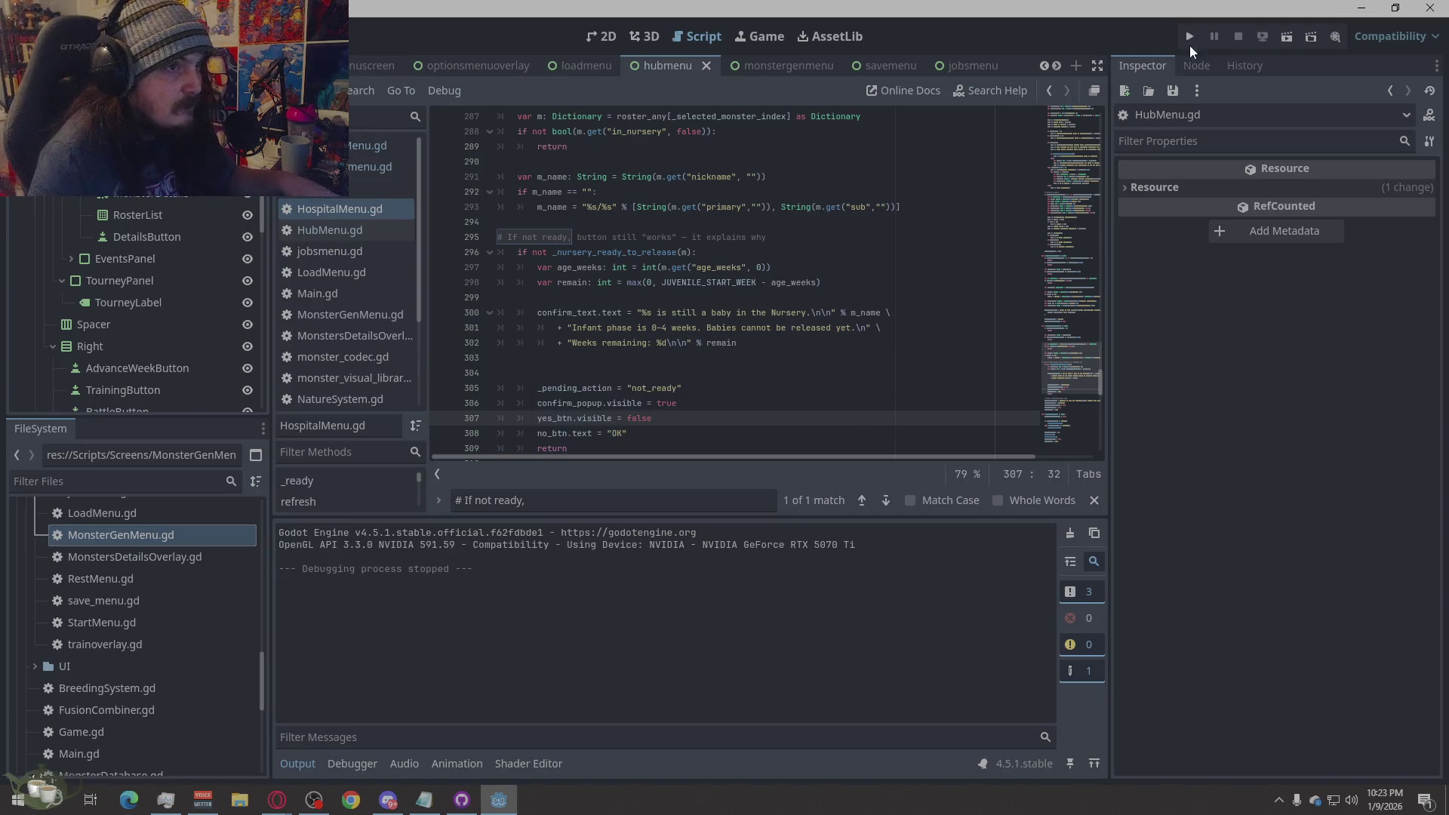
- Relaunch the game, start a new game, and add the generated Ember to the roster
click(1189, 38)
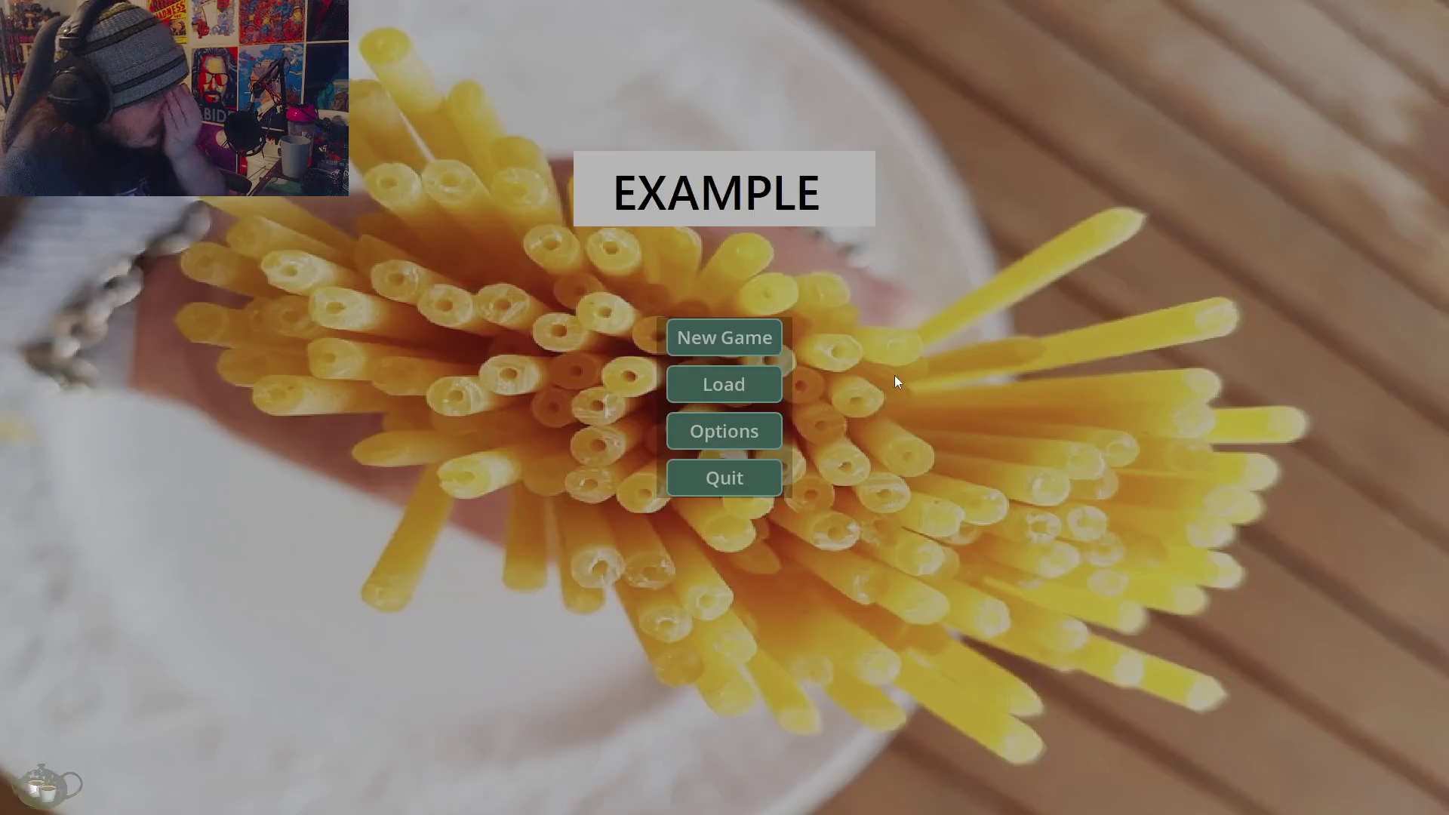
click(762, 337)
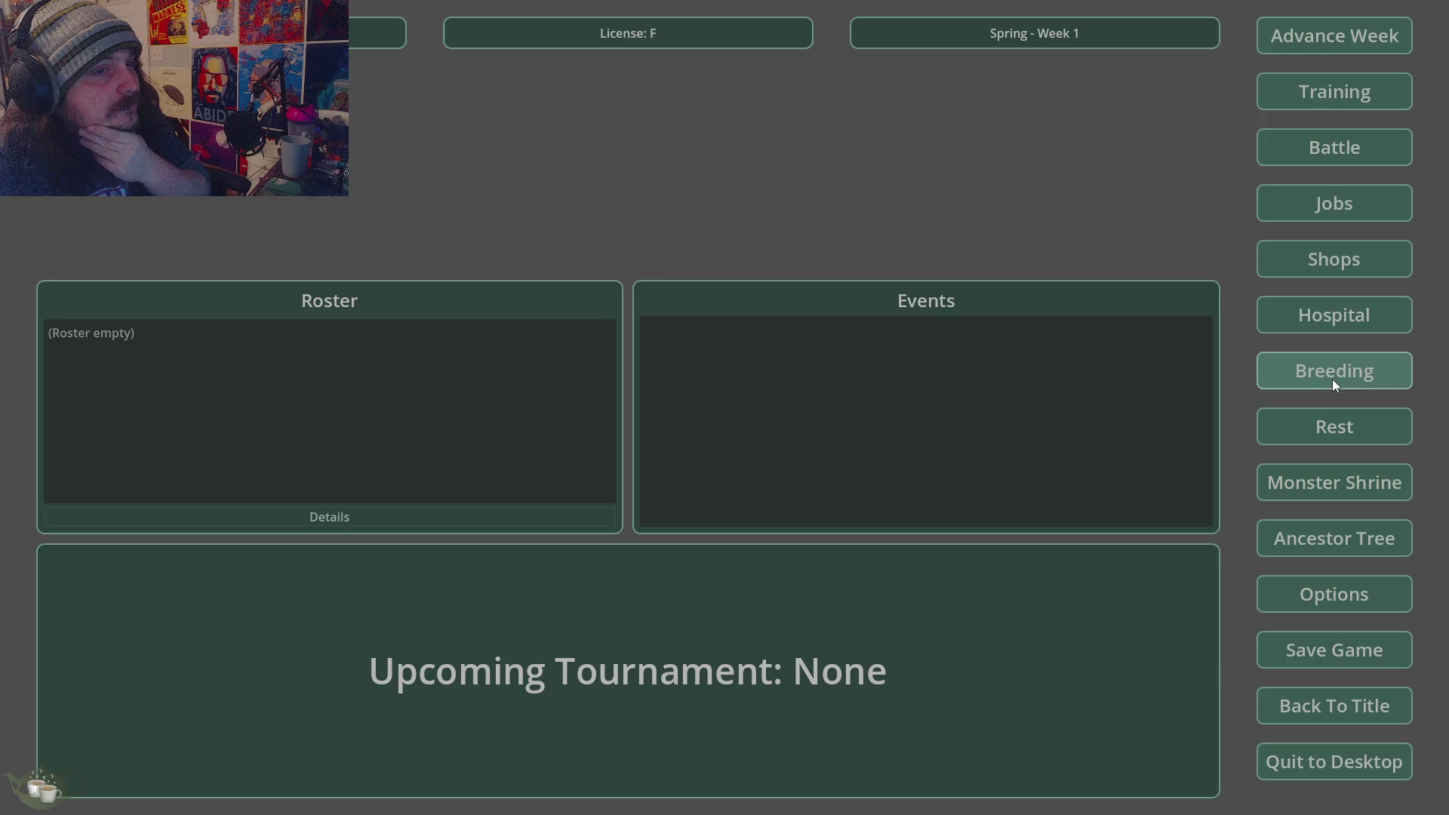
click(1310, 138)
click(445, 336)
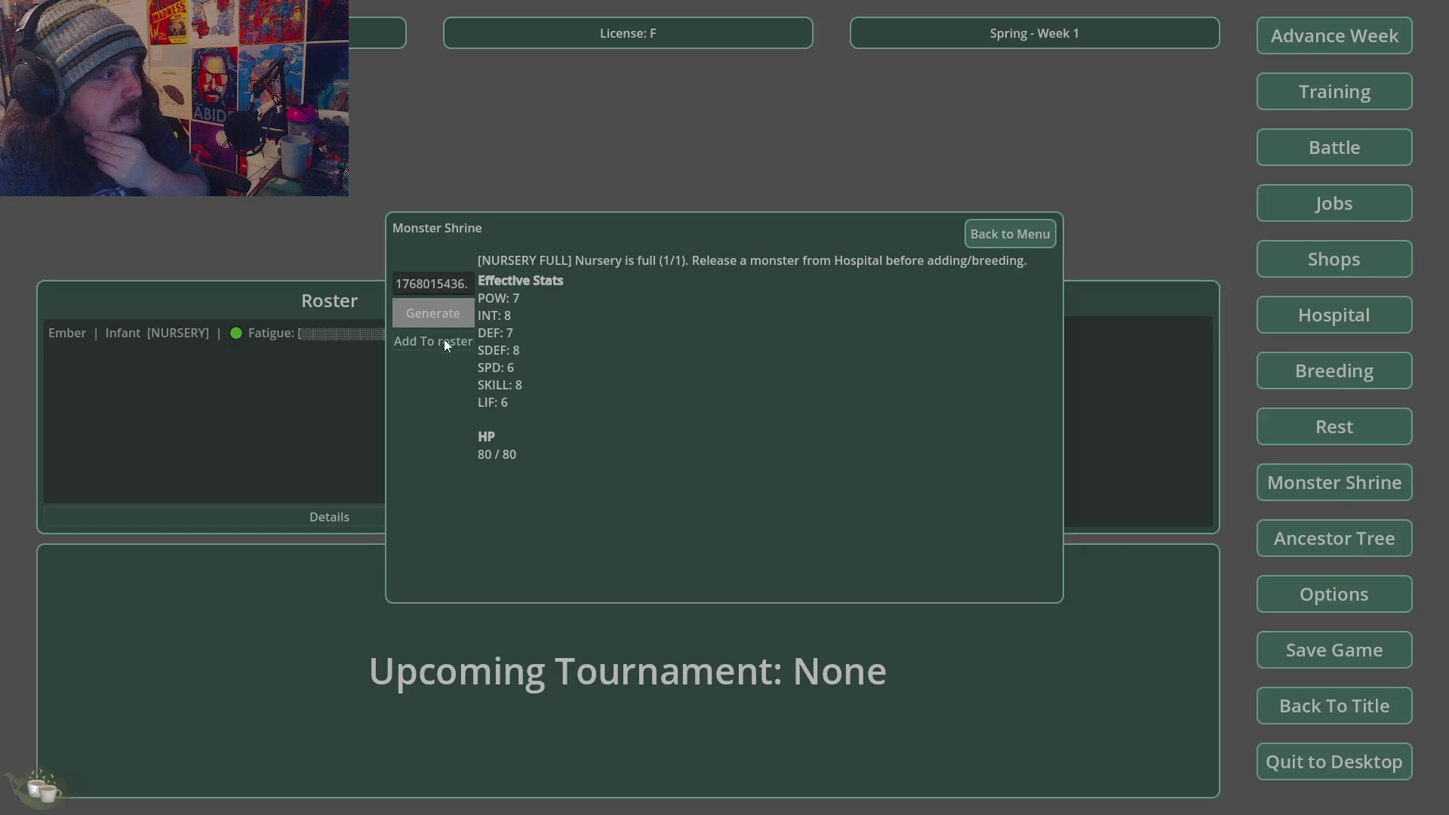
click(1029, 241)
- Pick Ember/Ember as a parent in Breeding, then close the menu
click(1355, 373)
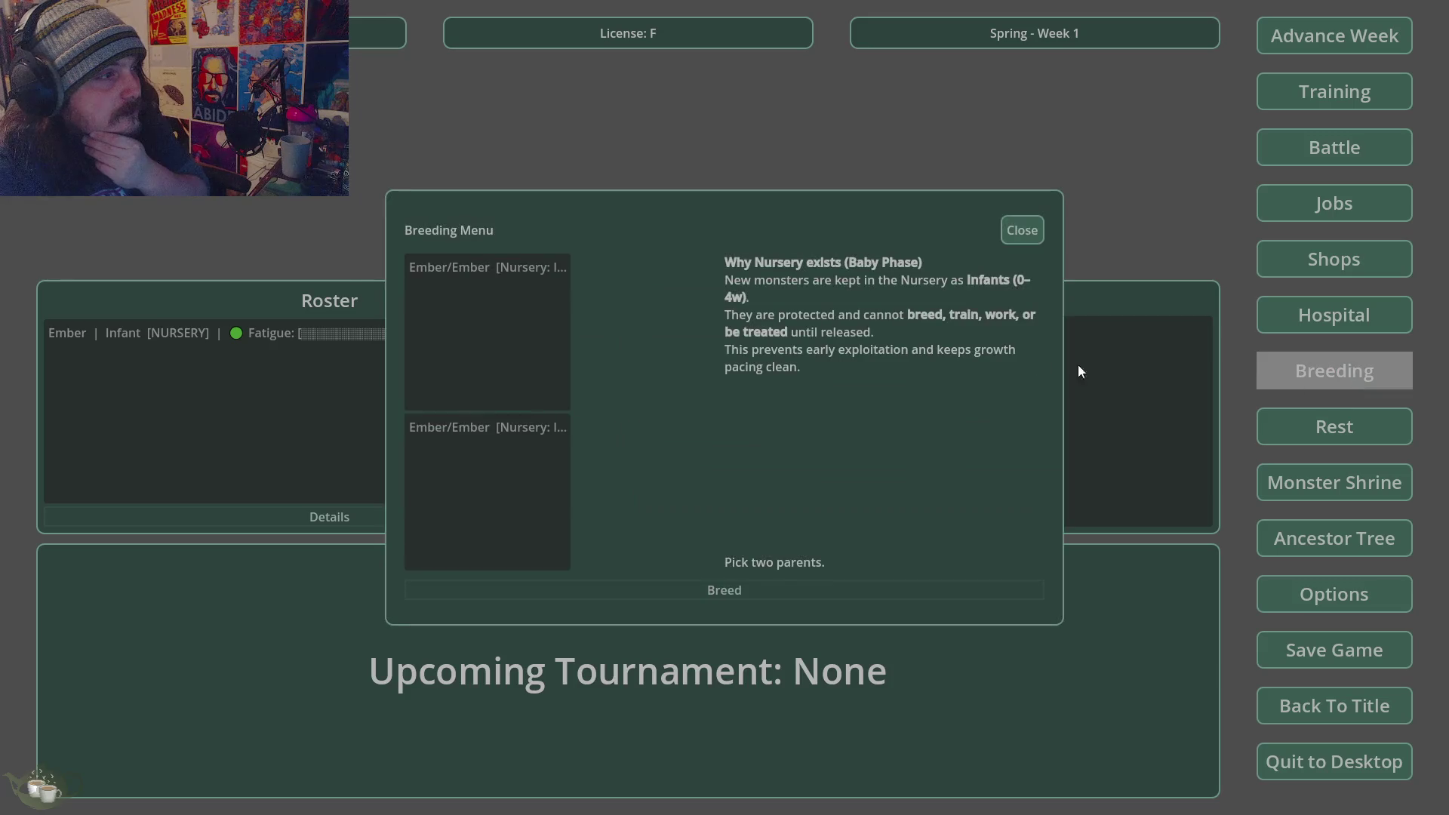
click(514, 270)
click(1066, 277)
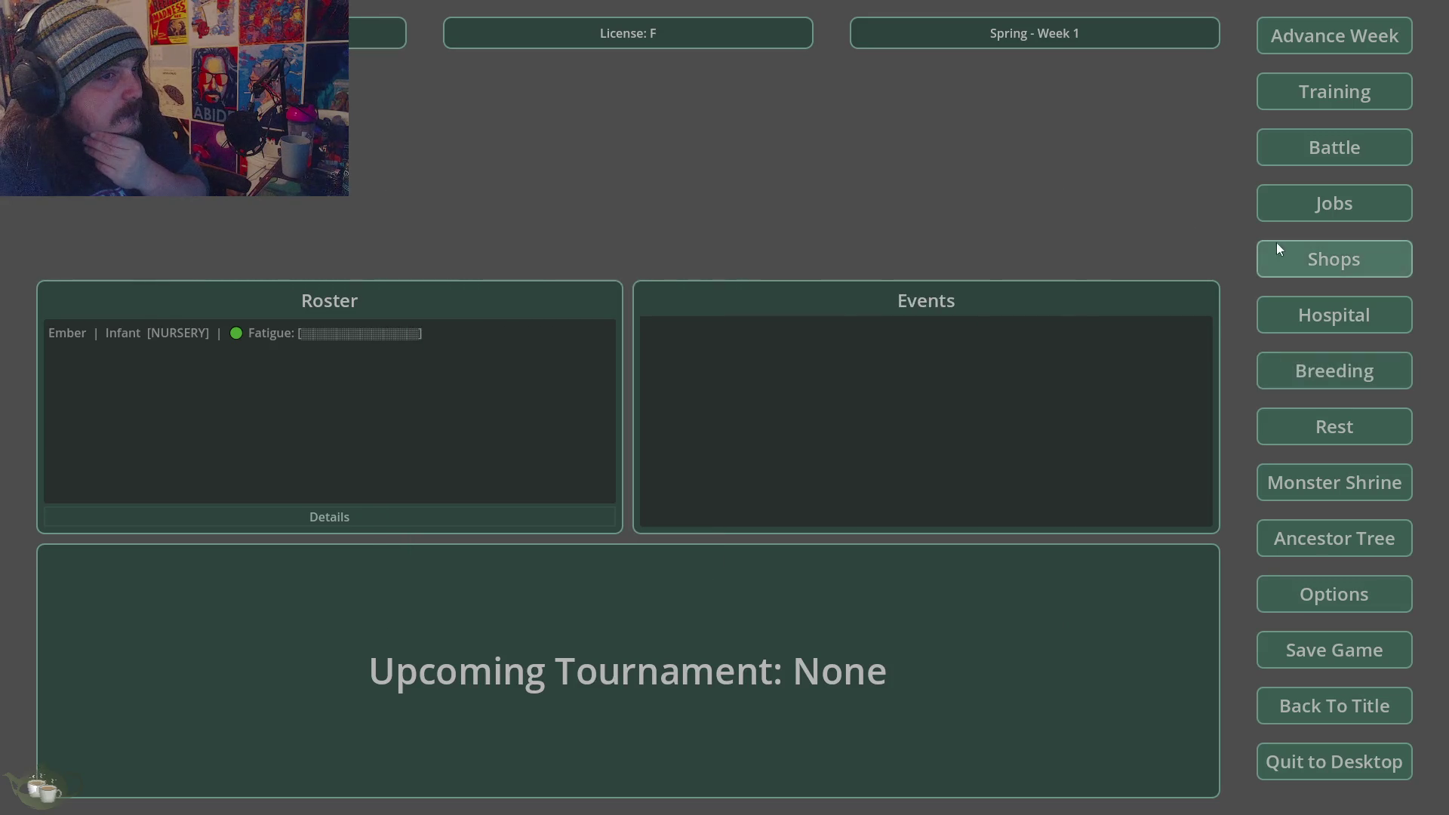
- Try releasing the Ember/Ember infant from the nursery, learning 5 weeks remain
click(1340, 317)
click(512, 258)
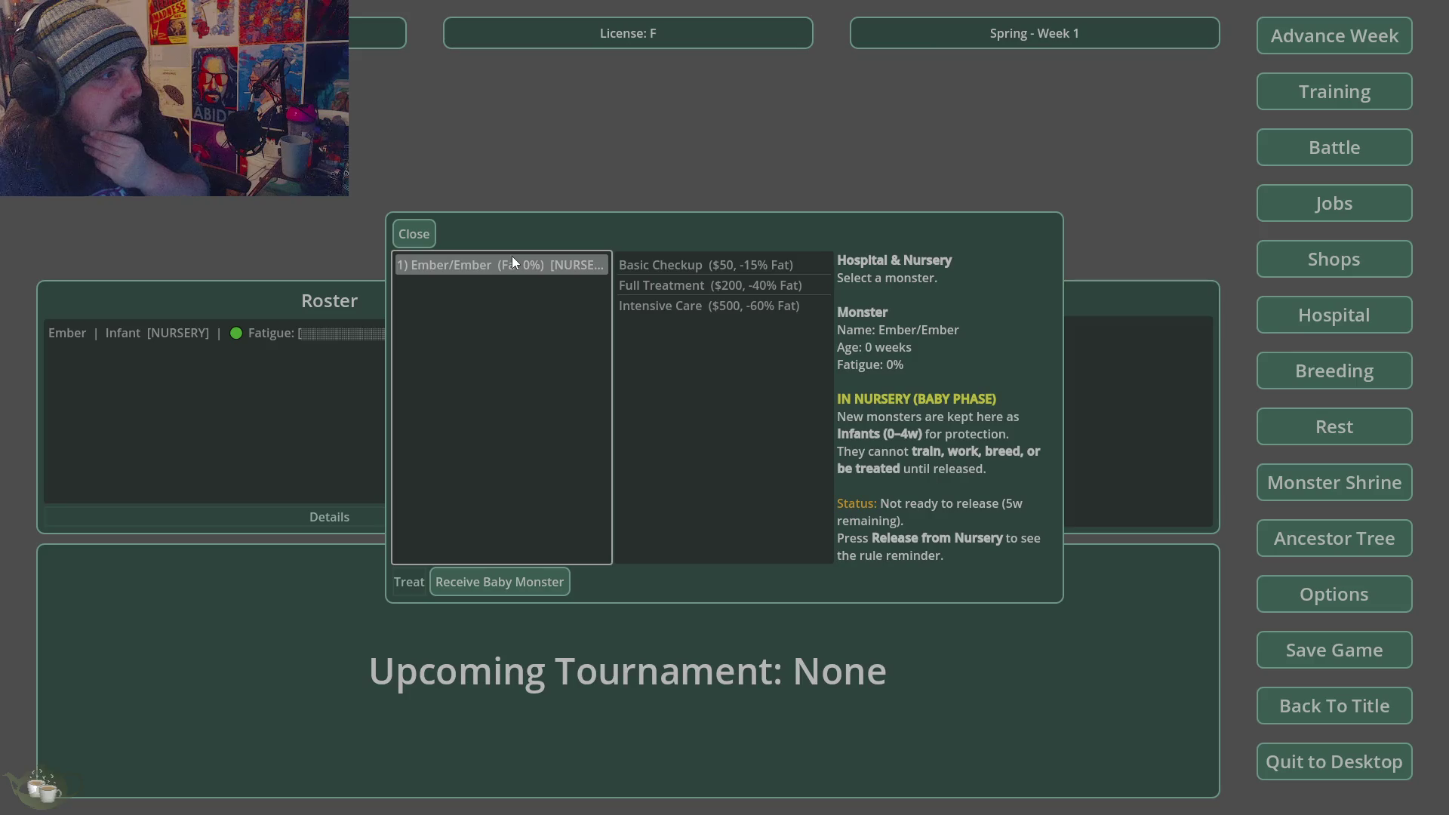
click(536, 580)
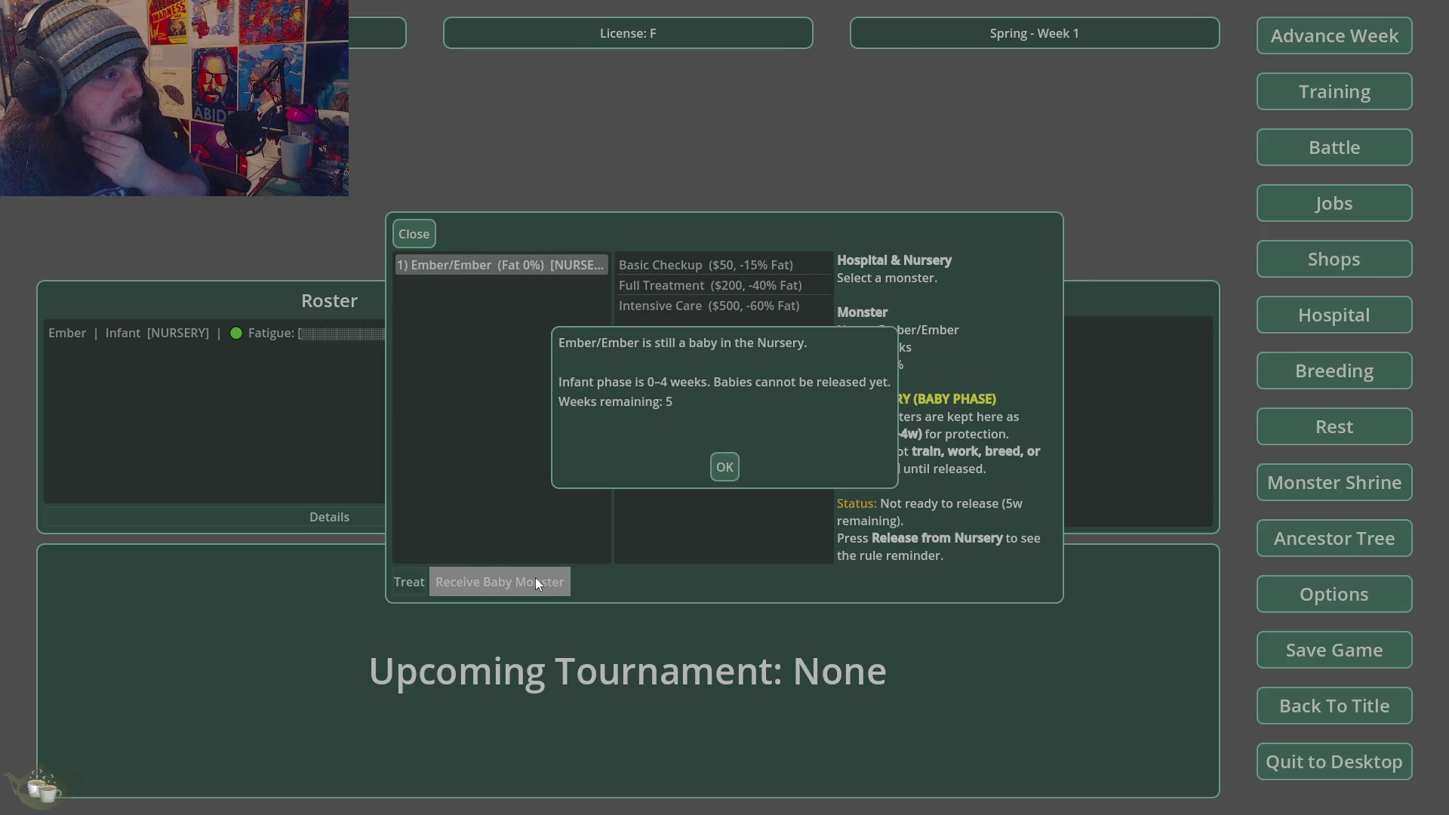
click(723, 468)
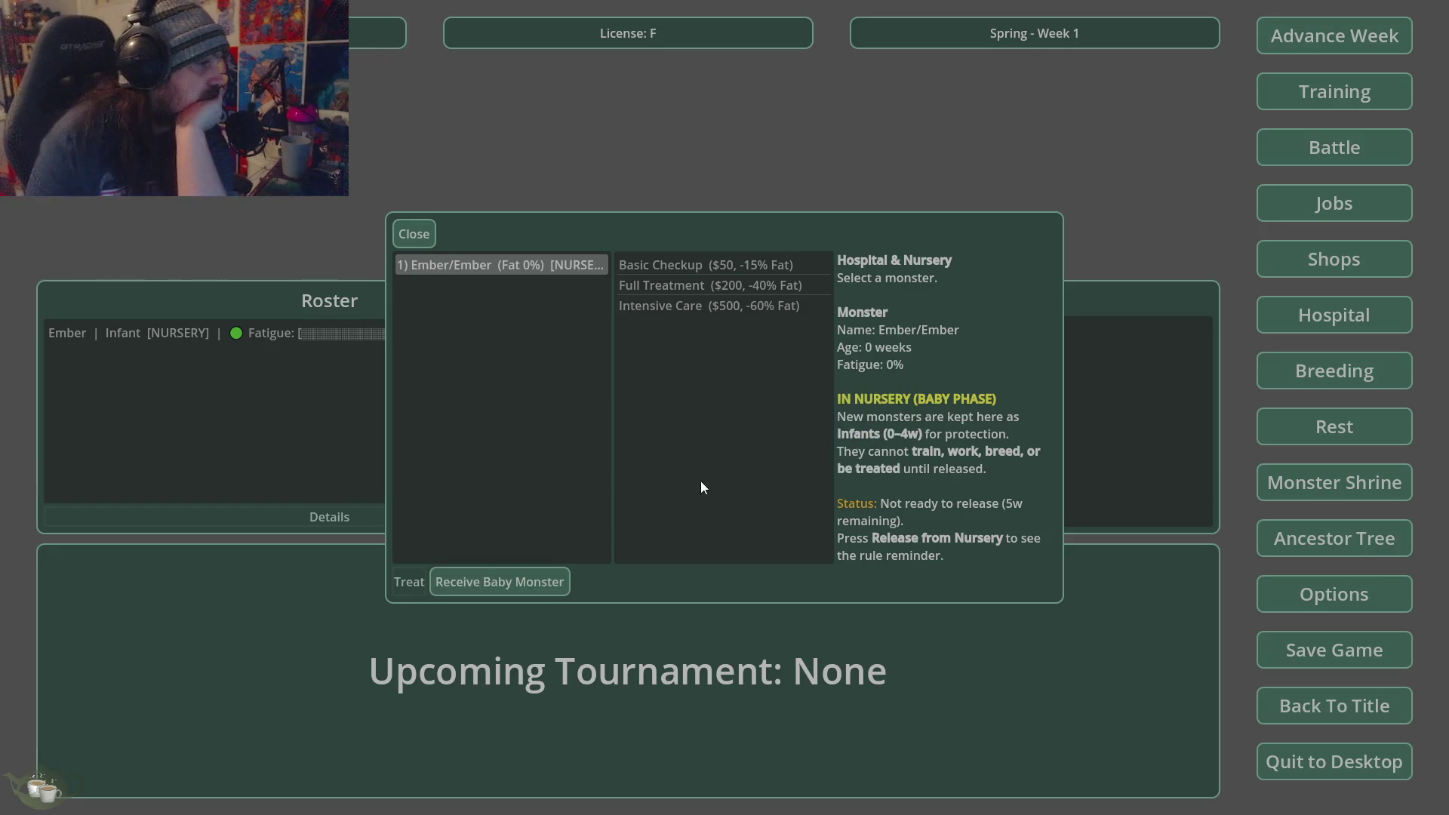
click(407, 238)
click(186, 332)
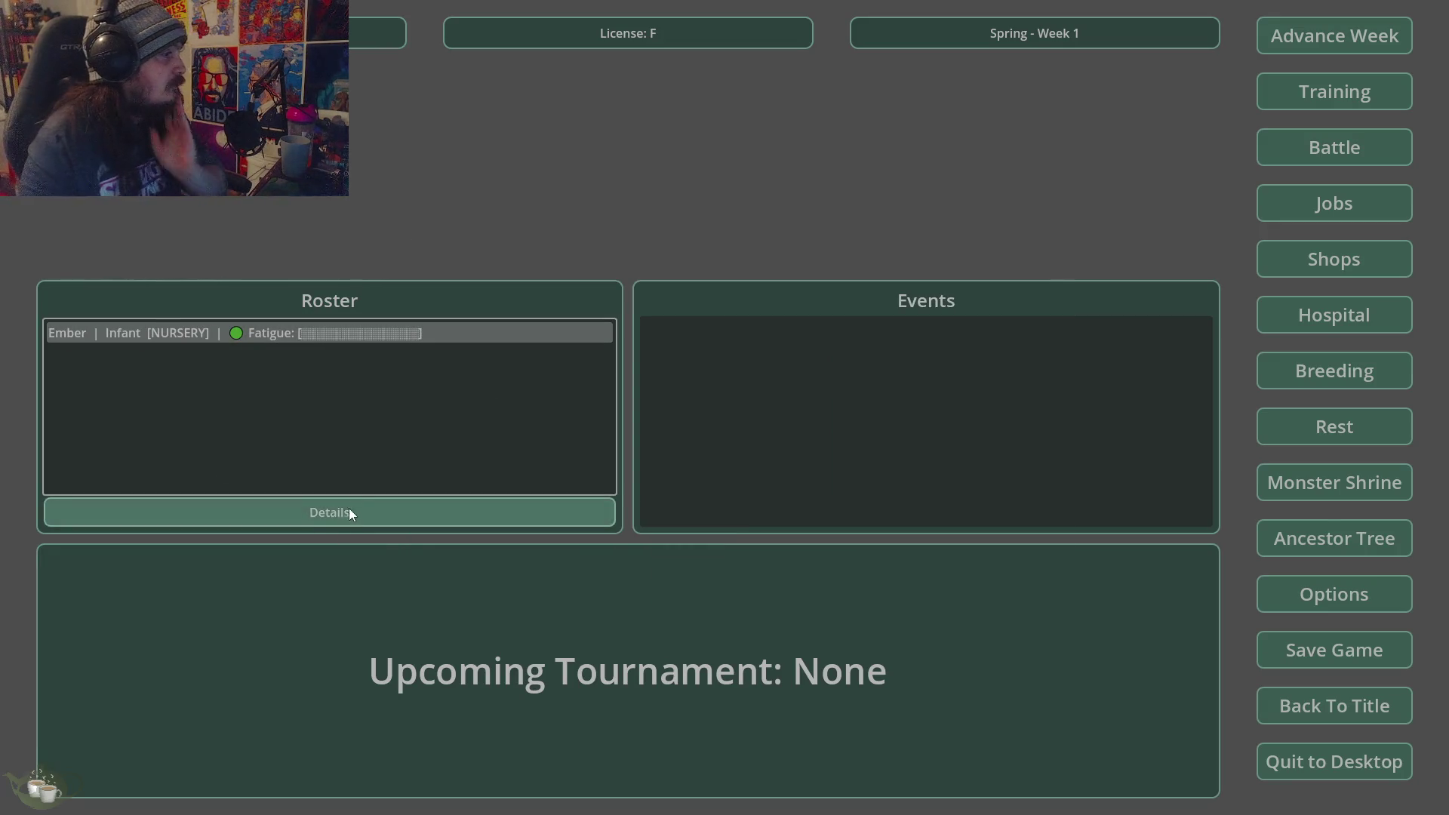
- Give the Ember infant the nickname 'Cumby' in its Details
click(347, 513)
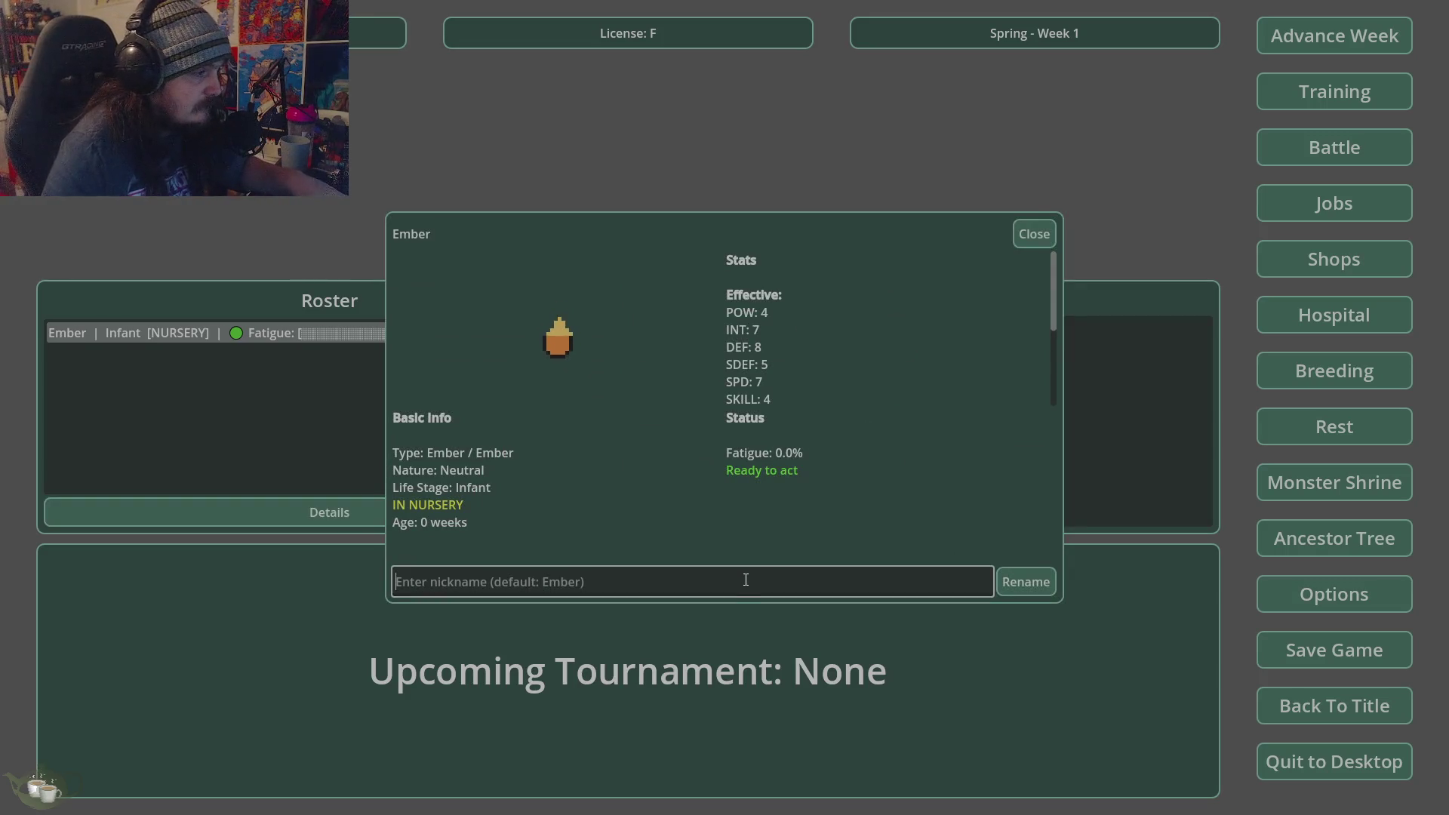
text(Cumby)
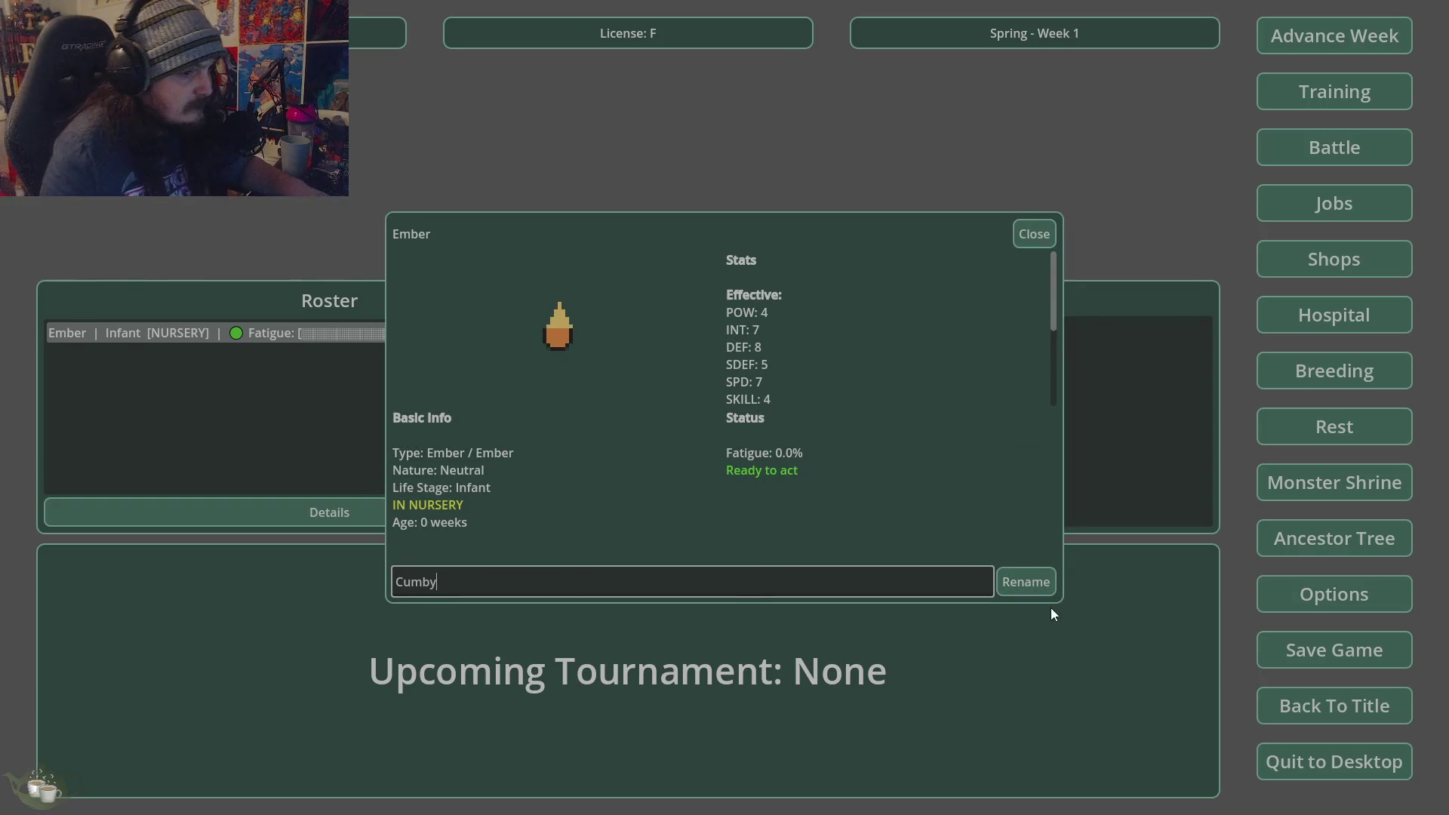
click(1048, 580)
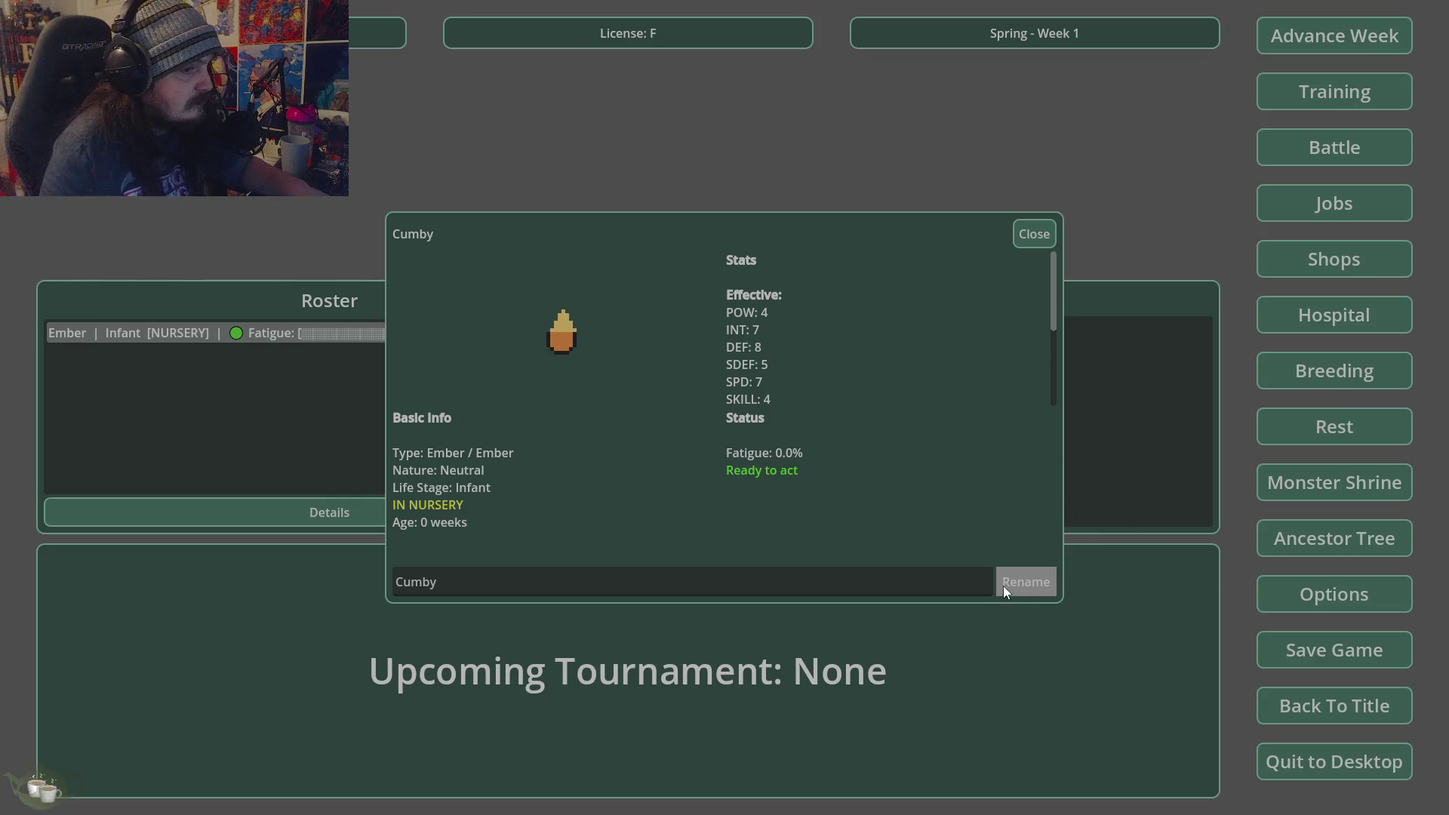
click(521, 583)
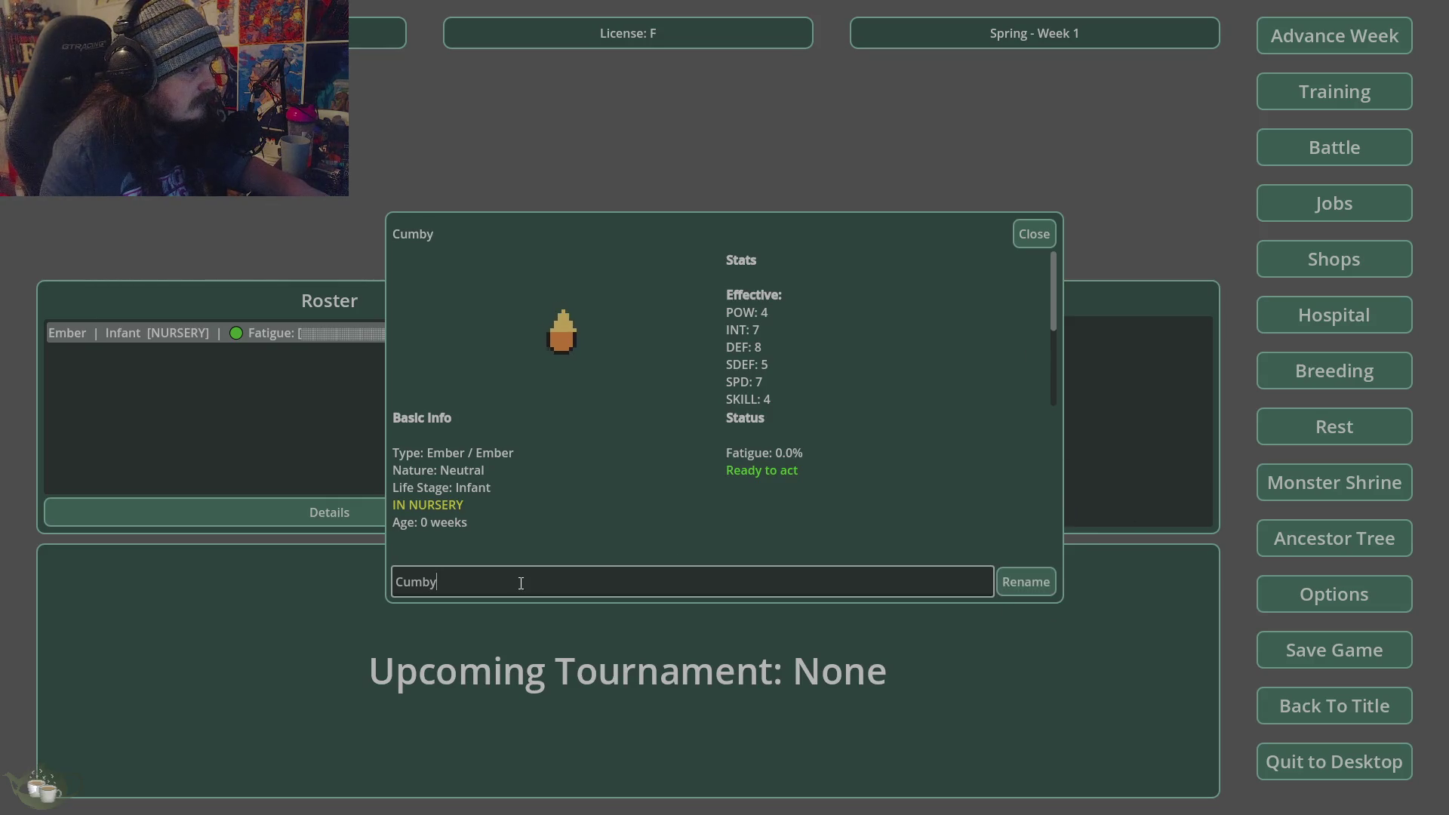
click(1004, 586)
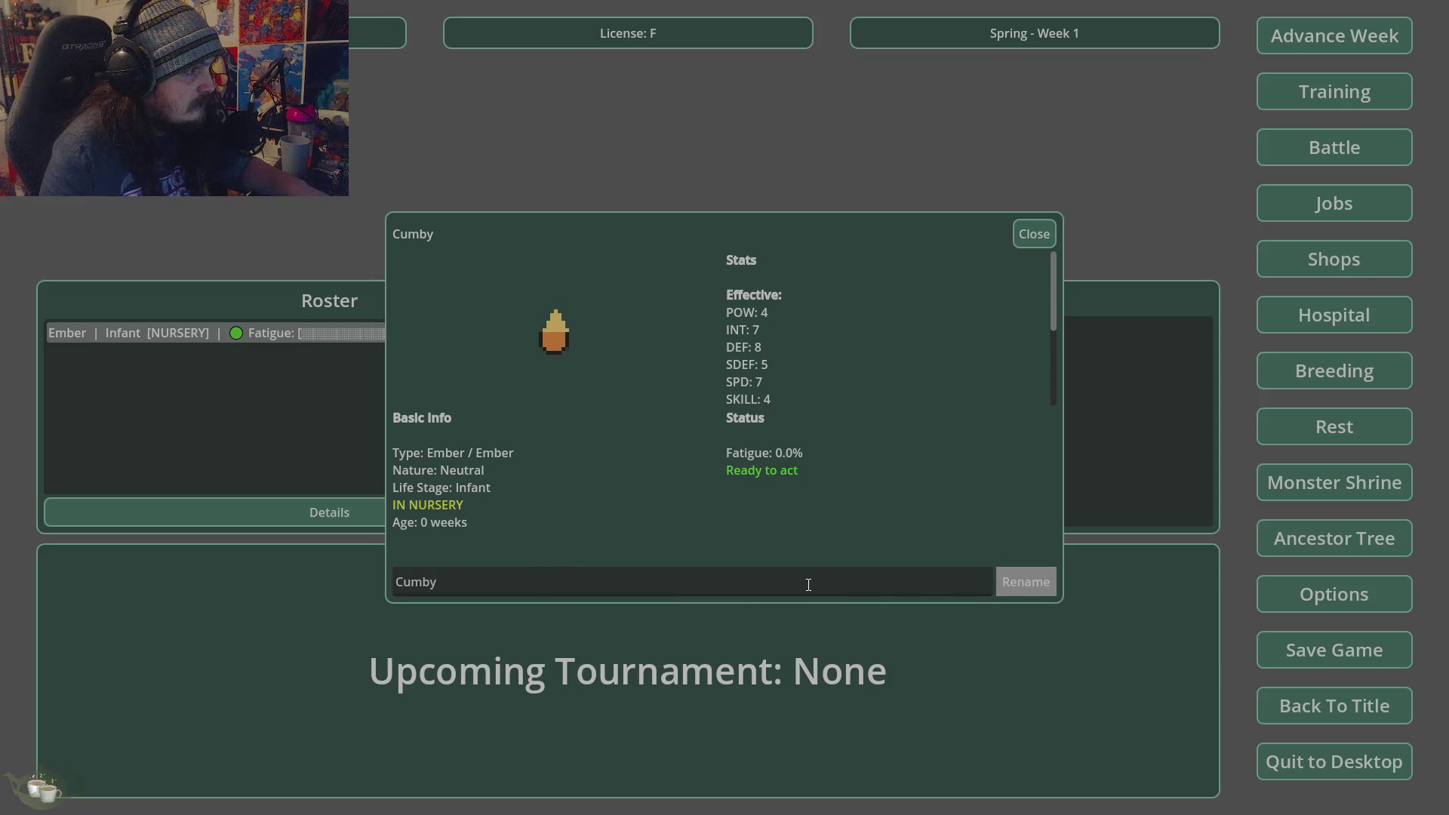
click(1022, 228)
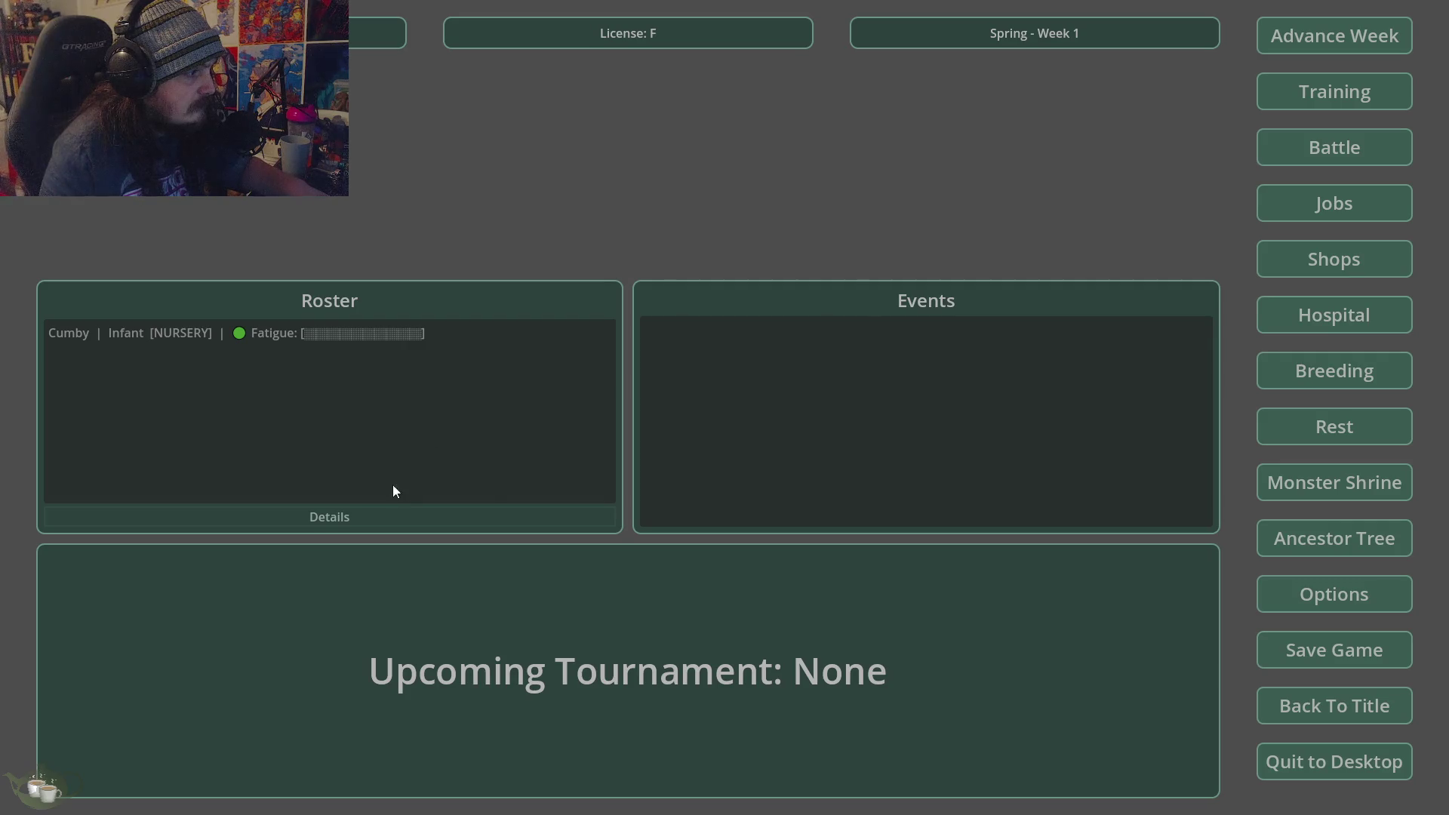
- Rename Cumby to 'Jork Goblin' and close its Details
click(181, 338)
click(305, 515)
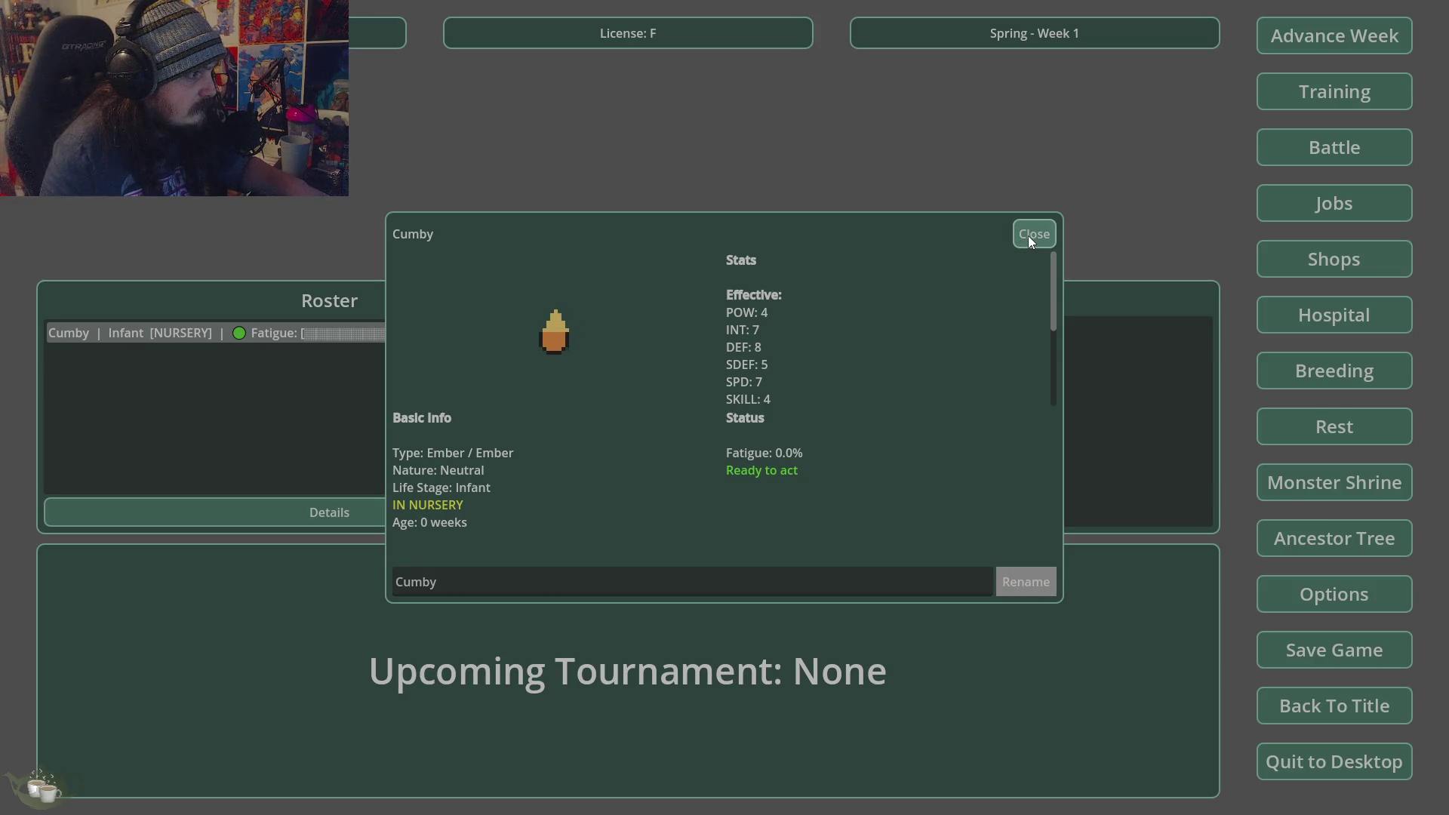
click(460, 589)
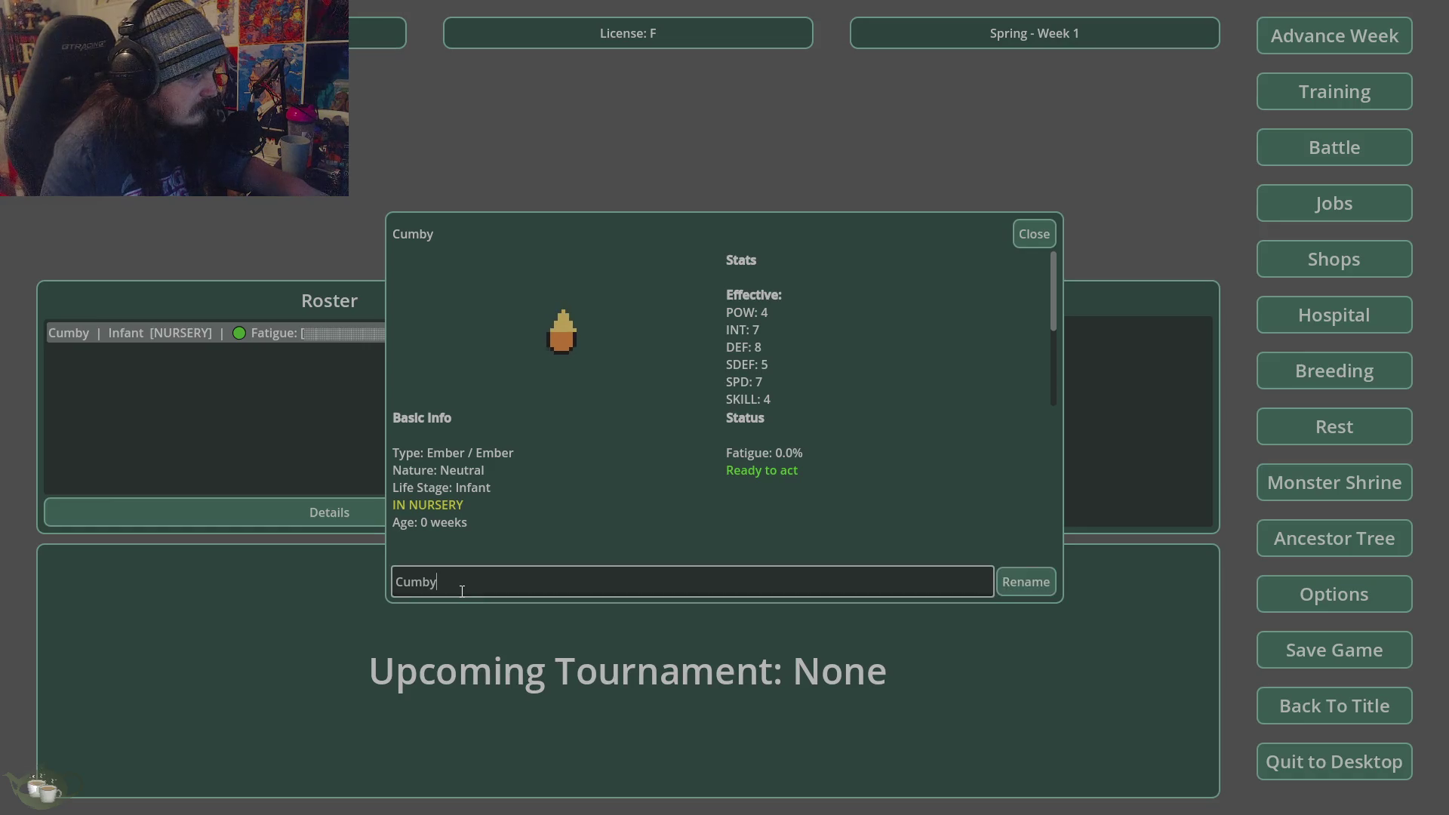
key(BackSpace)
key(BackSpace)
key(BackSpace)
key(BackSpace)
text(J)
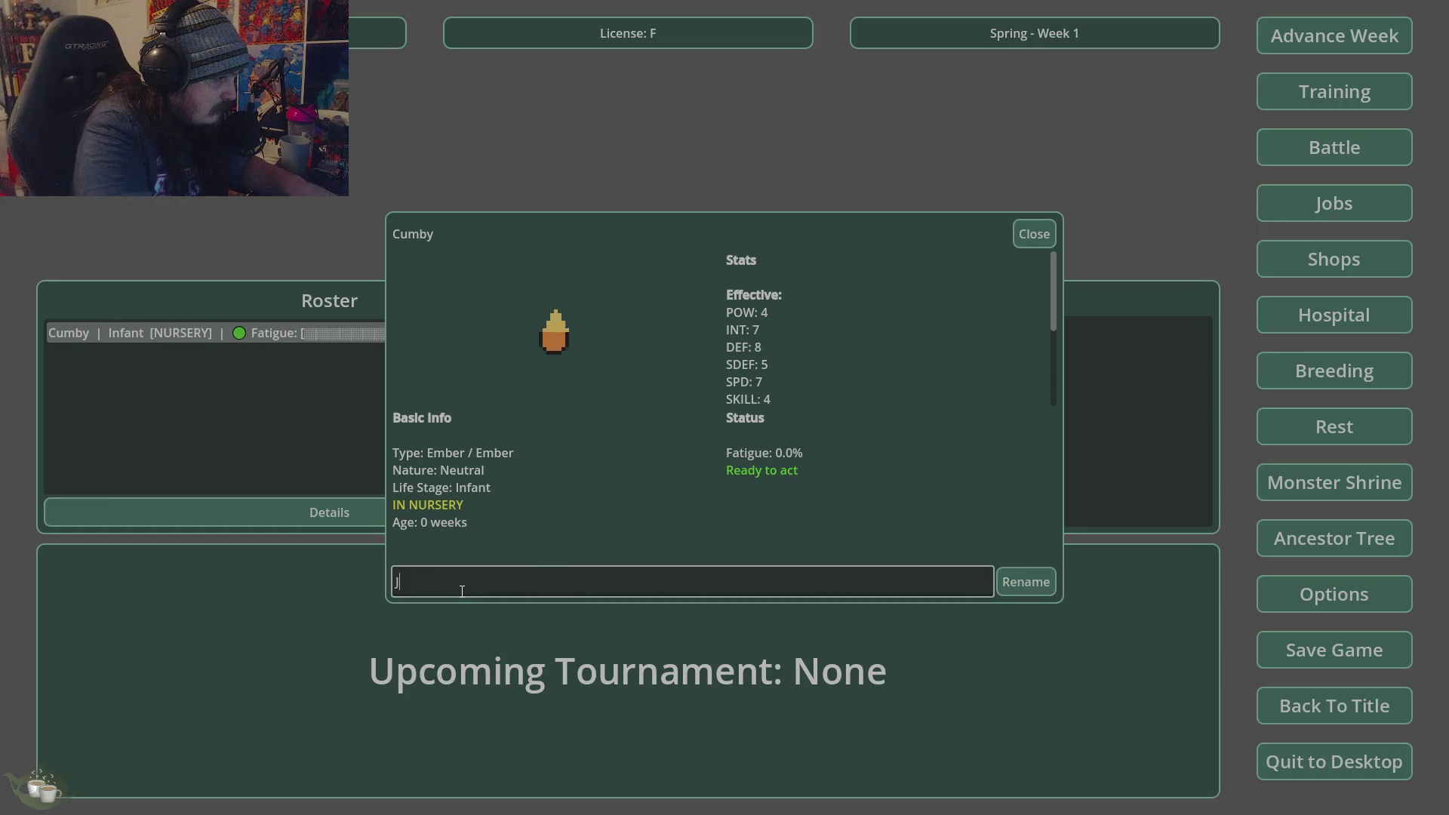
text(ork Gob)
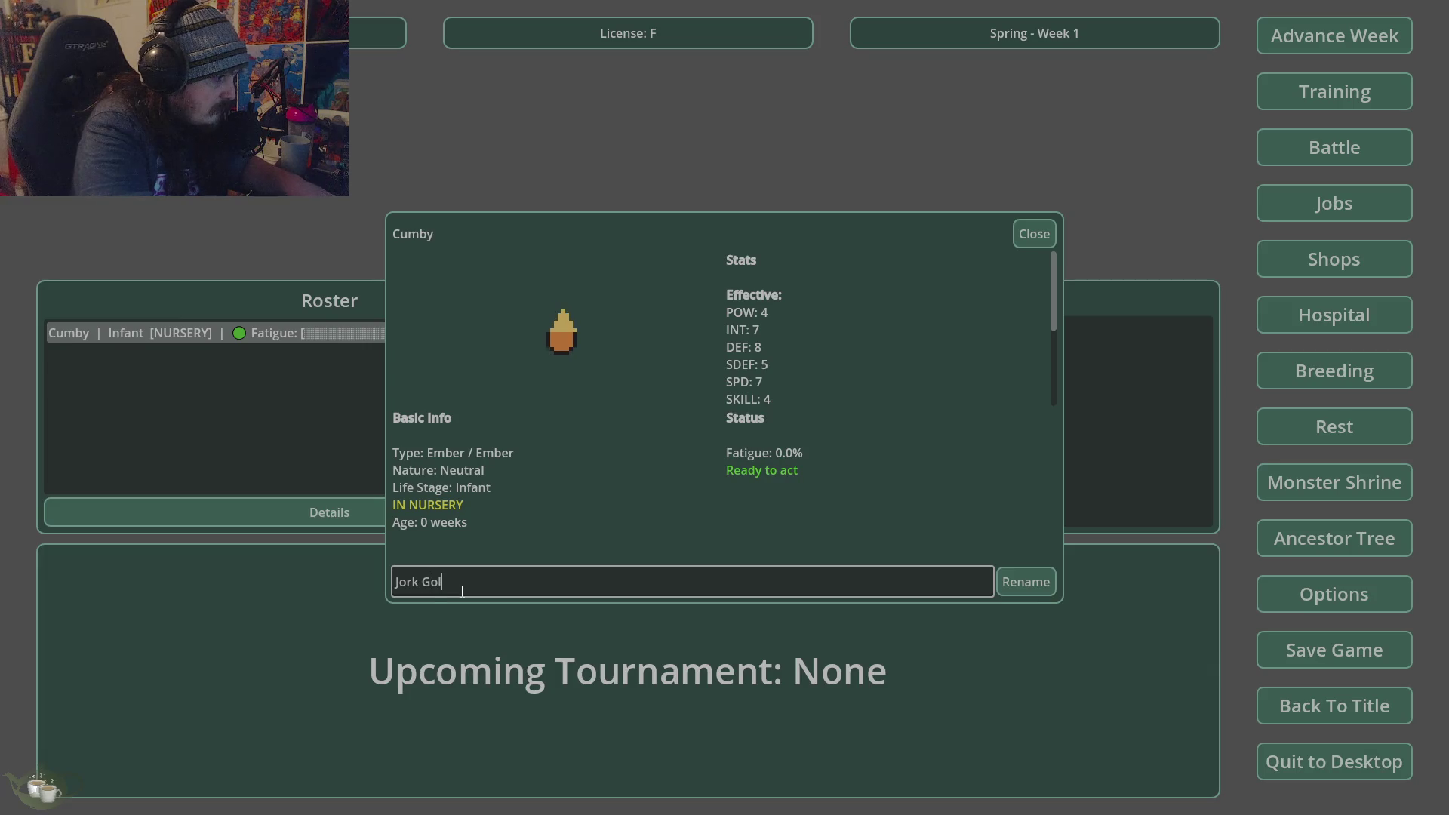
text(lin)
click(1028, 583)
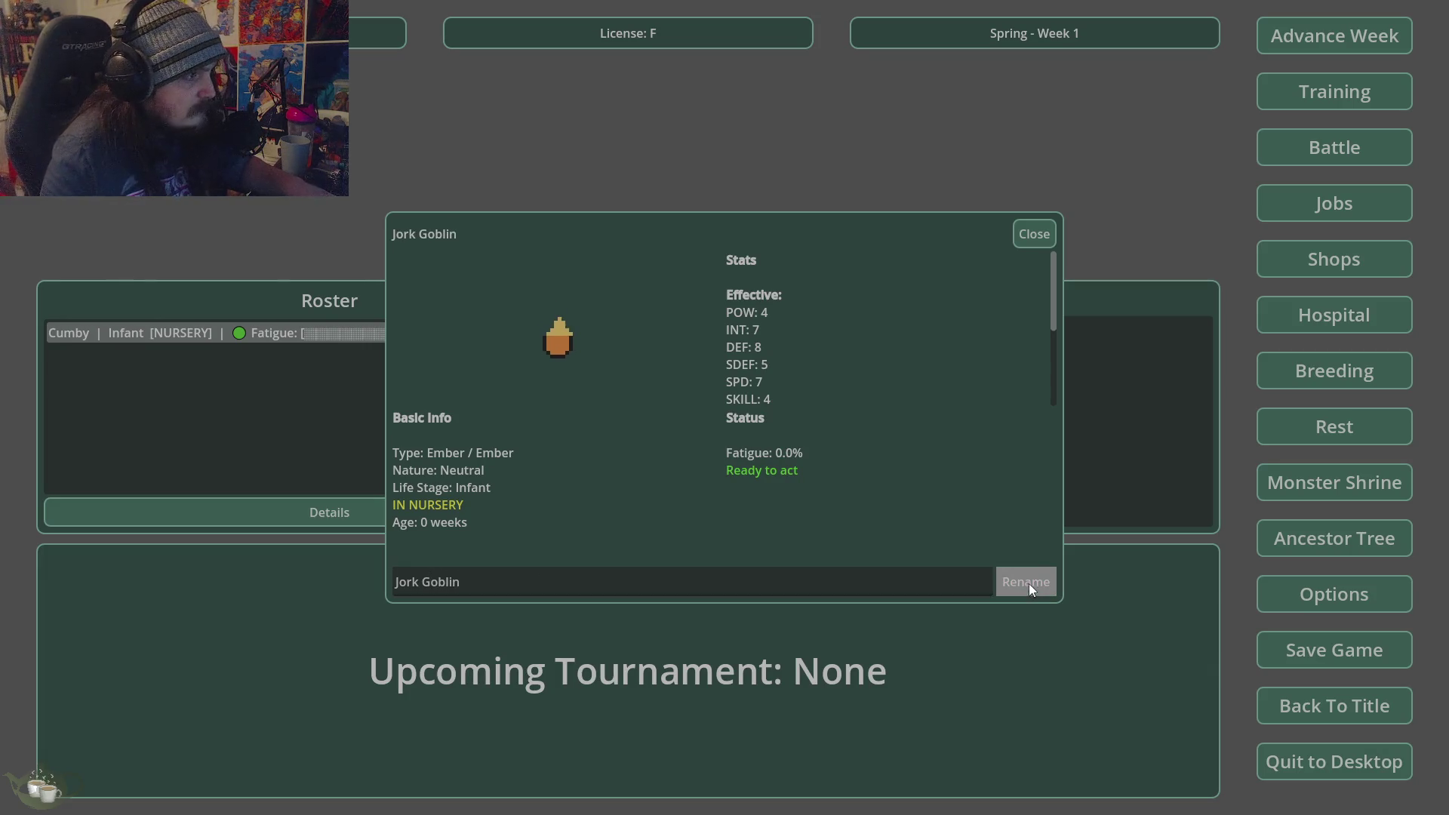
click(1038, 241)
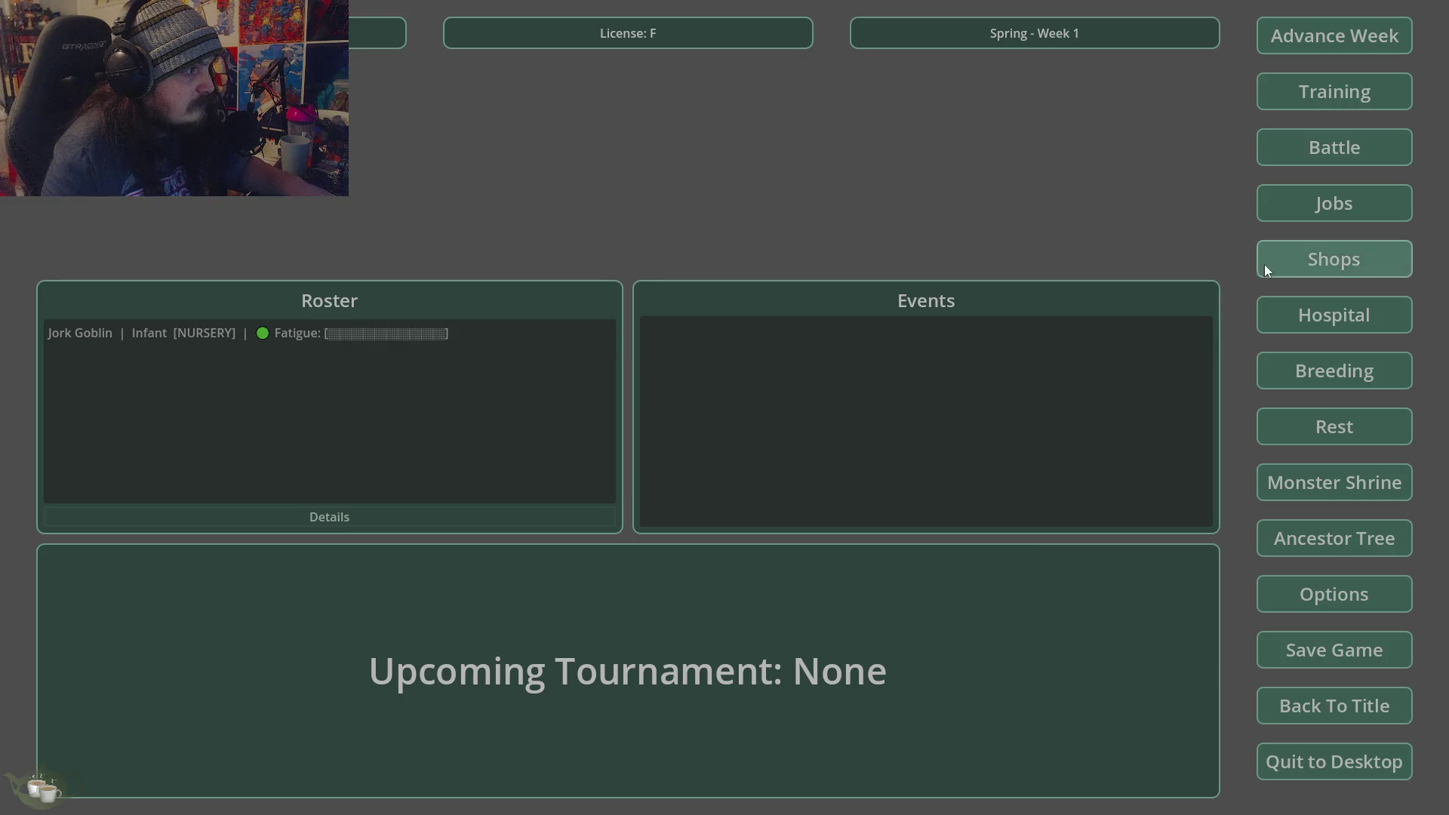
- Try releasing Jork Goblin from the Hospital nursery; it is still a baby for 5 weeks
click(1311, 320)
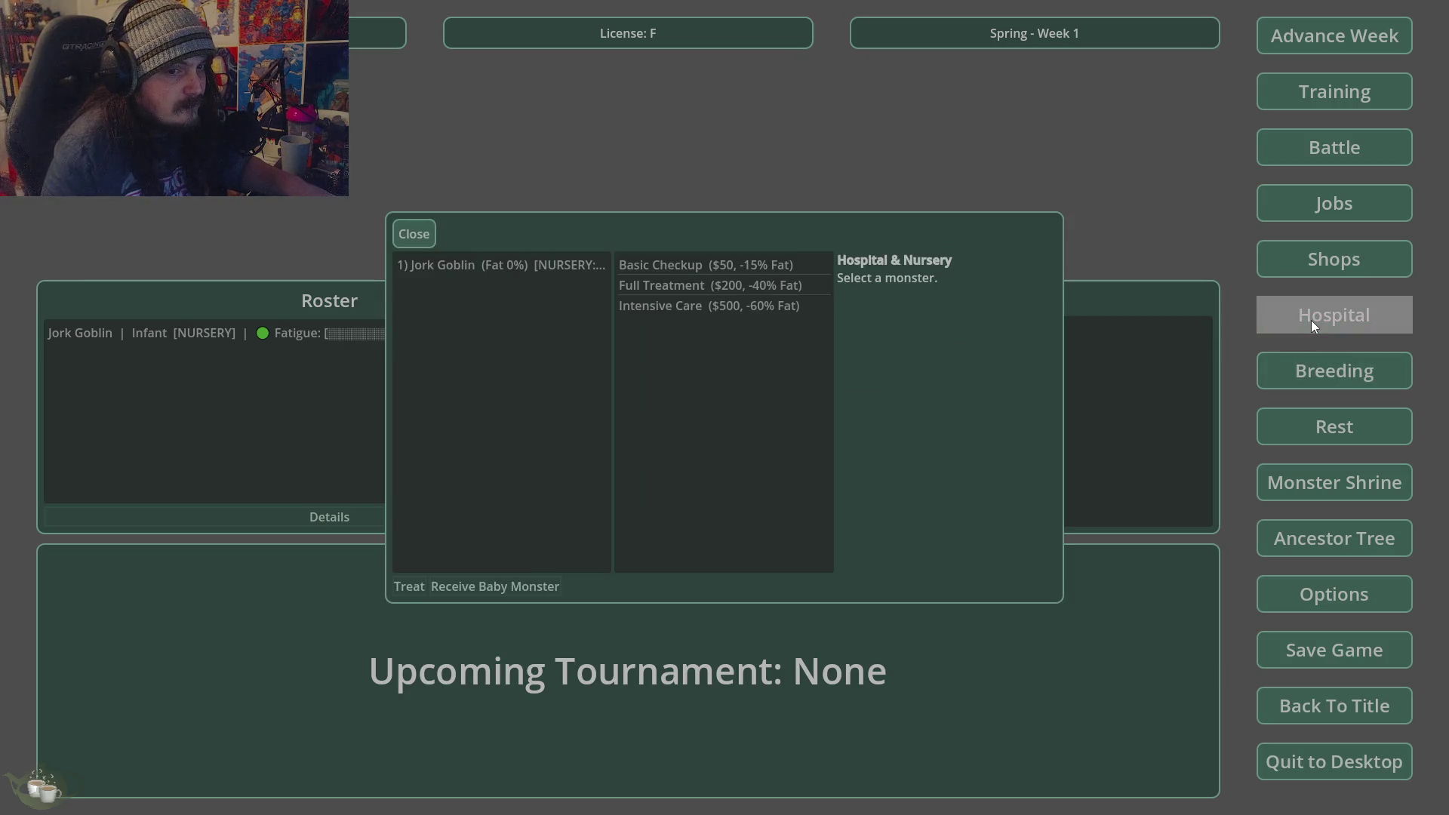
click(533, 269)
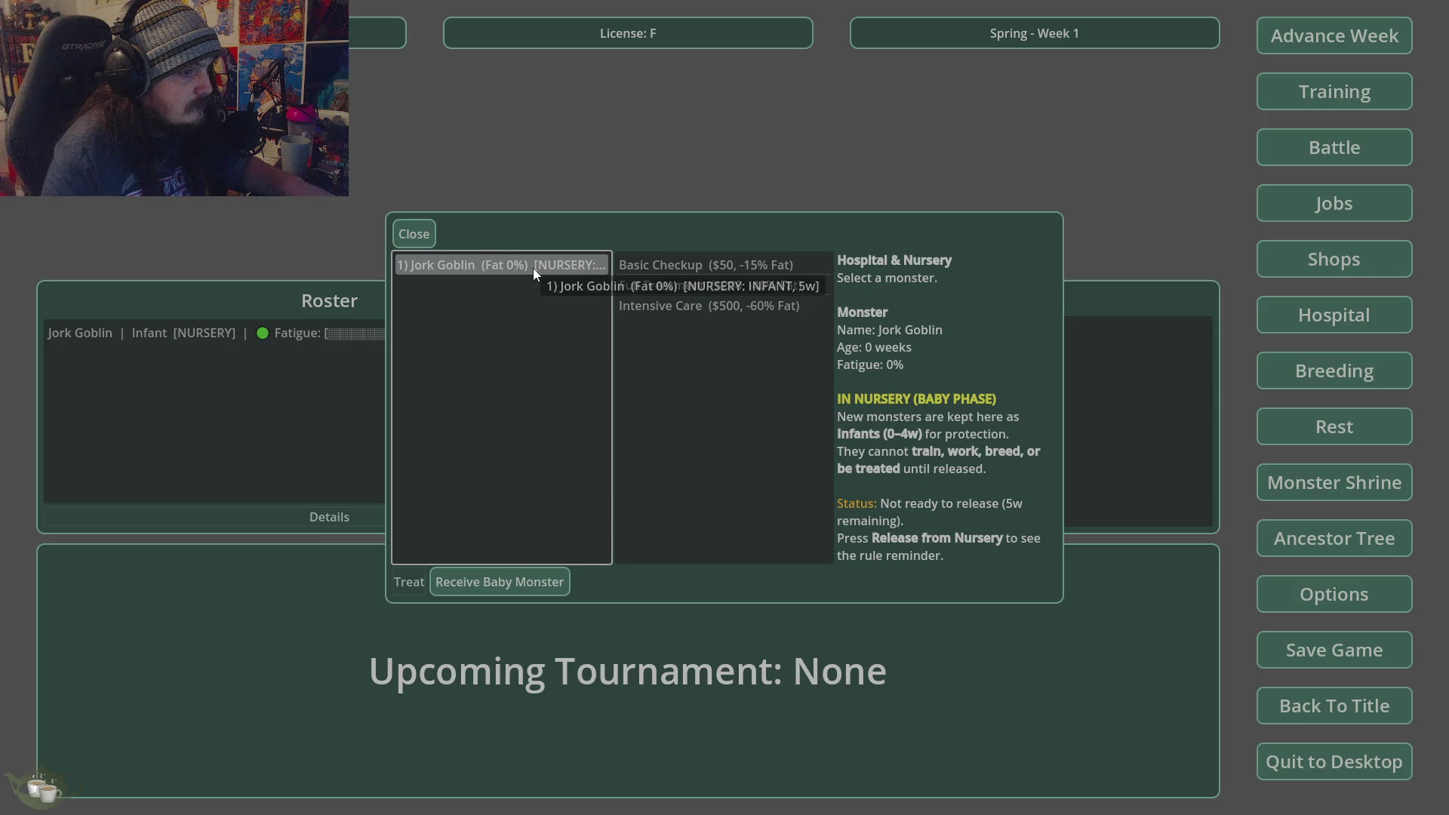
click(511, 583)
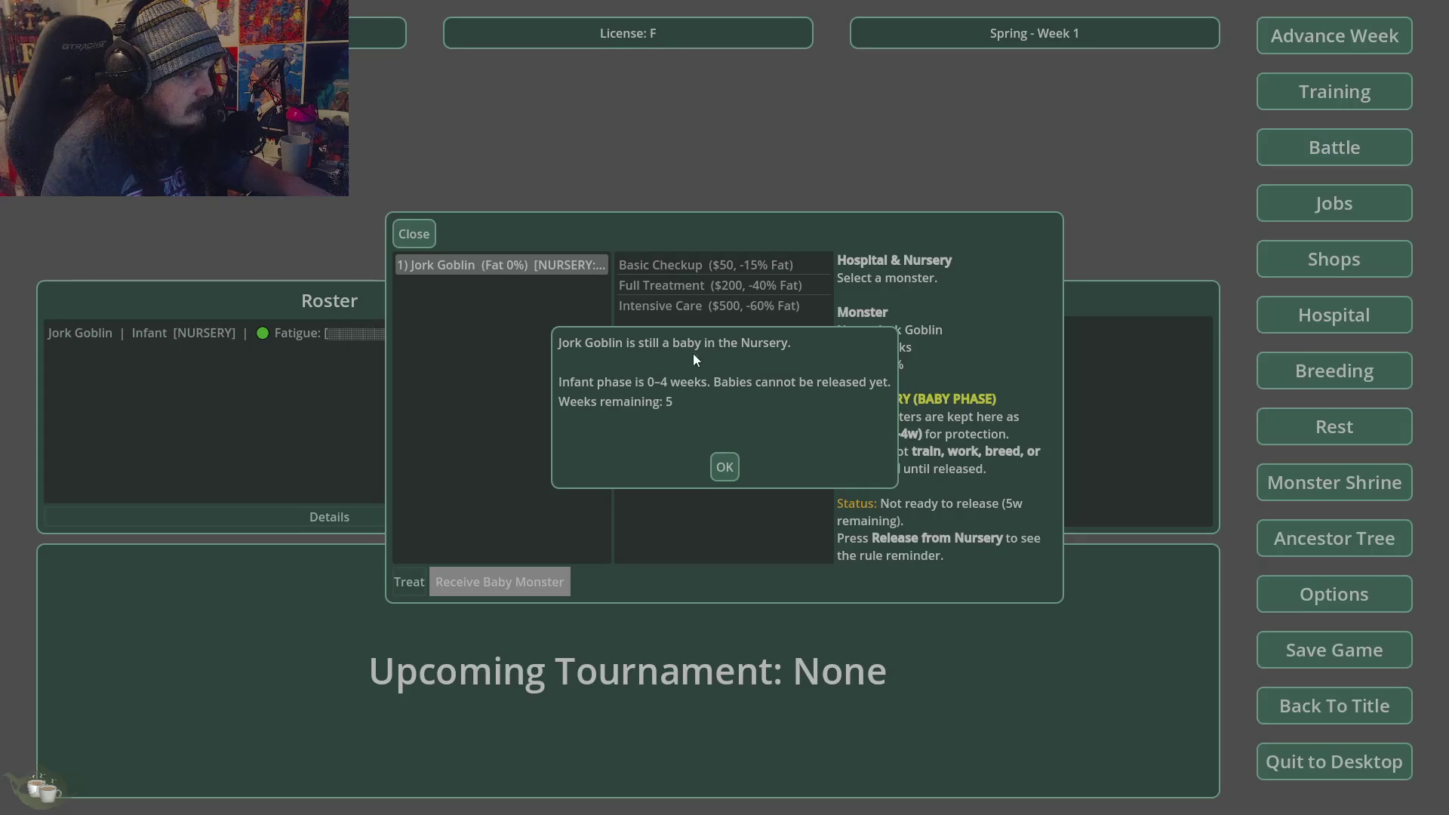
click(725, 466)
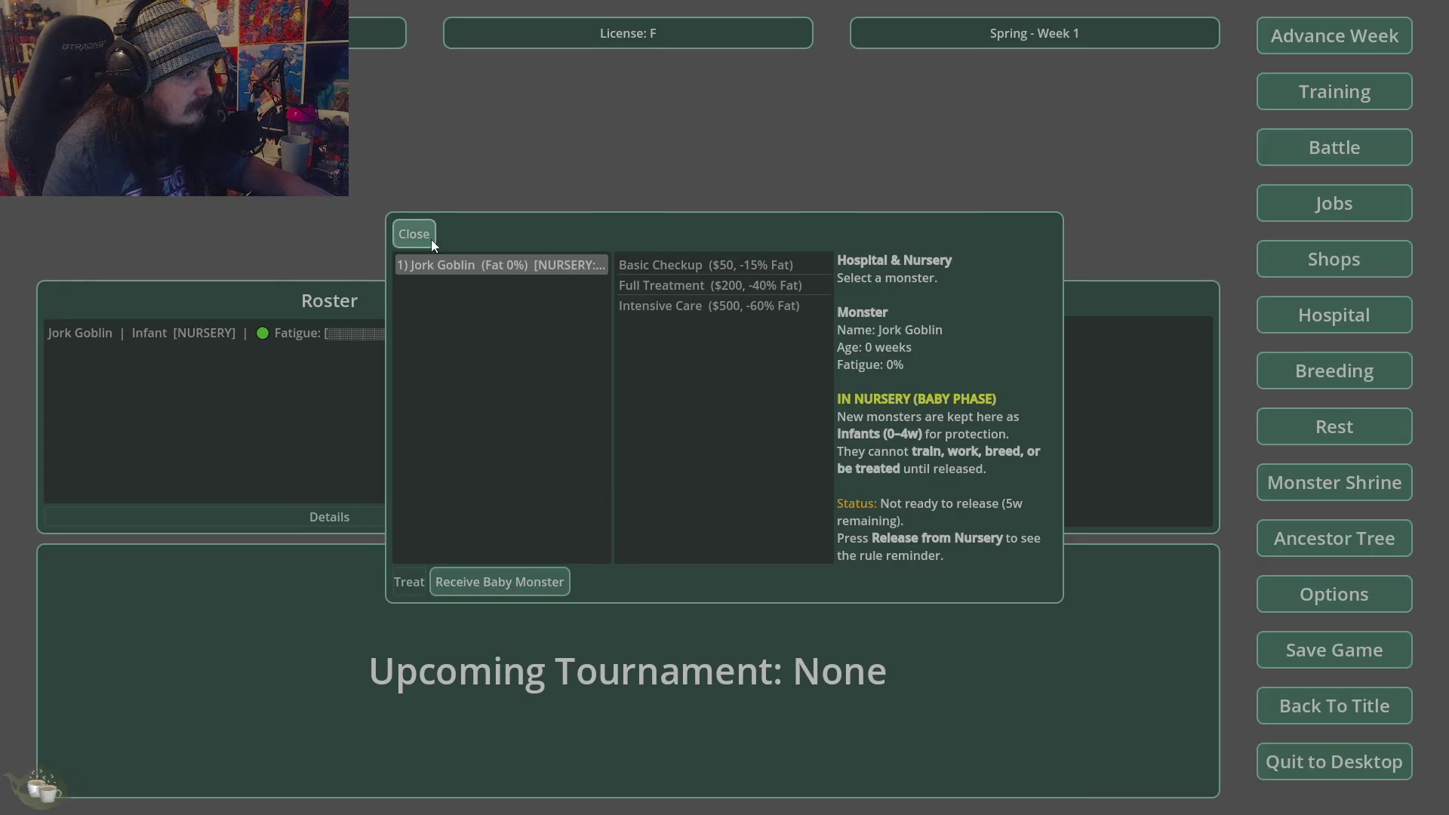
click(424, 236)
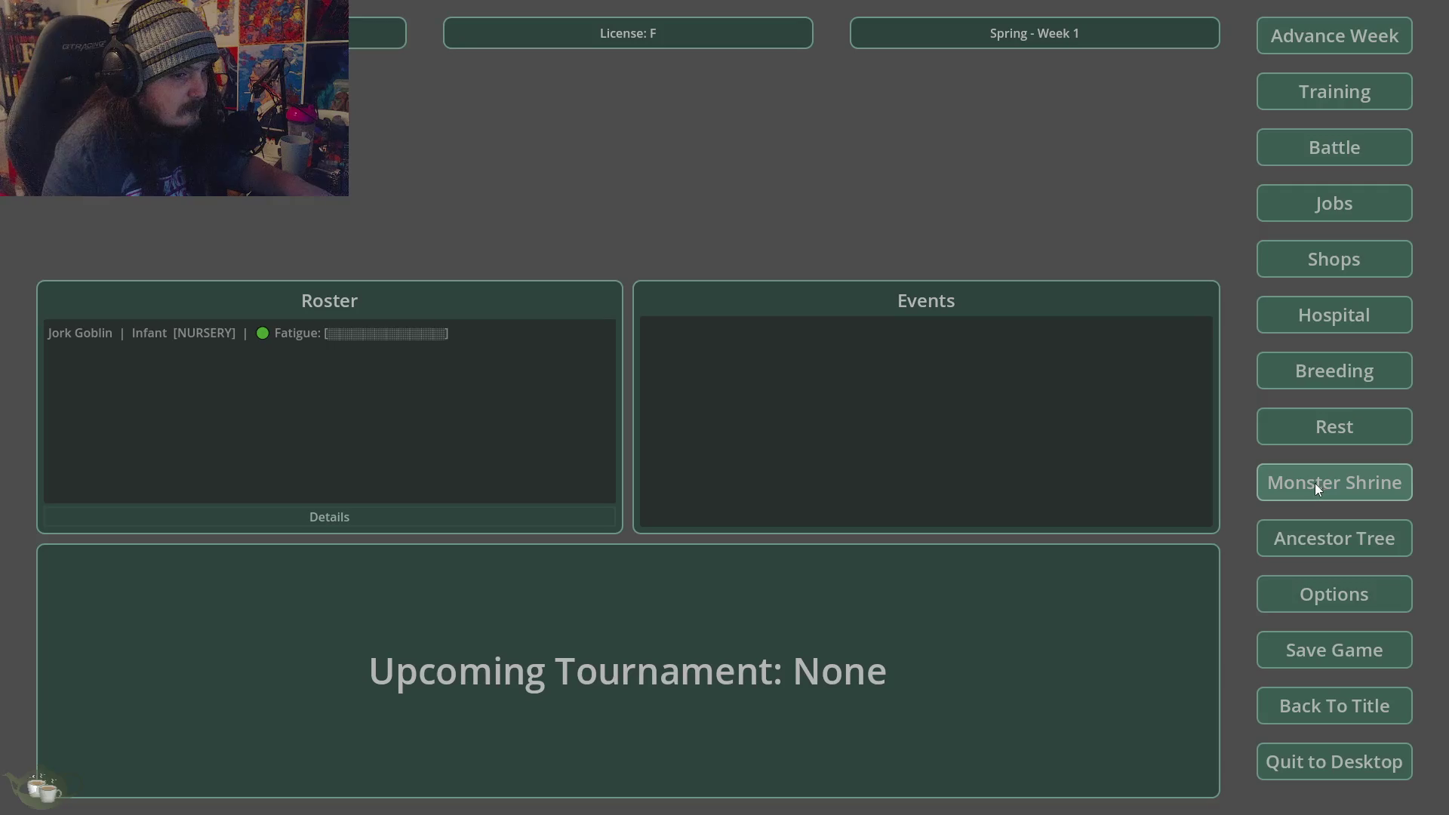
- Have Jork Goblin rest this week and confirm, keeping fatigue at 0%
click(1315, 429)
click(509, 283)
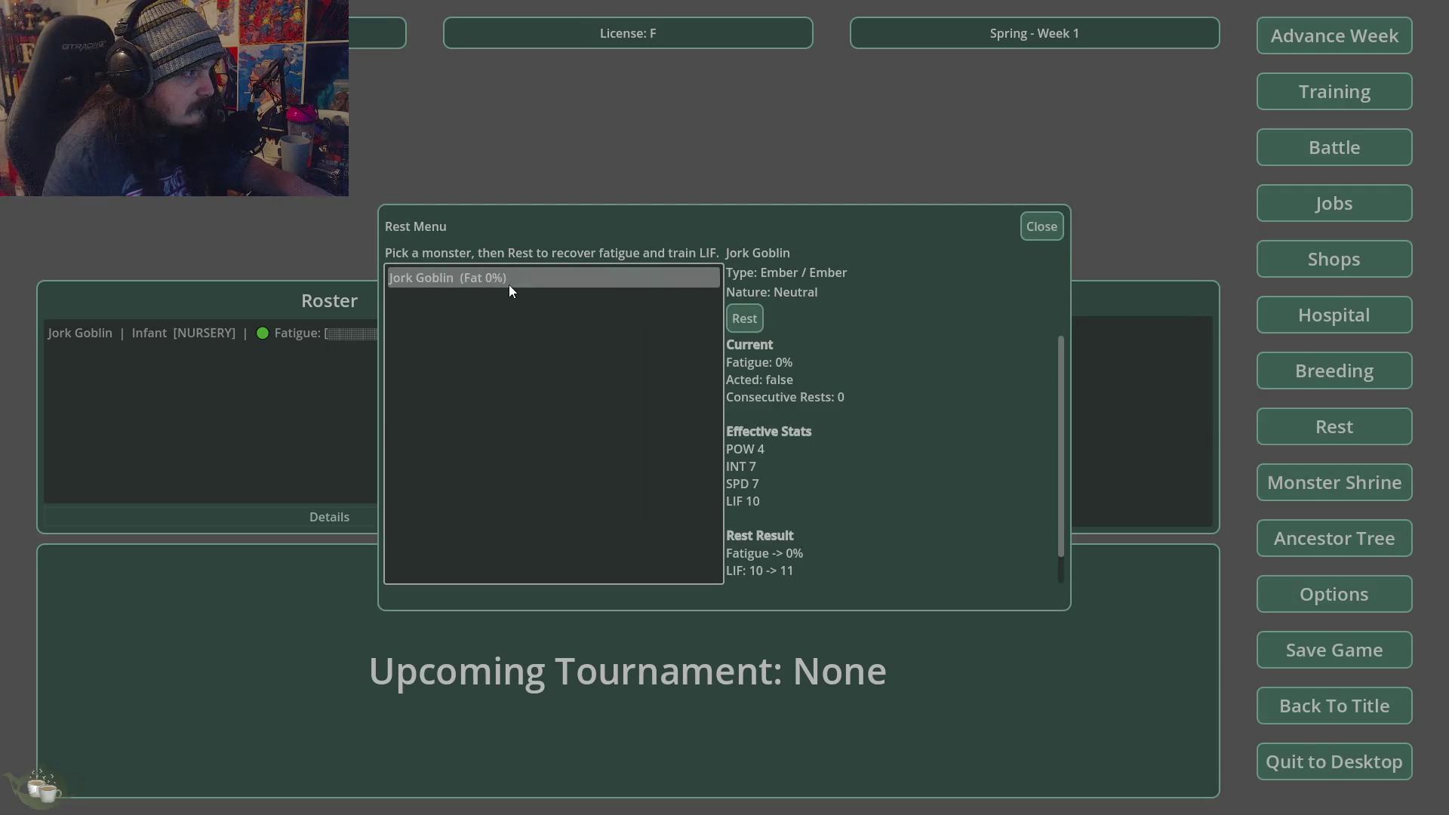
click(759, 317)
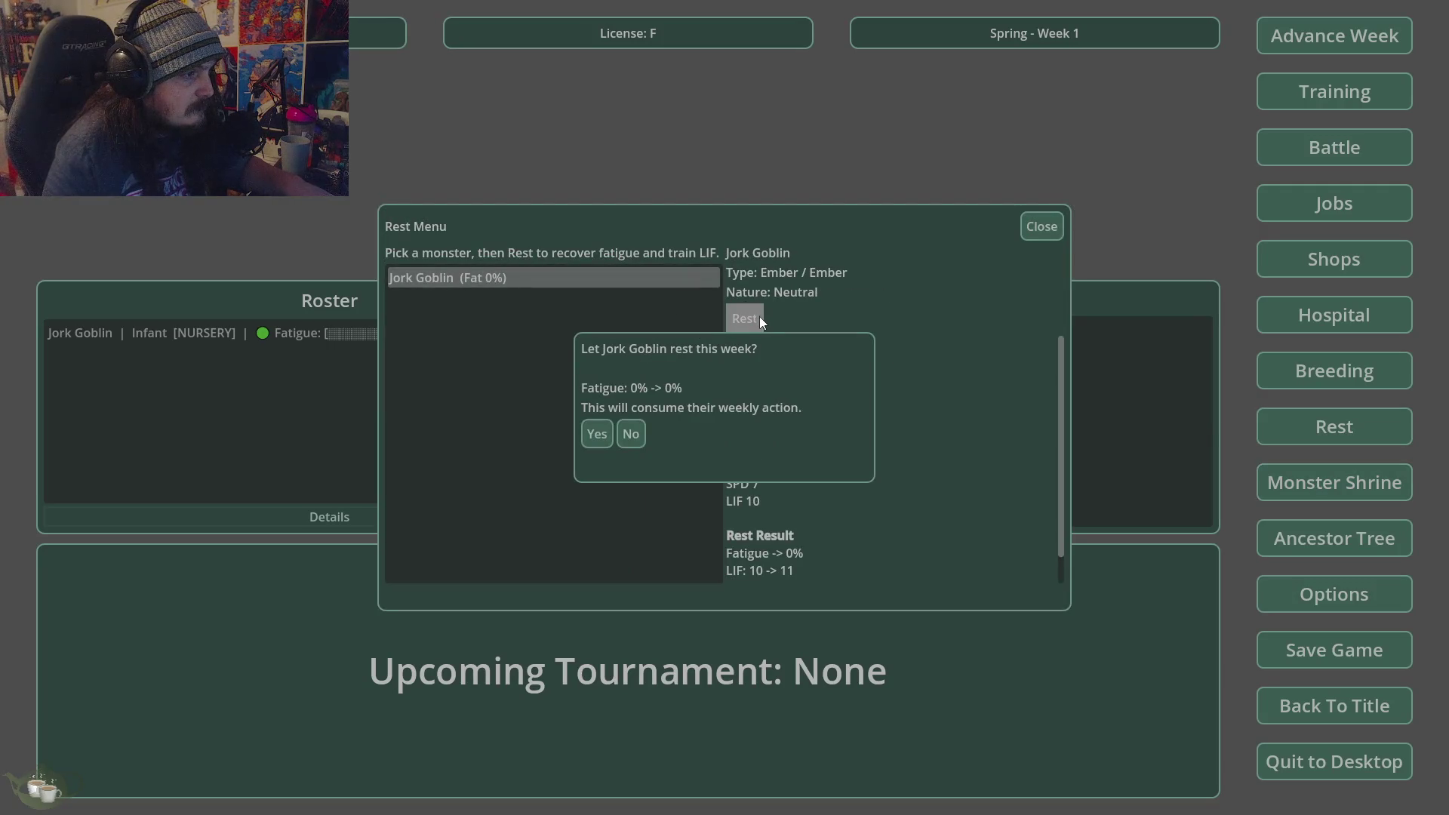
click(596, 435)
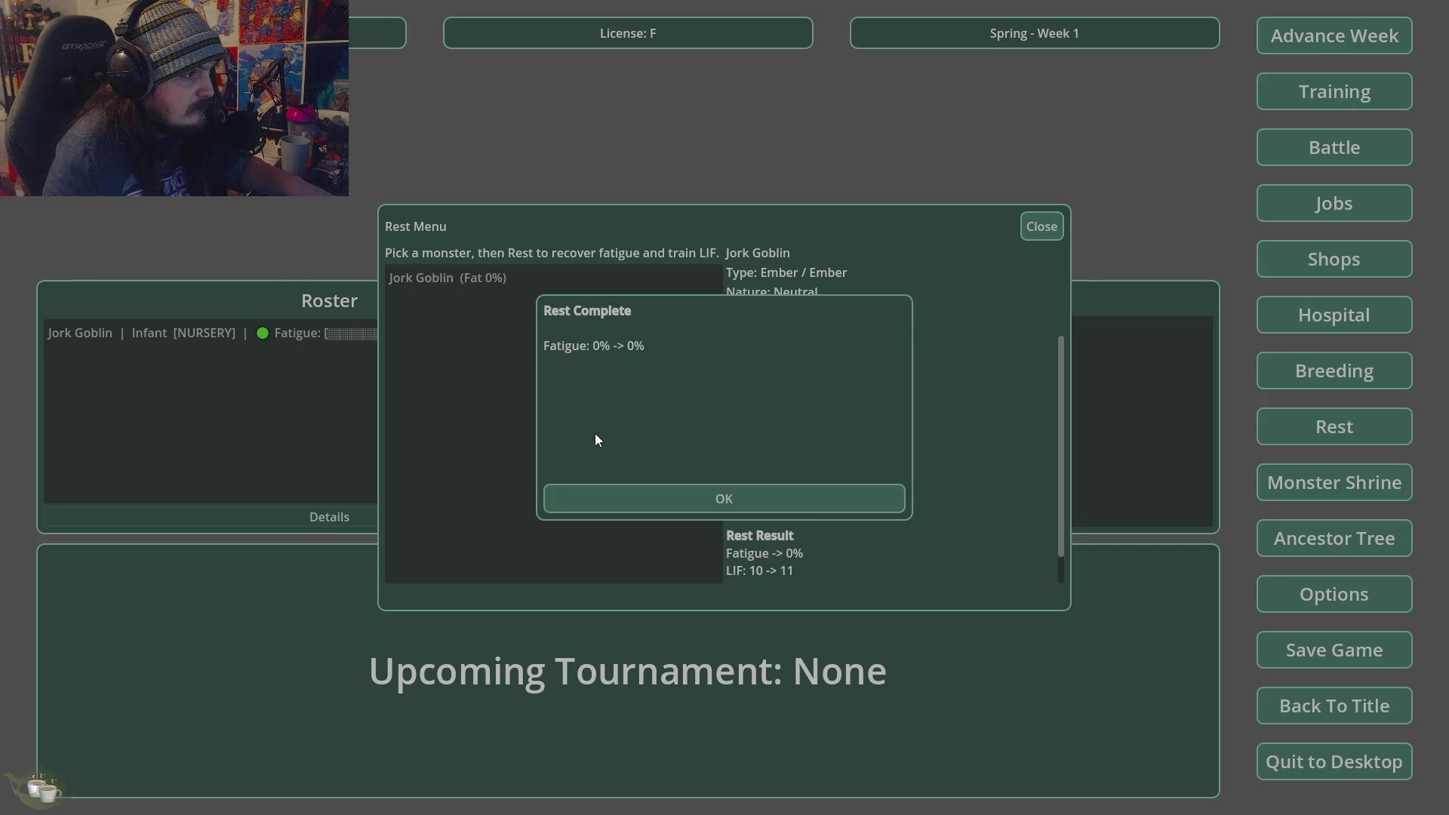
click(793, 501)
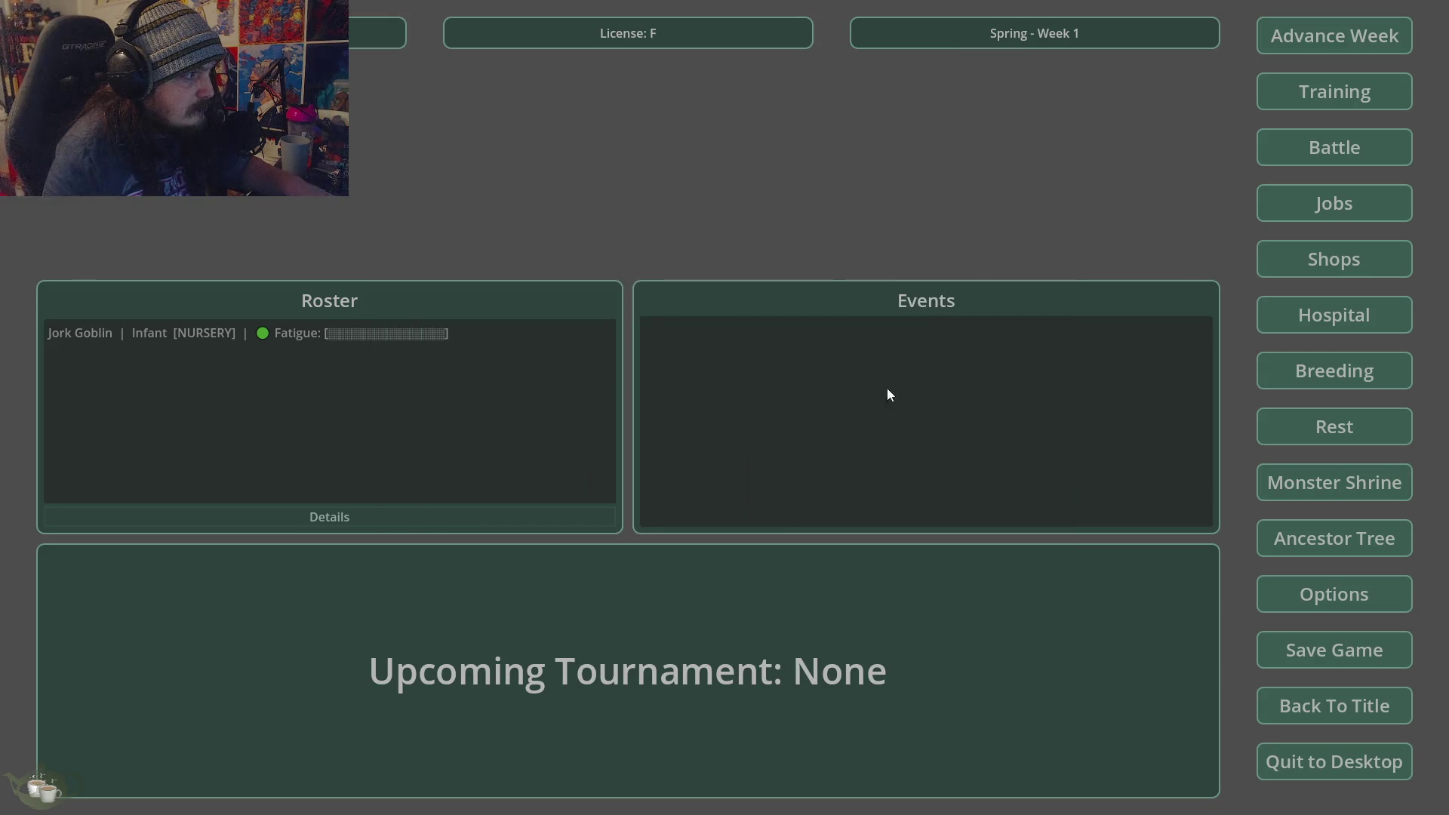
- Check the nursery again; Jork Goblin still can't be released as a baby
click(1320, 305)
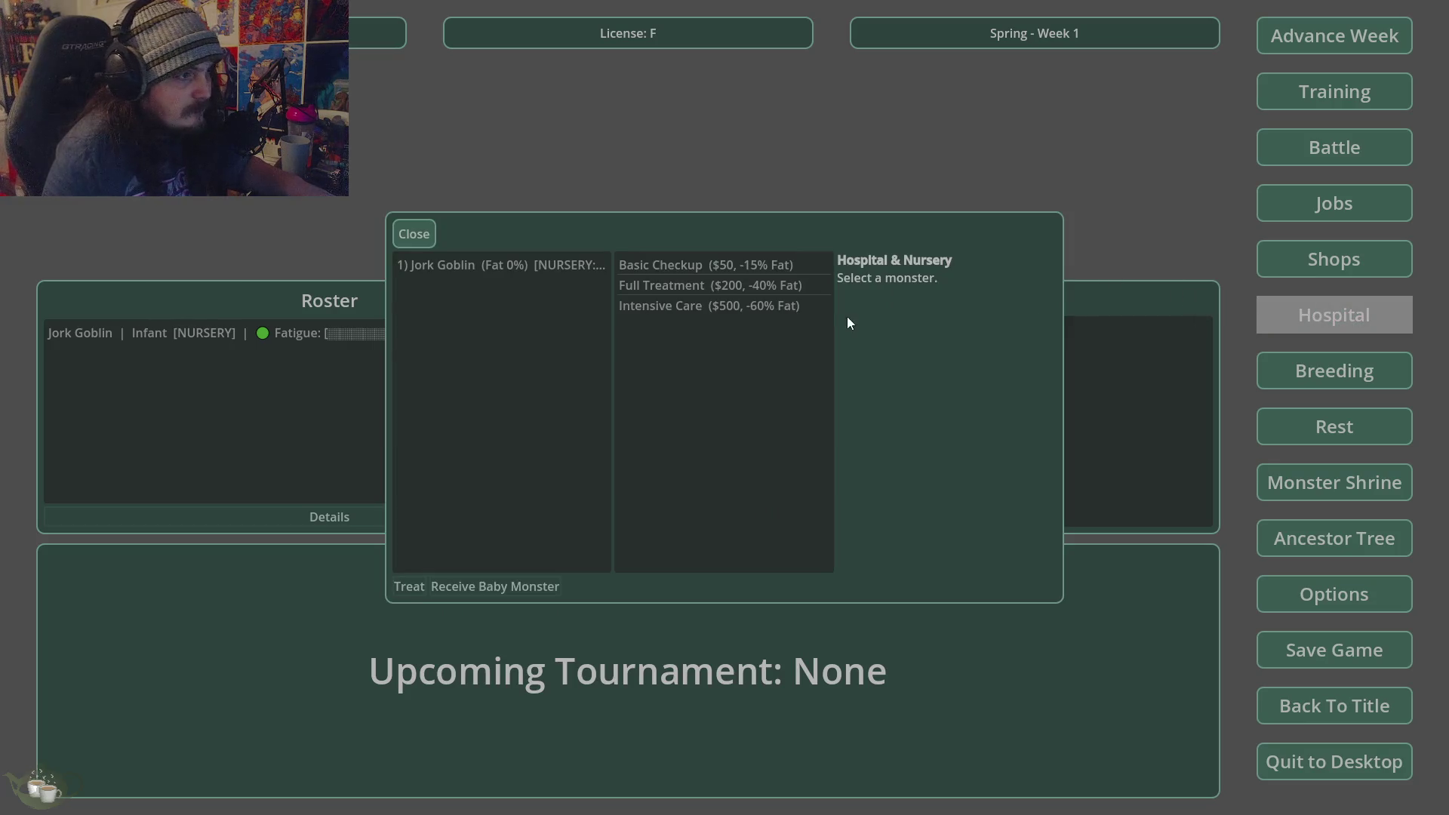
click(569, 270)
click(544, 581)
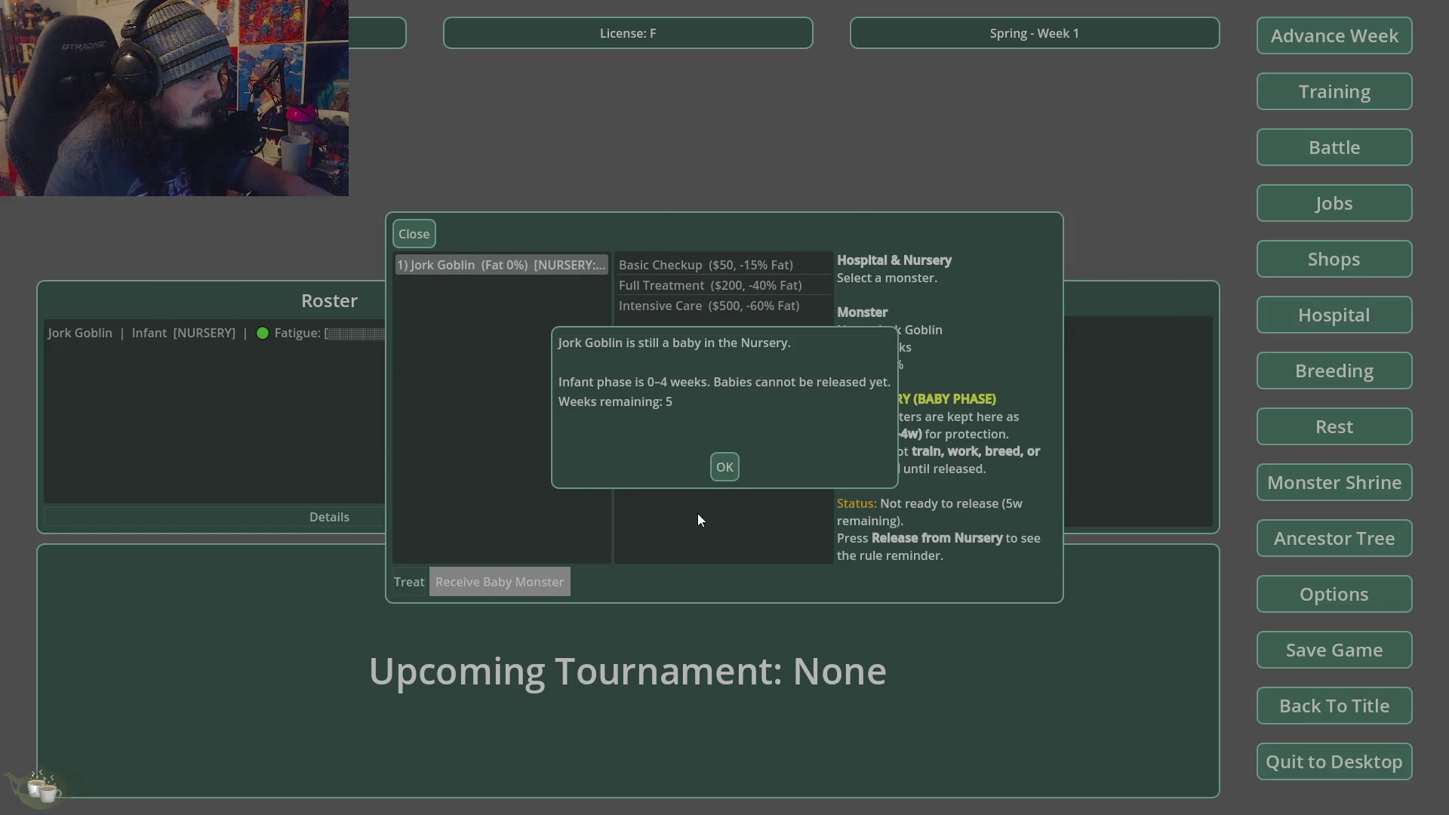
click(725, 466)
click(418, 233)
- Advance the calendar five weeks, from Spring Week 1 to Summer Week 6
click(1317, 34)
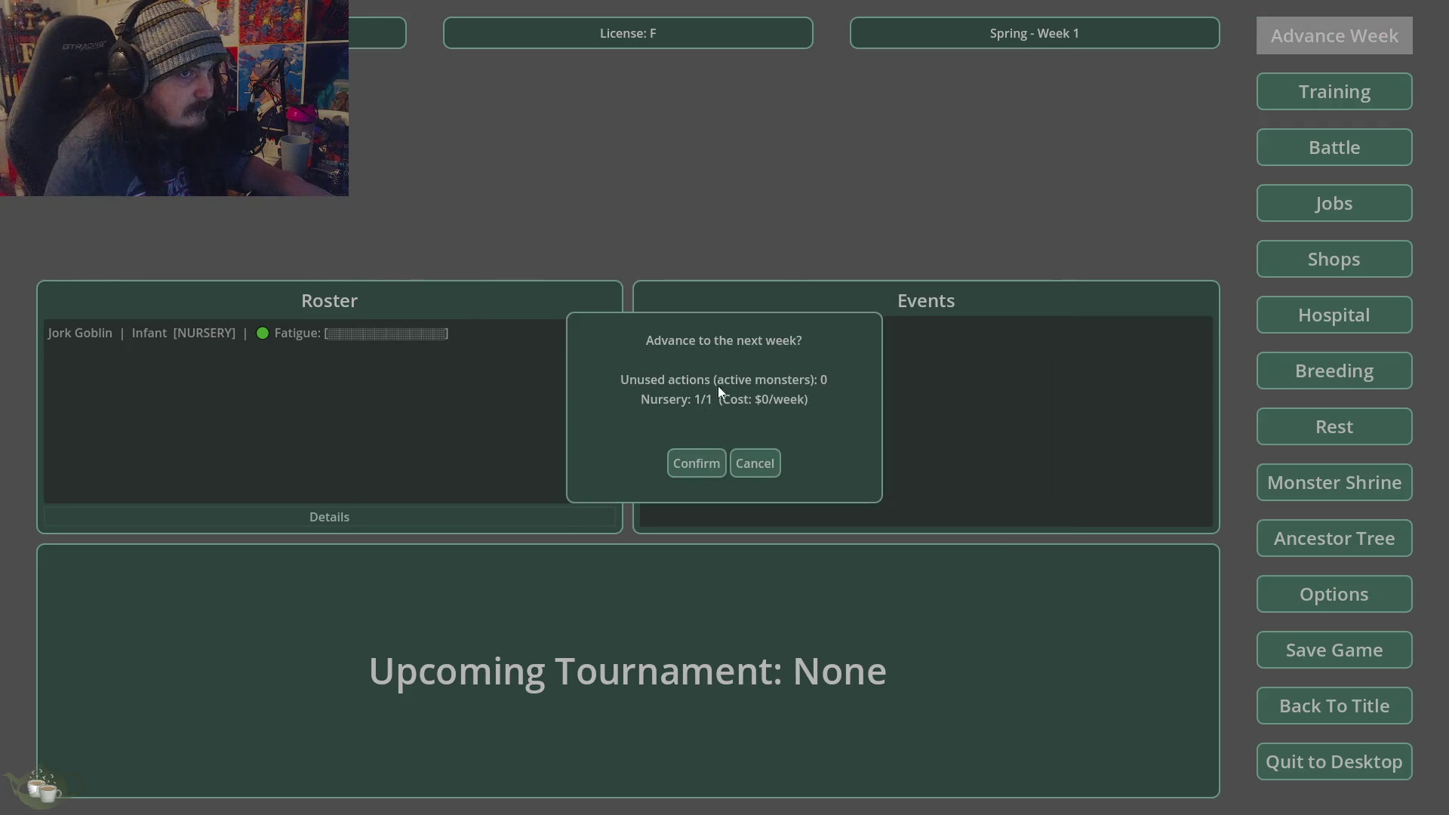
click(688, 460)
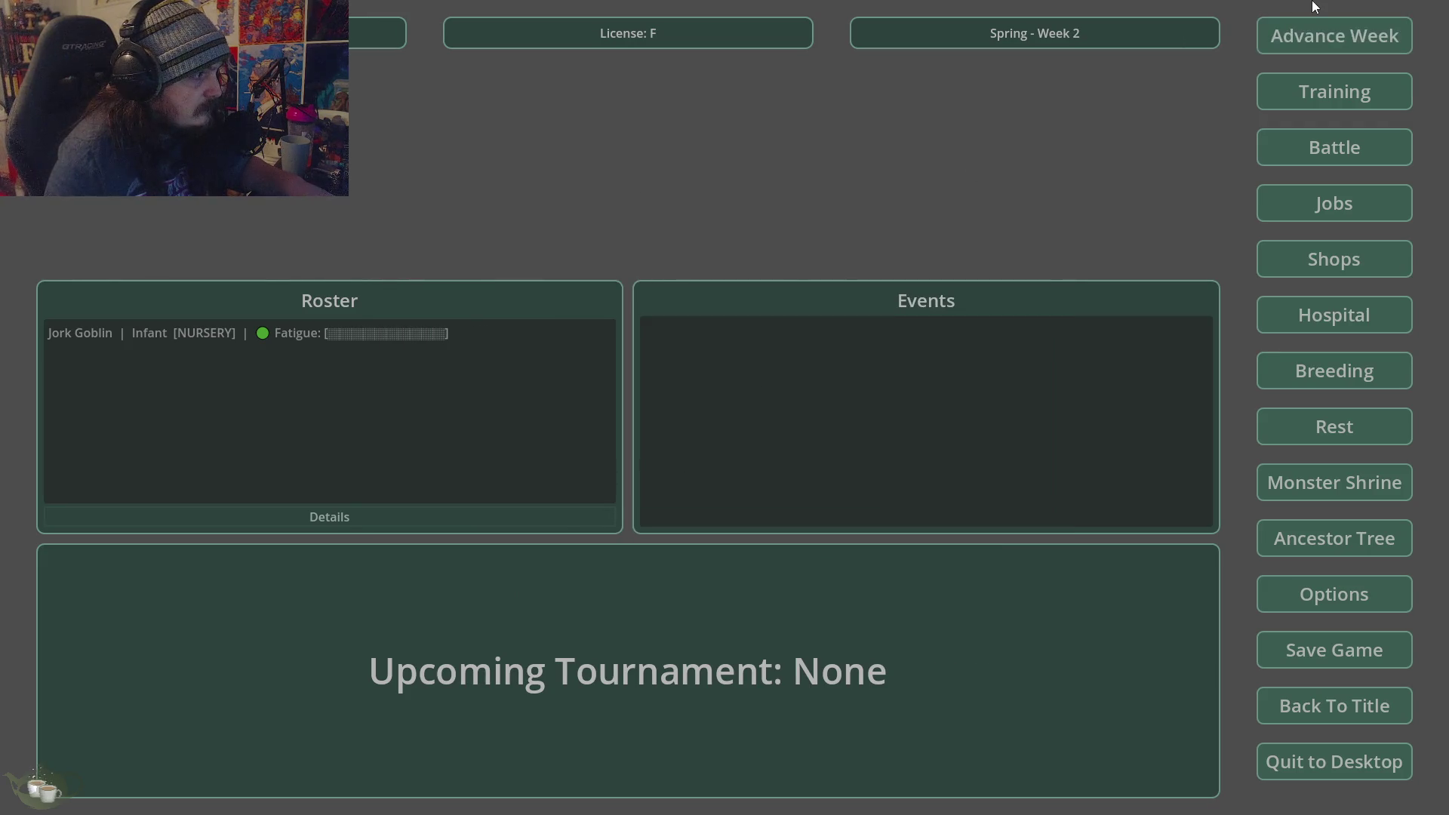
click(1275, 38)
click(701, 466)
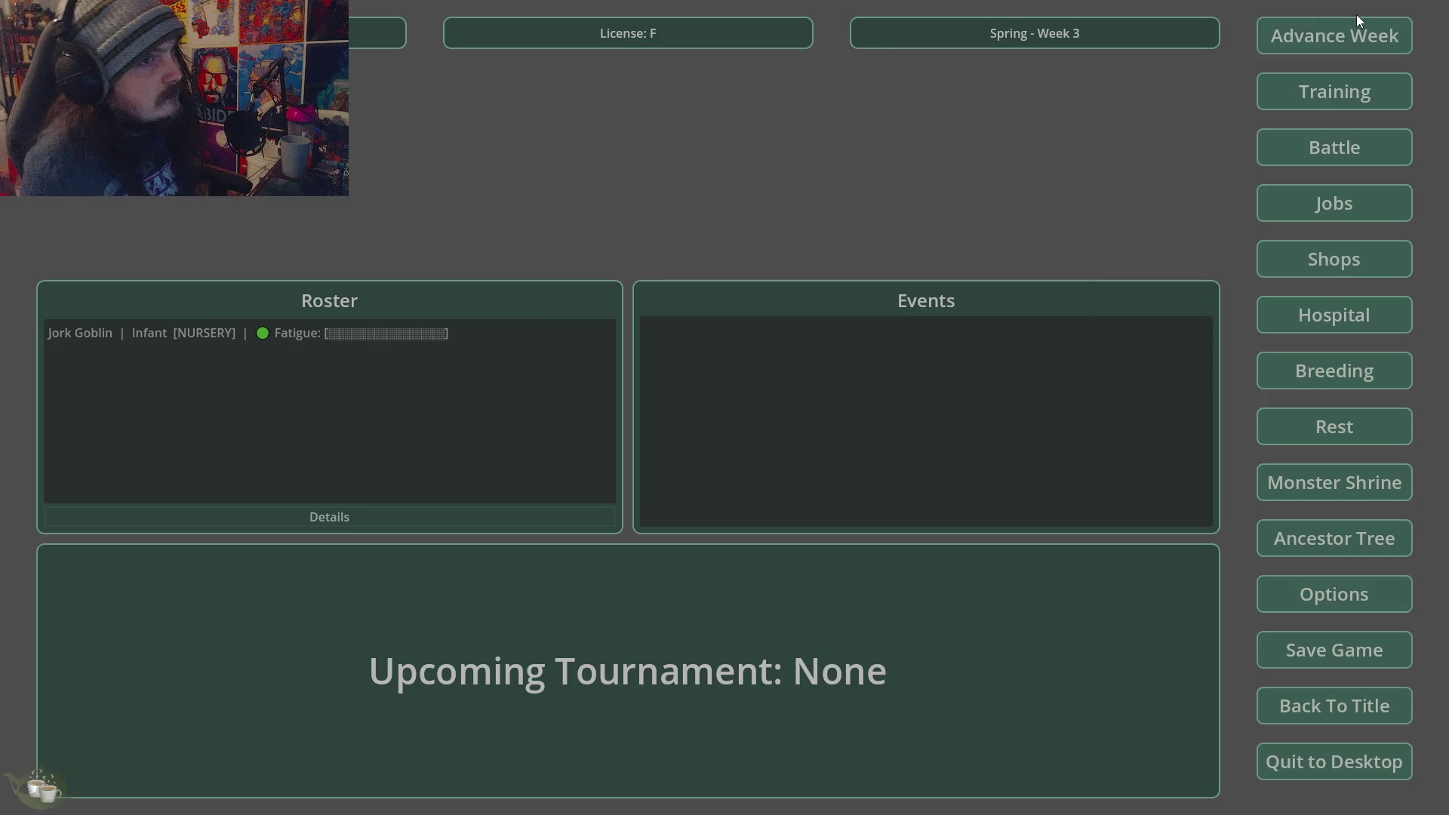
click(1296, 34)
click(710, 462)
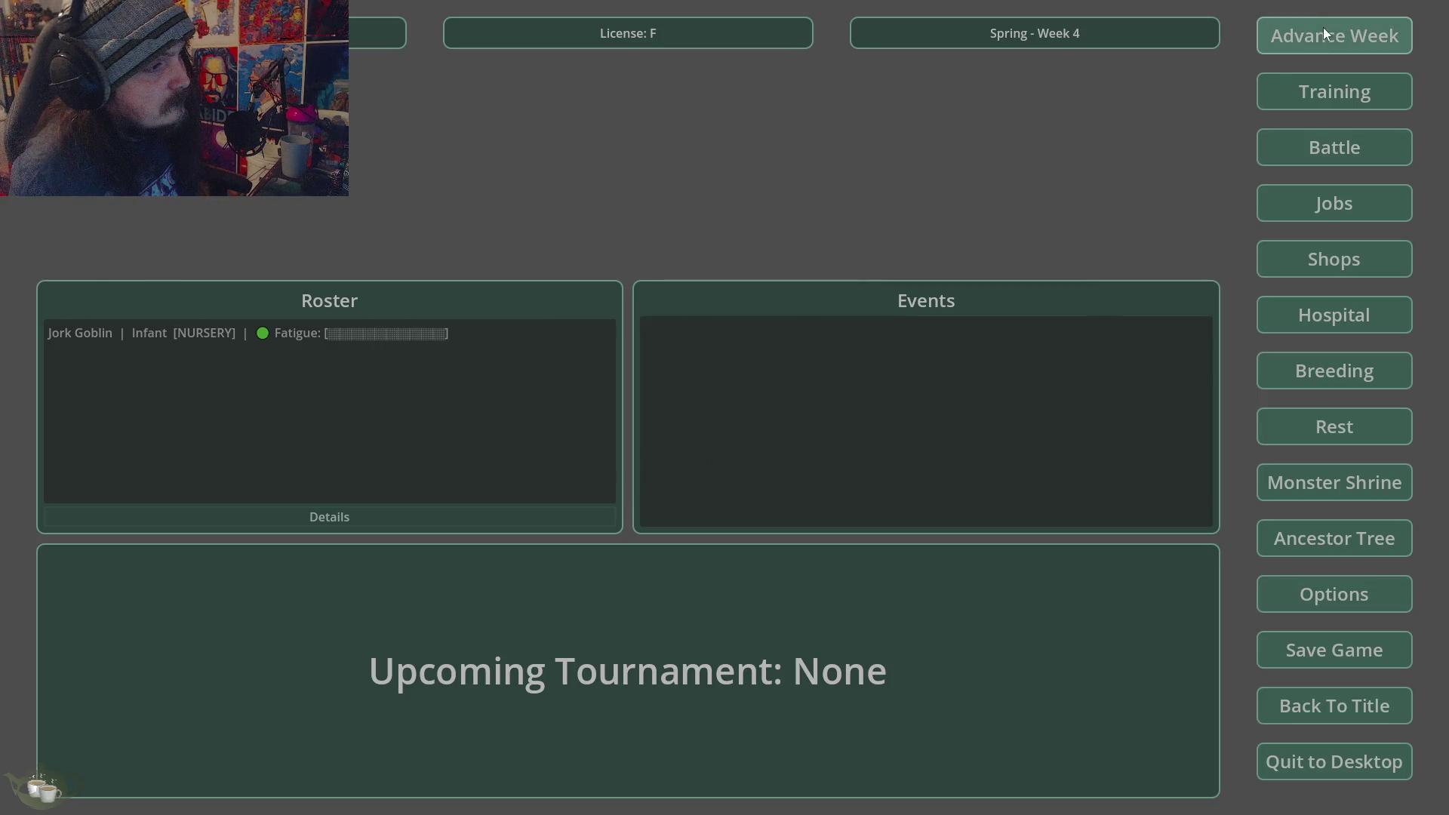
click(1325, 22)
click(723, 465)
click(1291, 23)
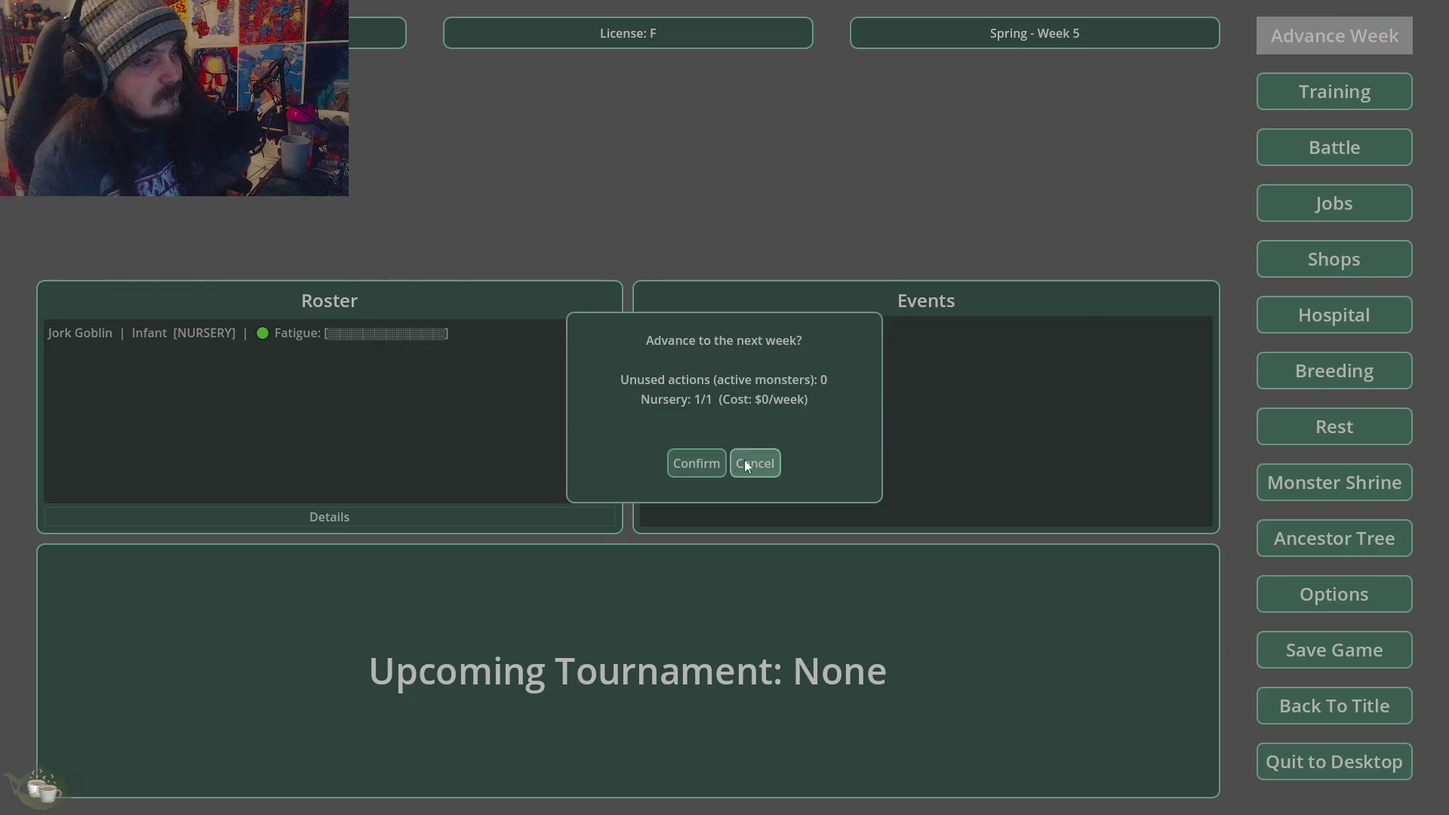
click(761, 459)
- Try twice to release Jork Goblin from the nursery; both attempts are refused
click(1333, 297)
click(550, 268)
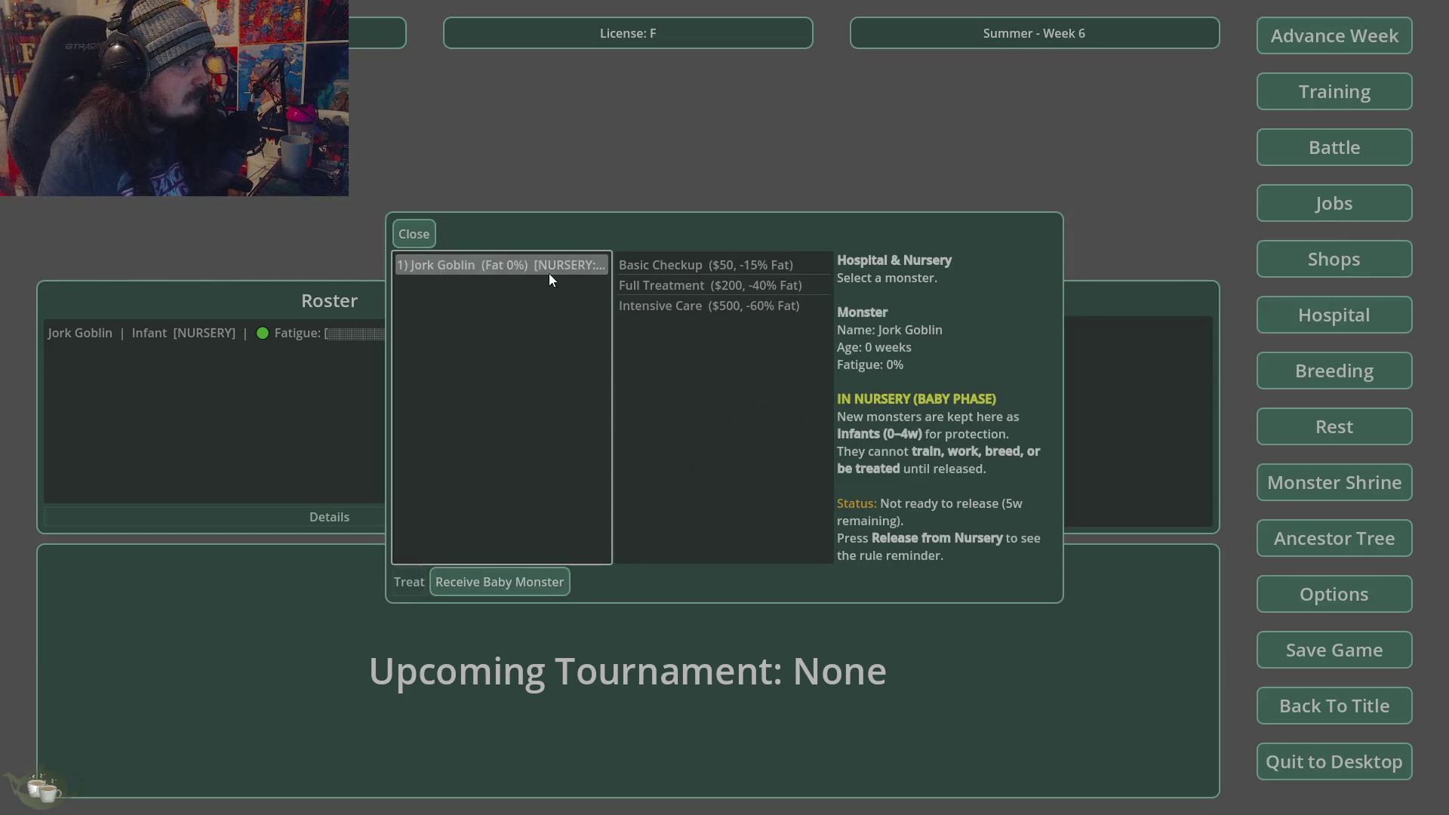
click(524, 581)
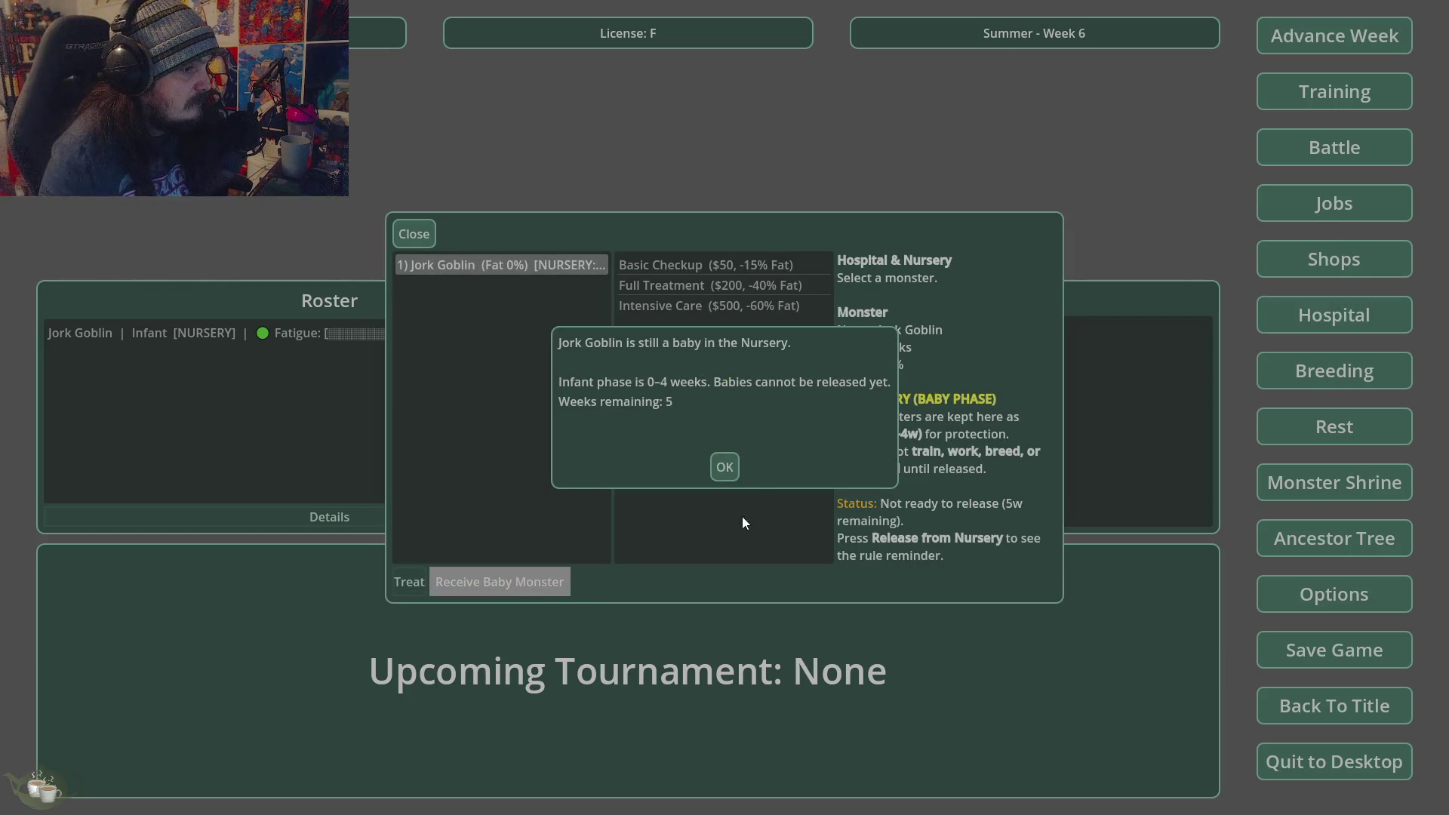
click(724, 468)
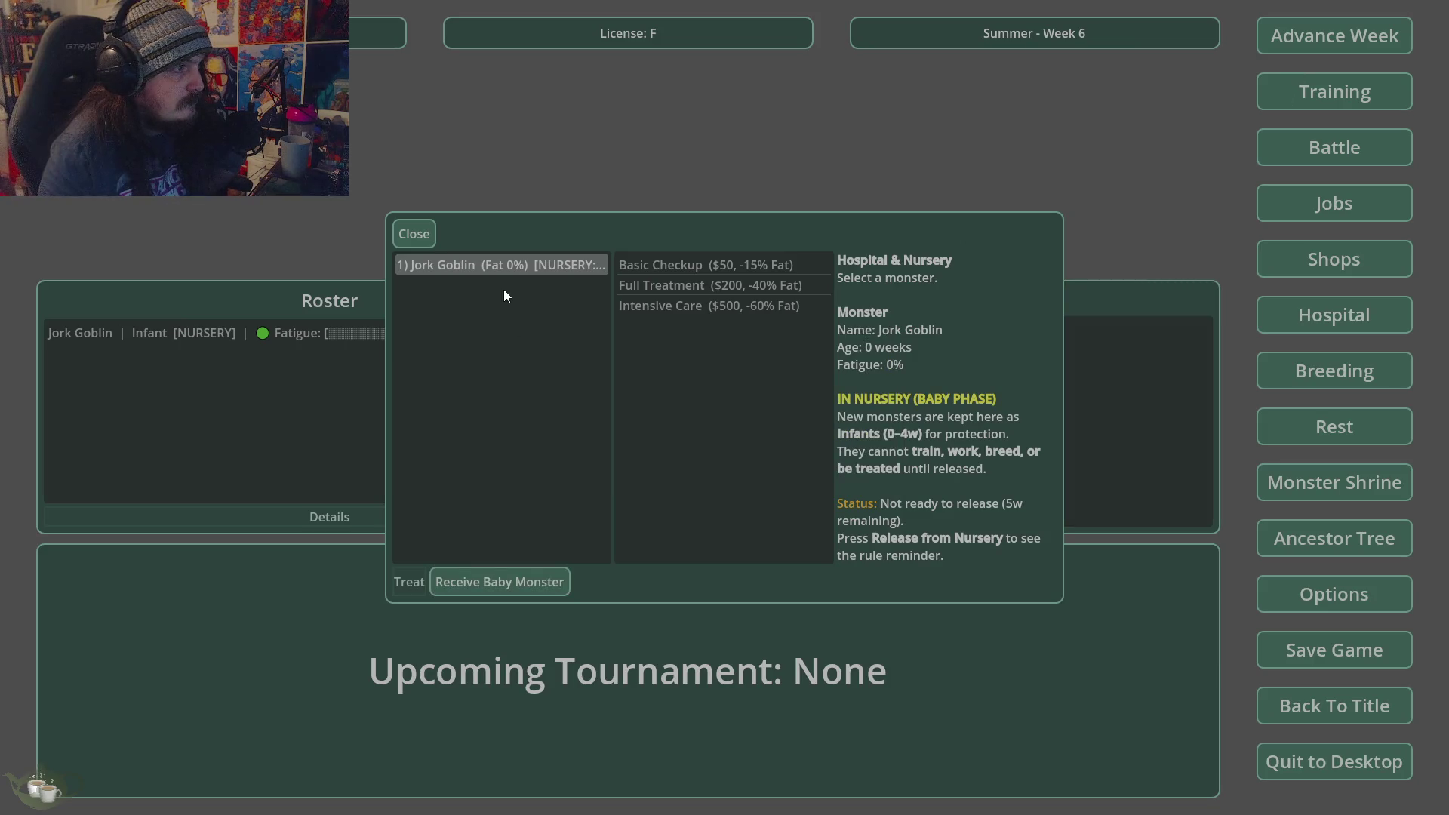
click(500, 591)
click(725, 471)
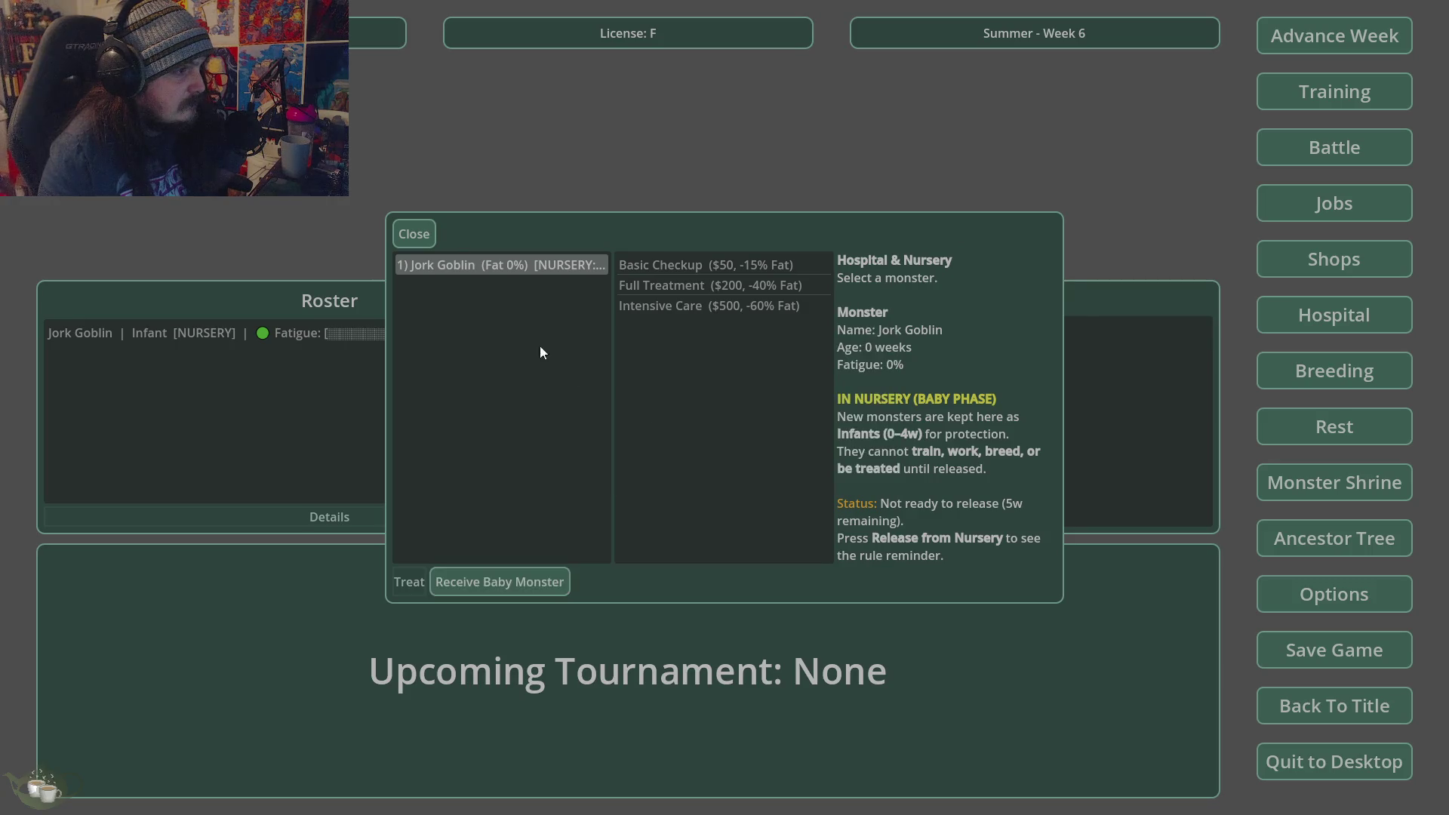
click(422, 238)
- Advance to Summer Week 7 and retry releasing Jork Goblin, which is still refused
click(1261, 35)
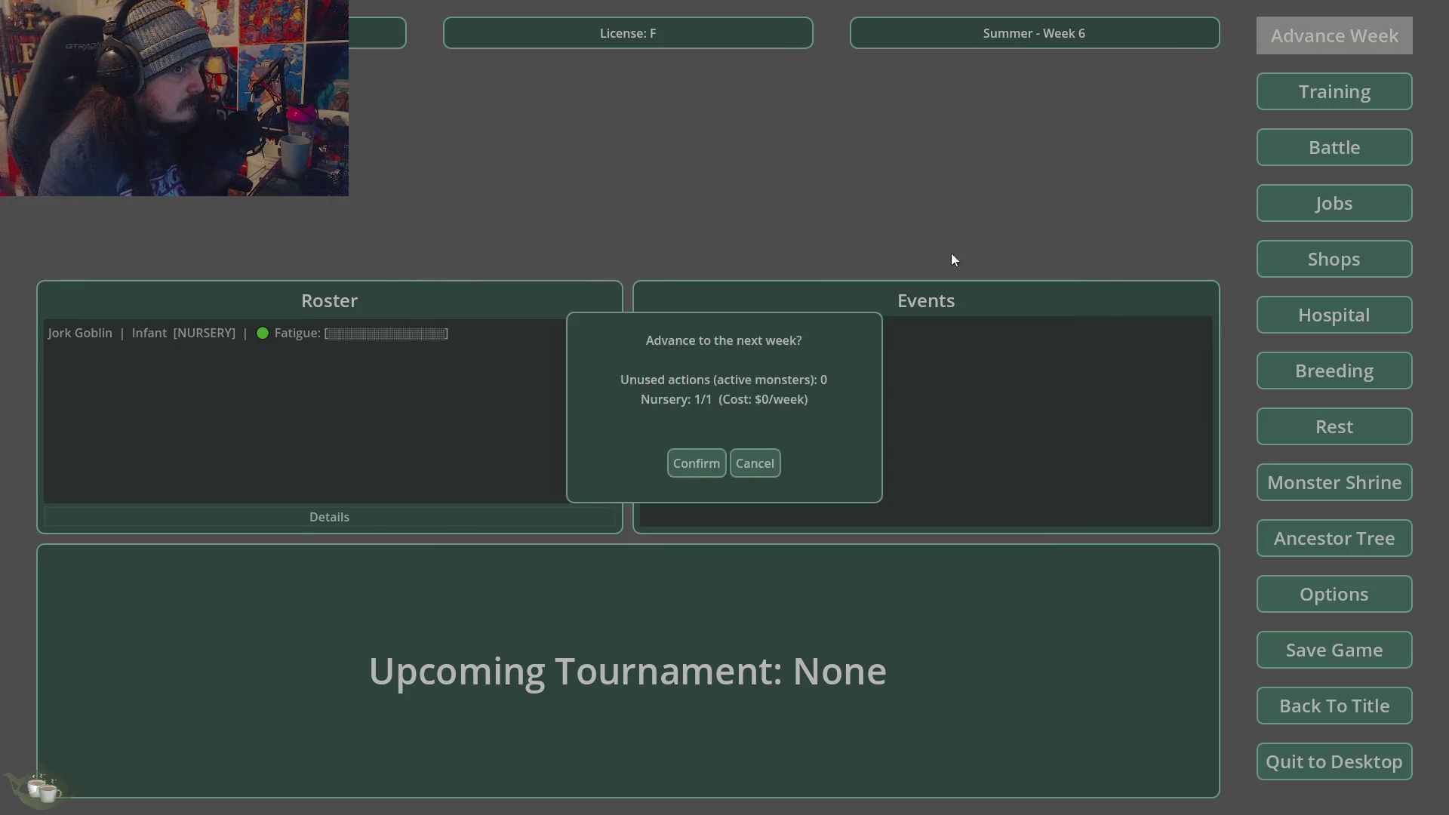
click(687, 476)
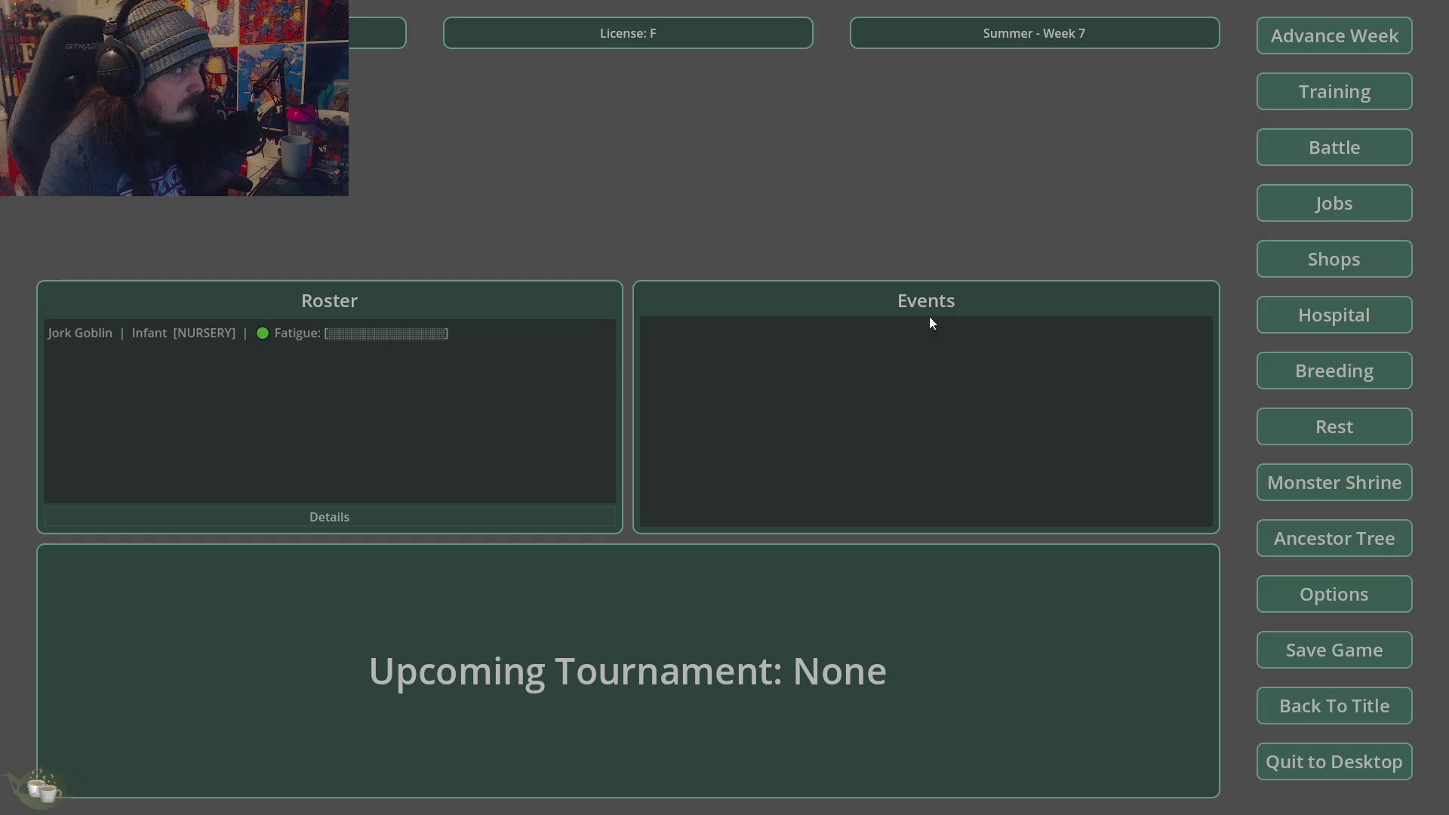
click(1318, 318)
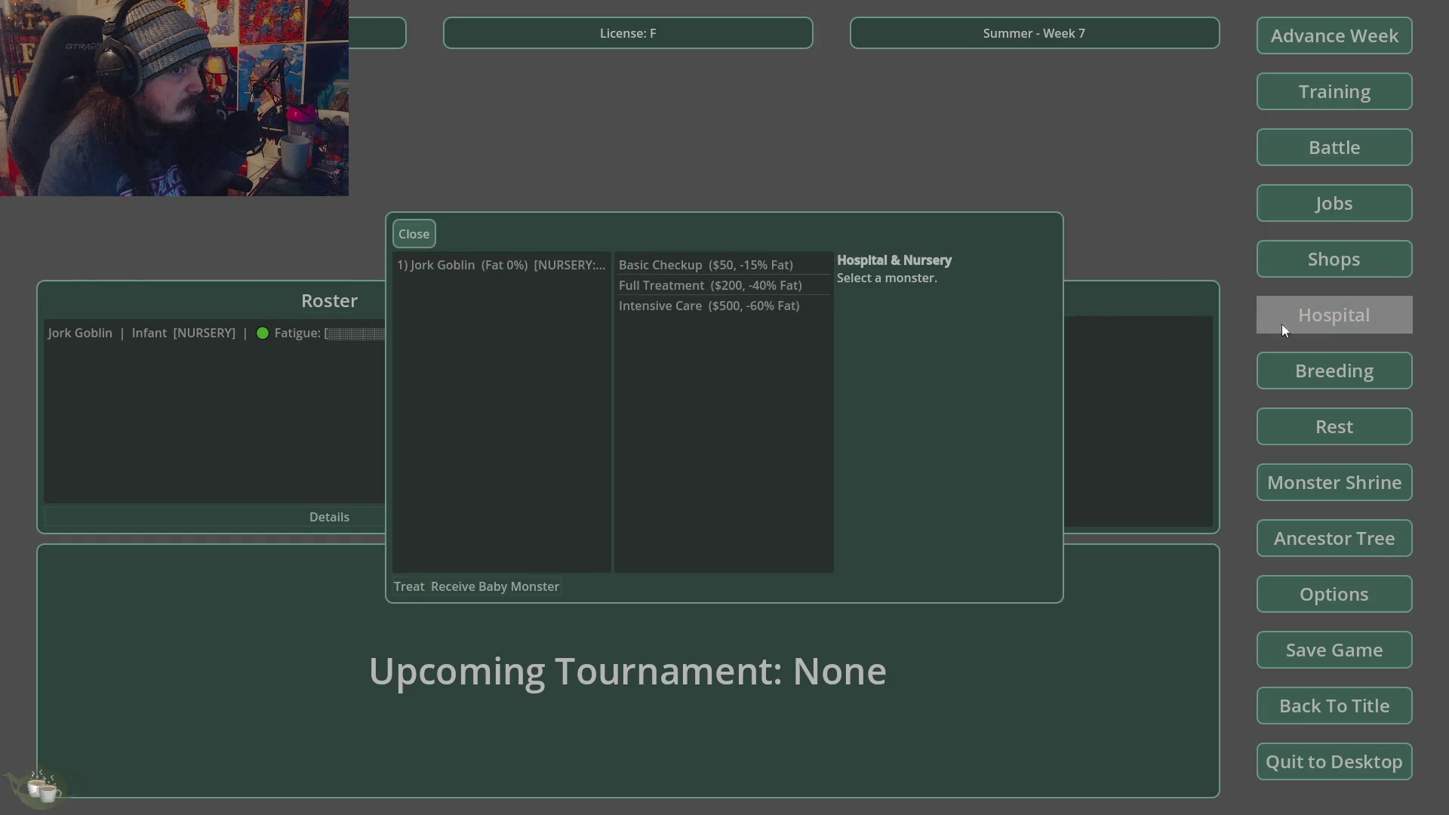
click(544, 270)
click(533, 582)
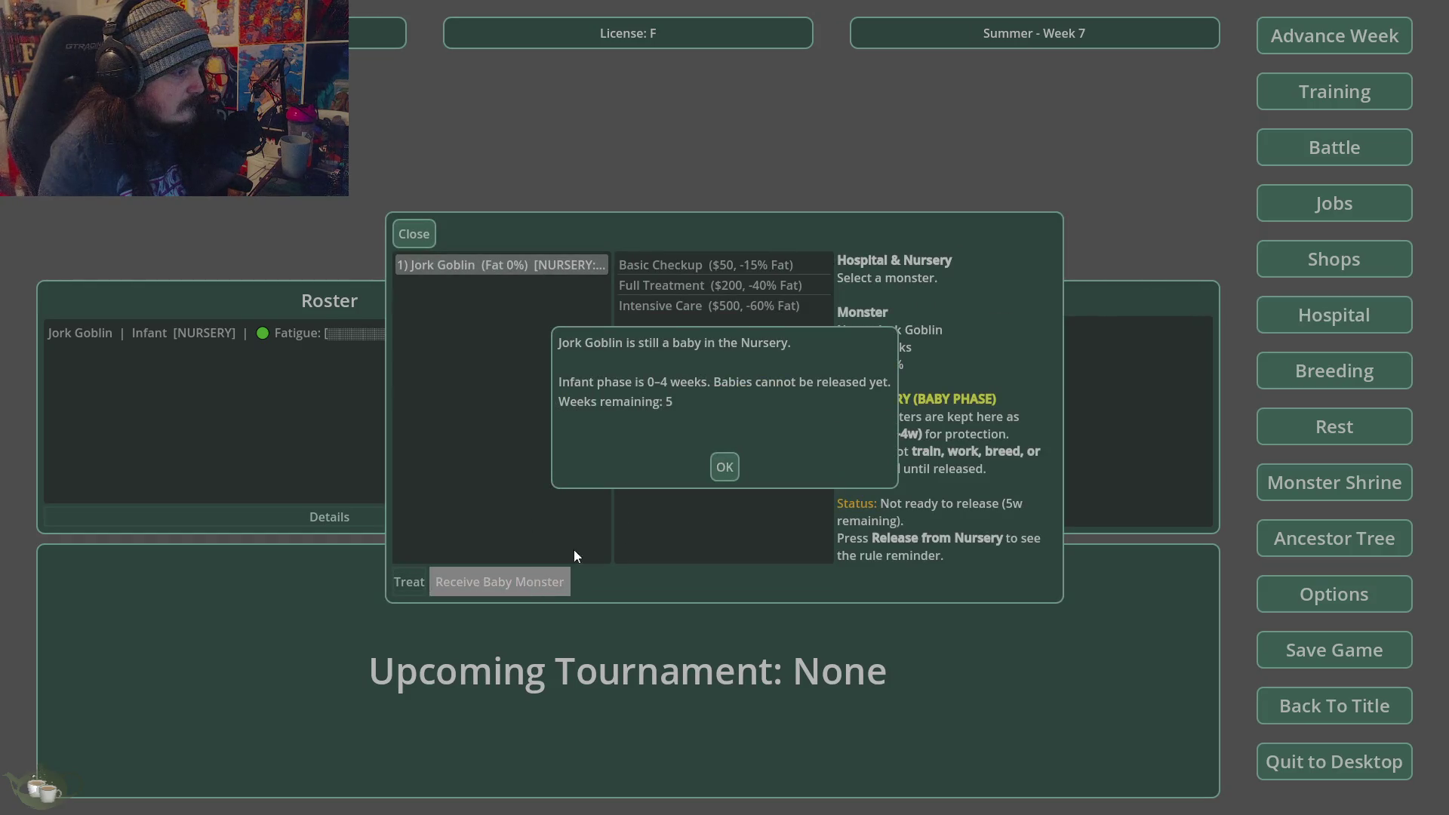
click(730, 465)
click(421, 226)
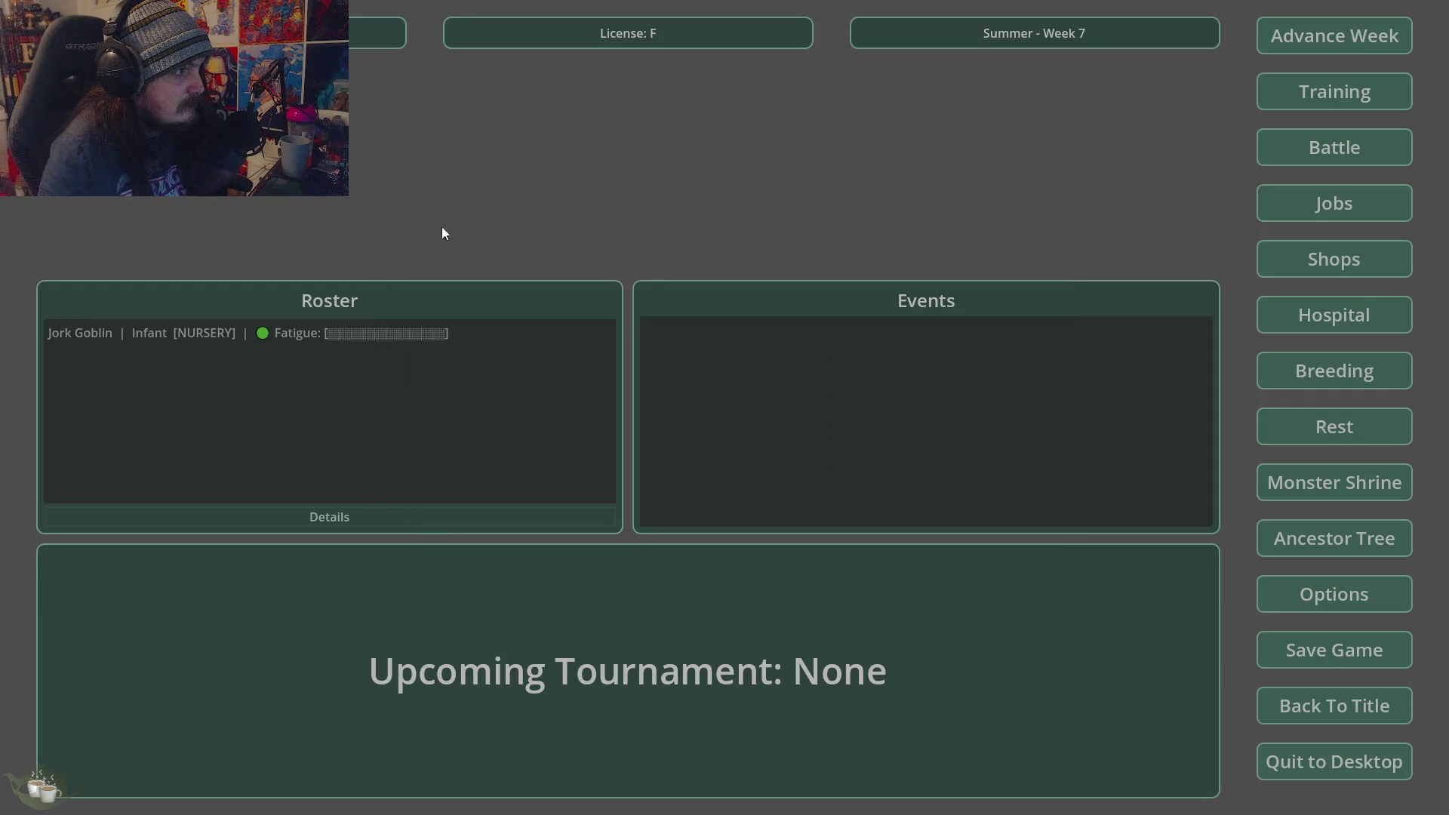
- Advance five more weeks, from Week 8 through to Fall Week 12
click(1297, 30)
click(696, 464)
click(1283, 43)
click(709, 459)
click(1284, 41)
click(702, 462)
click(1285, 47)
click(691, 462)
click(1269, 45)
click(695, 463)
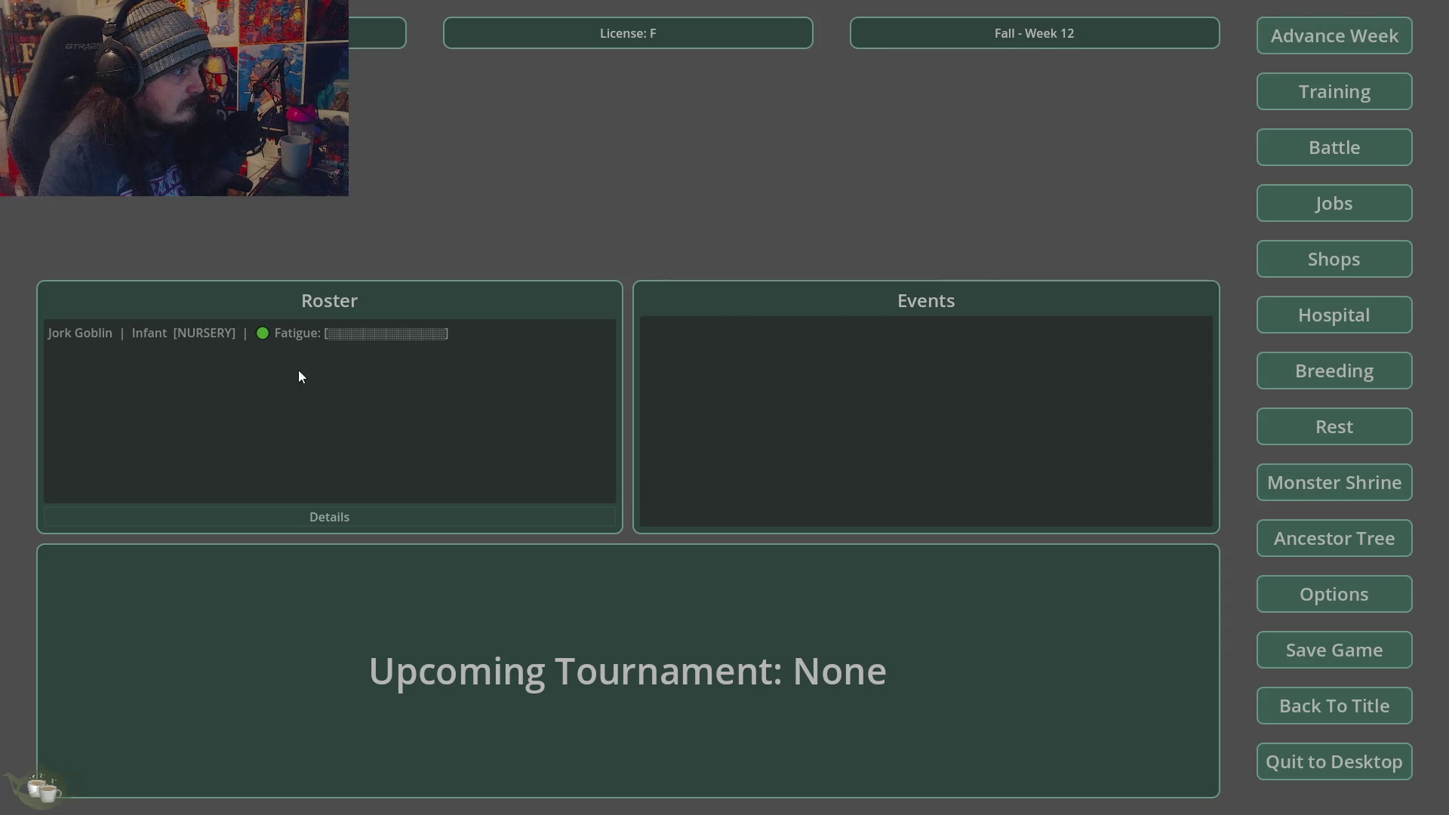
click(204, 333)
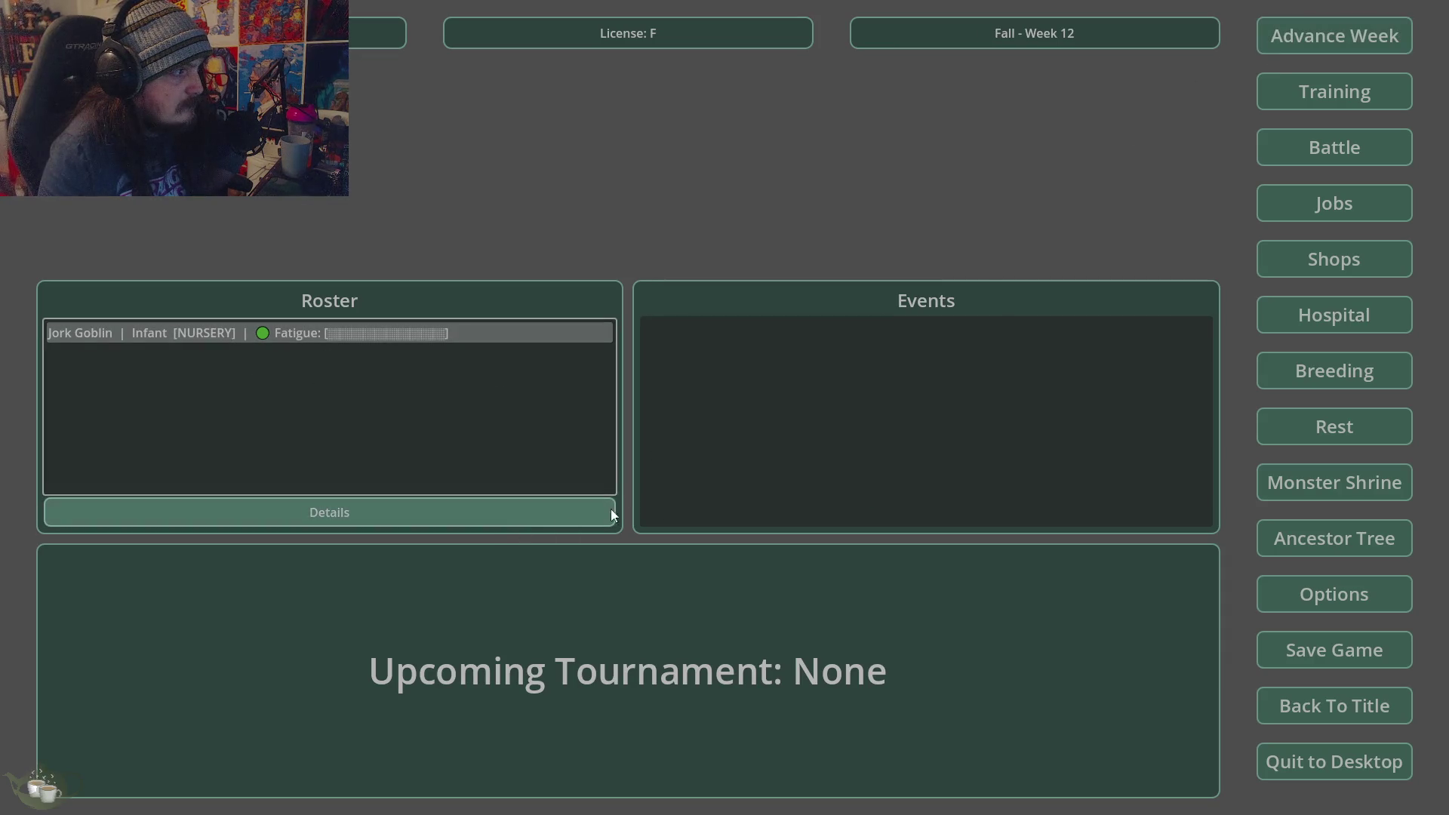
click(1346, 305)
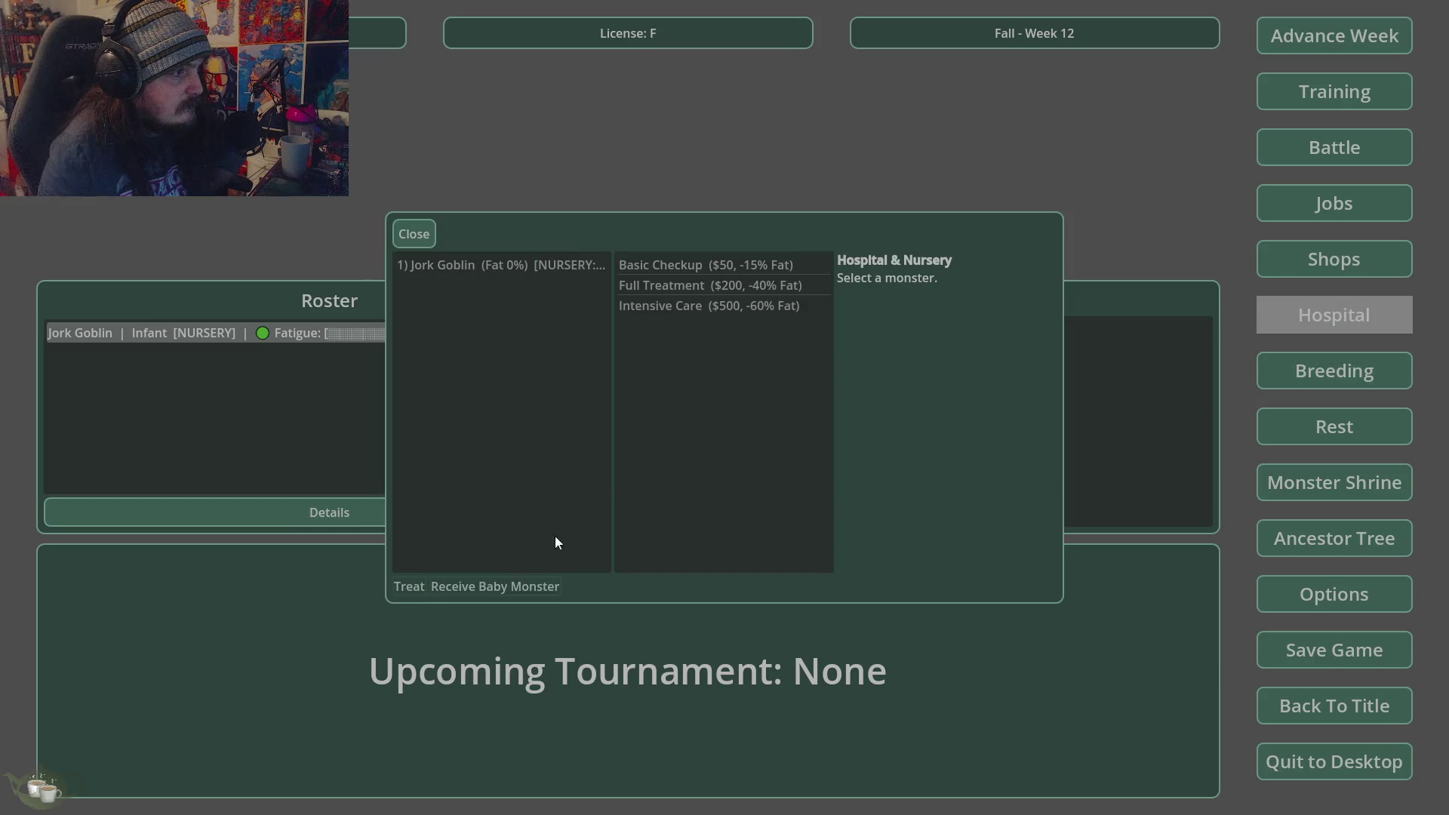
click(554, 266)
click(511, 584)
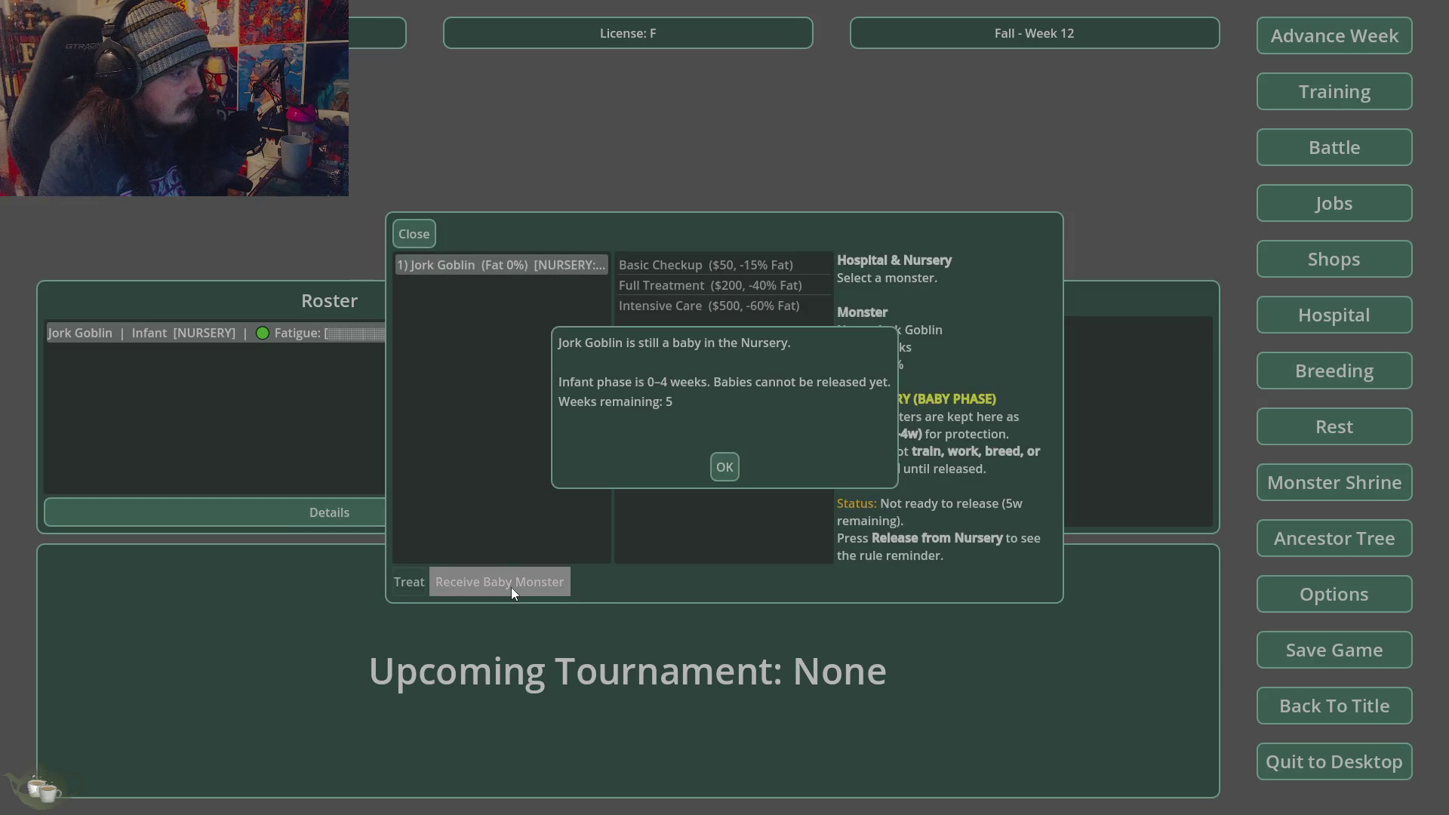
click(742, 468)
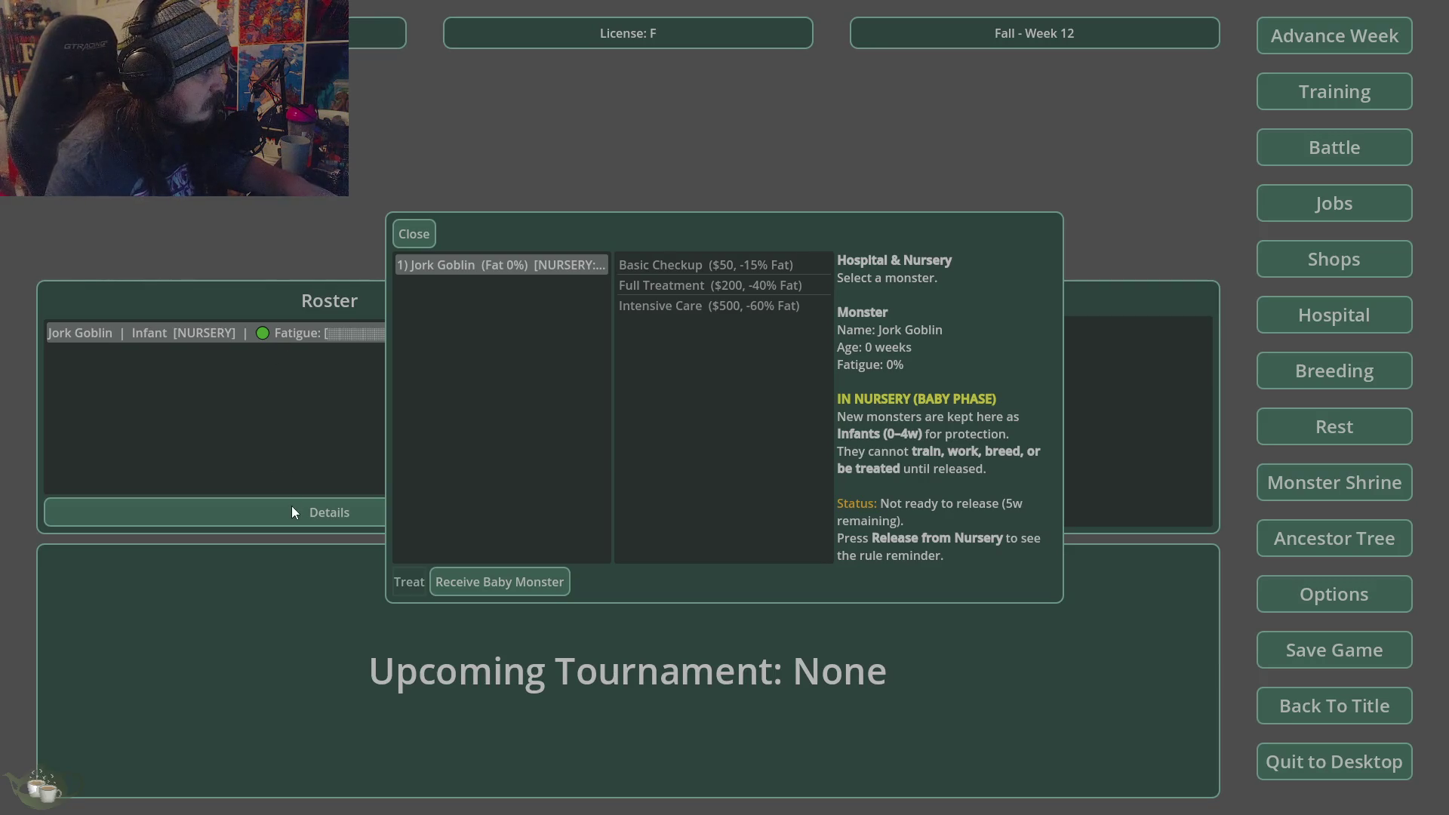
click(422, 230)
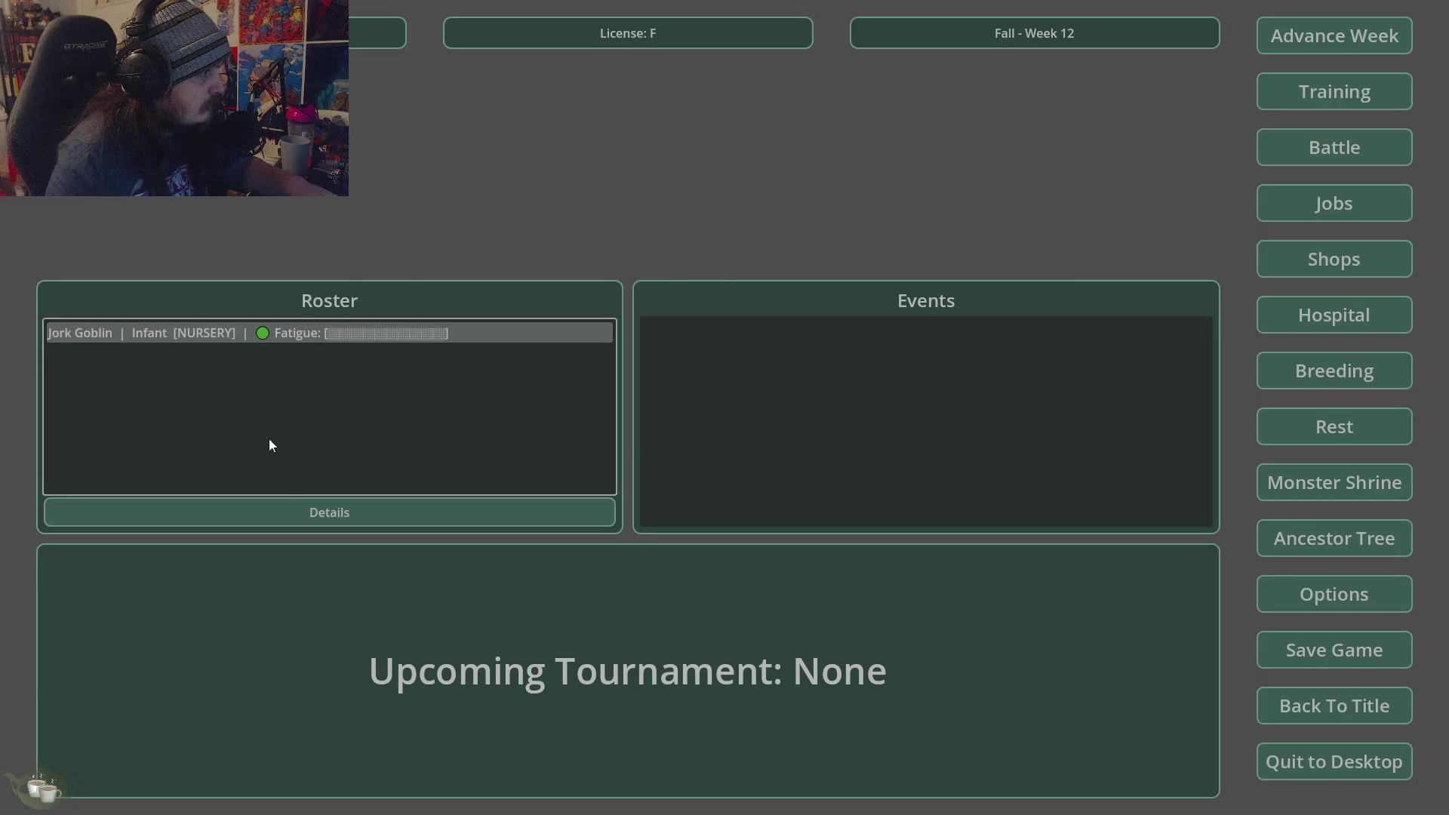
click(281, 500)
click(1042, 236)
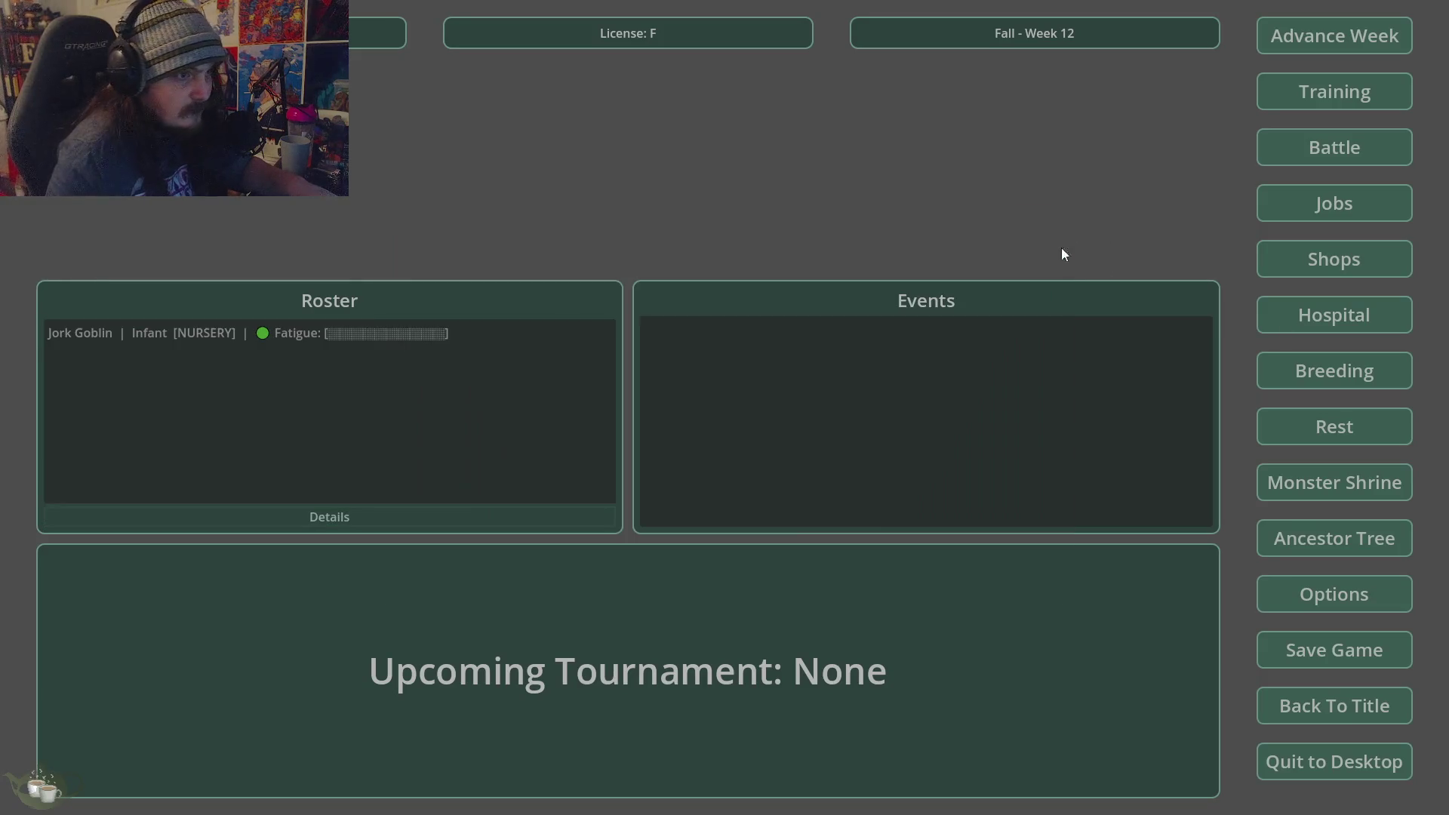
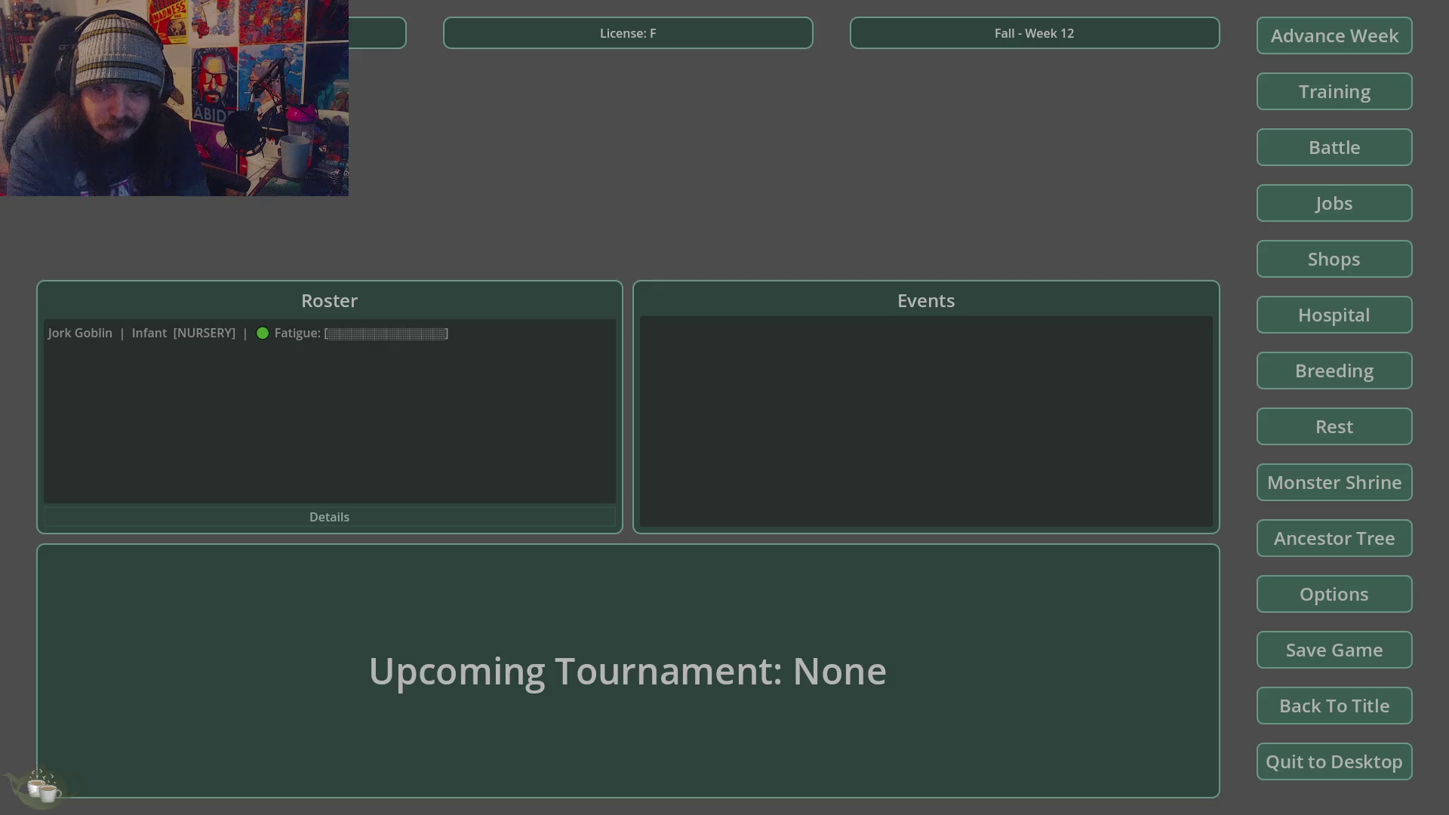
- Quit the running test game to desktop and confirm, returning to the editor
click(1334, 762)
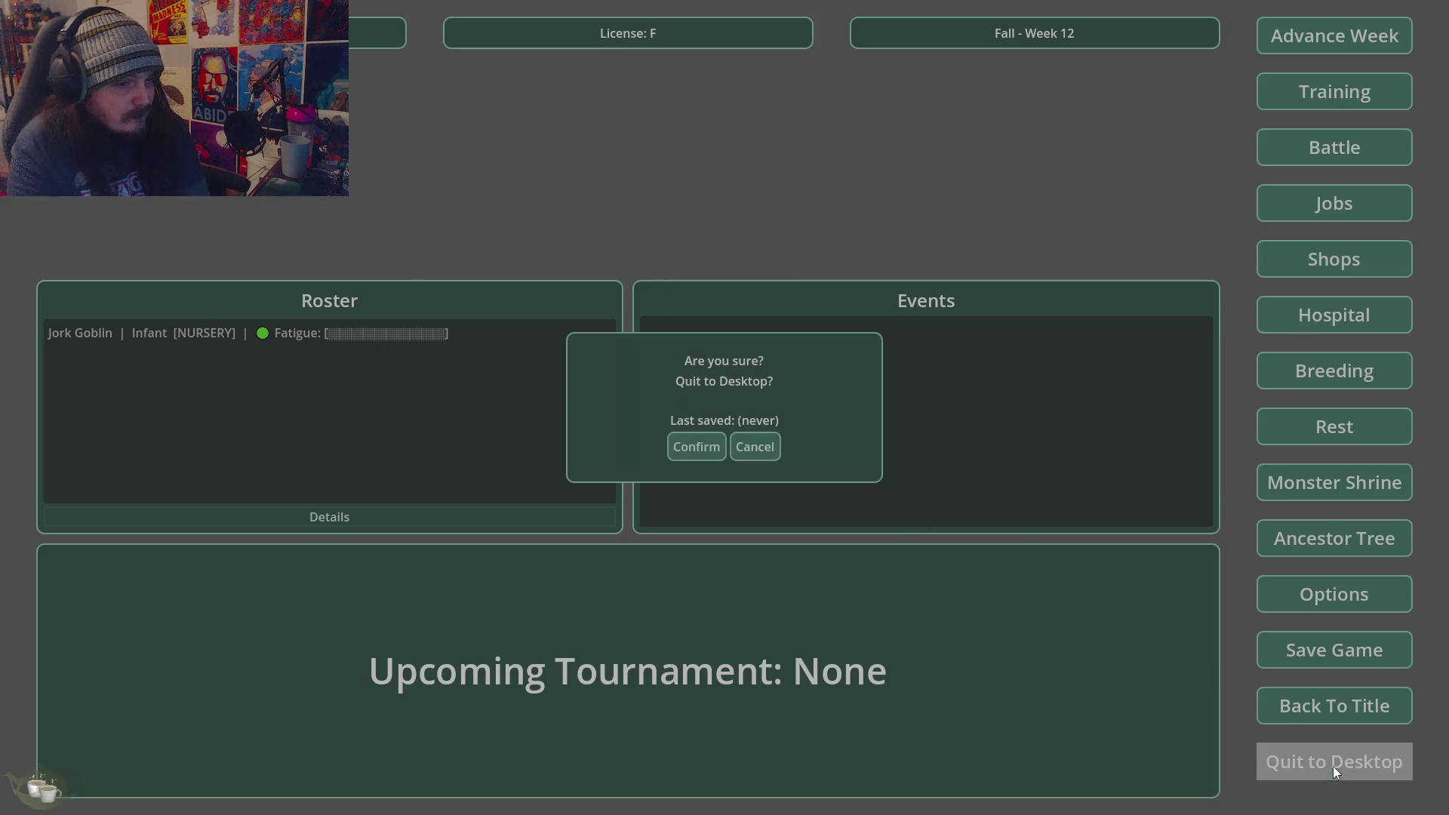
click(698, 445)
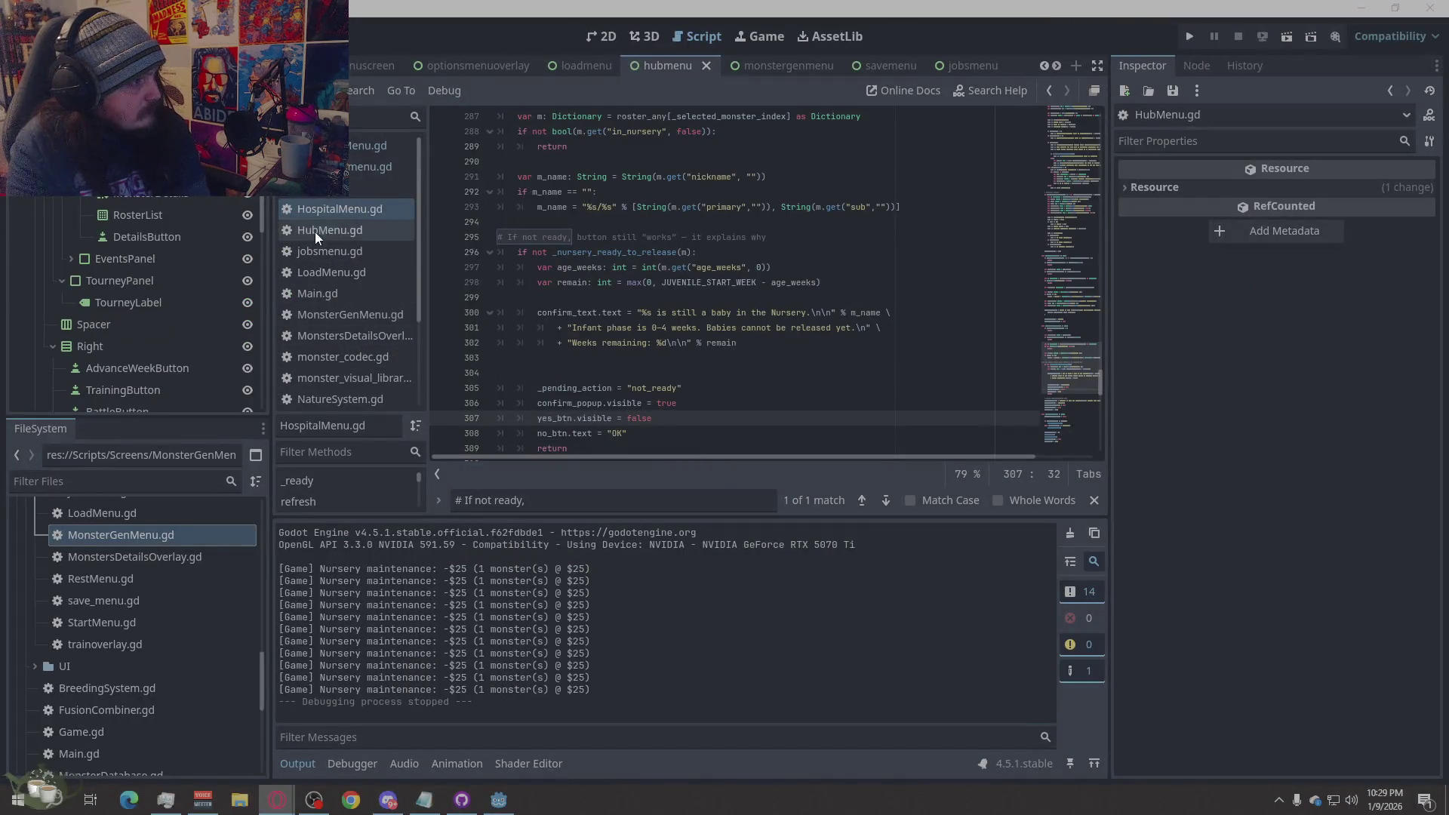
- Open Game.gd and select its entire code, then switch over to the browser
right_click(332, 195)
right_click(577, 243)
right_click(577, 242)
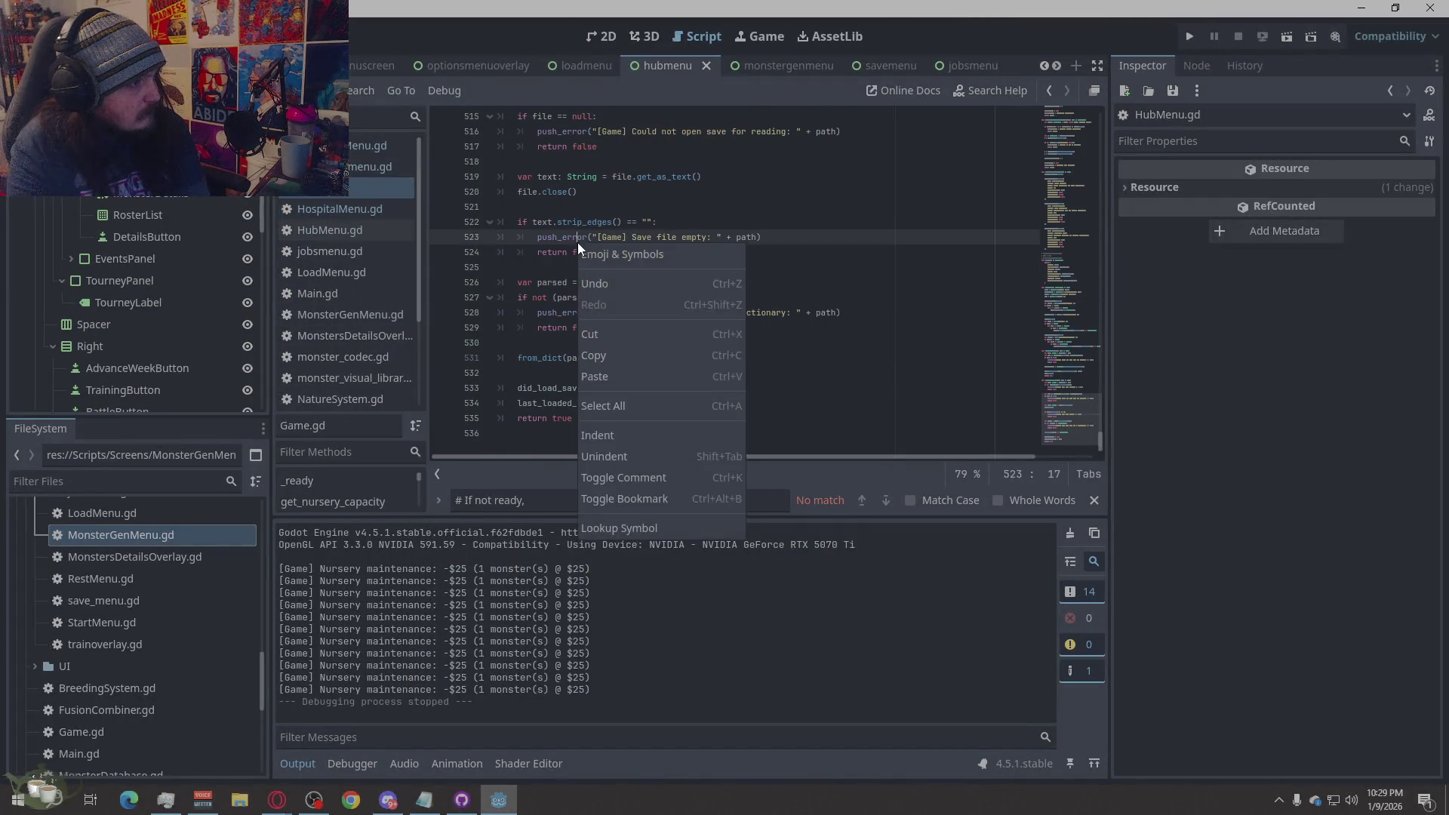
click(592, 405)
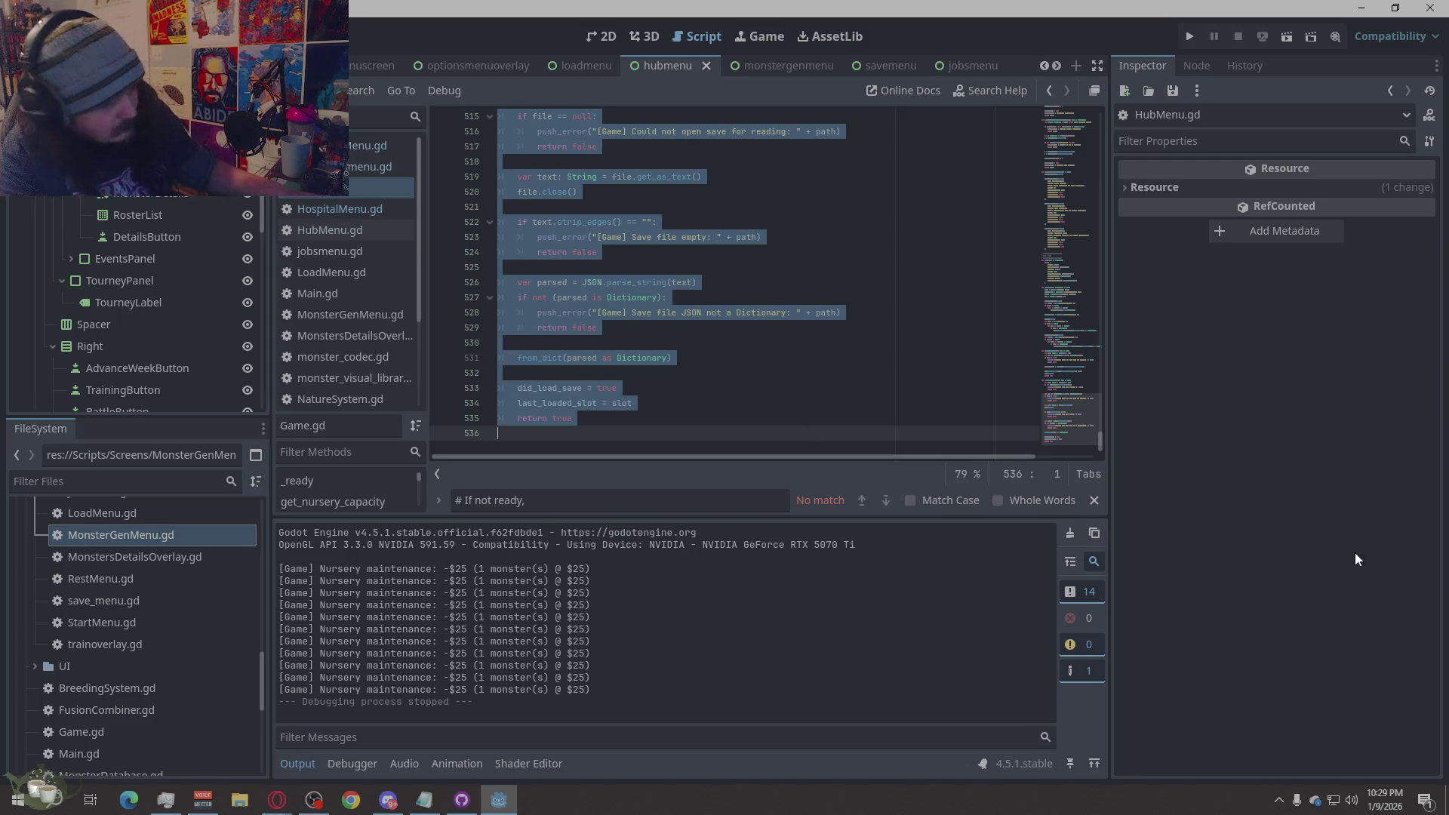
key(alt+Tab)
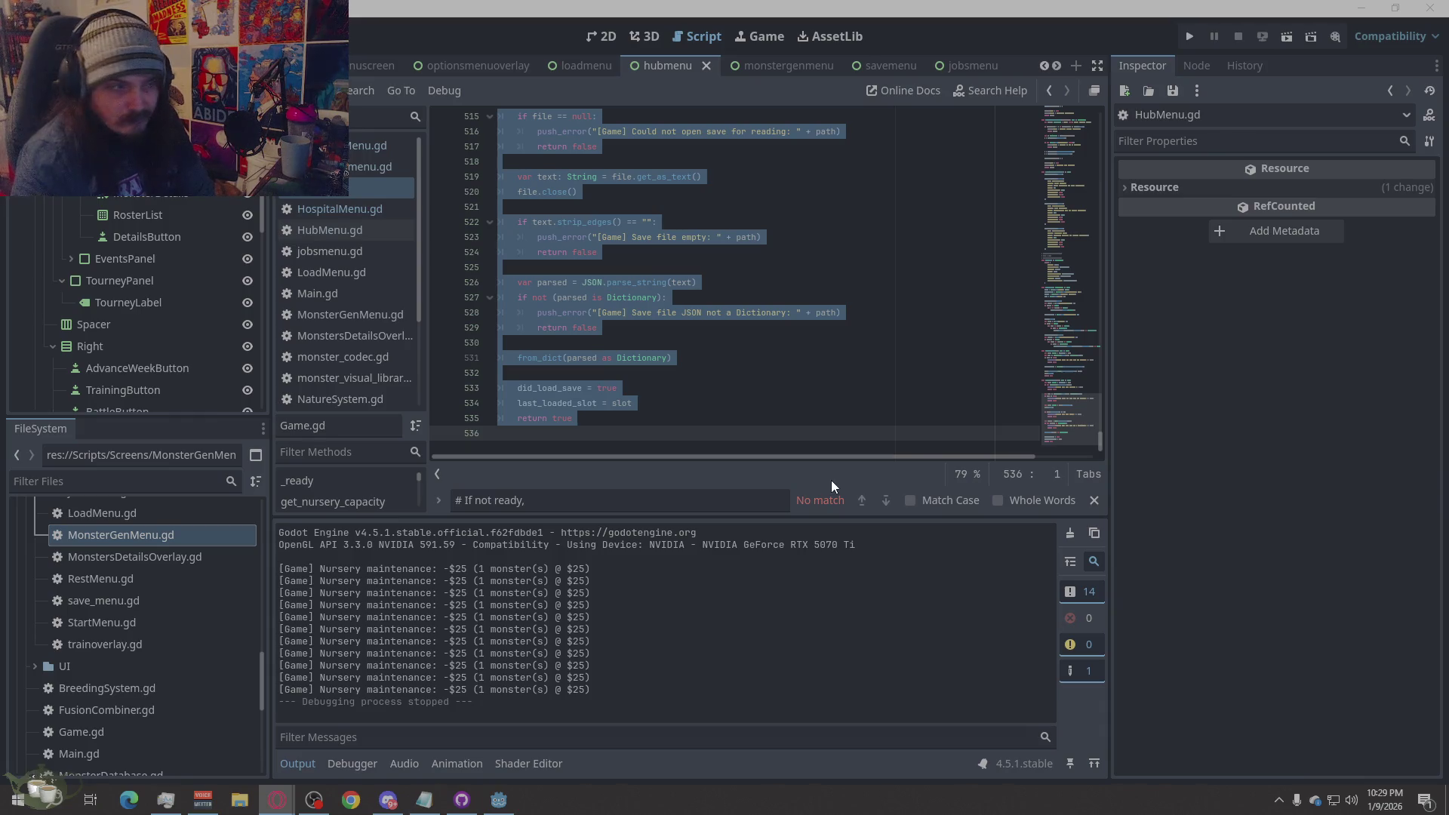
click(692, 282)
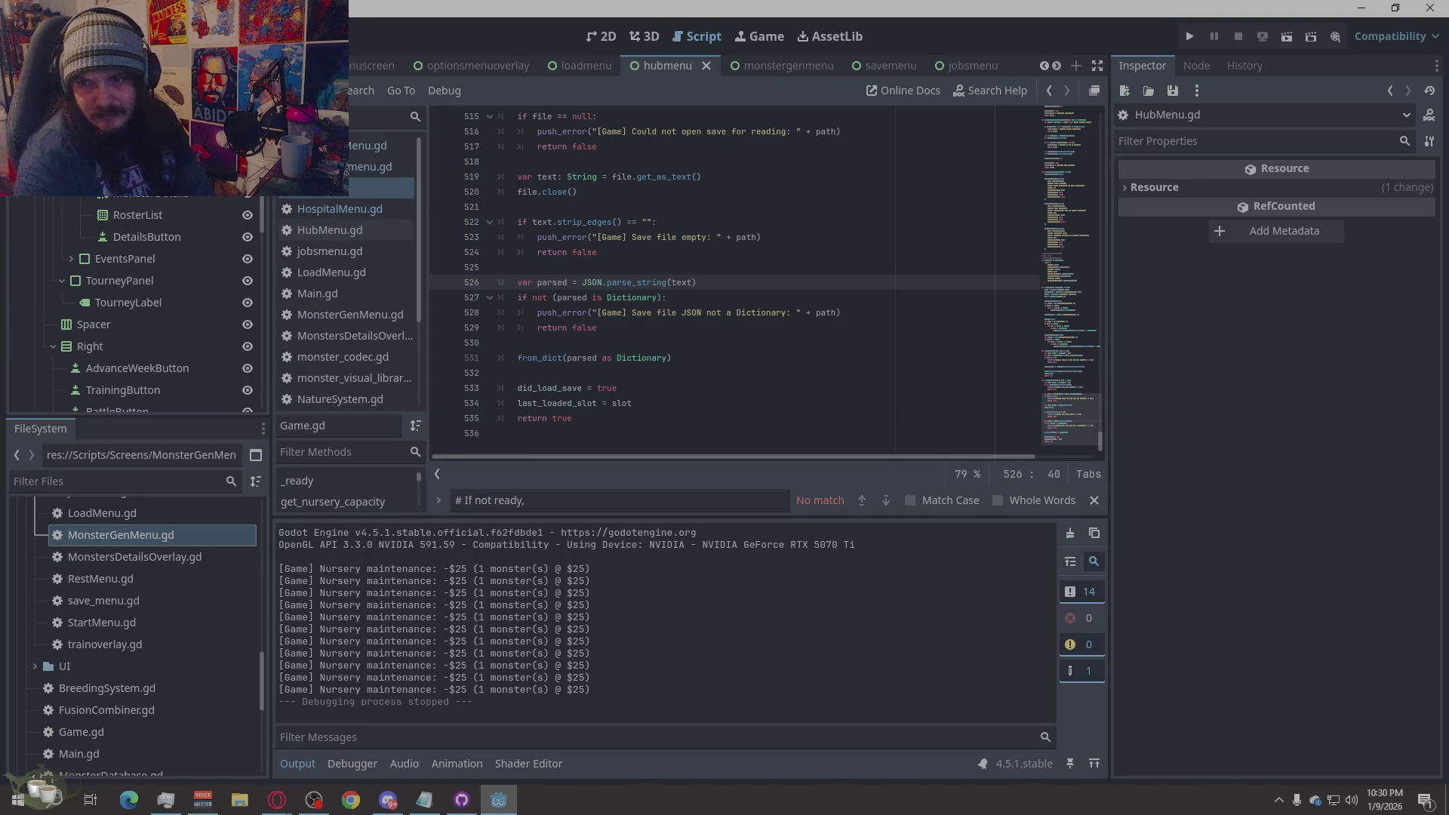
- Paste the new 626-line code over all of Game.gd and save it
right_click(652, 413)
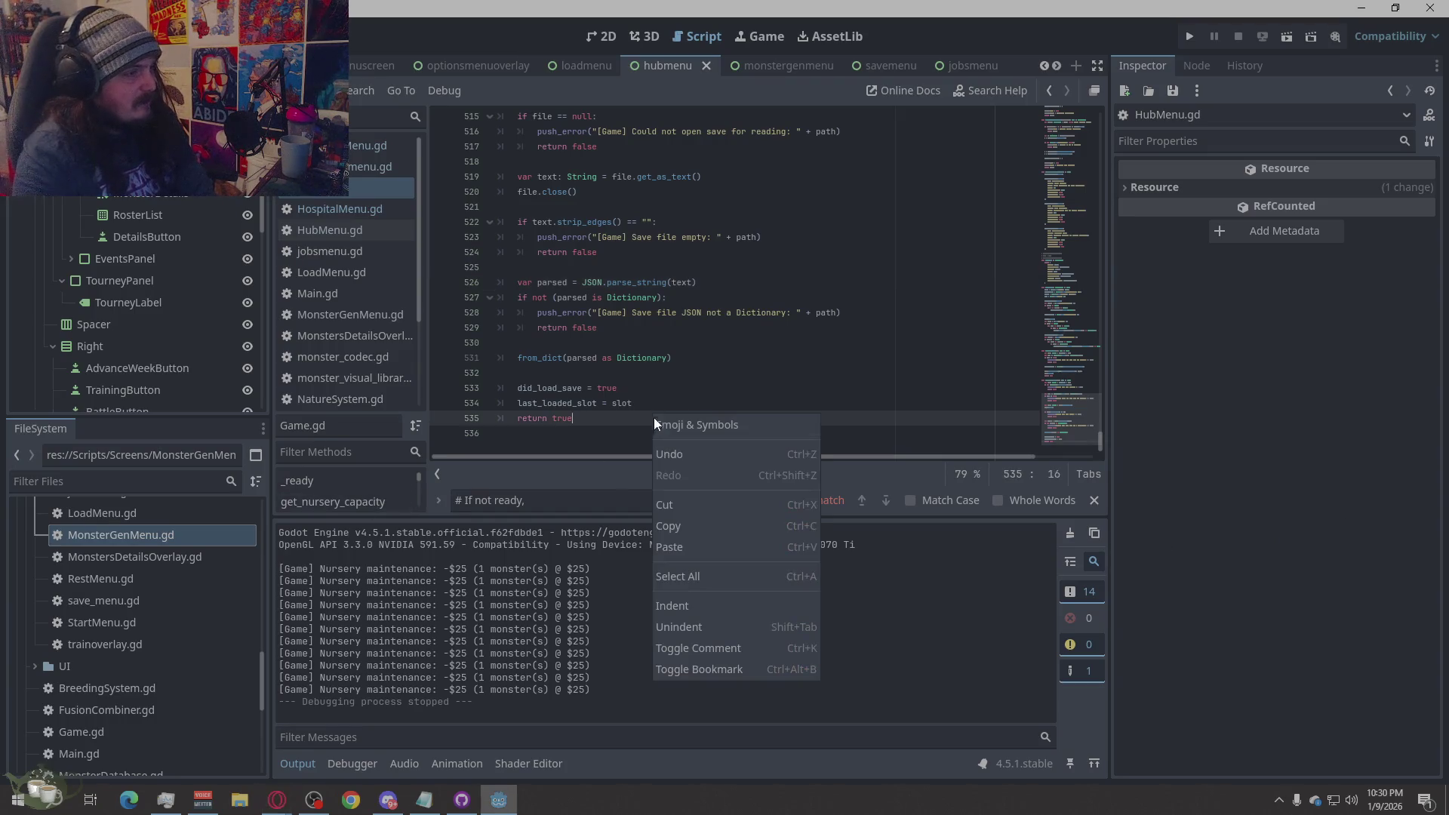
click(694, 578)
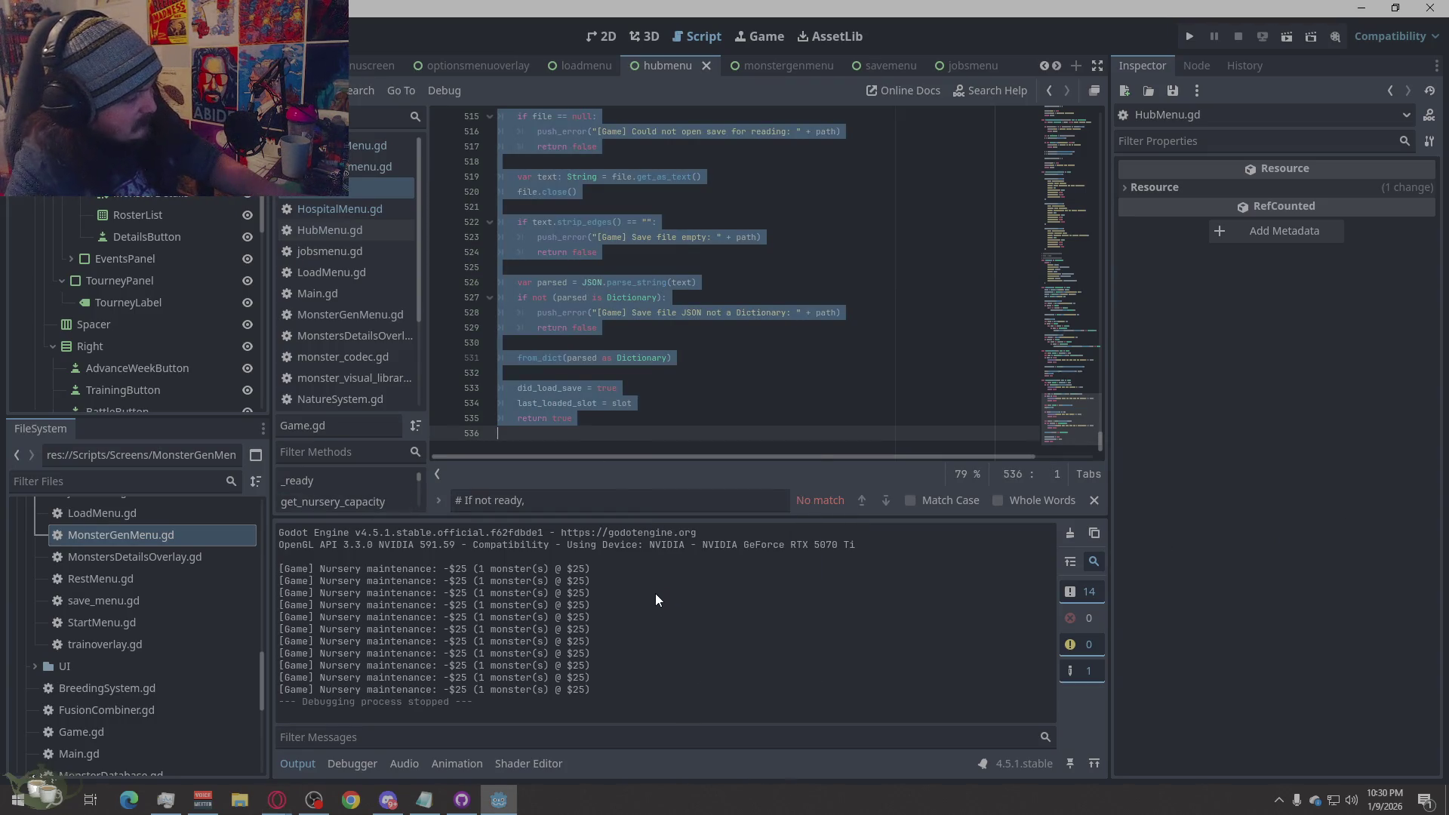
key(ctrl+v)
key(ctrl+s)
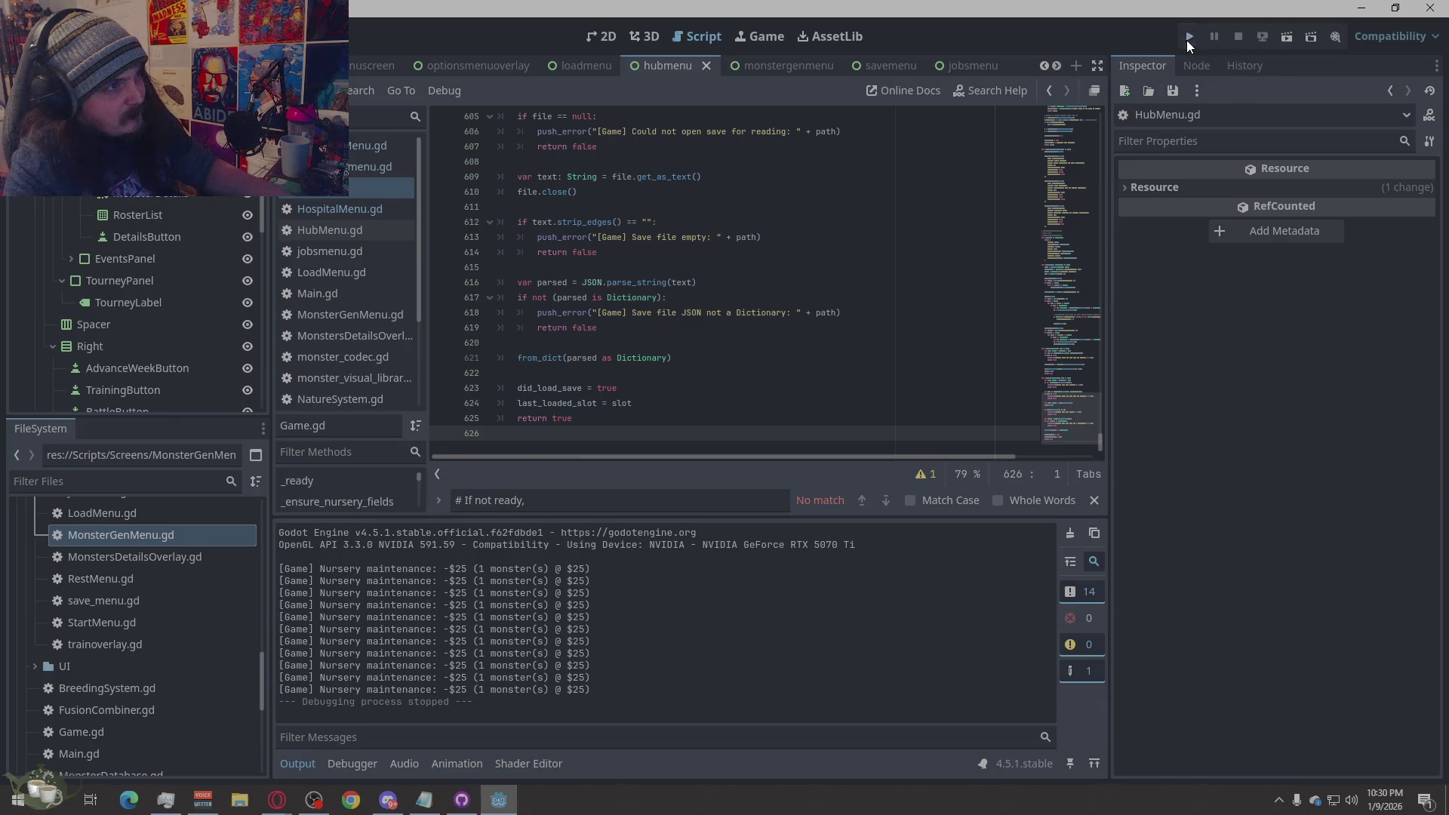
- Run the project, start a new game, and add a generated Ember from the Monster Shrine
click(1189, 37)
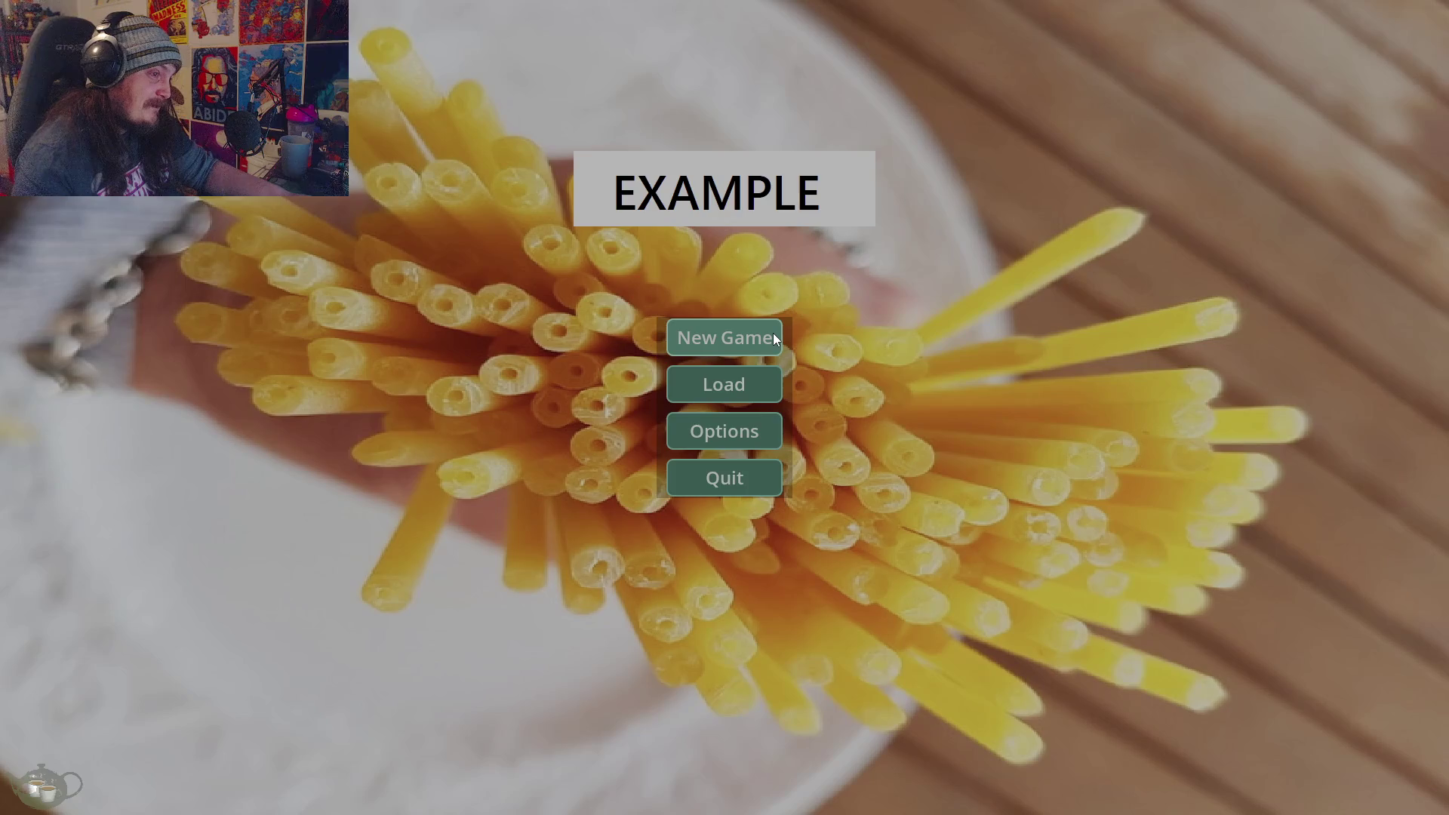
click(773, 338)
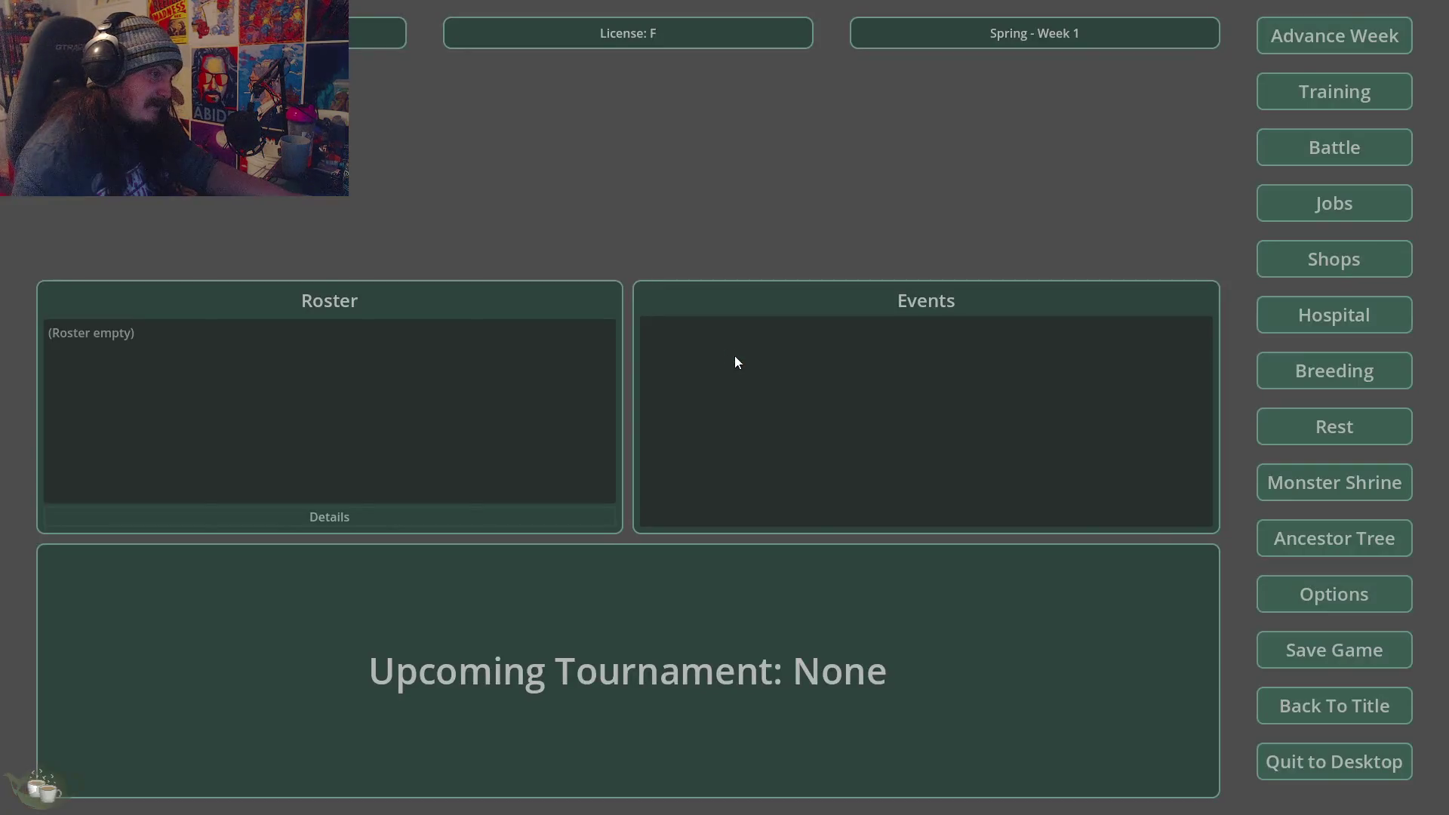
click(1315, 491)
click(418, 311)
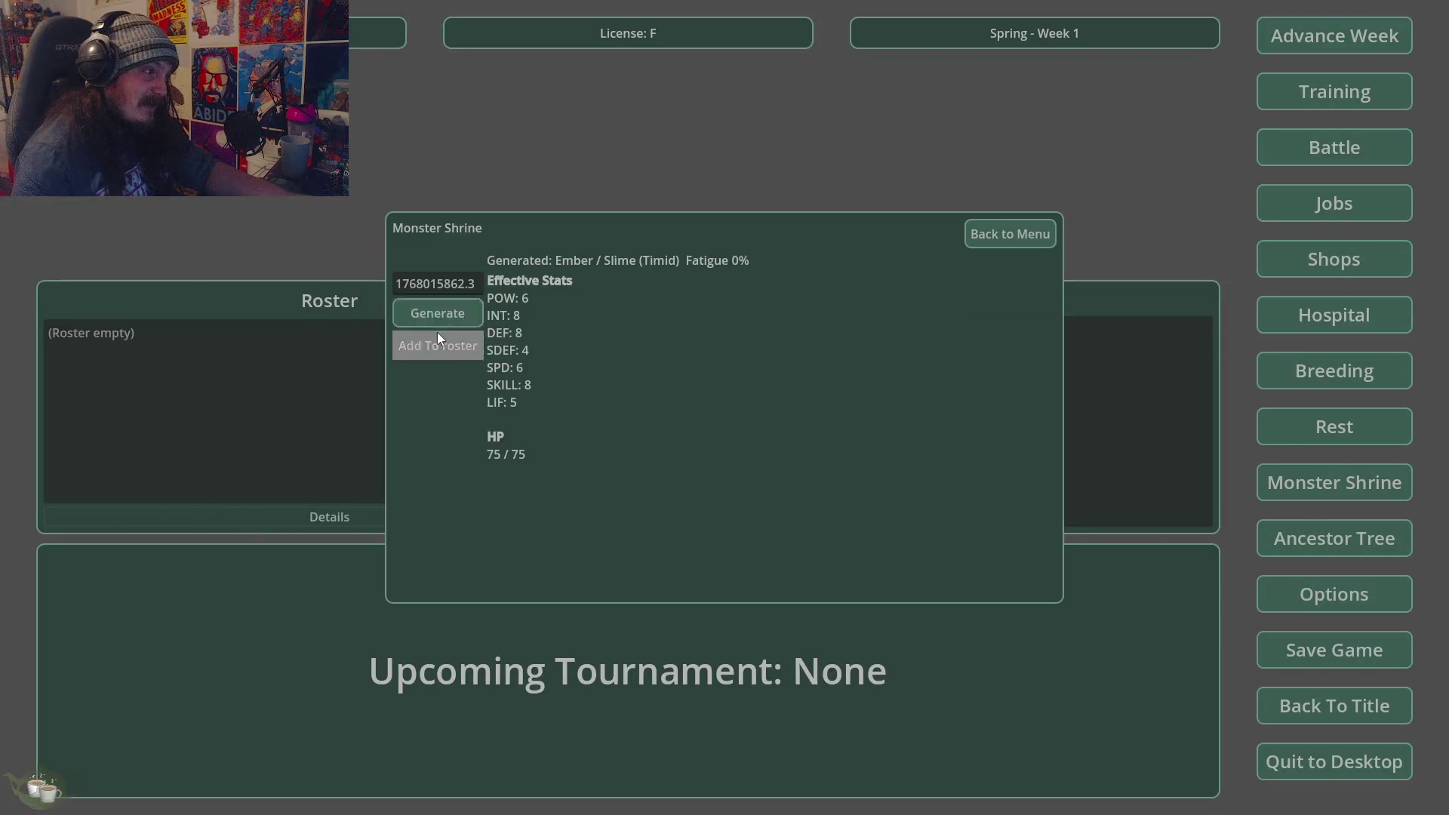
click(433, 340)
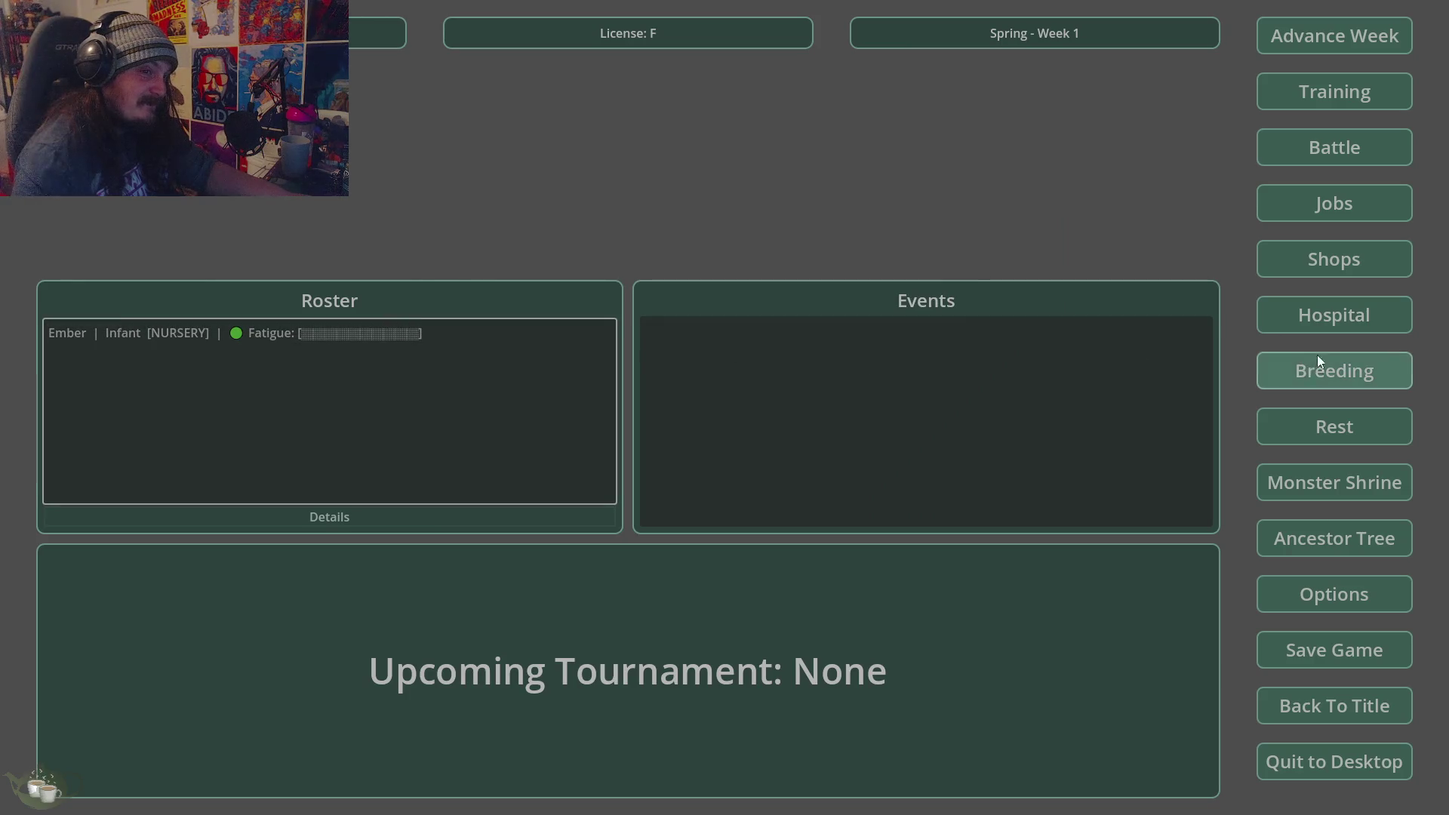
- Confirm breeding Ember with itself and generating a second monster are both blocked
click(1316, 362)
click(501, 267)
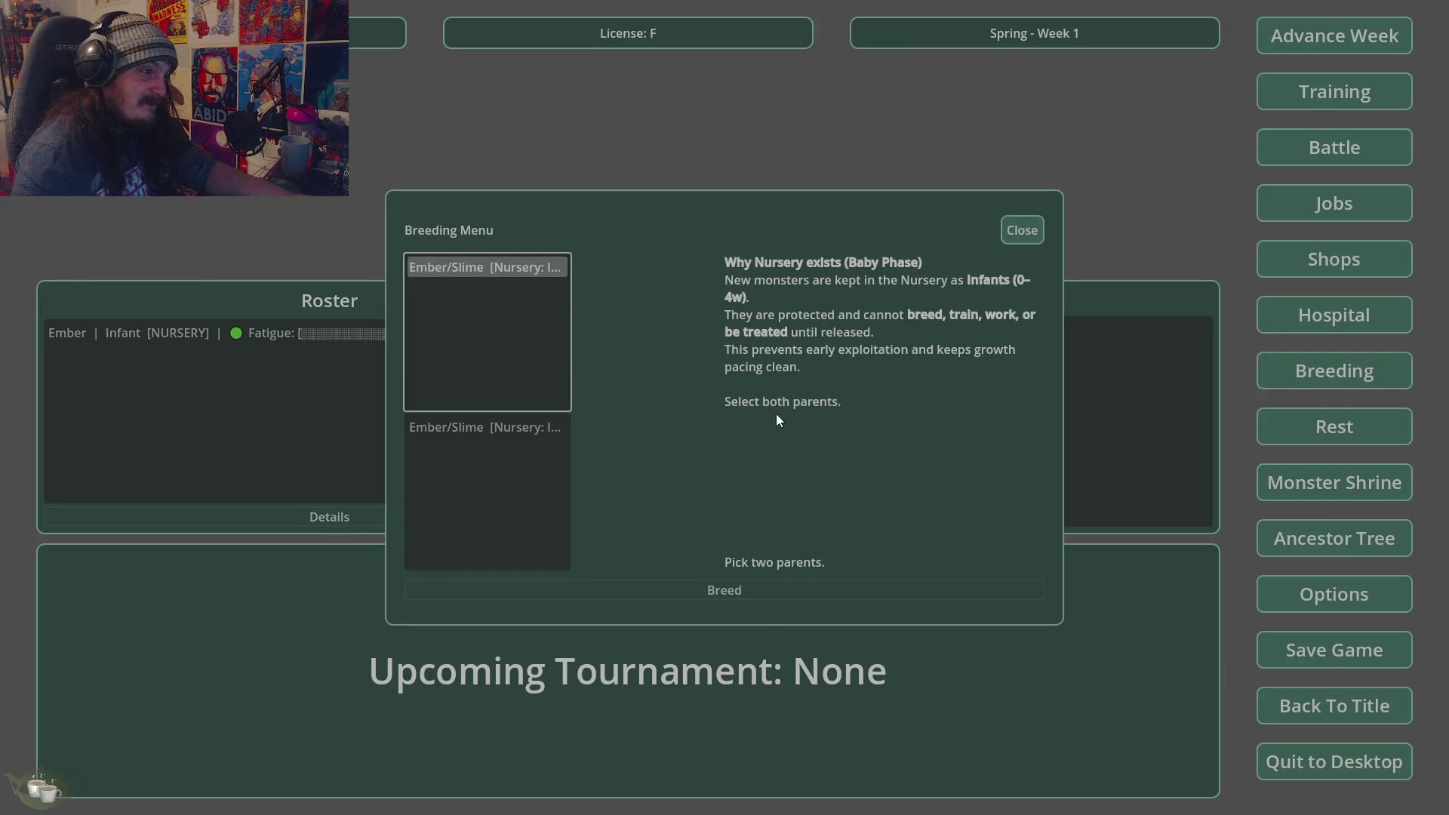
click(523, 429)
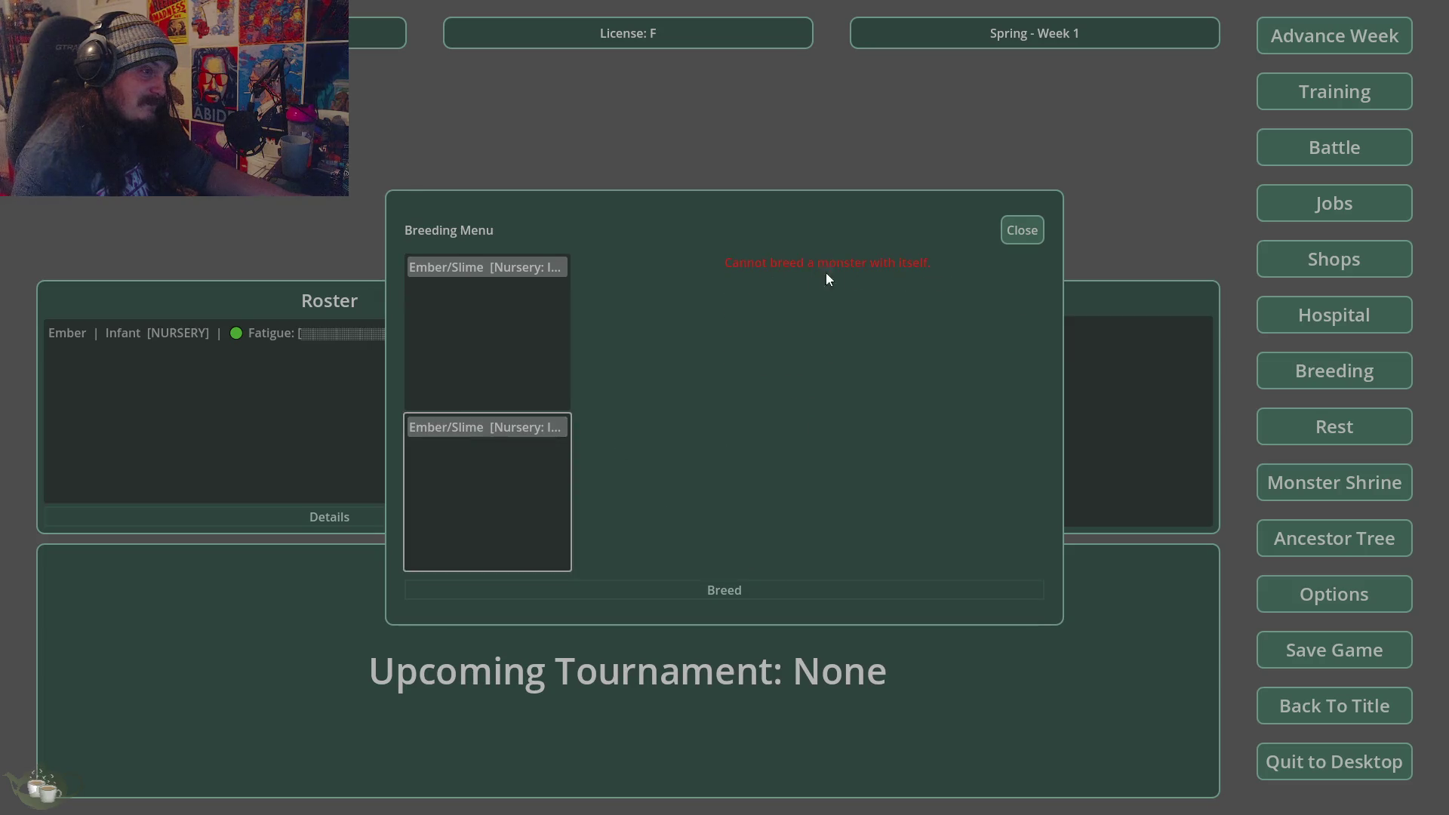
click(1026, 231)
click(1400, 479)
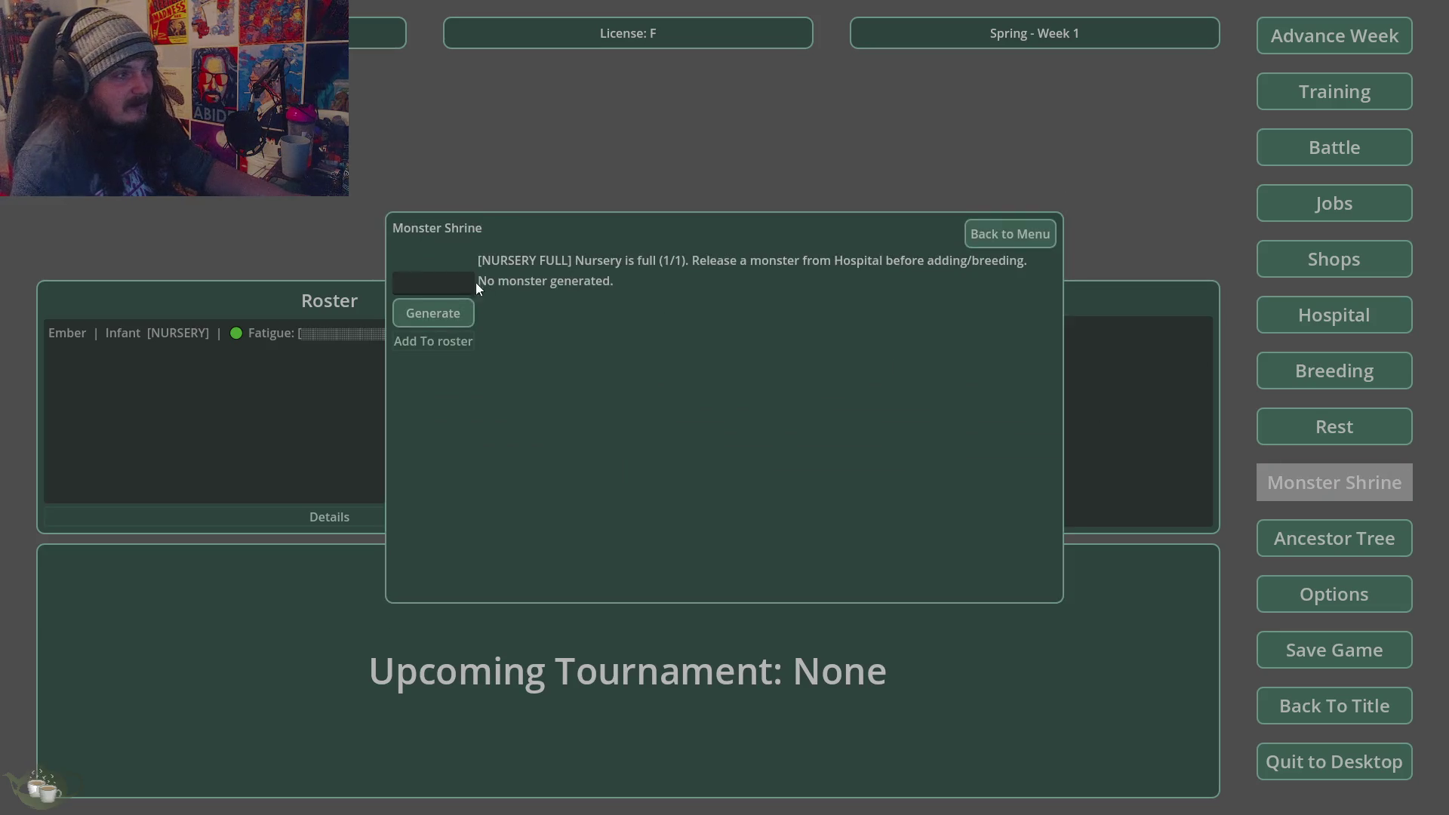
click(429, 318)
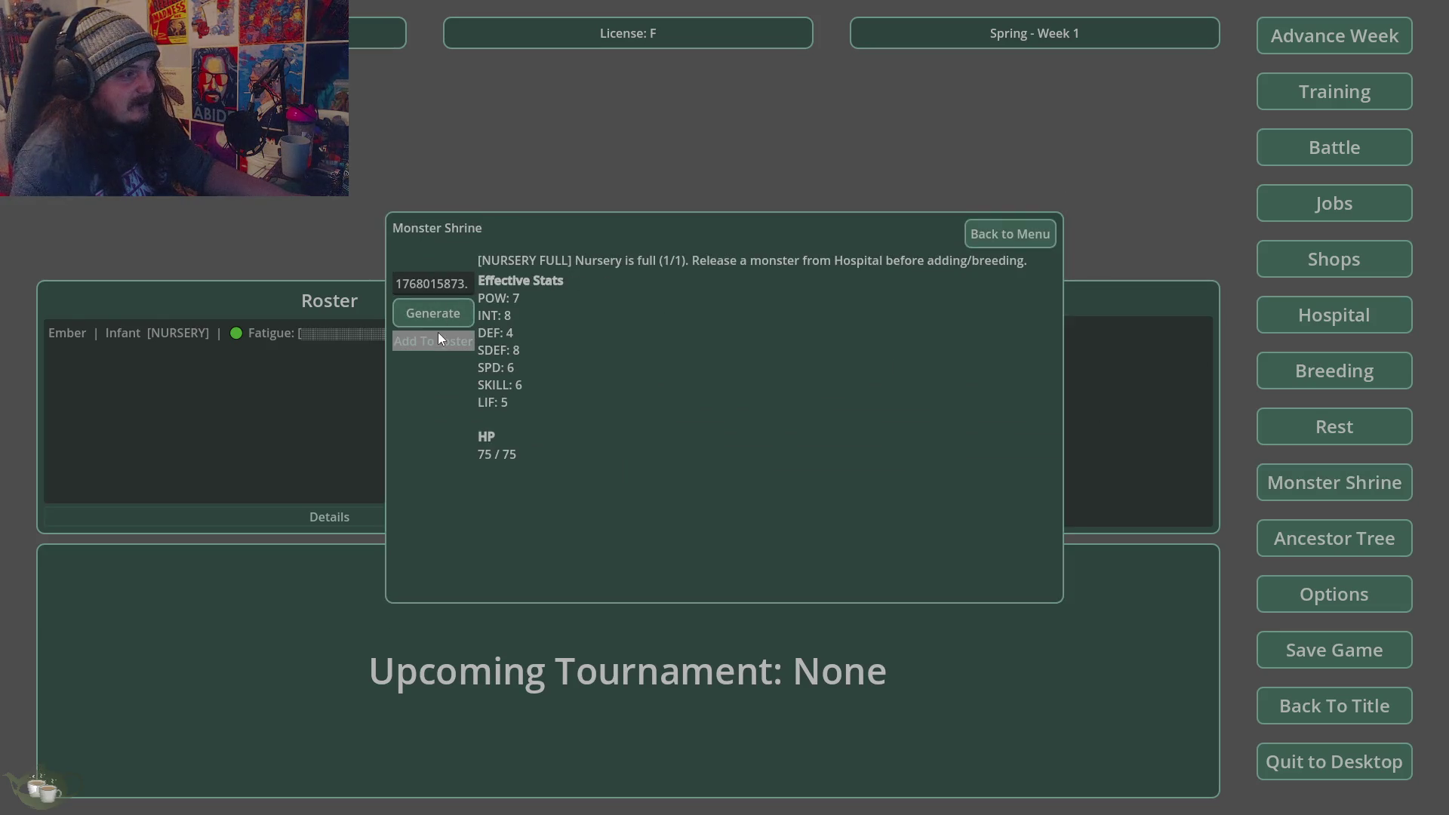
click(1042, 233)
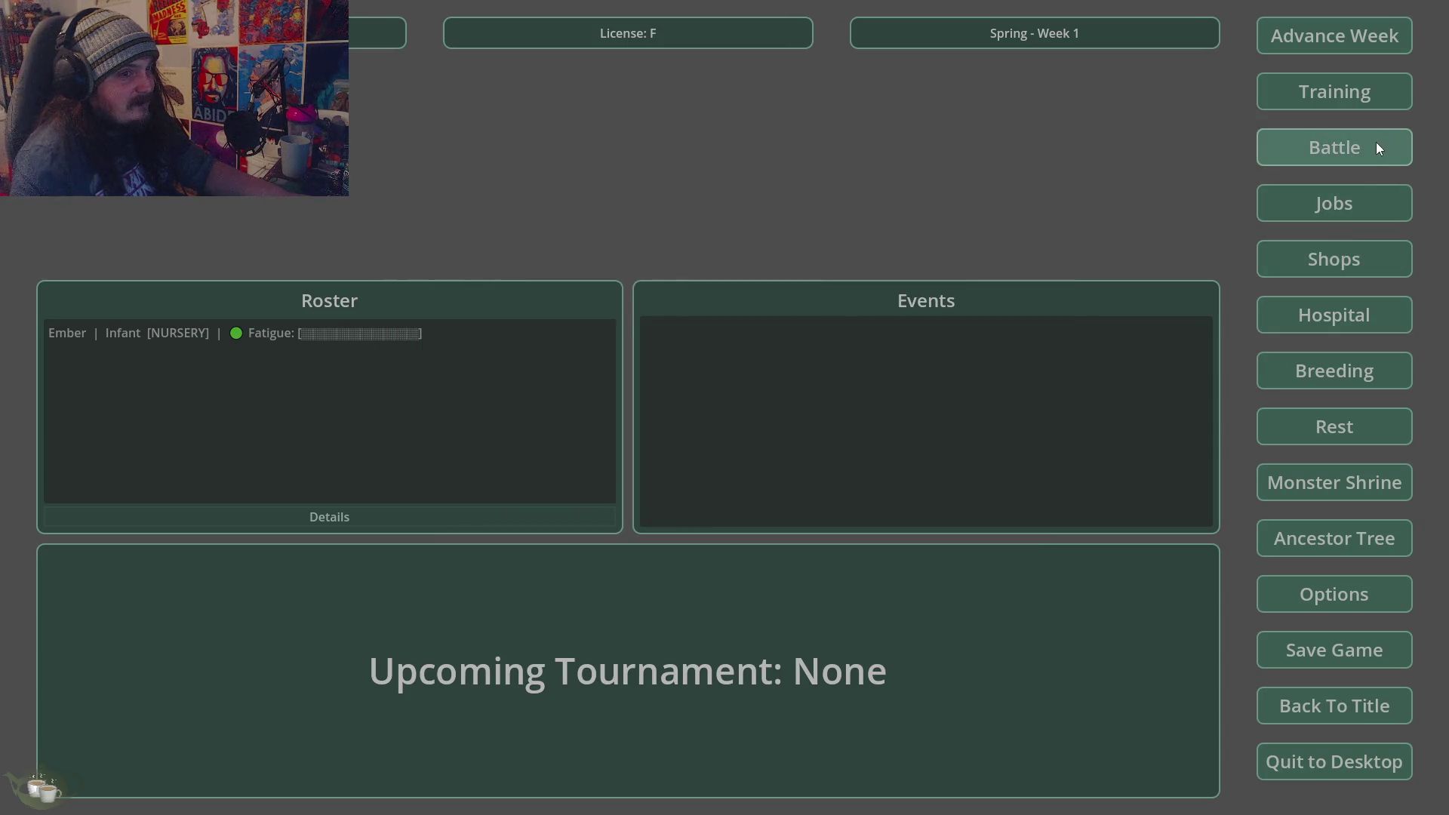
- Try releasing Ember from the Hospital nursery and dismiss the still-a-baby notice
click(1336, 324)
click(530, 262)
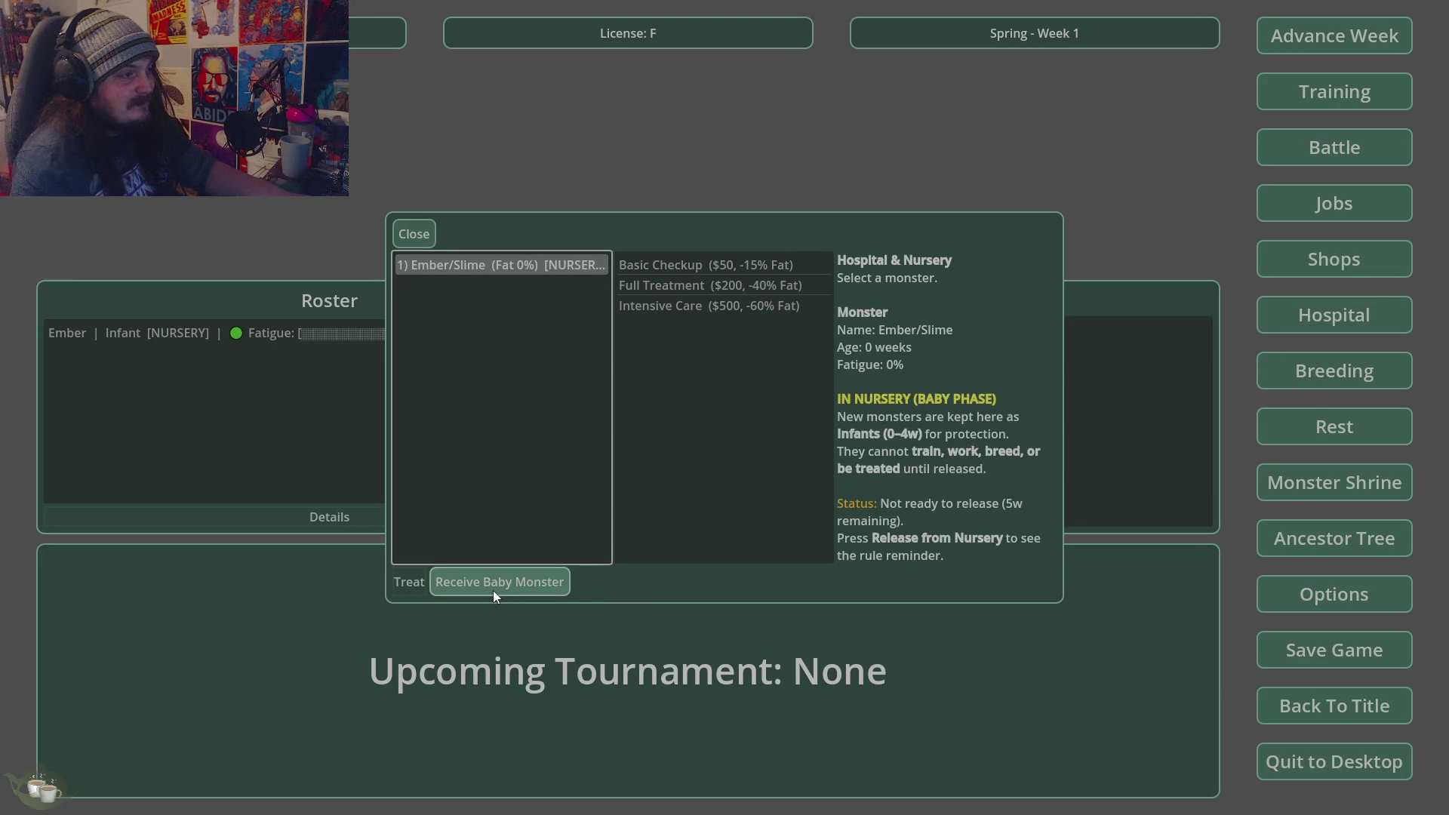
click(517, 584)
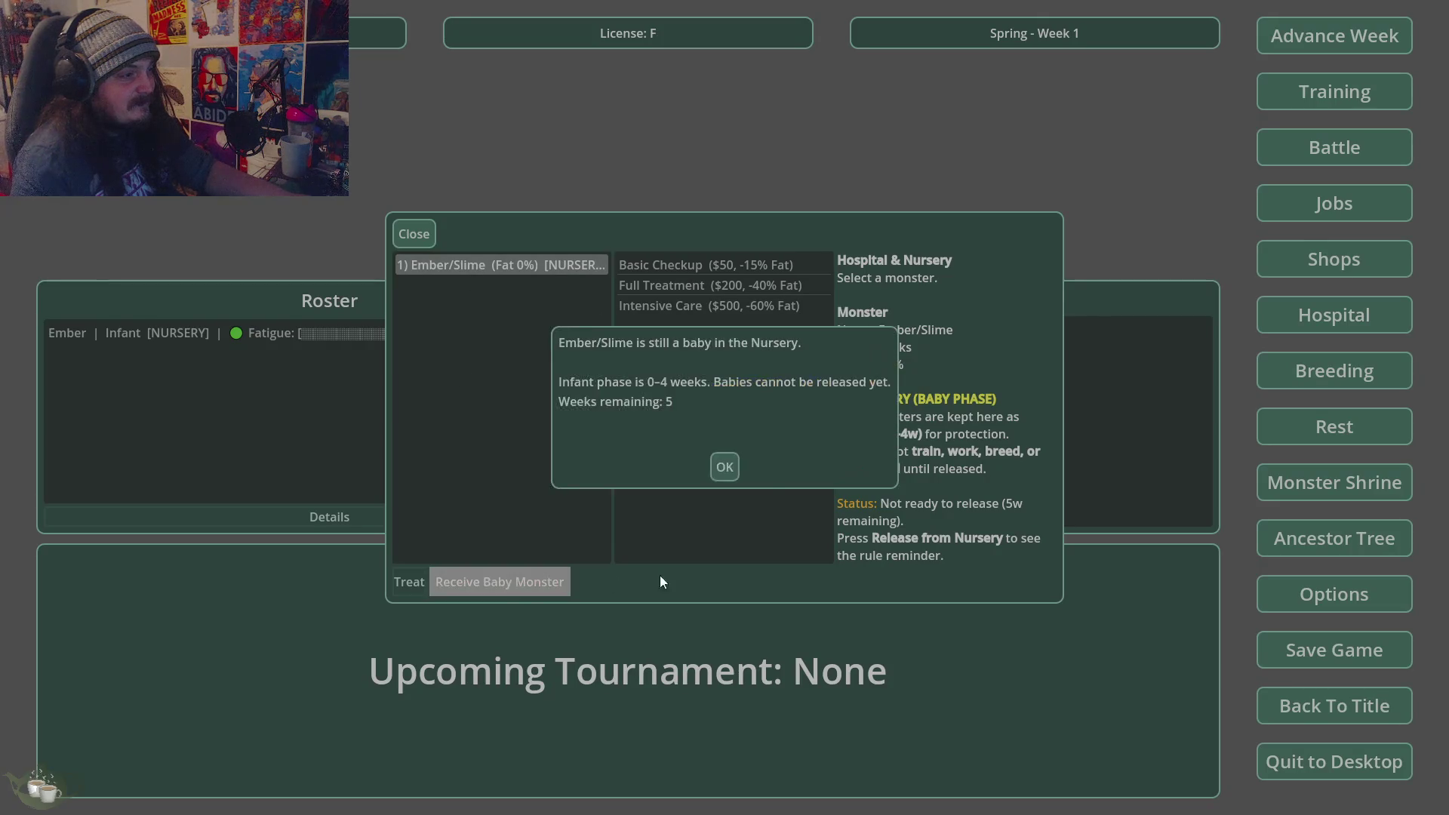
click(733, 468)
click(415, 233)
- Advance the calendar week by week to Summer Week 6
click(1283, 45)
click(694, 462)
click(1333, 38)
click(679, 464)
click(1283, 35)
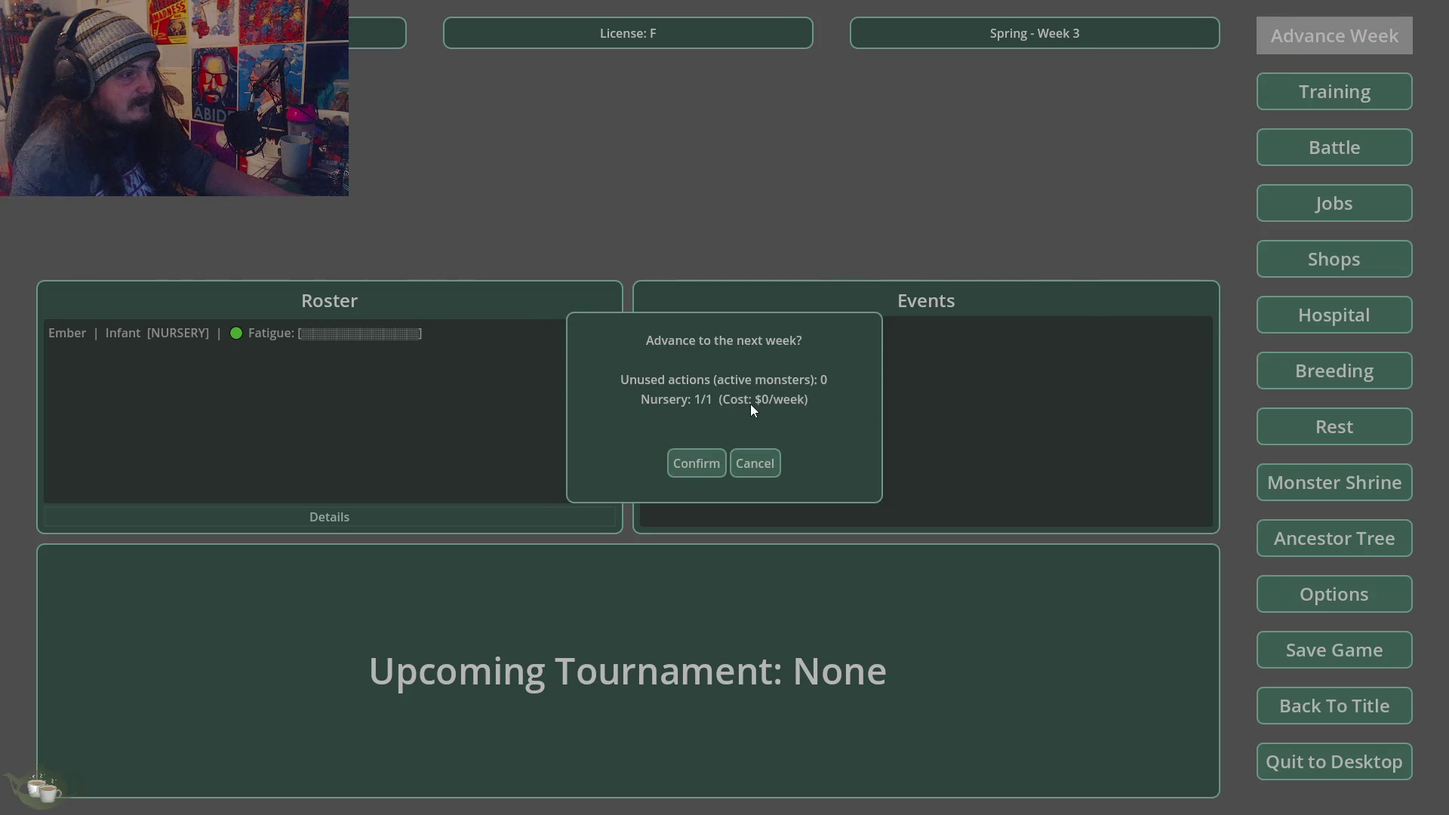
click(703, 462)
click(1332, 38)
click(691, 463)
click(1306, 31)
click(694, 462)
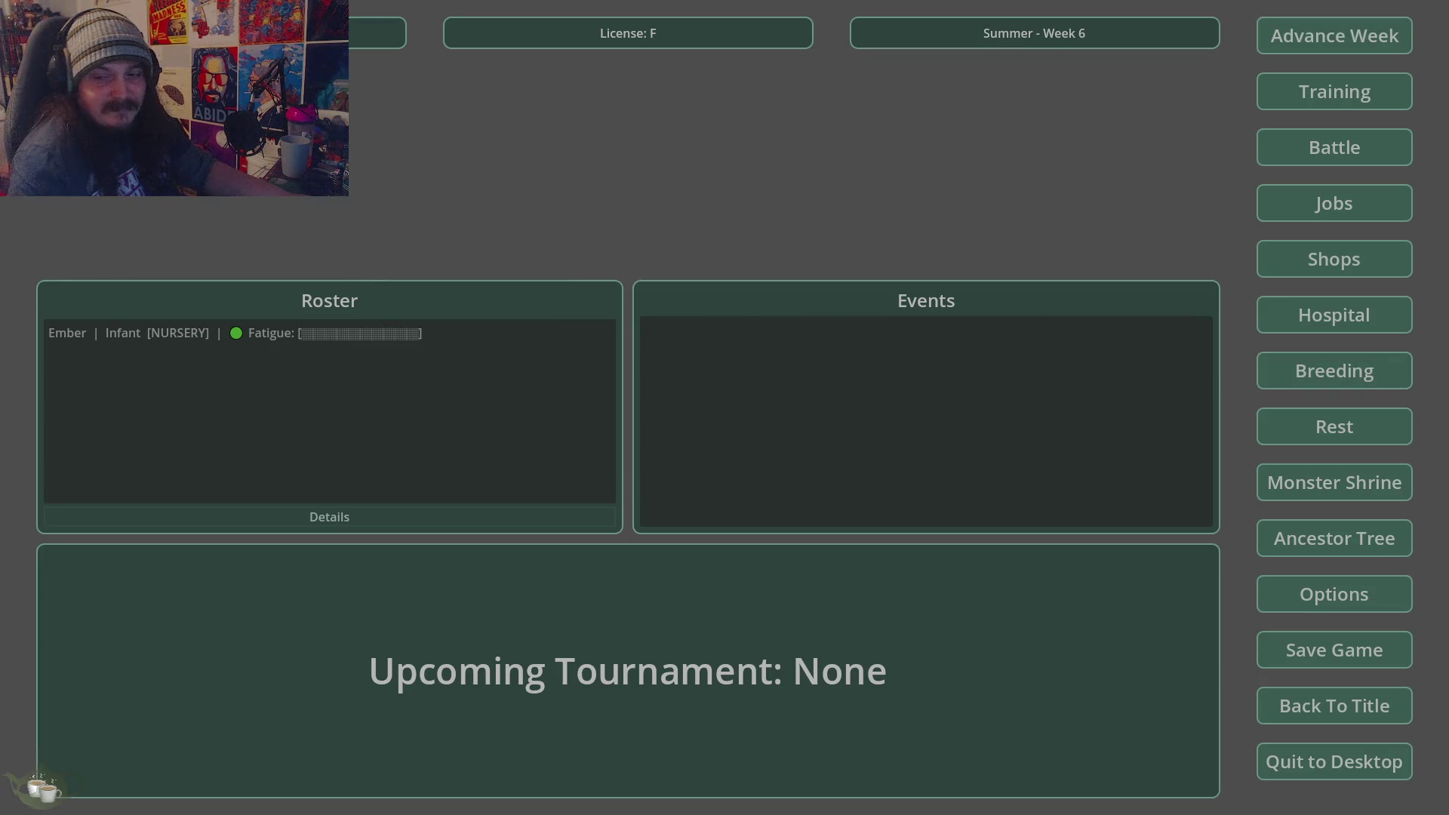
click(1337, 37)
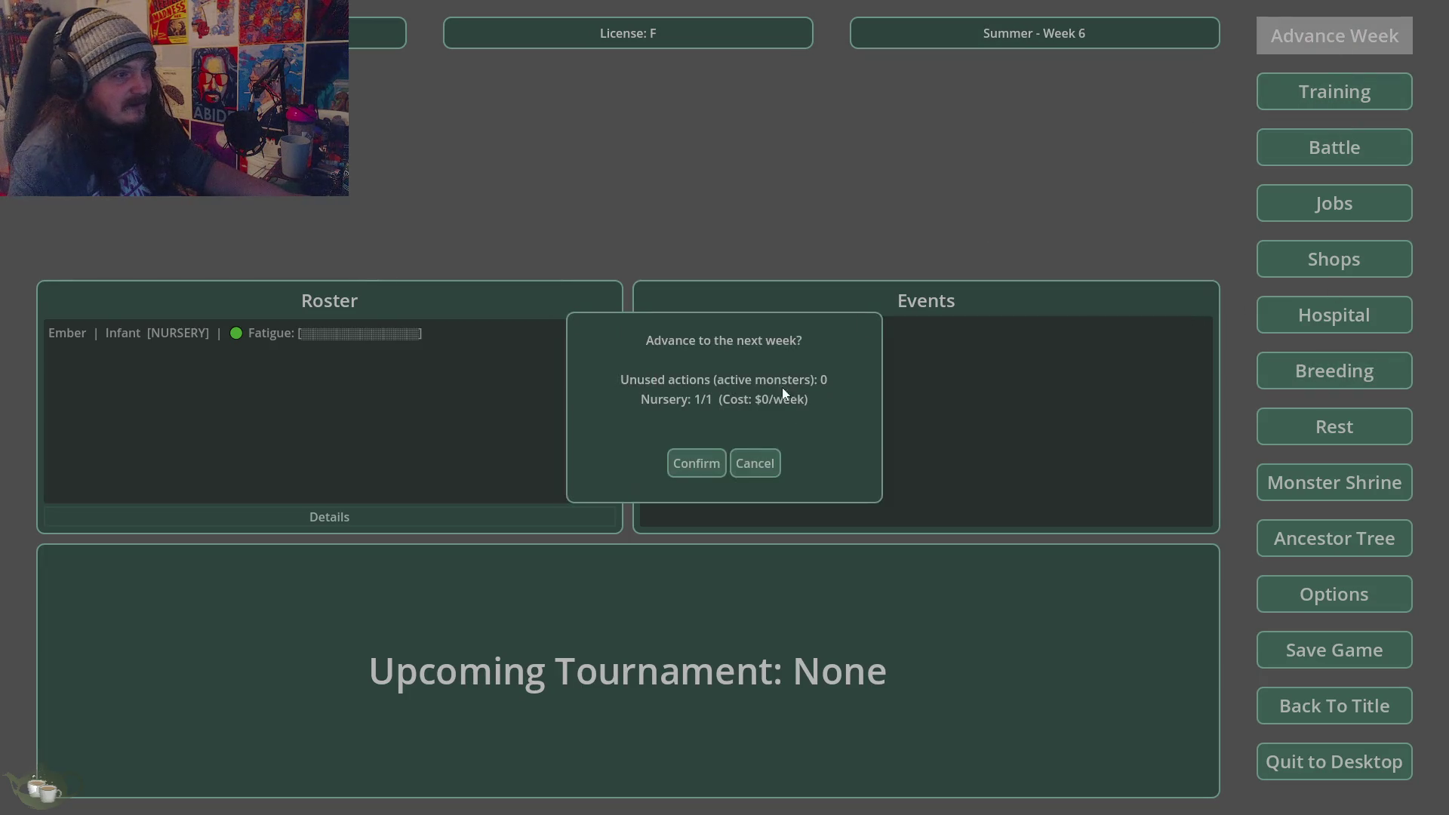
click(750, 459)
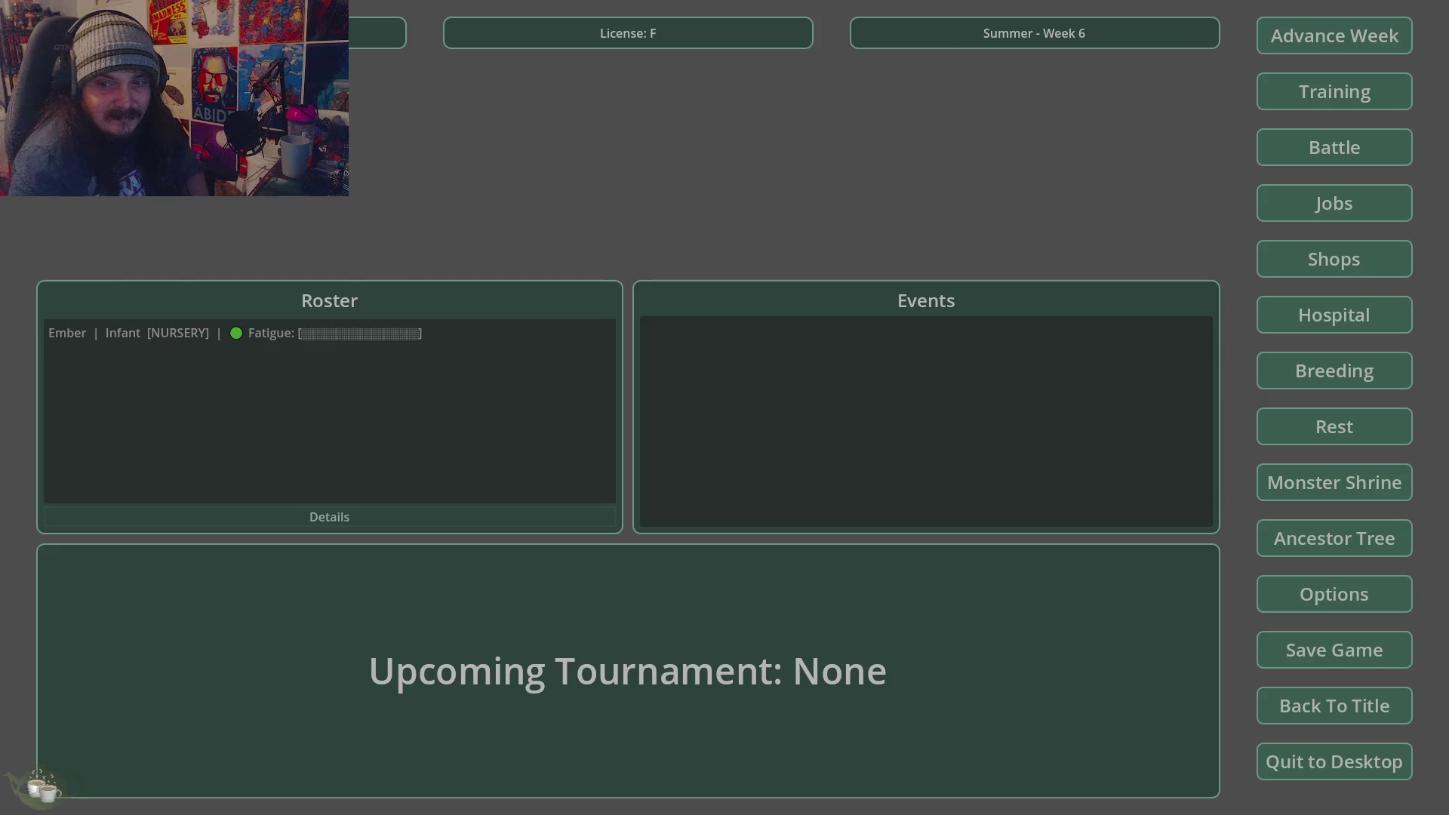
- Retry releasing Ember in the Hospital and confirm it's still refused as a baby
click(1334, 315)
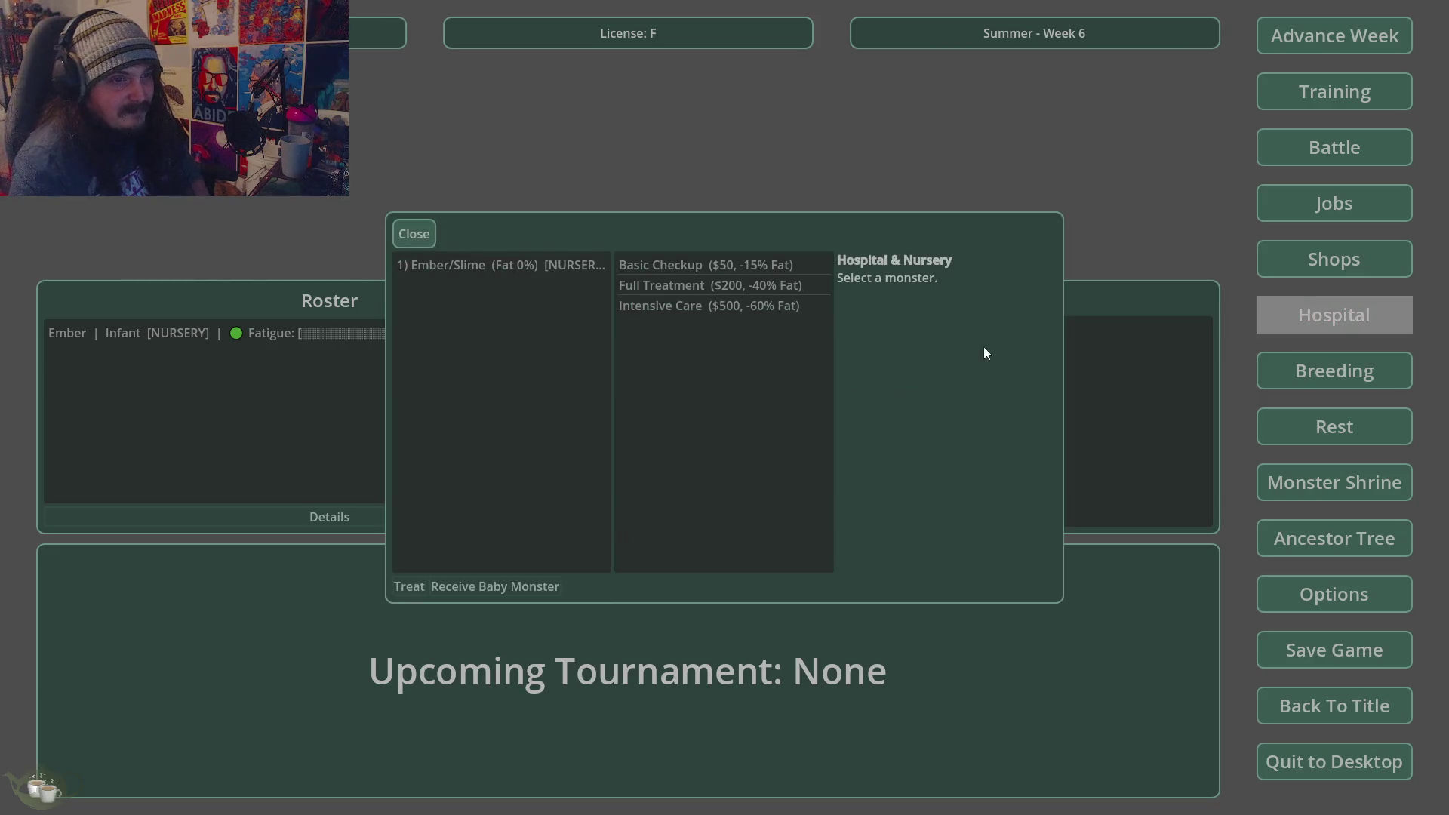
click(523, 266)
click(556, 582)
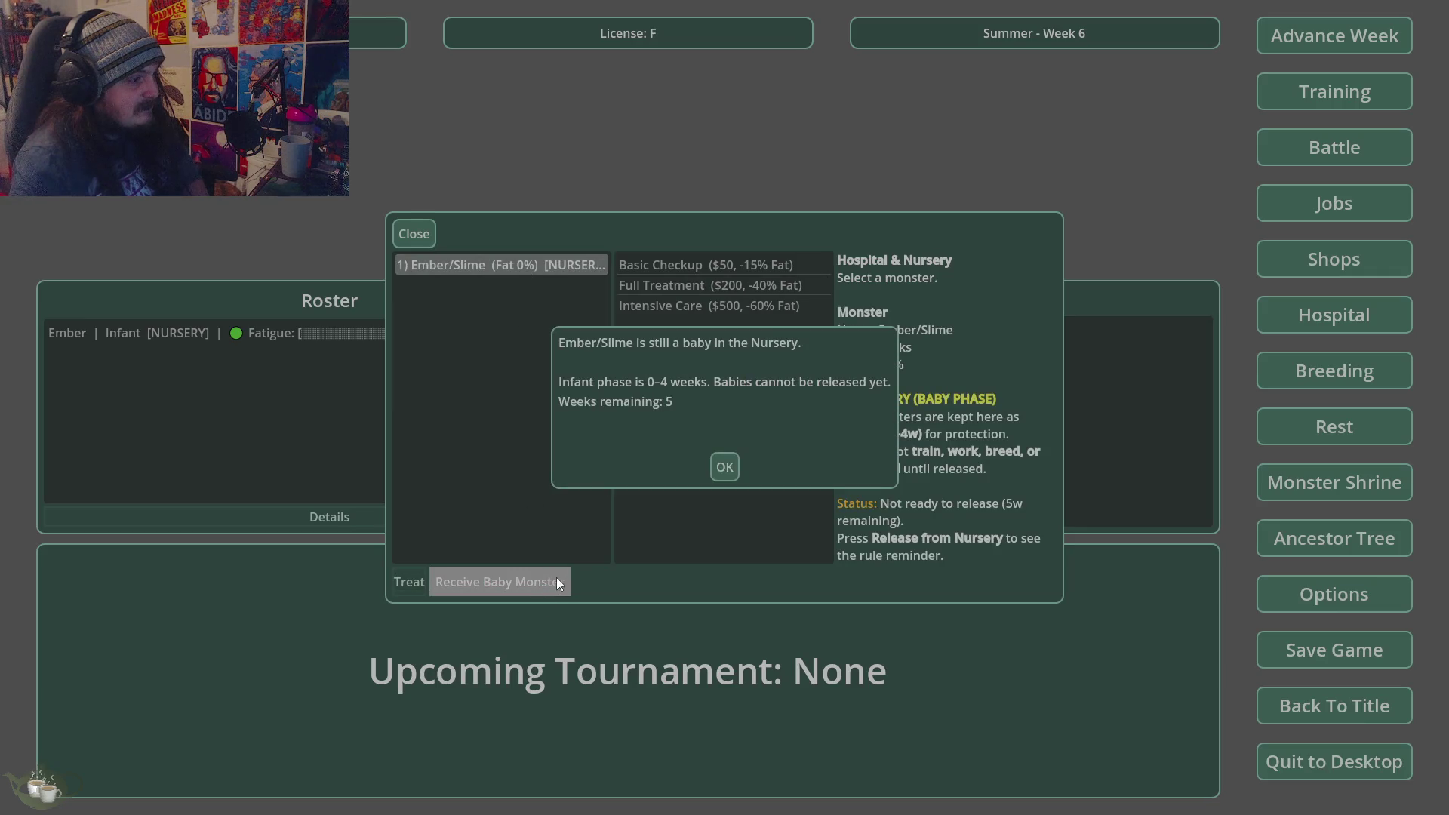
click(721, 474)
click(416, 235)
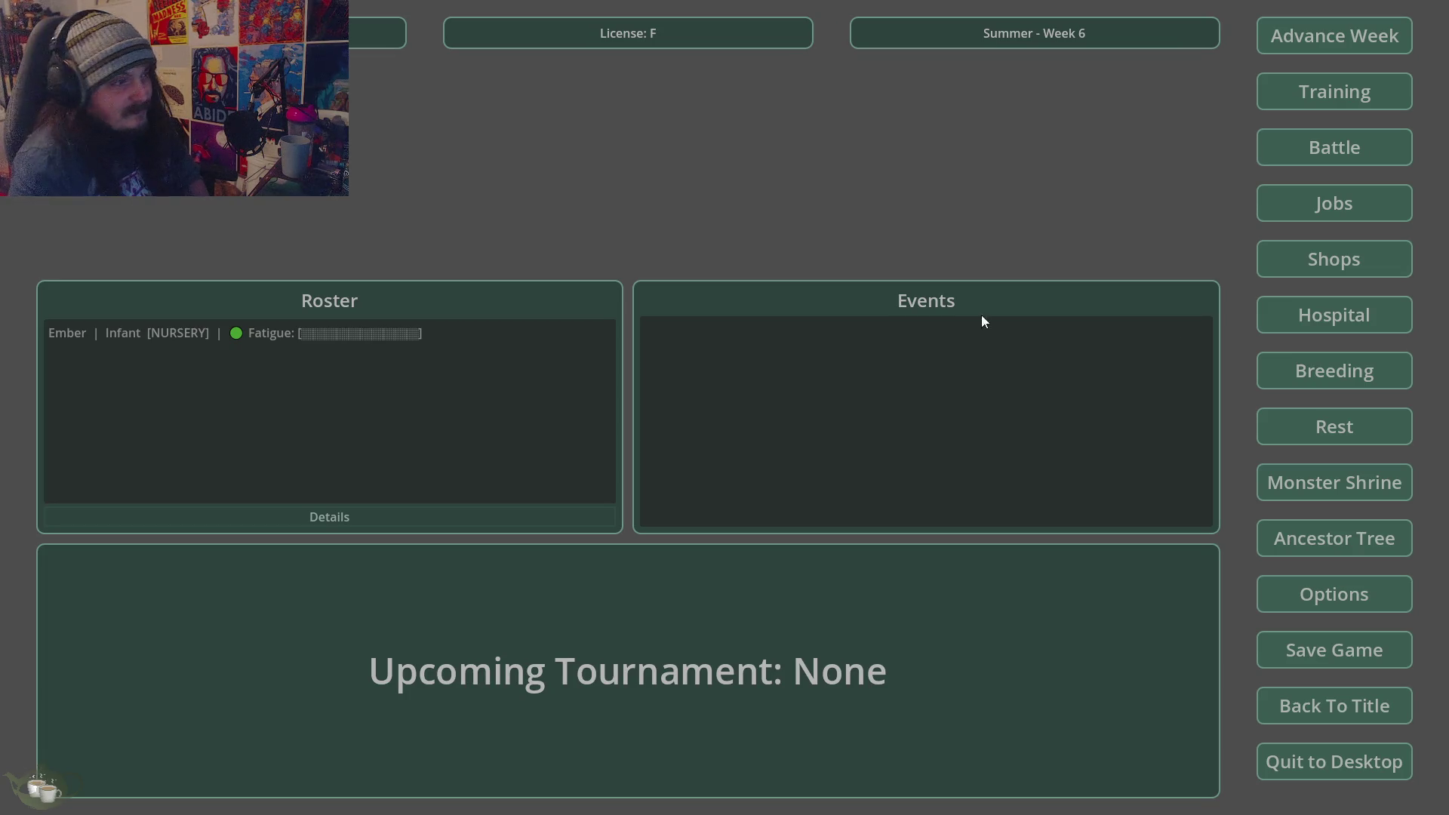
- Advance two more weeks to Summer Week 8
click(1314, 39)
click(676, 448)
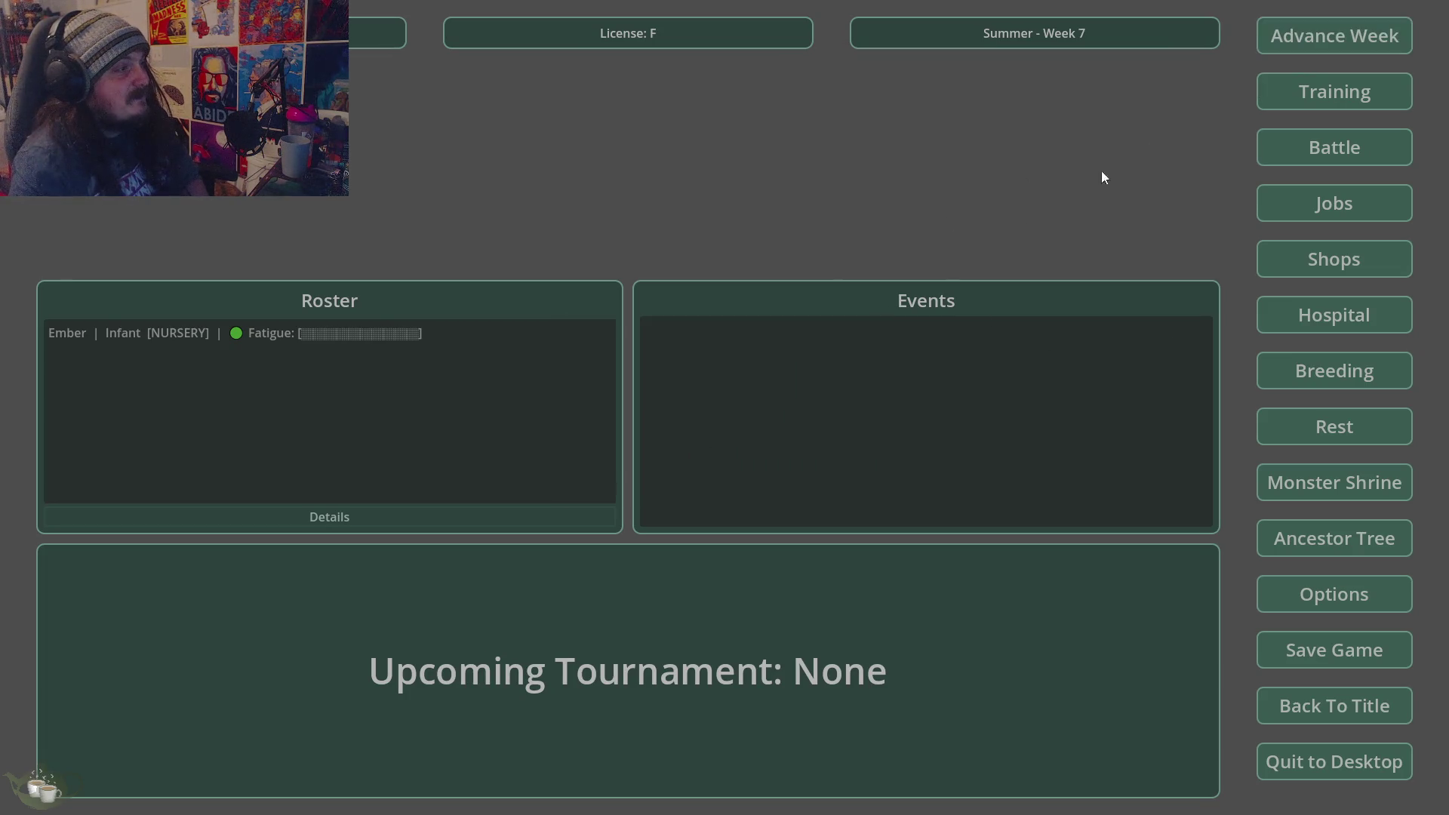
click(1306, 33)
click(711, 456)
click(249, 353)
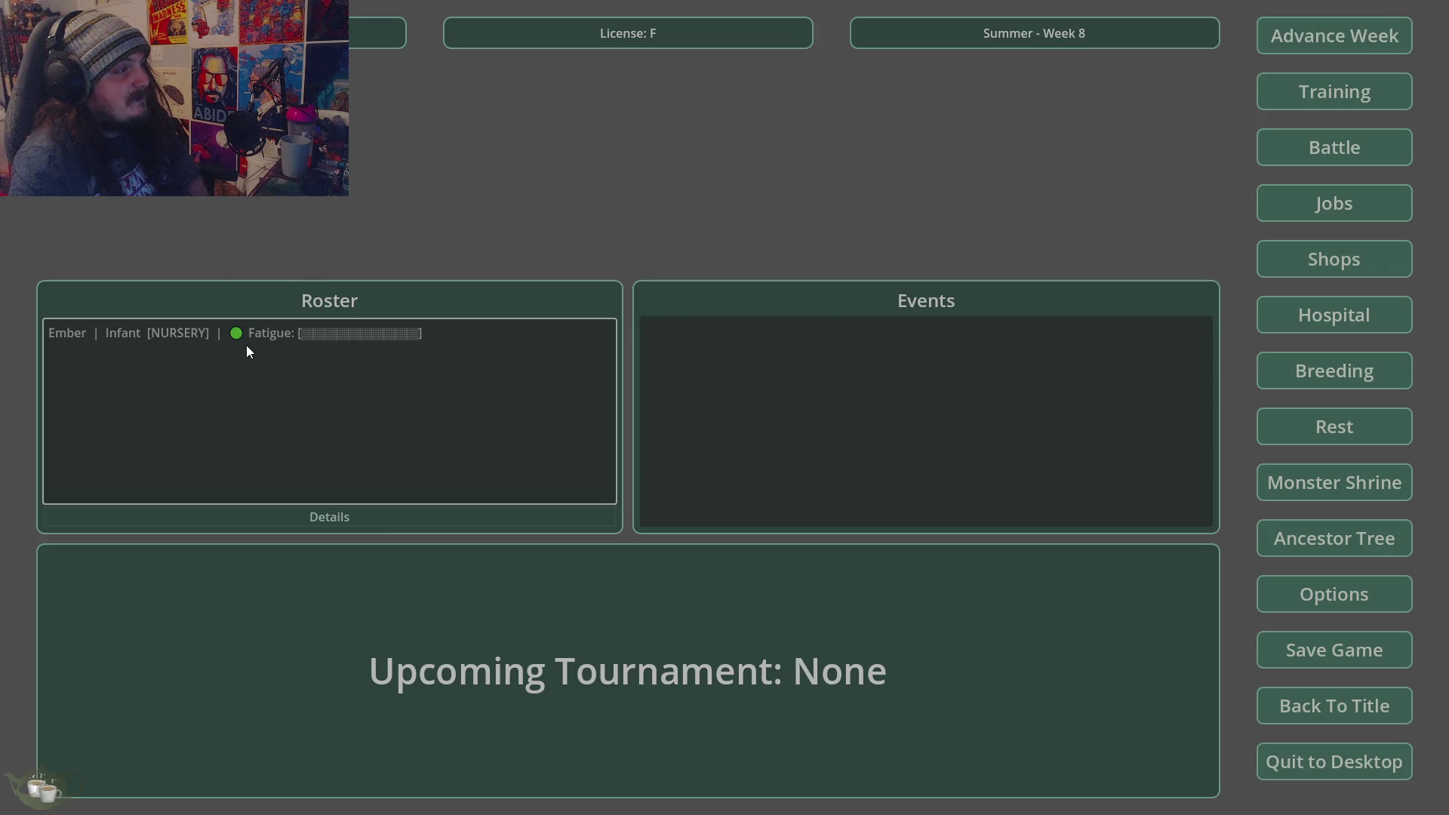
- Try again to release Ember from the nursery and dismiss the still-a-baby notice
click(1323, 318)
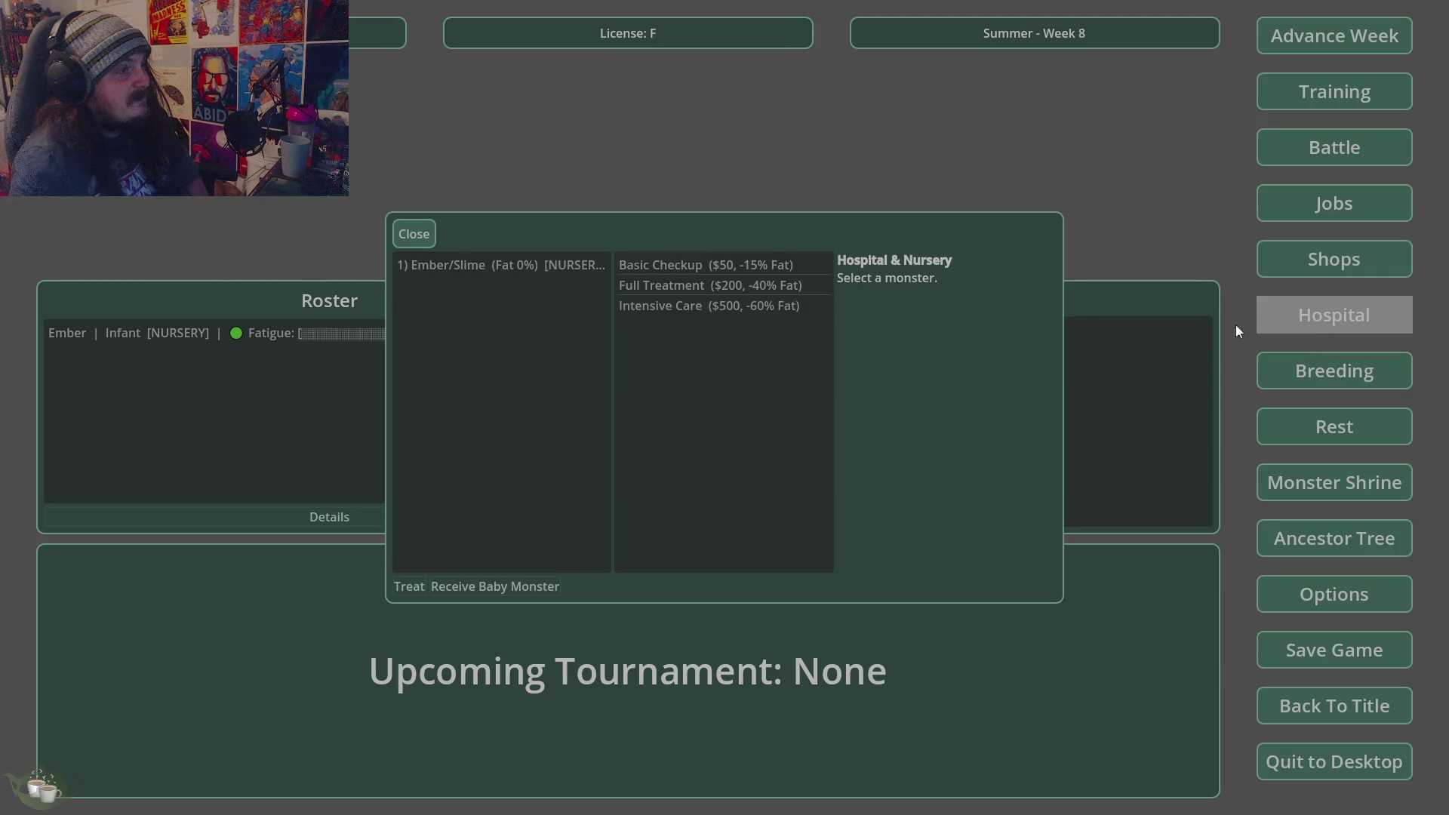
click(527, 268)
click(525, 582)
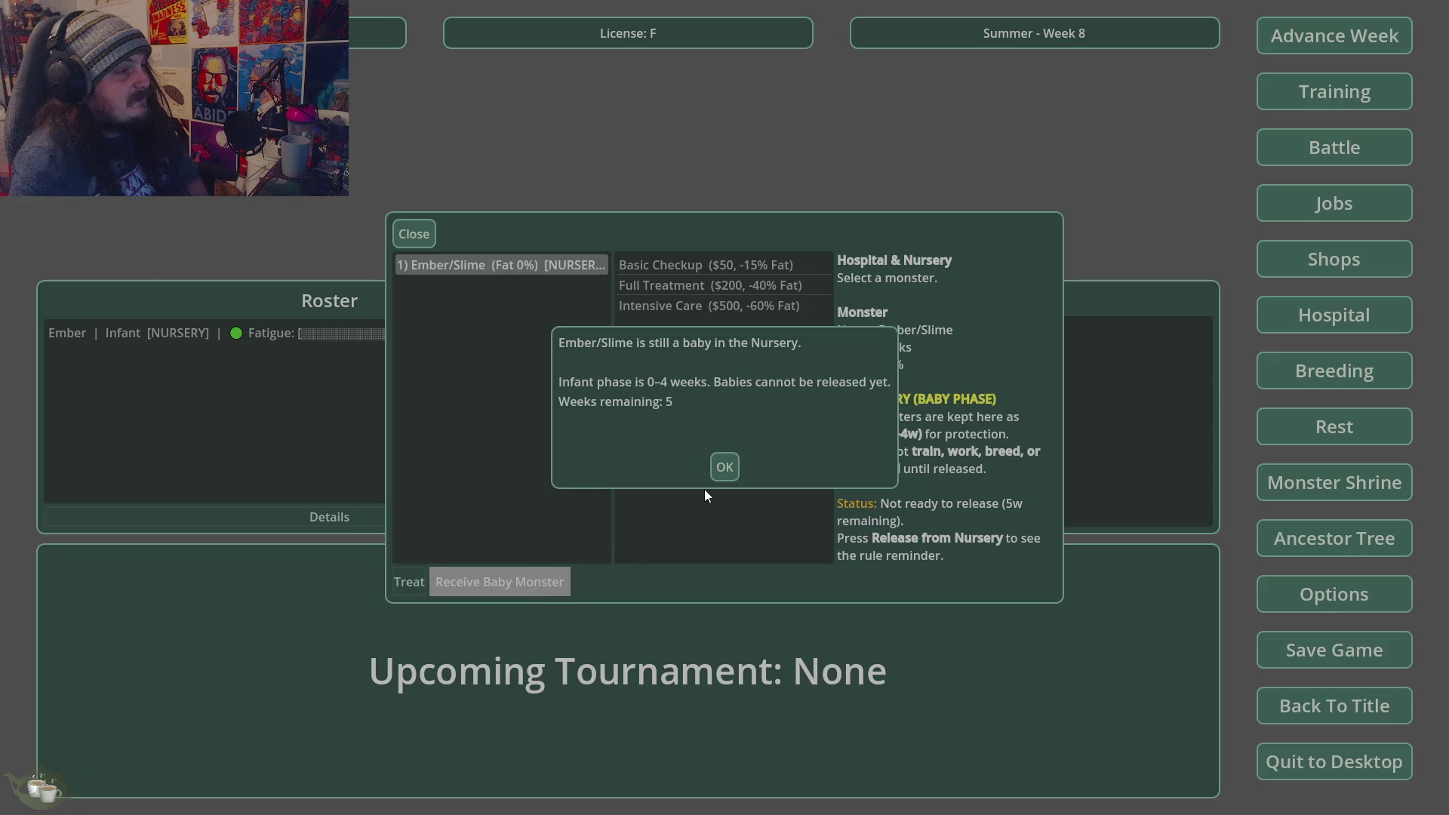
click(724, 466)
click(415, 235)
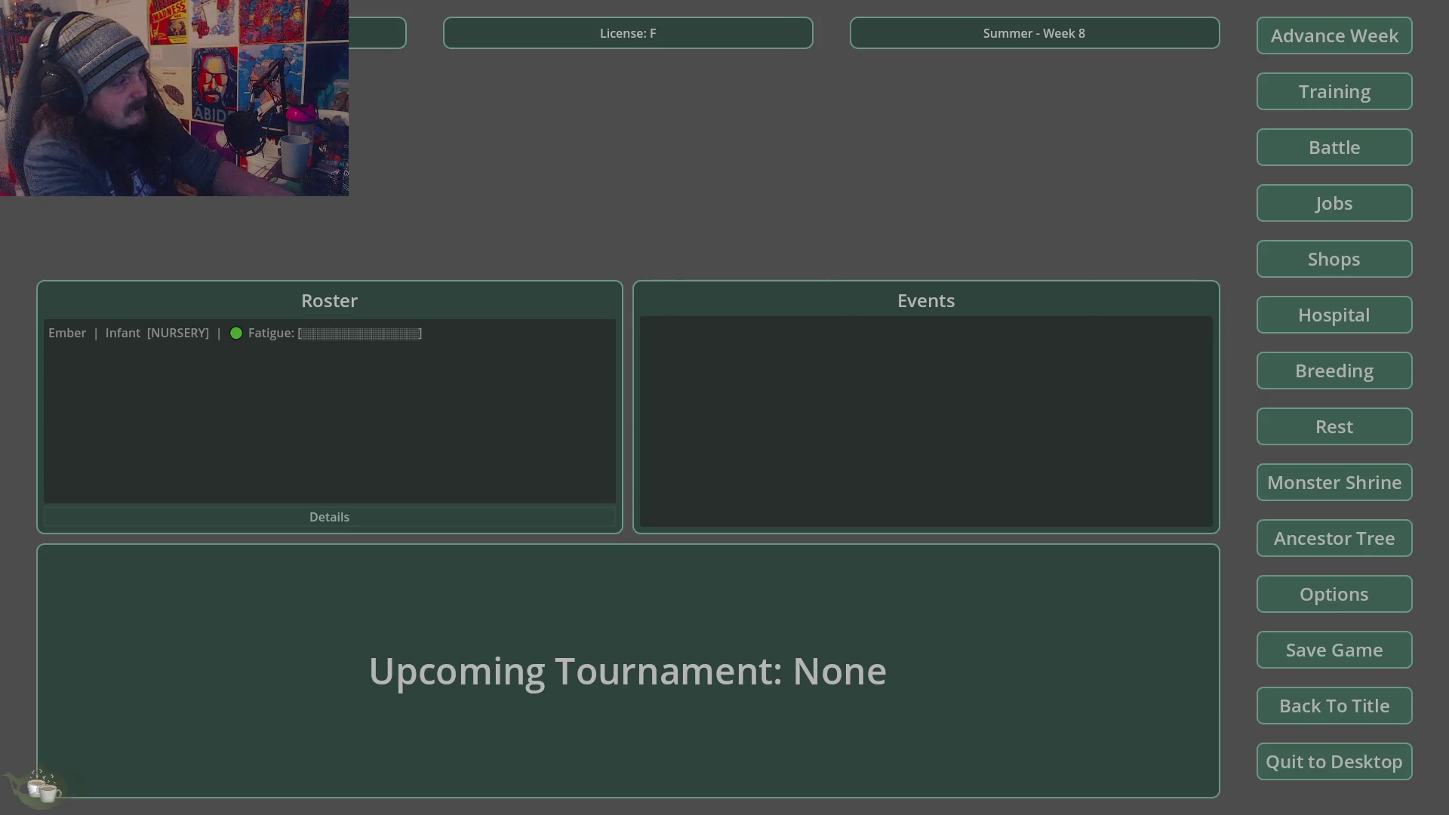
- Recheck Ember in the Hospital, then quit the test run to desktop
click(1346, 331)
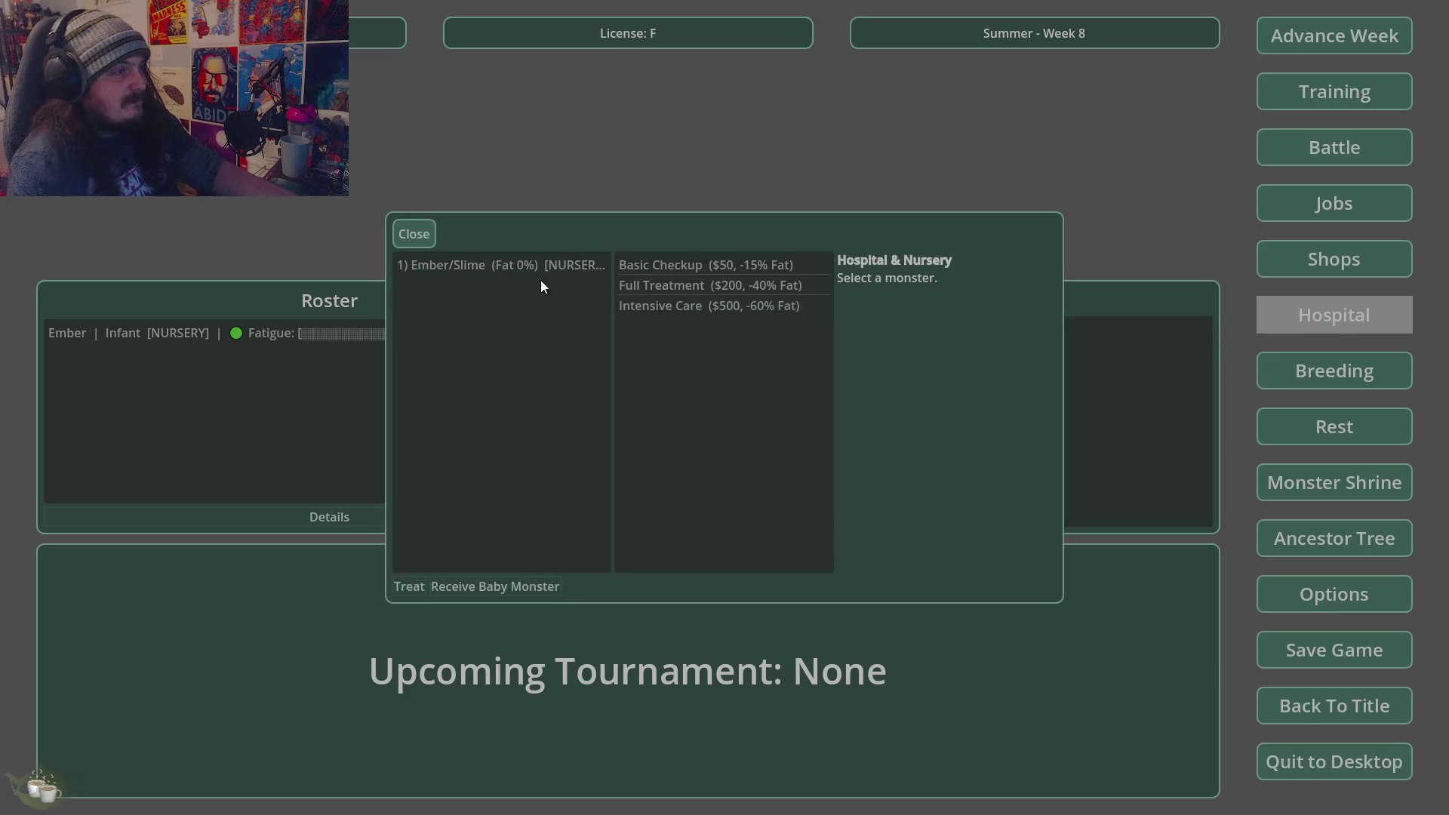
click(422, 265)
click(414, 234)
click(1339, 758)
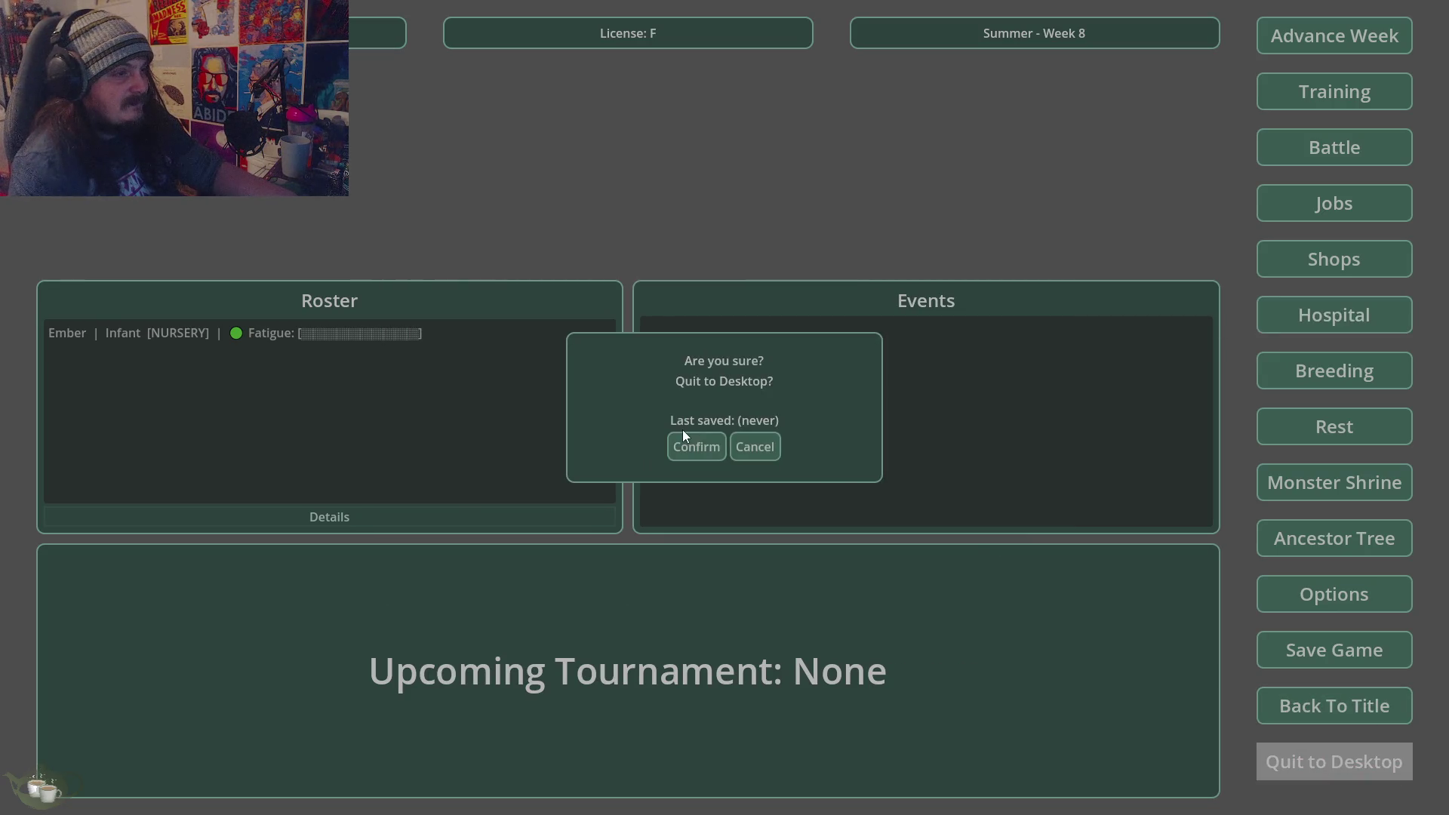
click(688, 445)
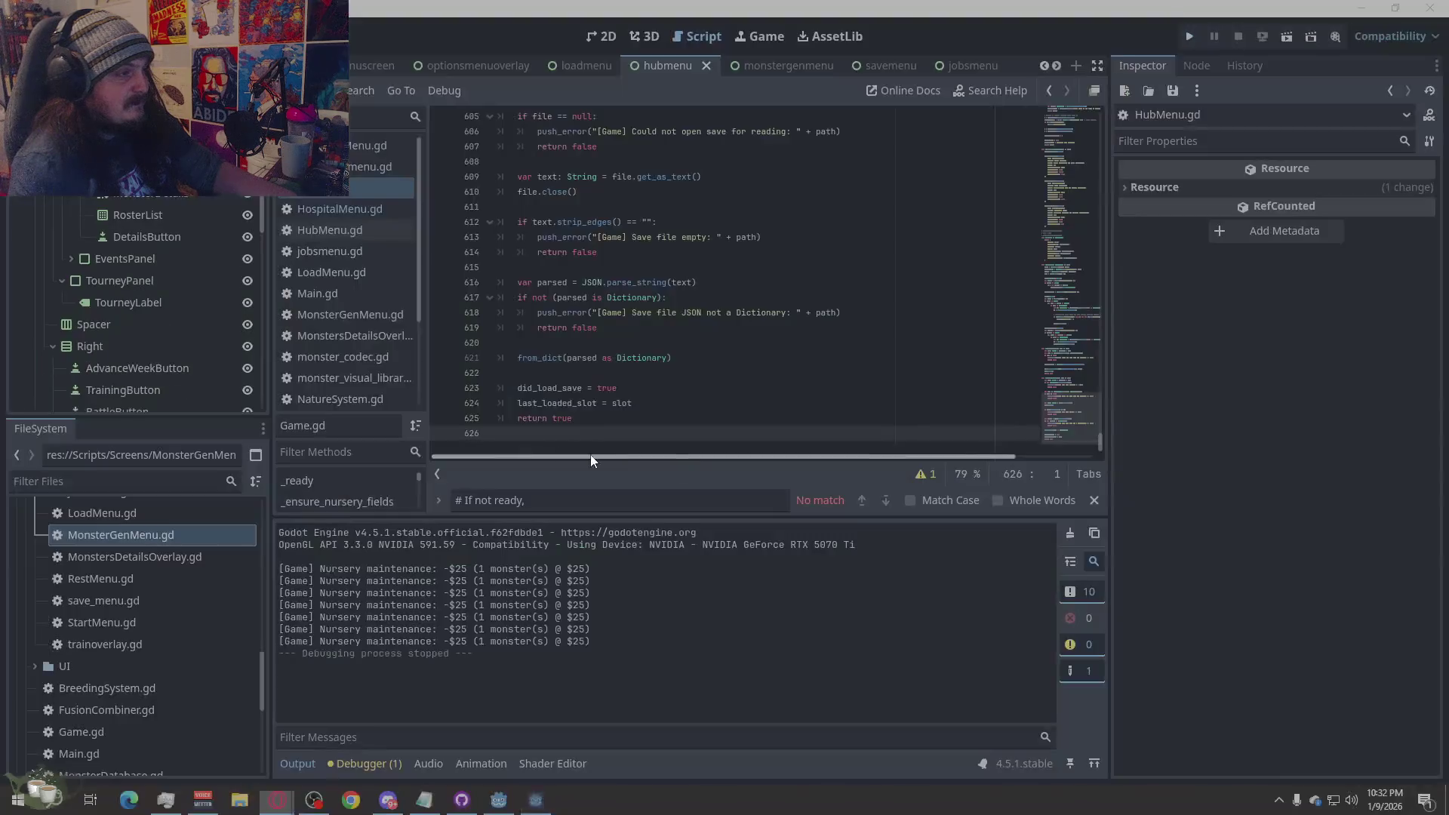
- Copy the entire HospitalMenu.gd script
click(347, 210)
right_click(853, 315)
click(901, 469)
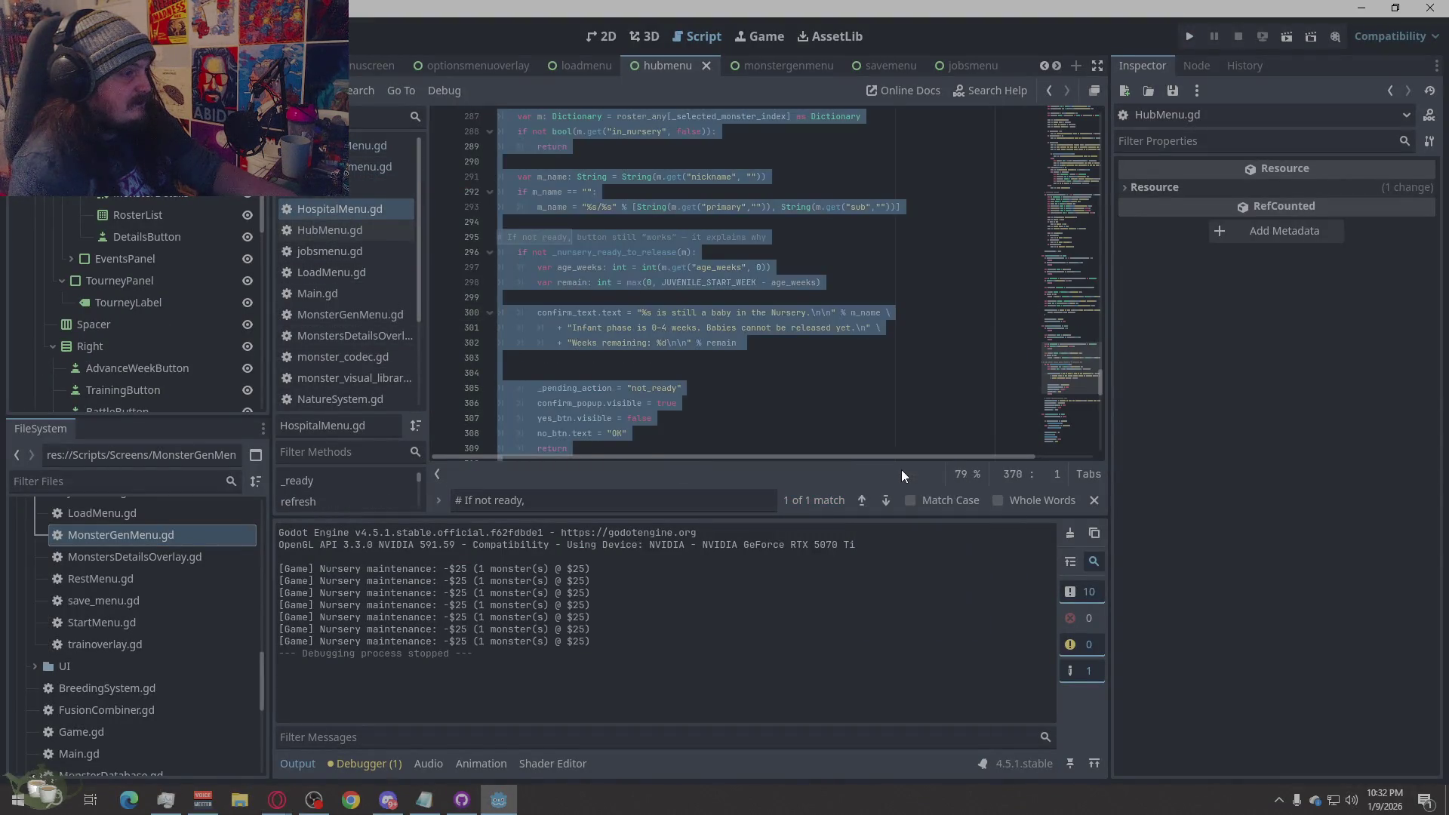
key(alt+Tab)
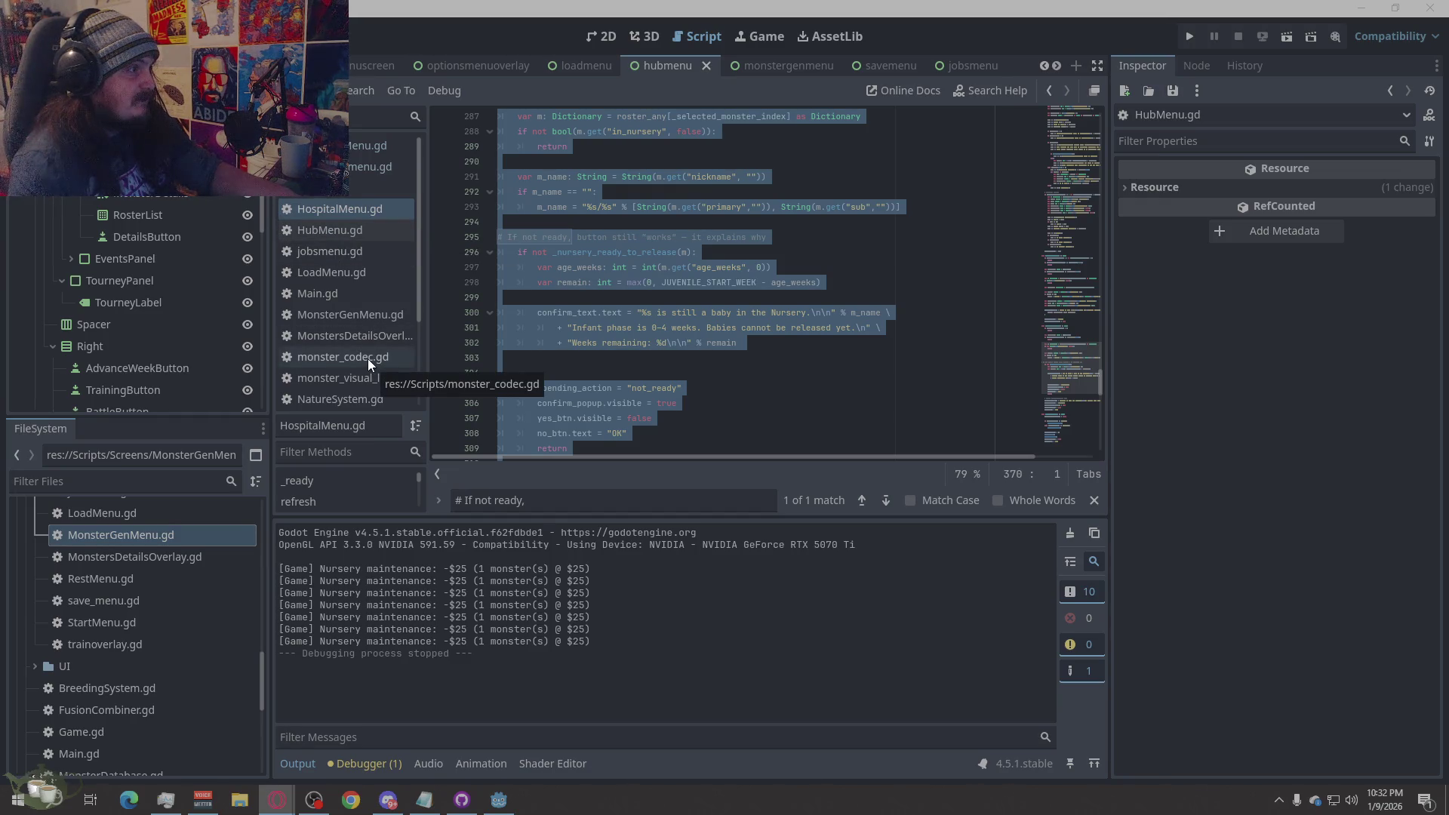
- Copy the entire Game.gd script
click(349, 184)
right_click(821, 356)
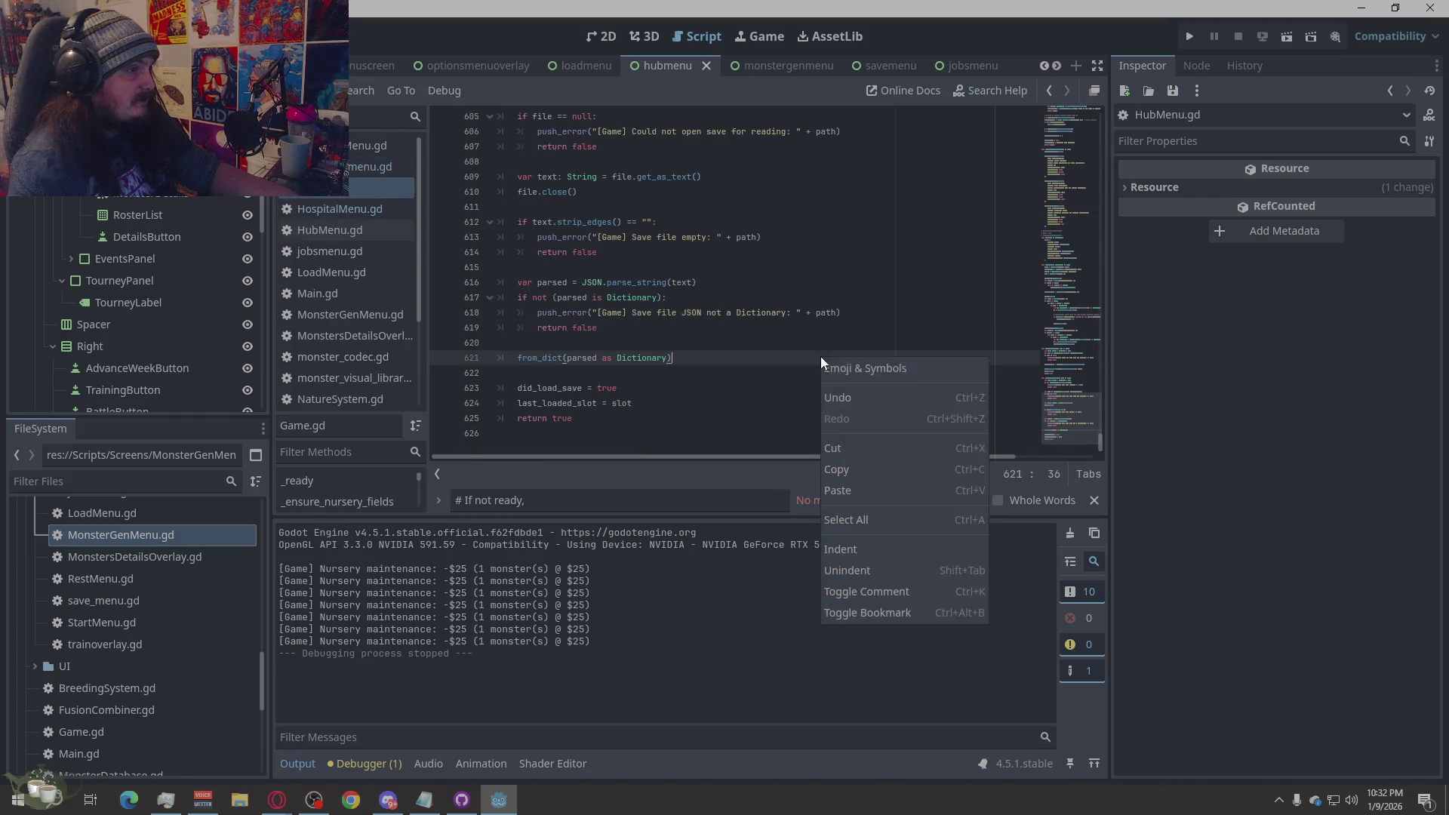
click(882, 519)
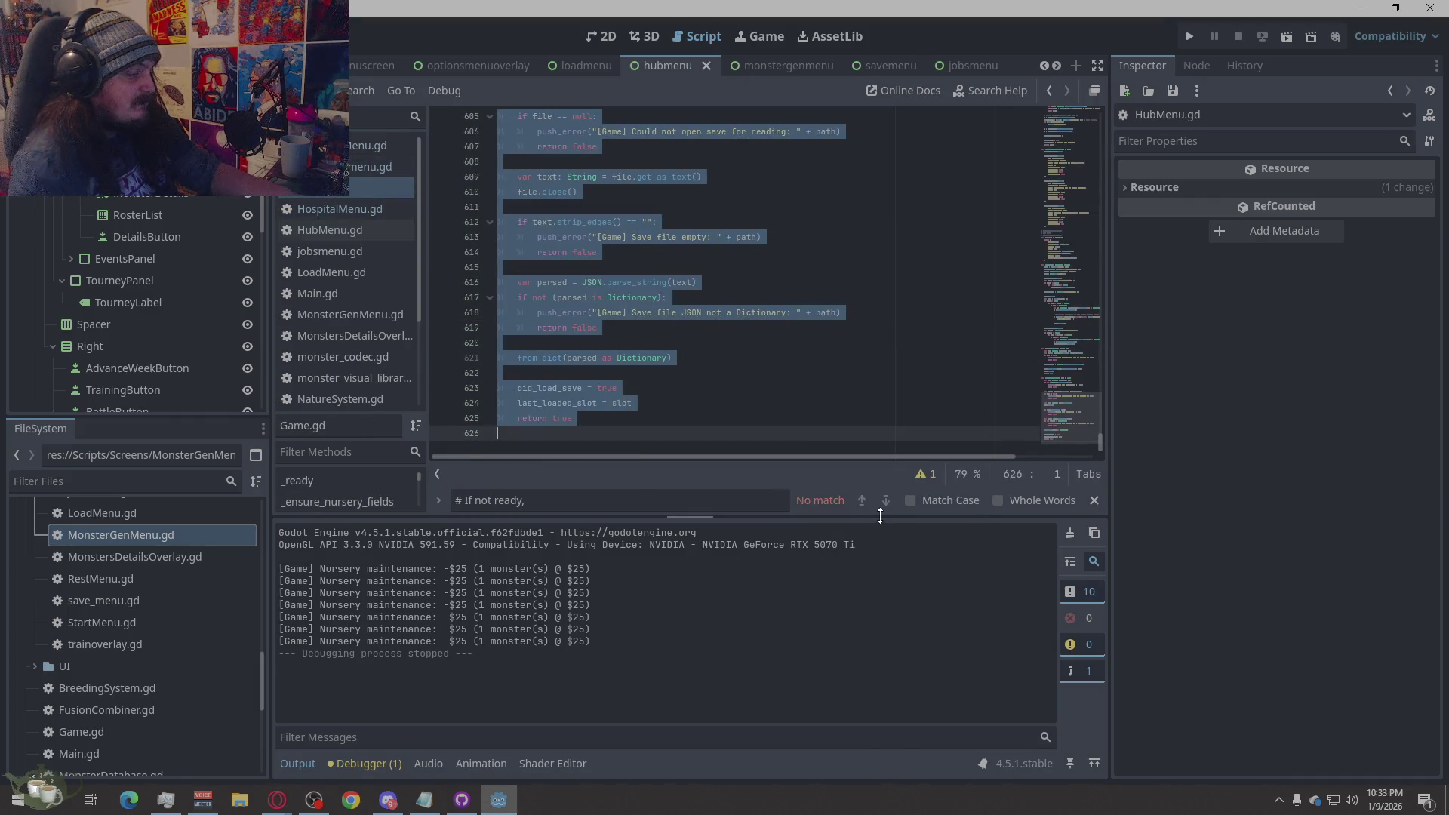
key(alt+Tab)
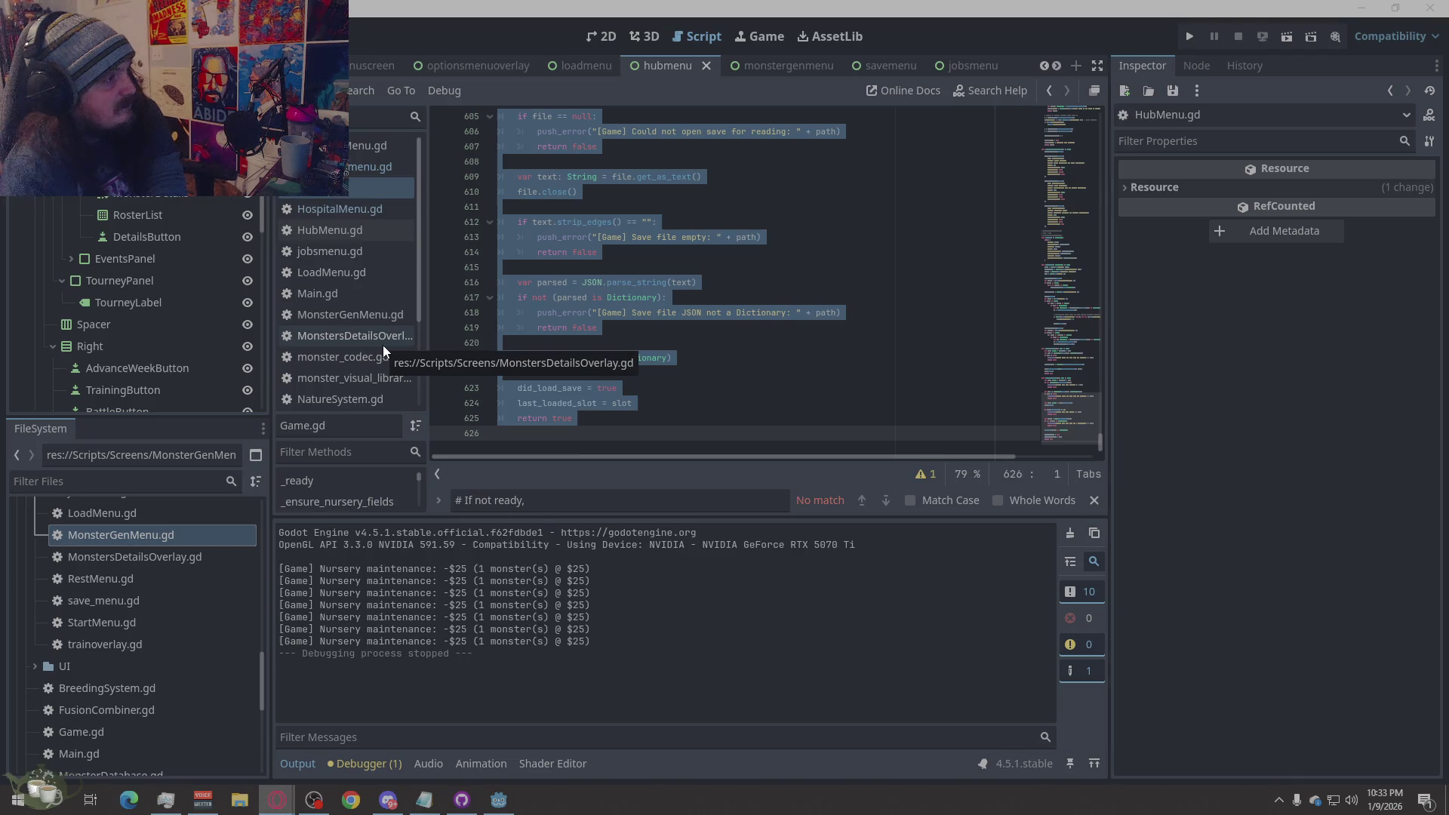
- Copy the entire monster_codec.gd script
click(362, 356)
click(690, 313)
right_click(690, 315)
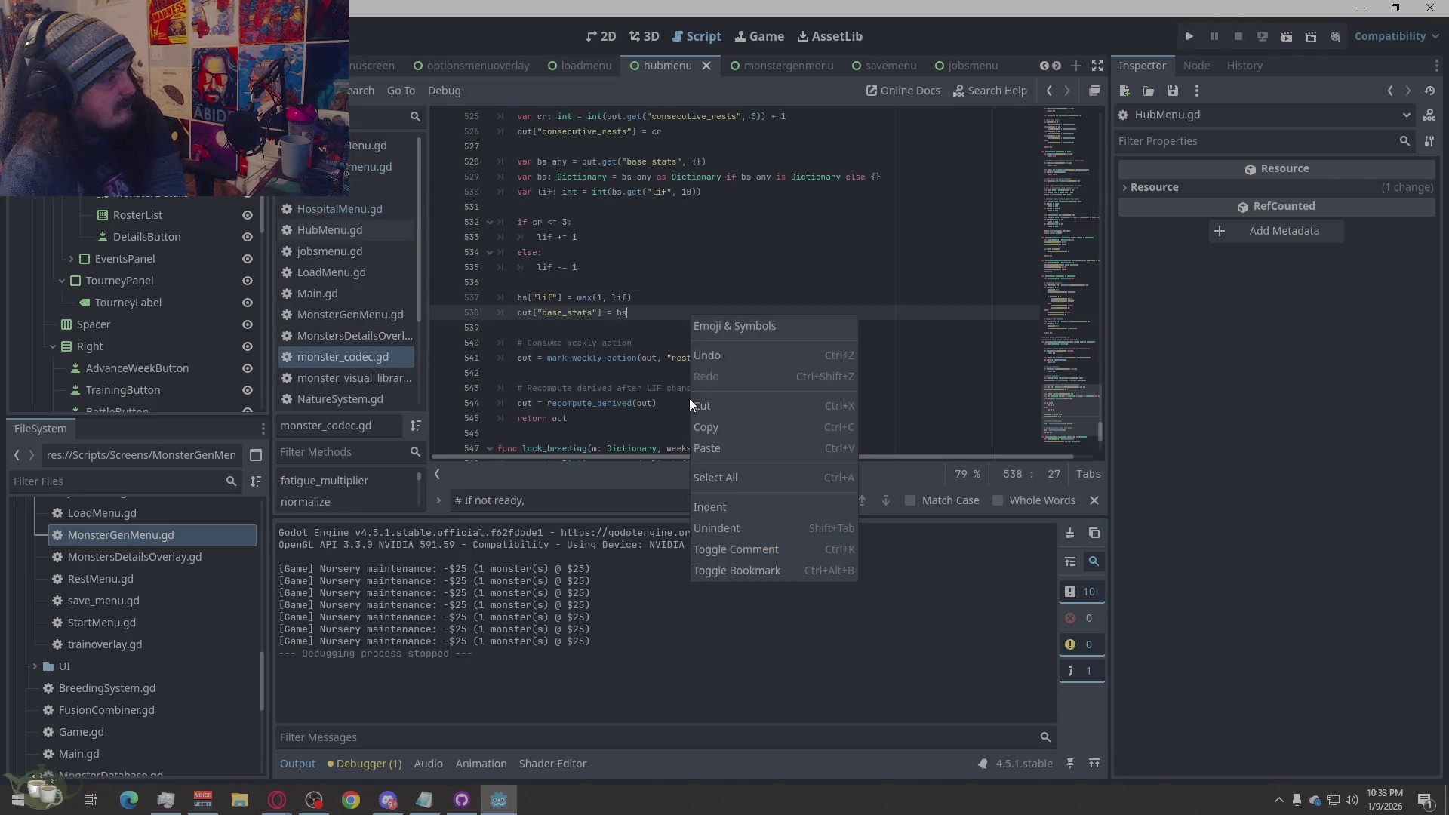
click(724, 478)
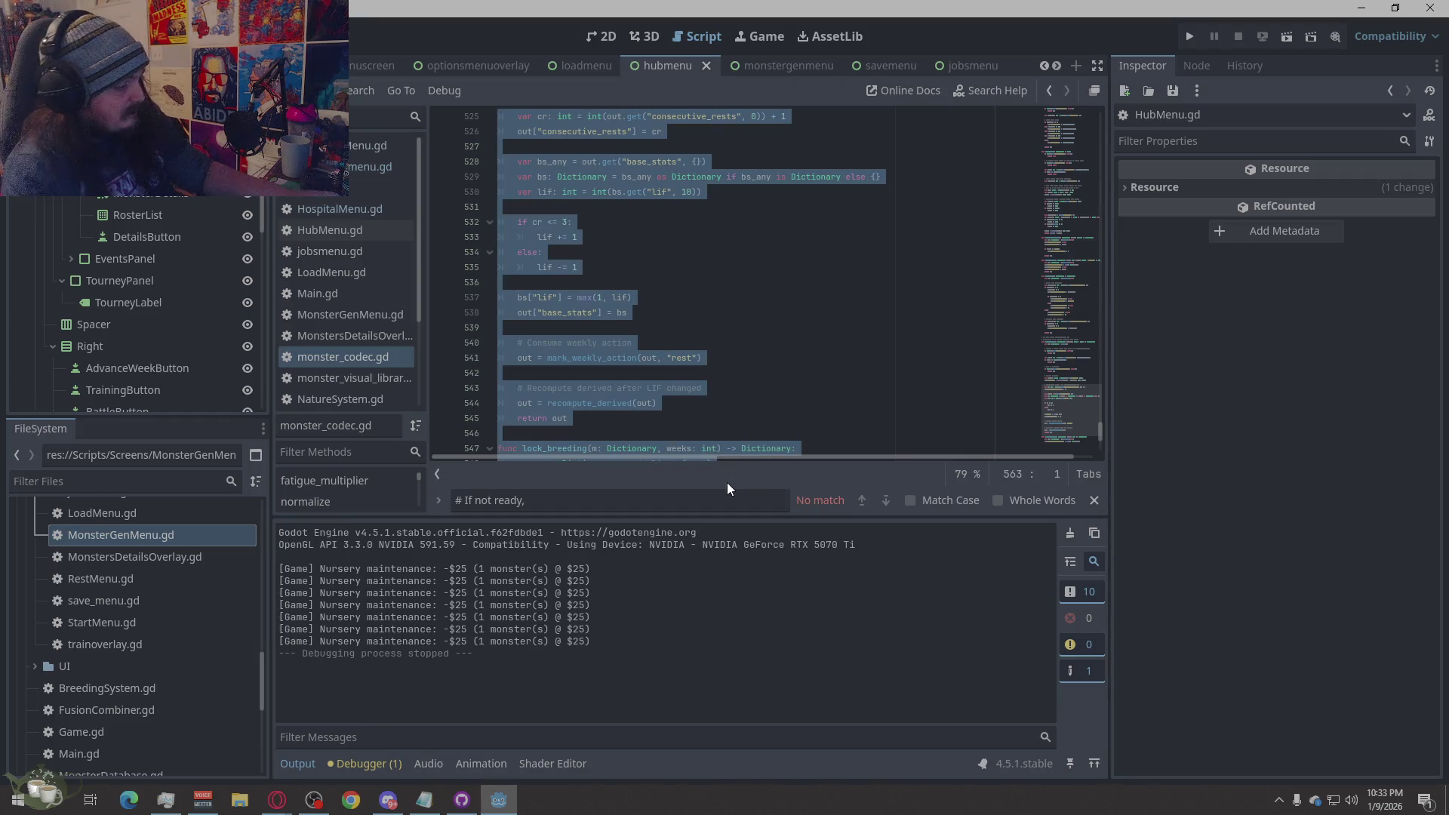
key(alt+Tab)
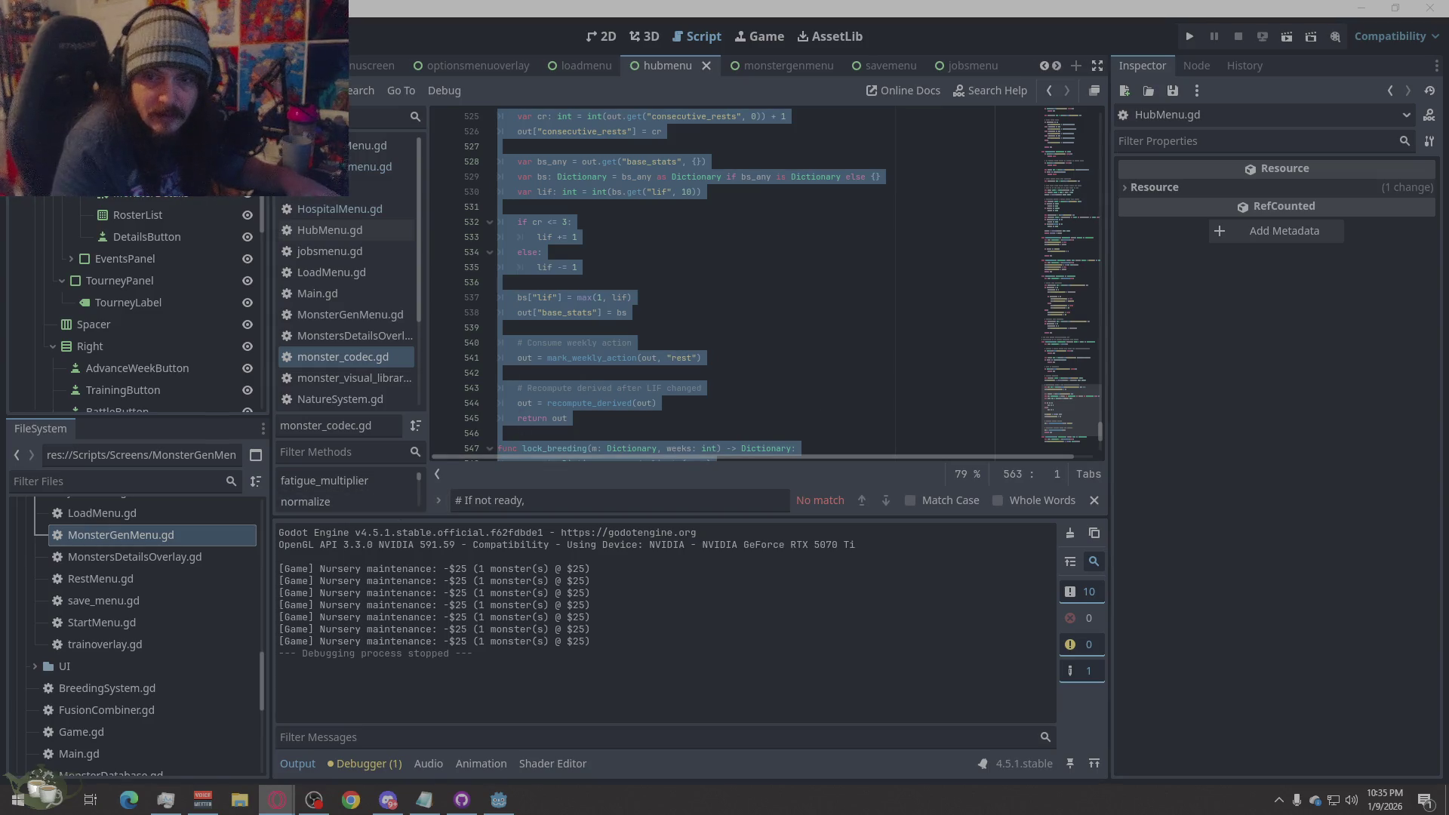
- Return to Game.gd, clear the selection, and bring up the search bar
click(377, 188)
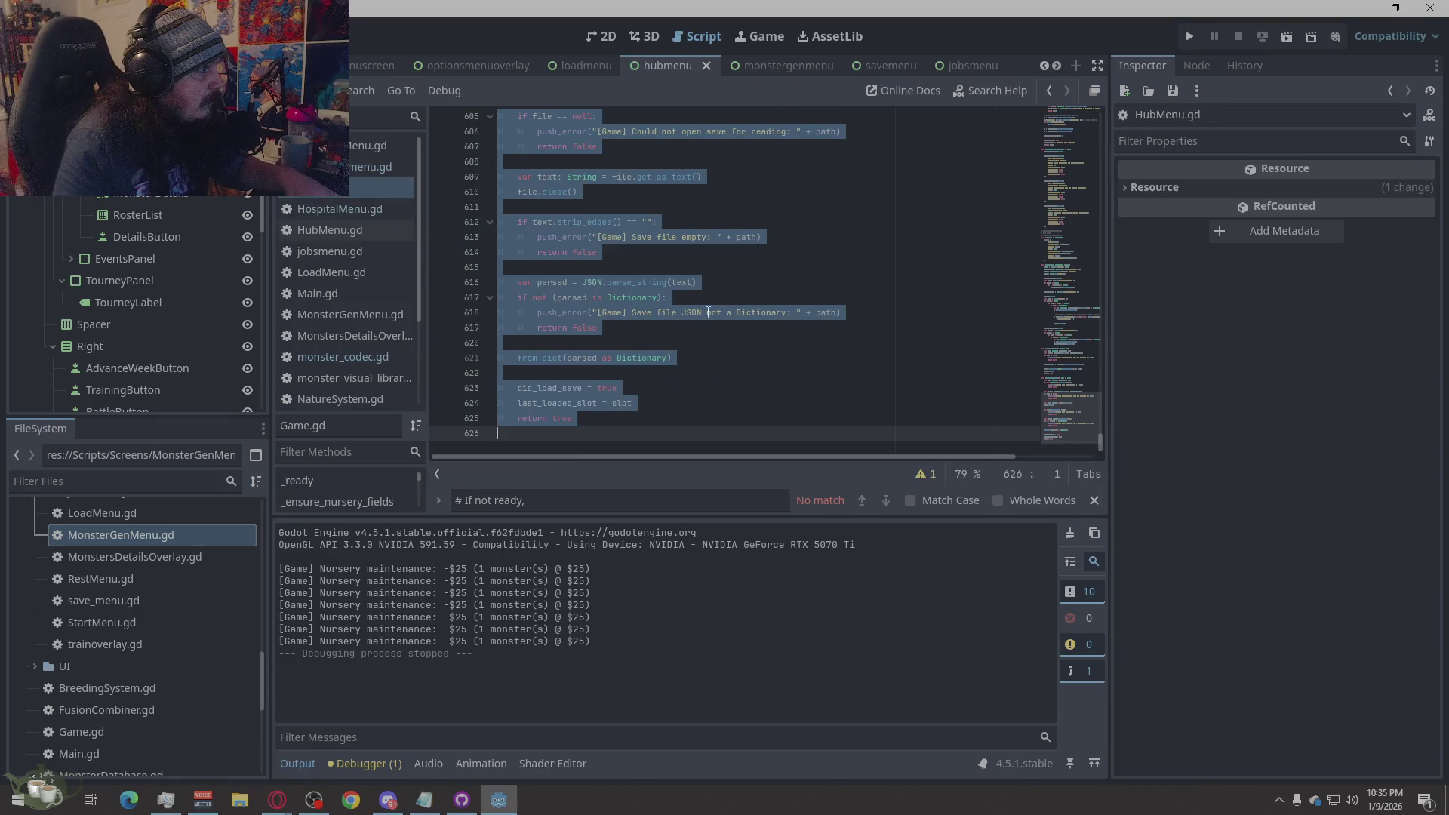
click(760, 252)
key(ctrl+f)
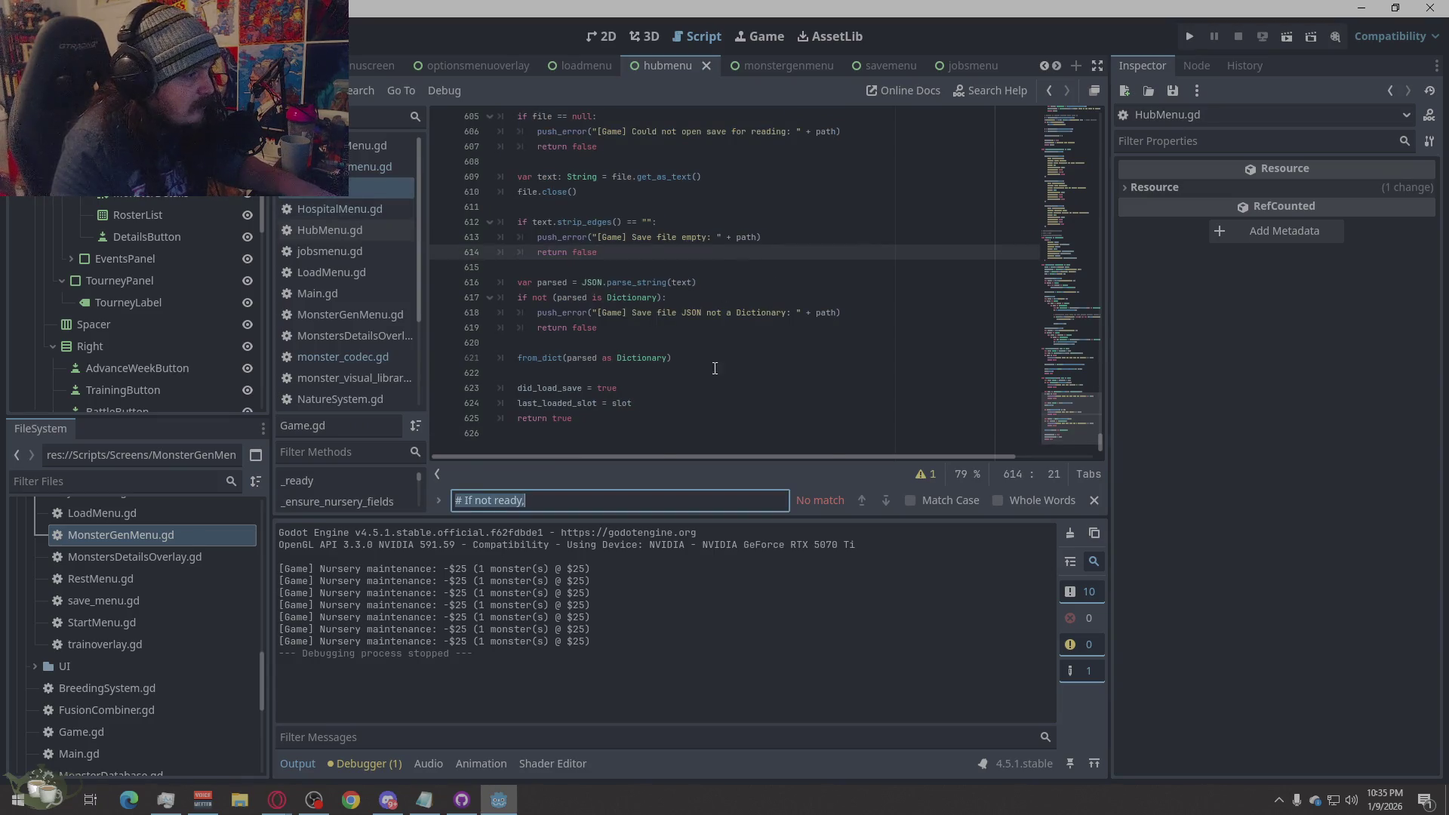
- Search for advance_monster_week and jump to its definition at line 245
text(advance_monster_week)
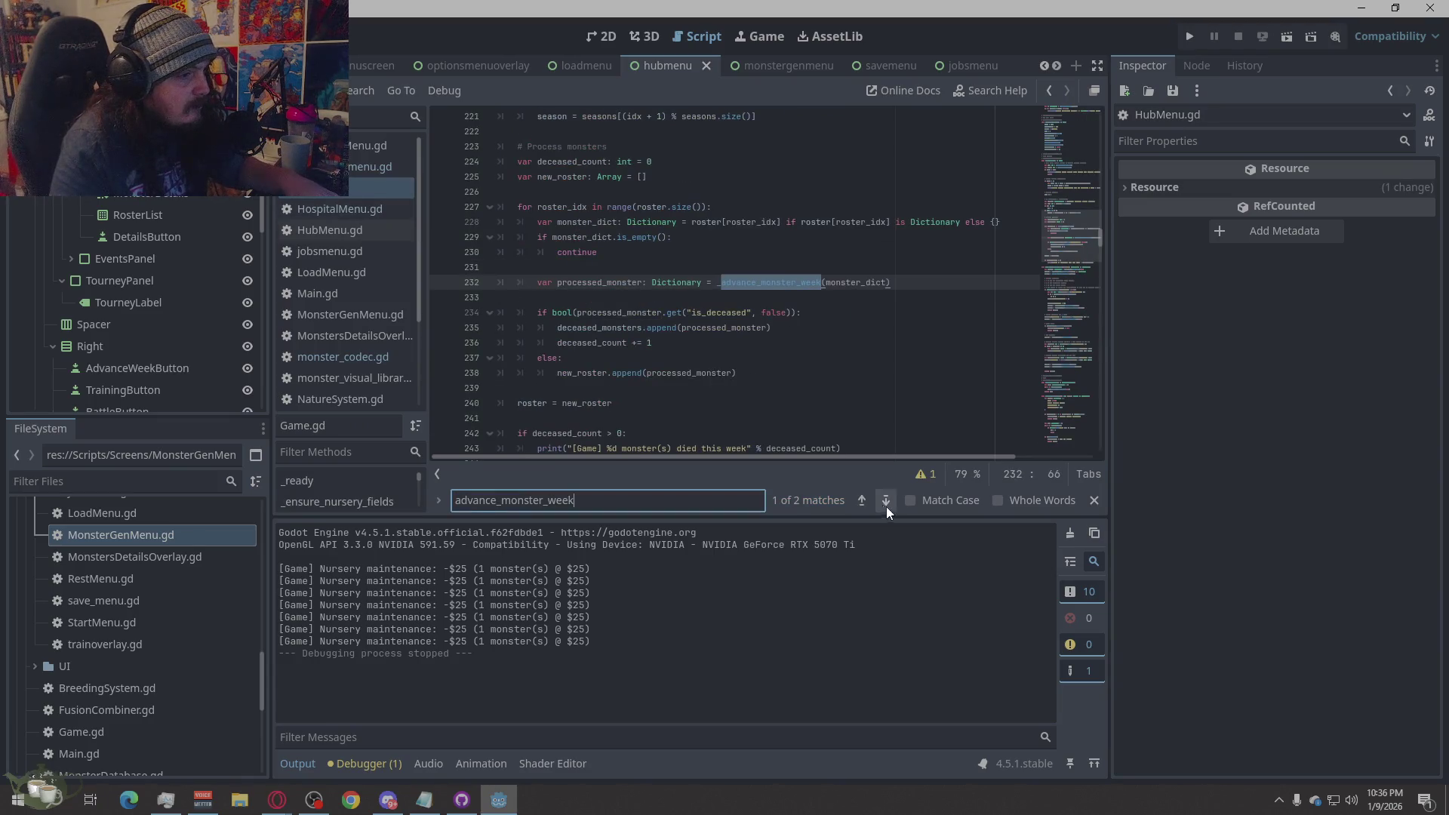
click(885, 500)
click(613, 357)
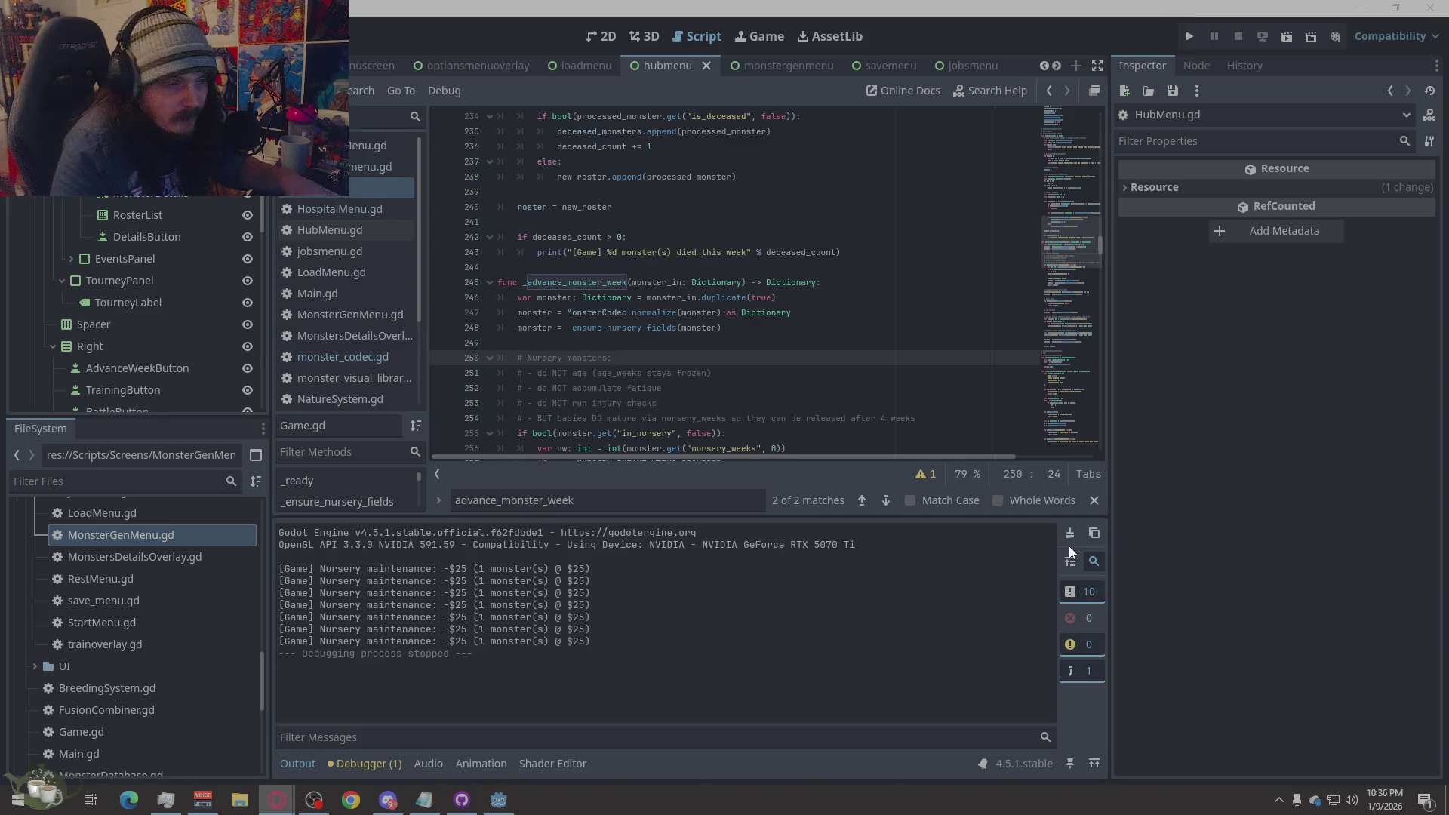
scroll(664, 397, down, 1)
shift+click(495, 236)
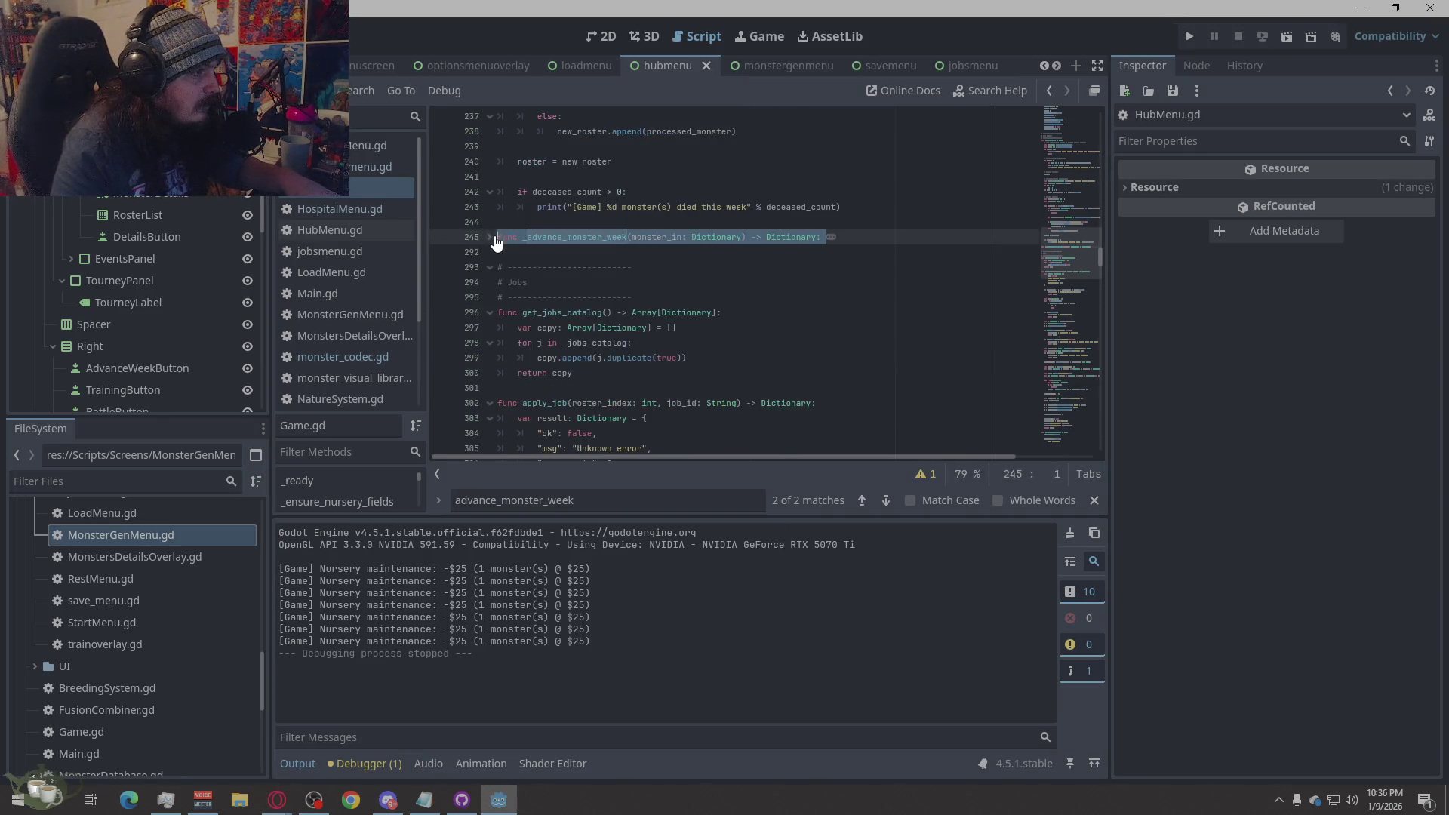
click(685, 301)
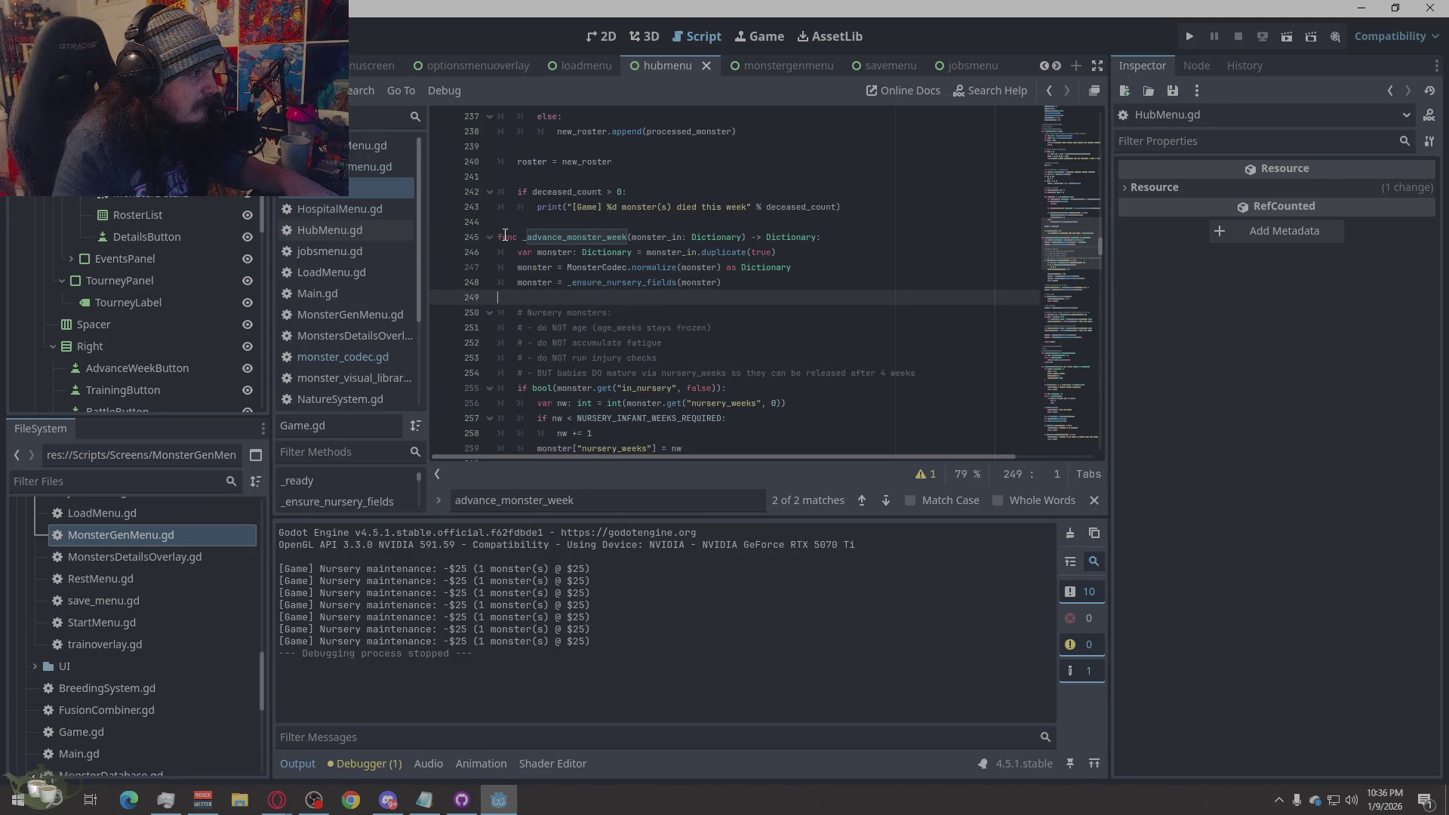
- Select the nursery block on lines 245–264 and paste the replacement code over it
mouse_move(500, 234)
mouse_down()
mouse_move(528, 264)
mouse_move(755, 339)
mouse_move(825, 341)
mouse_move(834, 326)
mouse_move(851, 339)
mouse_up()
scroll(825, 336, down, 5)
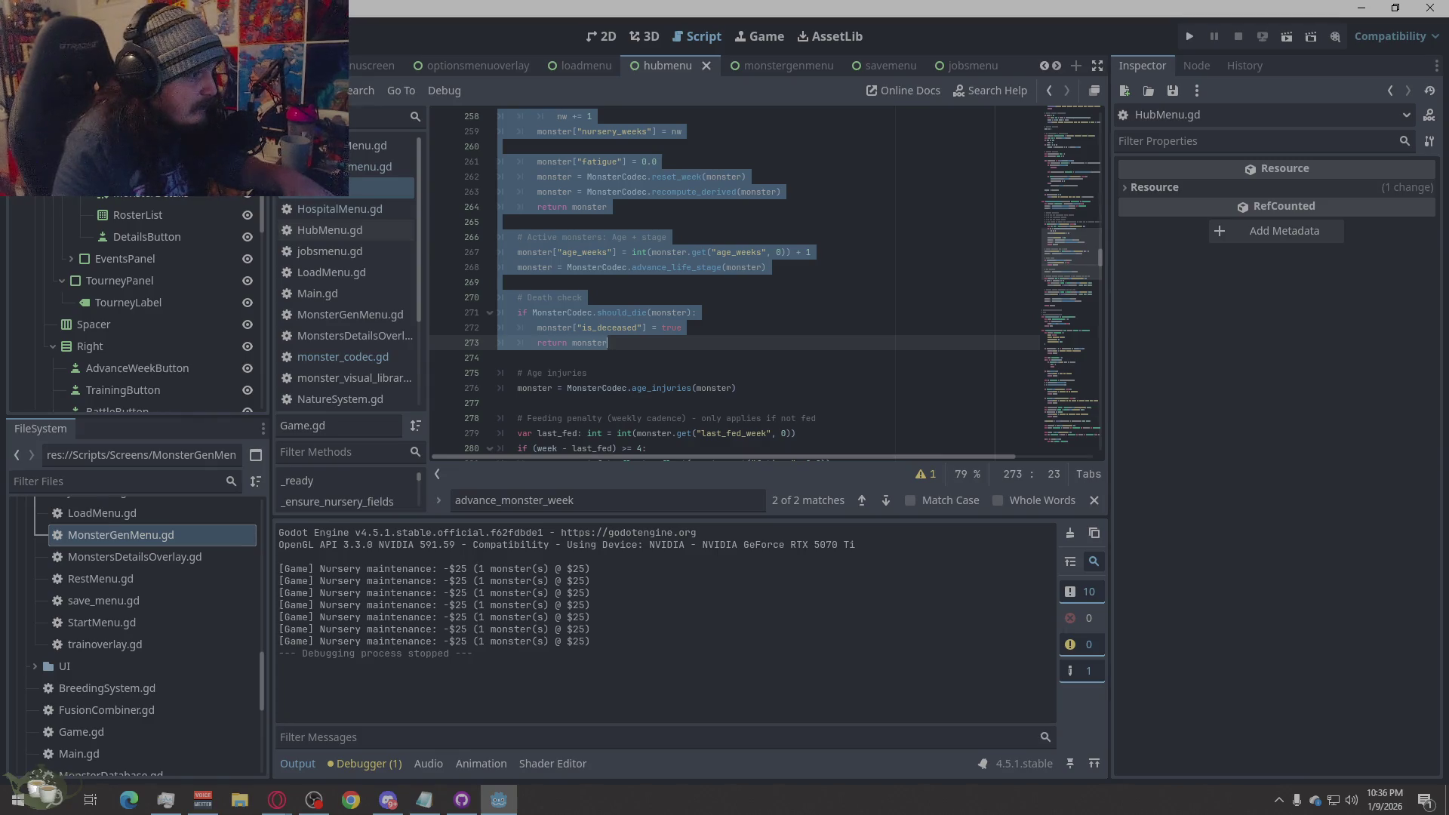
click(587, 241)
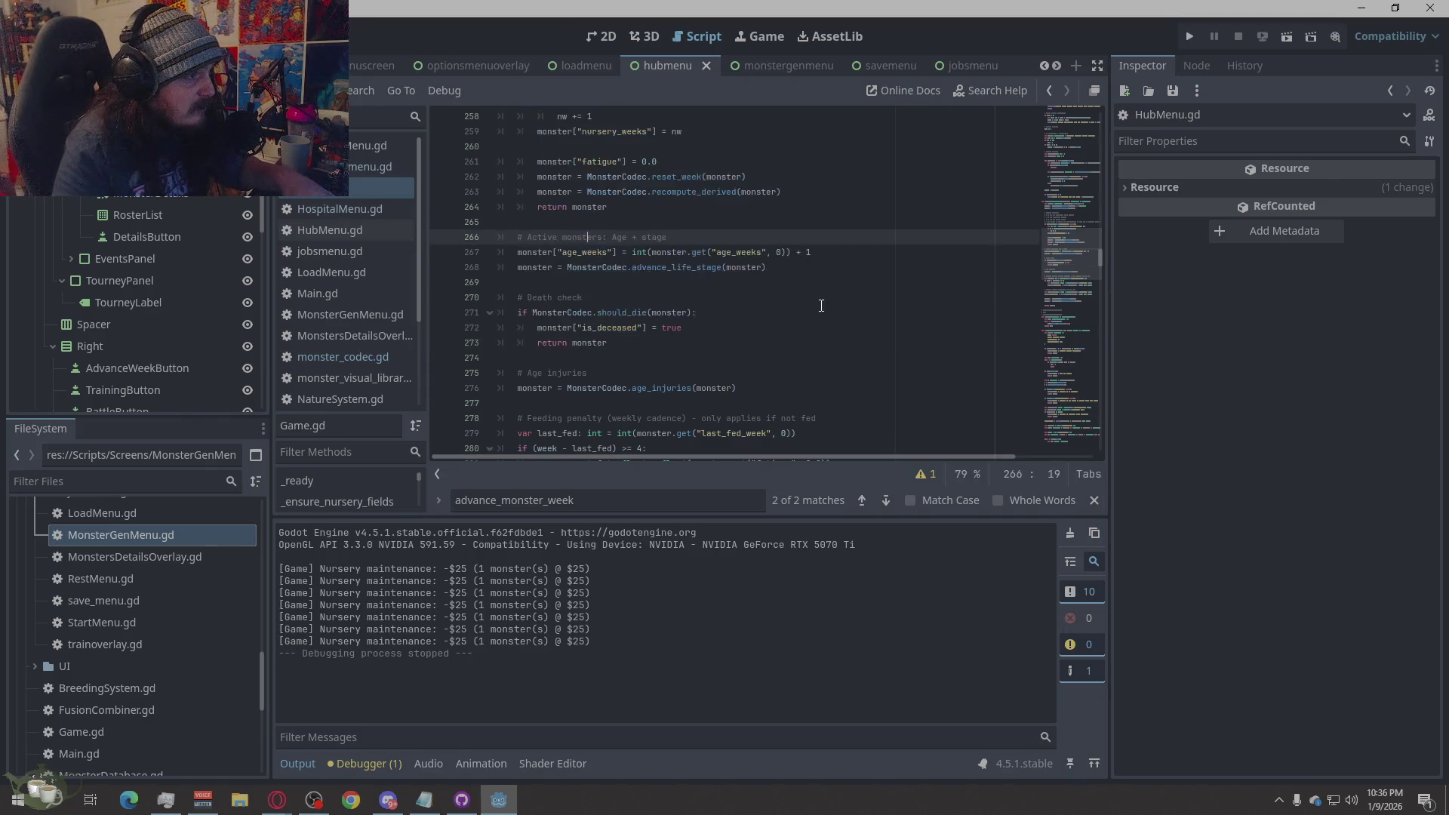
scroll(738, 318, up, 3)
mouse_move(623, 345)
mouse_down()
mouse_move(534, 328)
mouse_move(528, 198)
mouse_move(463, 205)
mouse_move(480, 147)
mouse_up()
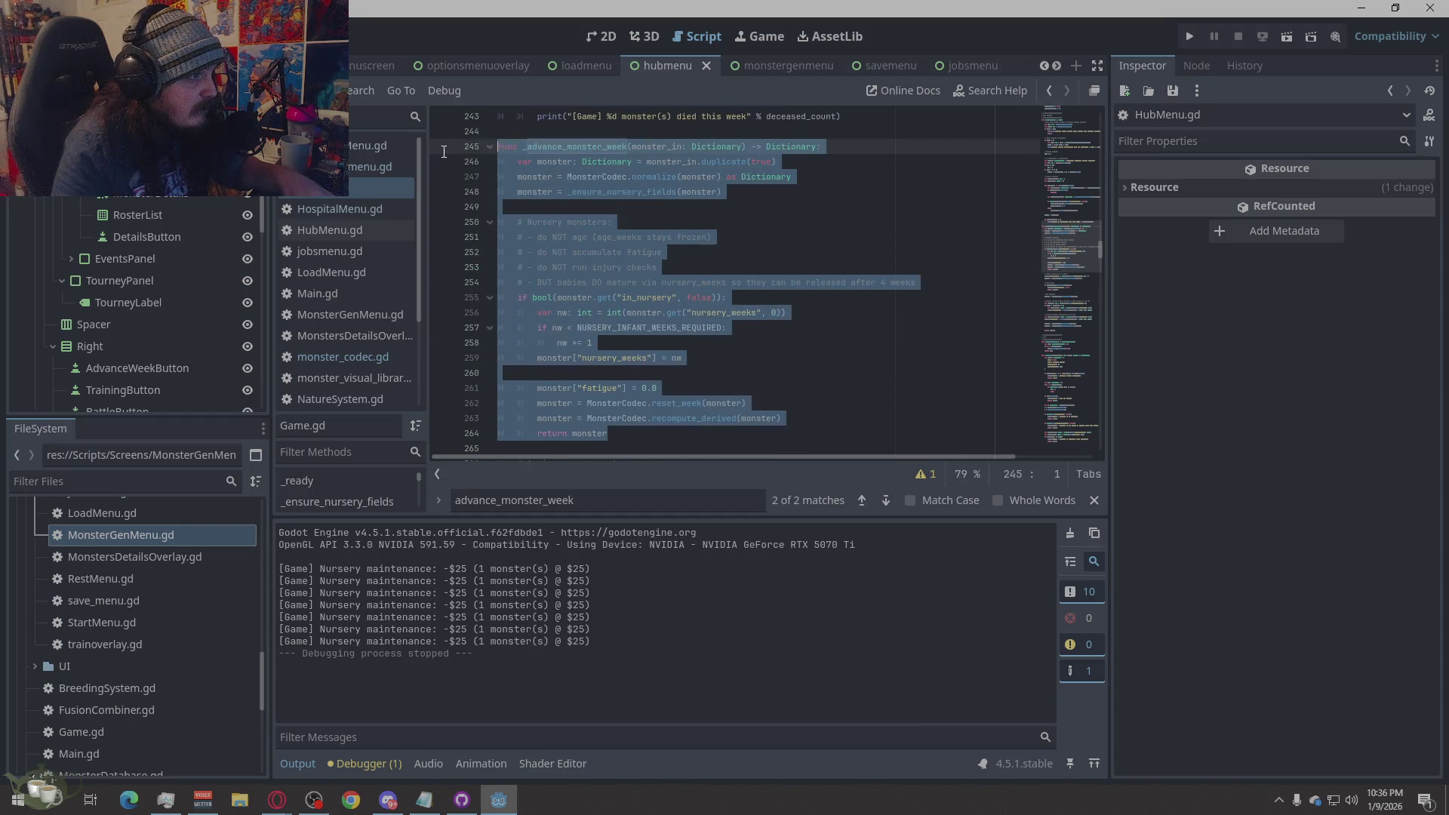
scroll(771, 393, down, 1)
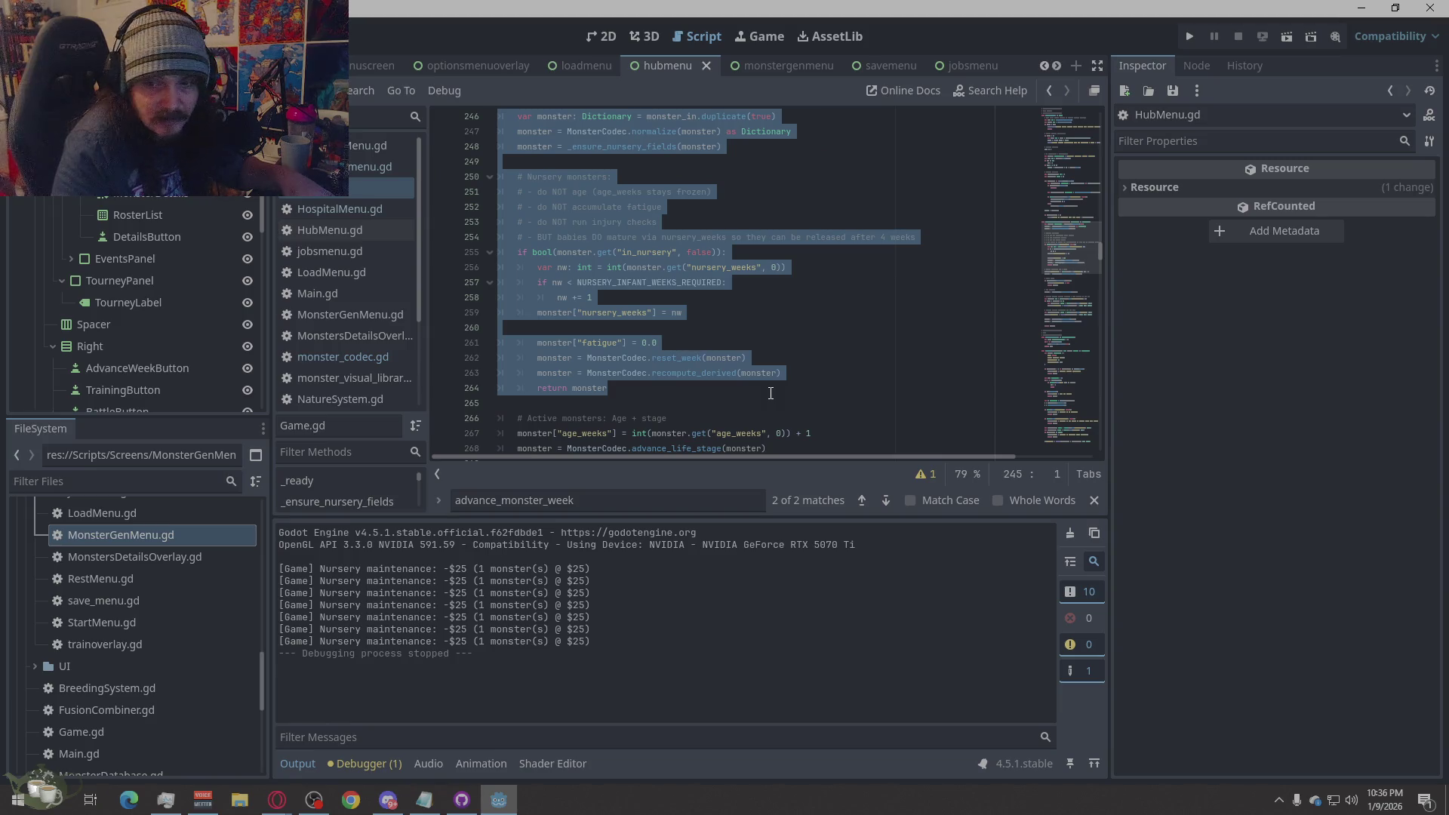
key(ctrl+v)
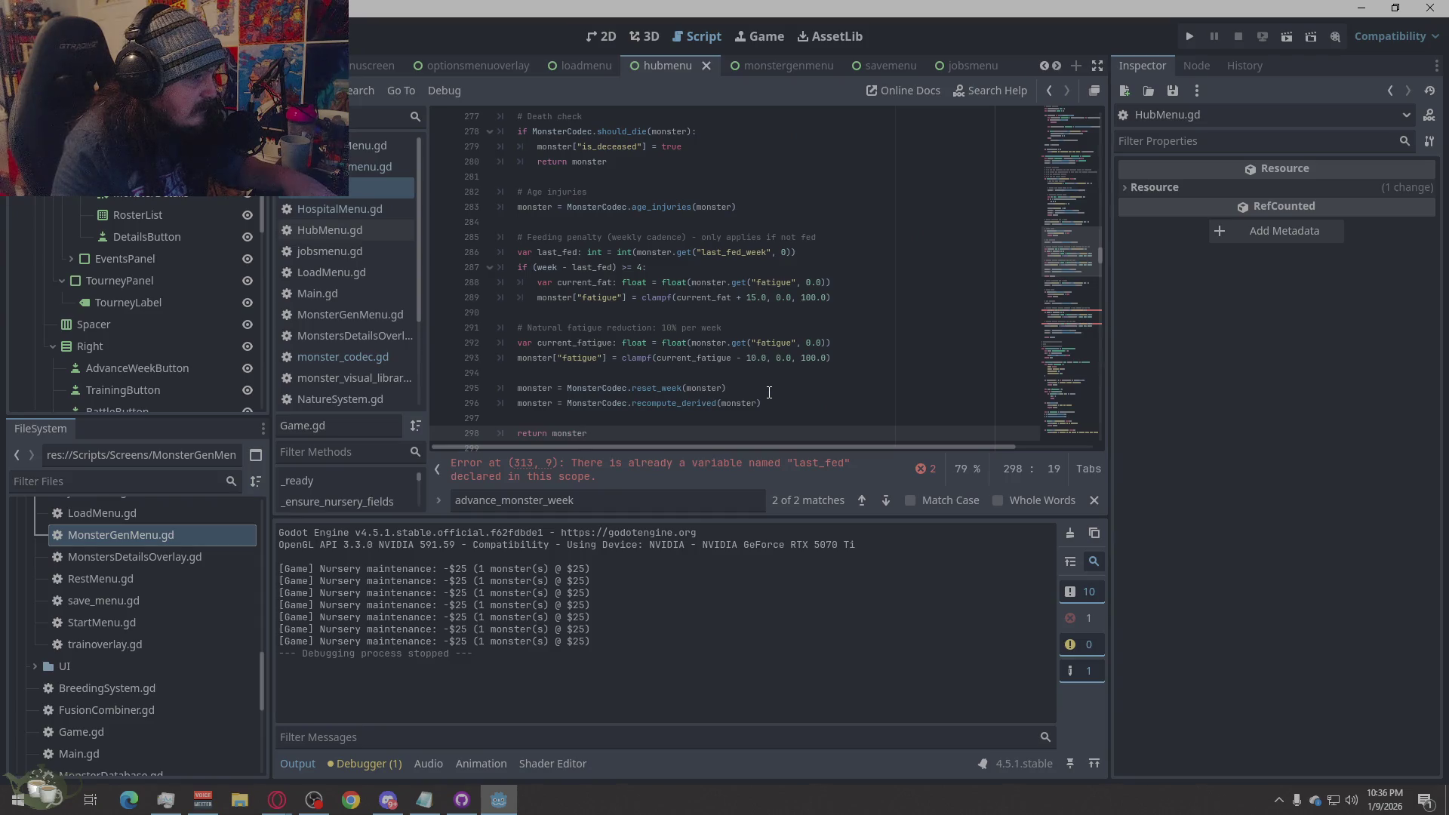
- Copy the duplicate 'last_fed' and 'current_fatigue' variable error messages
click(770, 472)
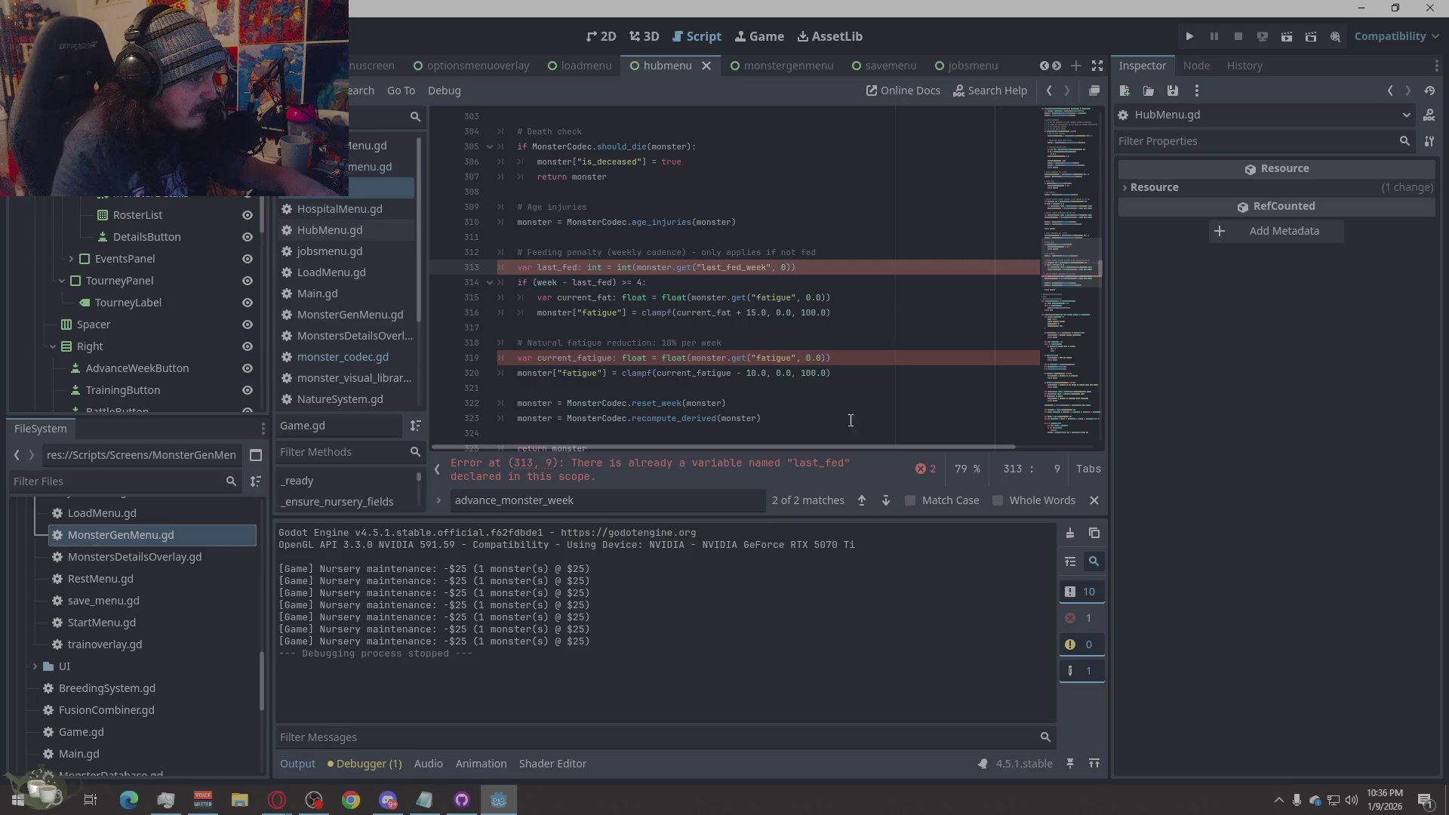
click(921, 469)
right_click(767, 433)
click(821, 468)
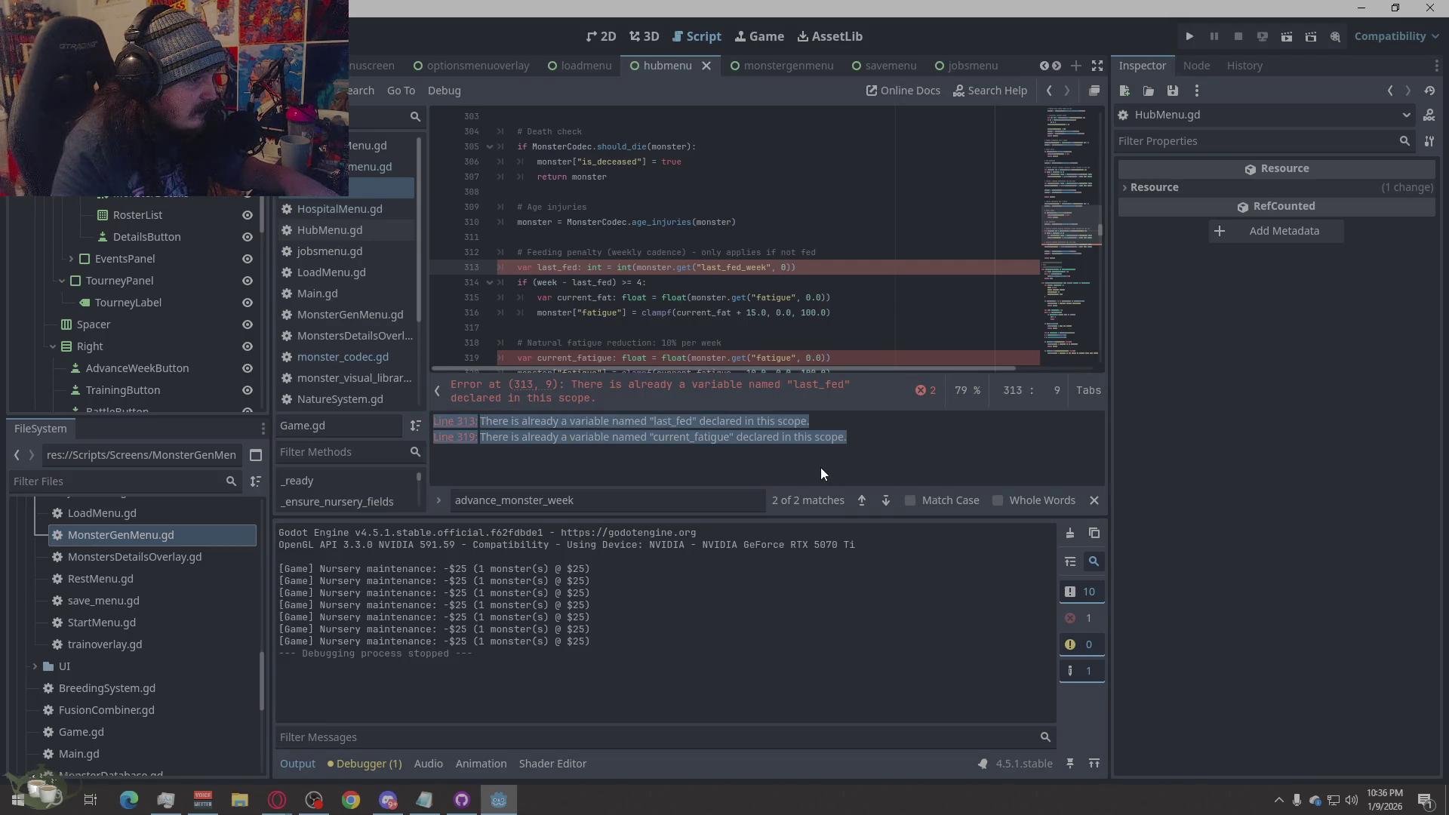
key(alt+Tab)
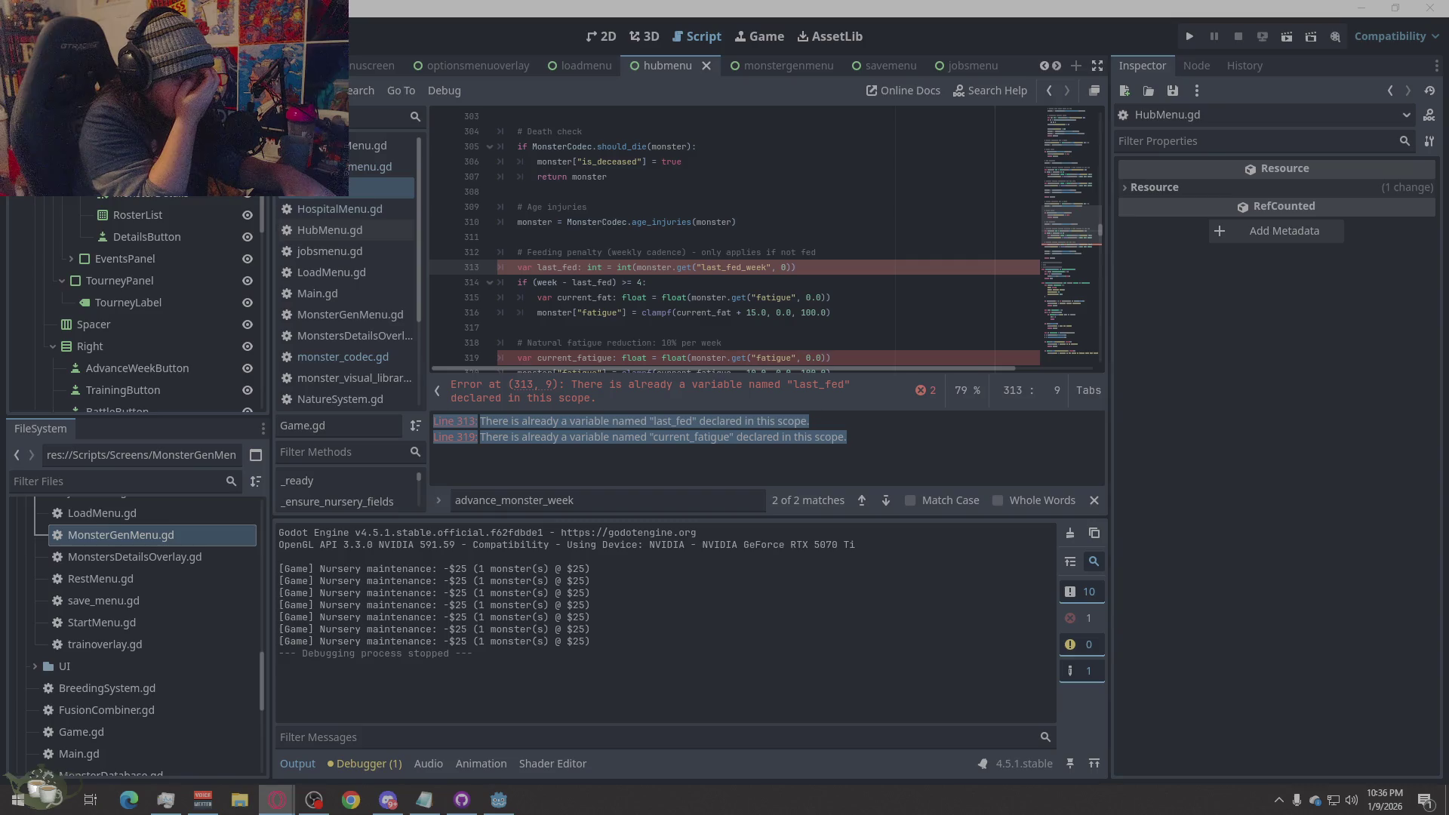
- Adjust indentation on lines 319–320, then undo to restore the original nursery block
scroll(567, 297, down, 1)
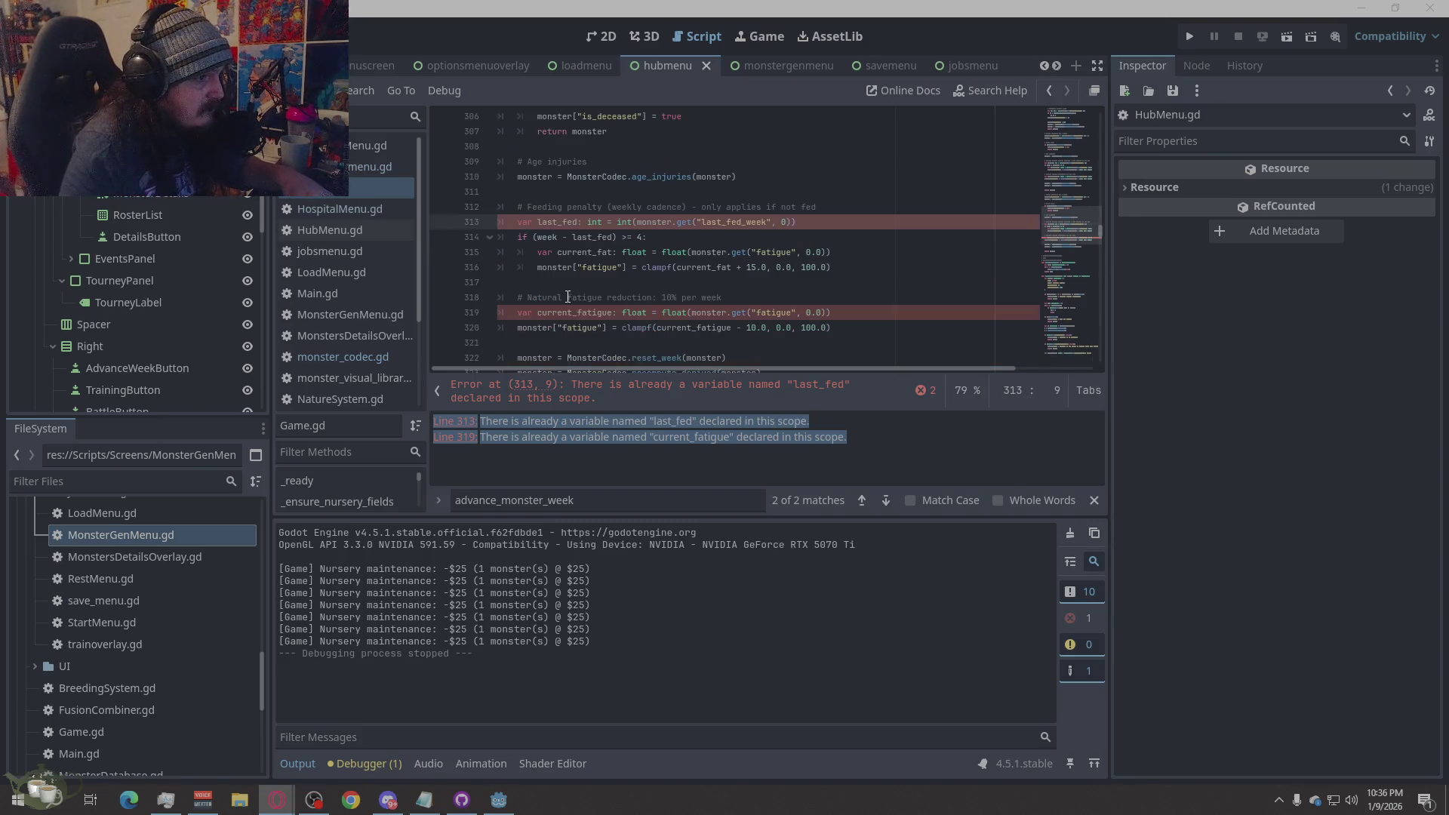
click(578, 314)
key(Home)
key(Tab)
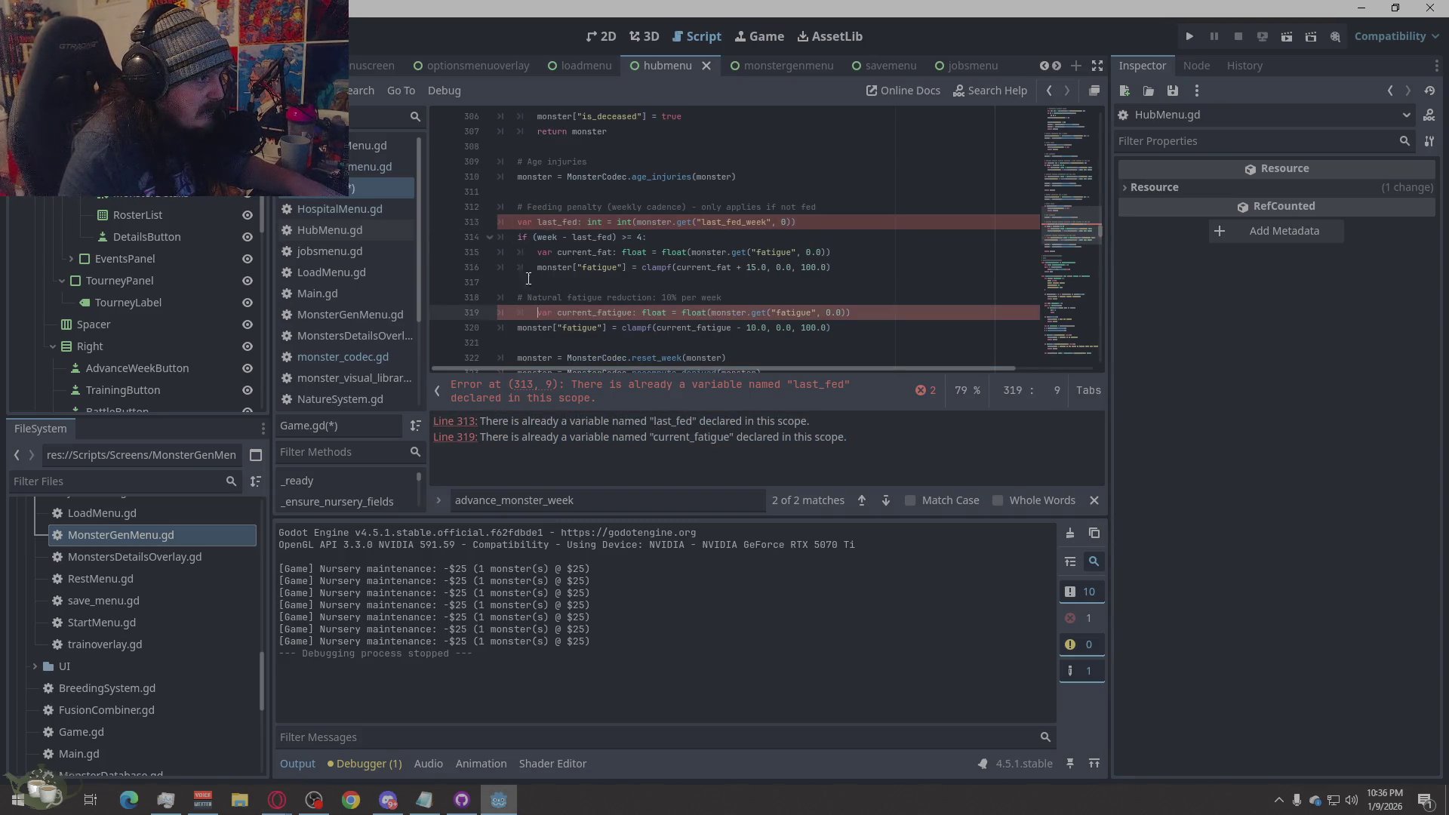
key(shift+Tab)
key(Down)
key(Tab)
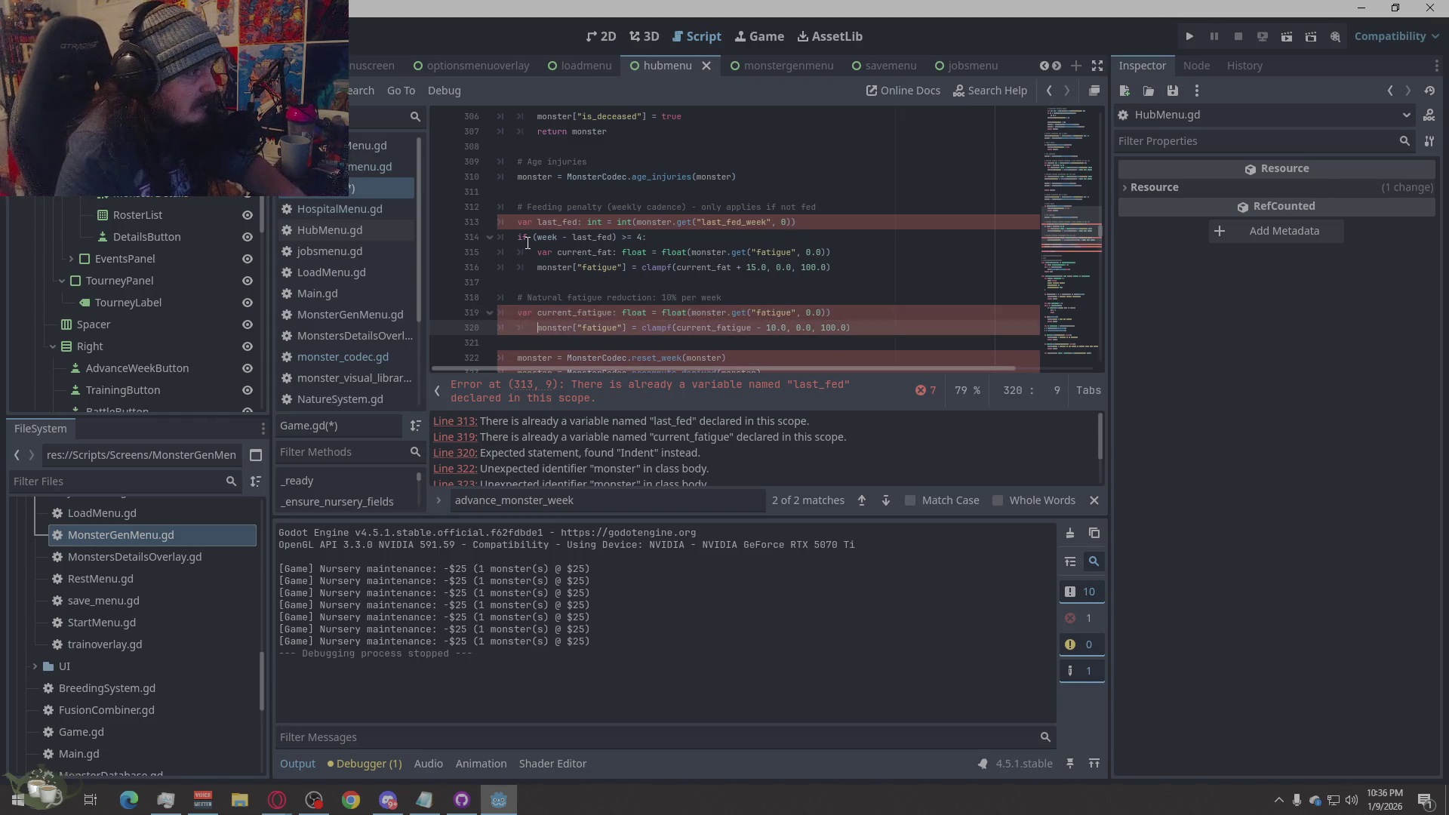
key(BackSpace)
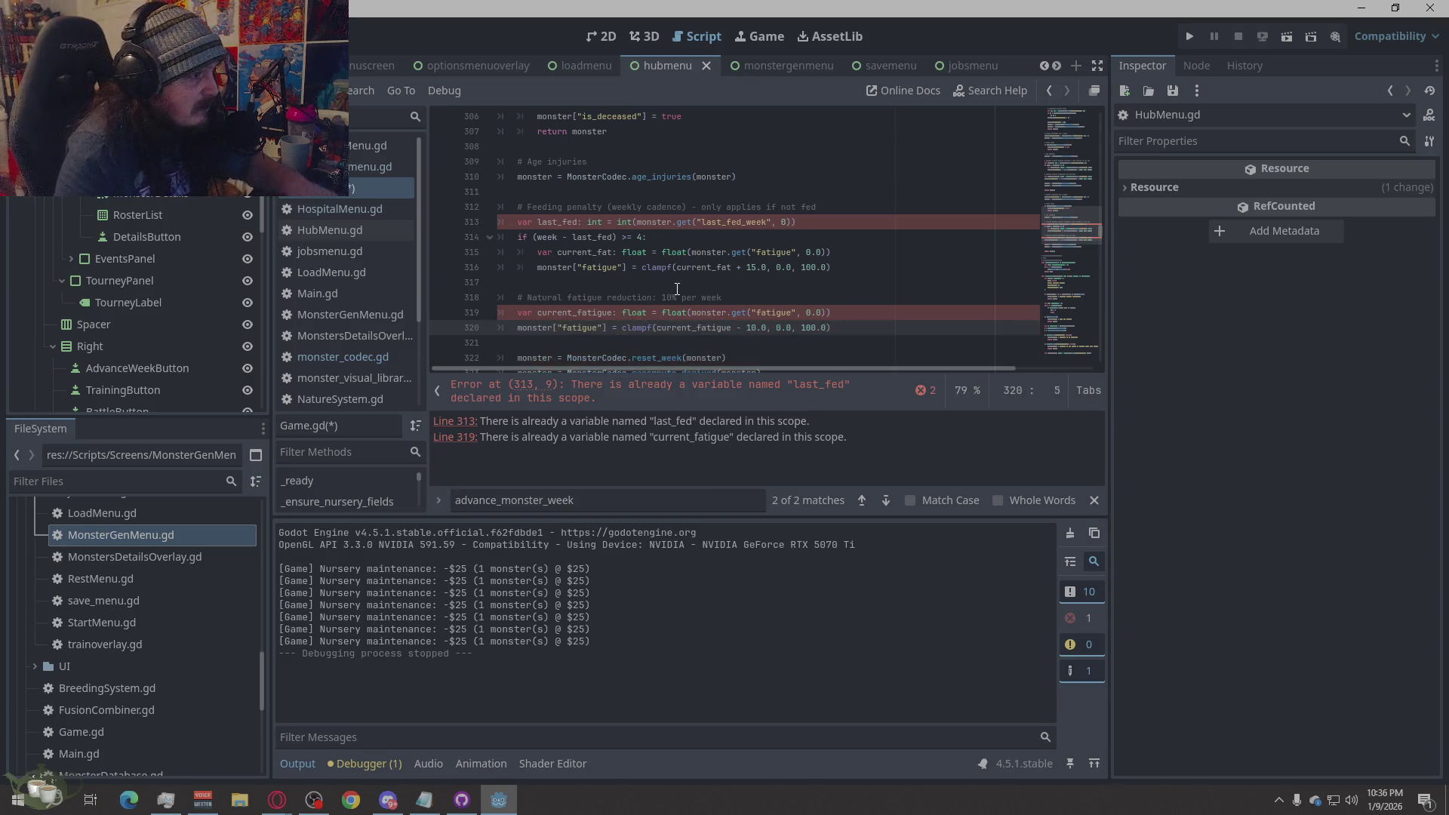
scroll(701, 302, down, 1)
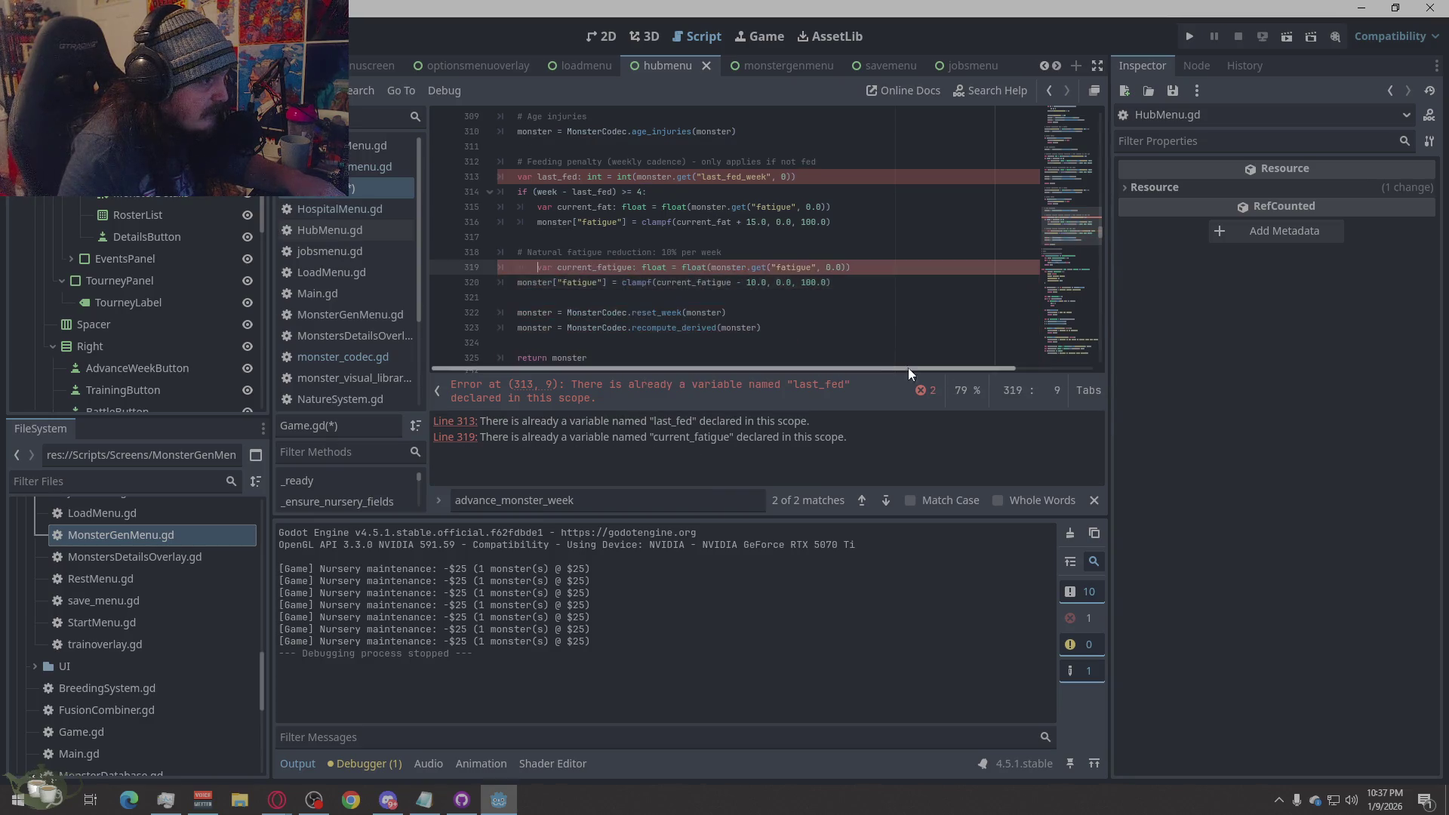
key(ctrl+z)
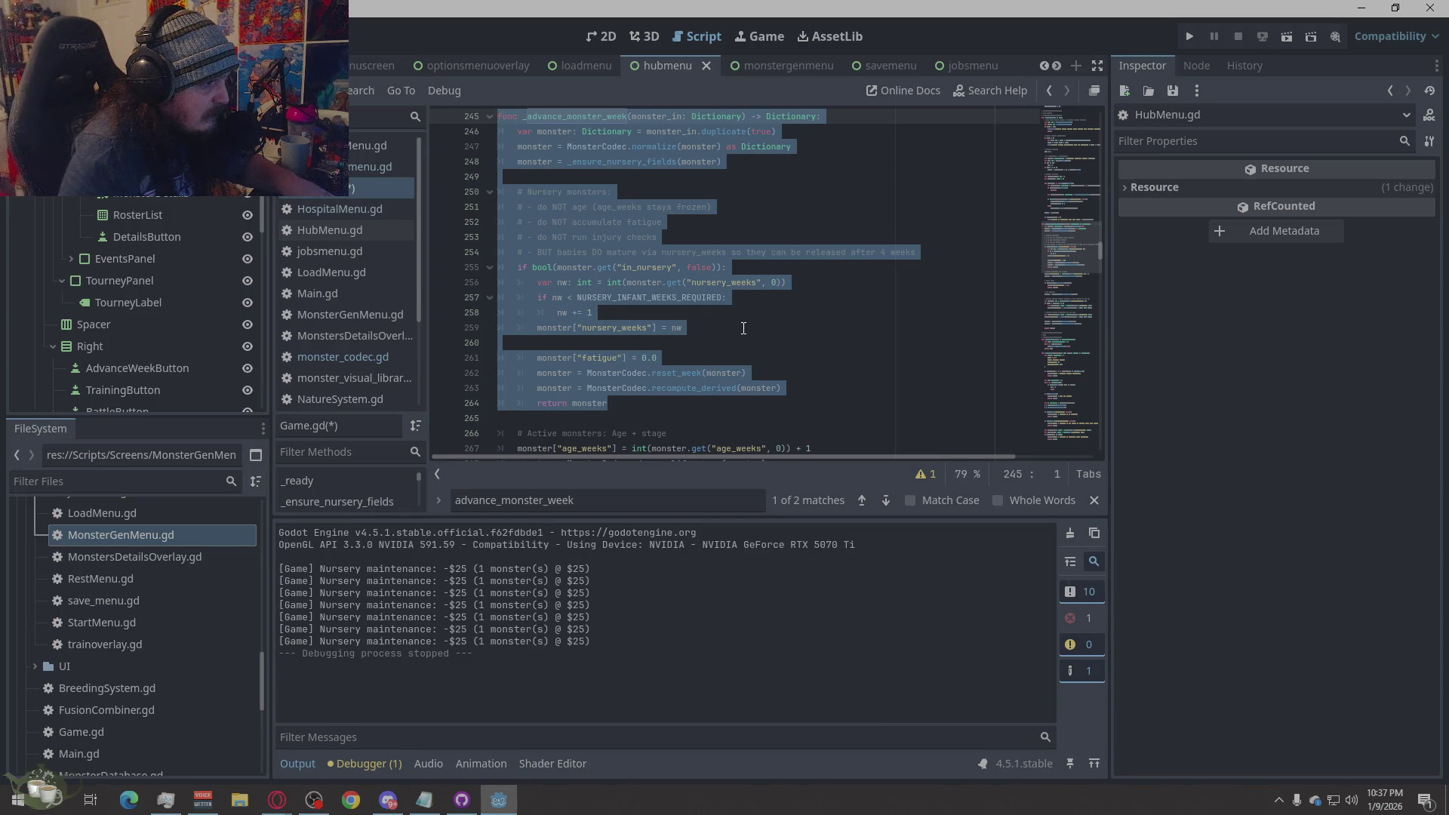
- Undo the accidental paste so the original _advance_monster_week function is restored in Game.gd
text(Line 313:There is already a variable named "last_fed" declared in this scope. Line 319:There is already a variable named "current_fatigue" declared in this scope.)
scroll(743, 328, up, 3)
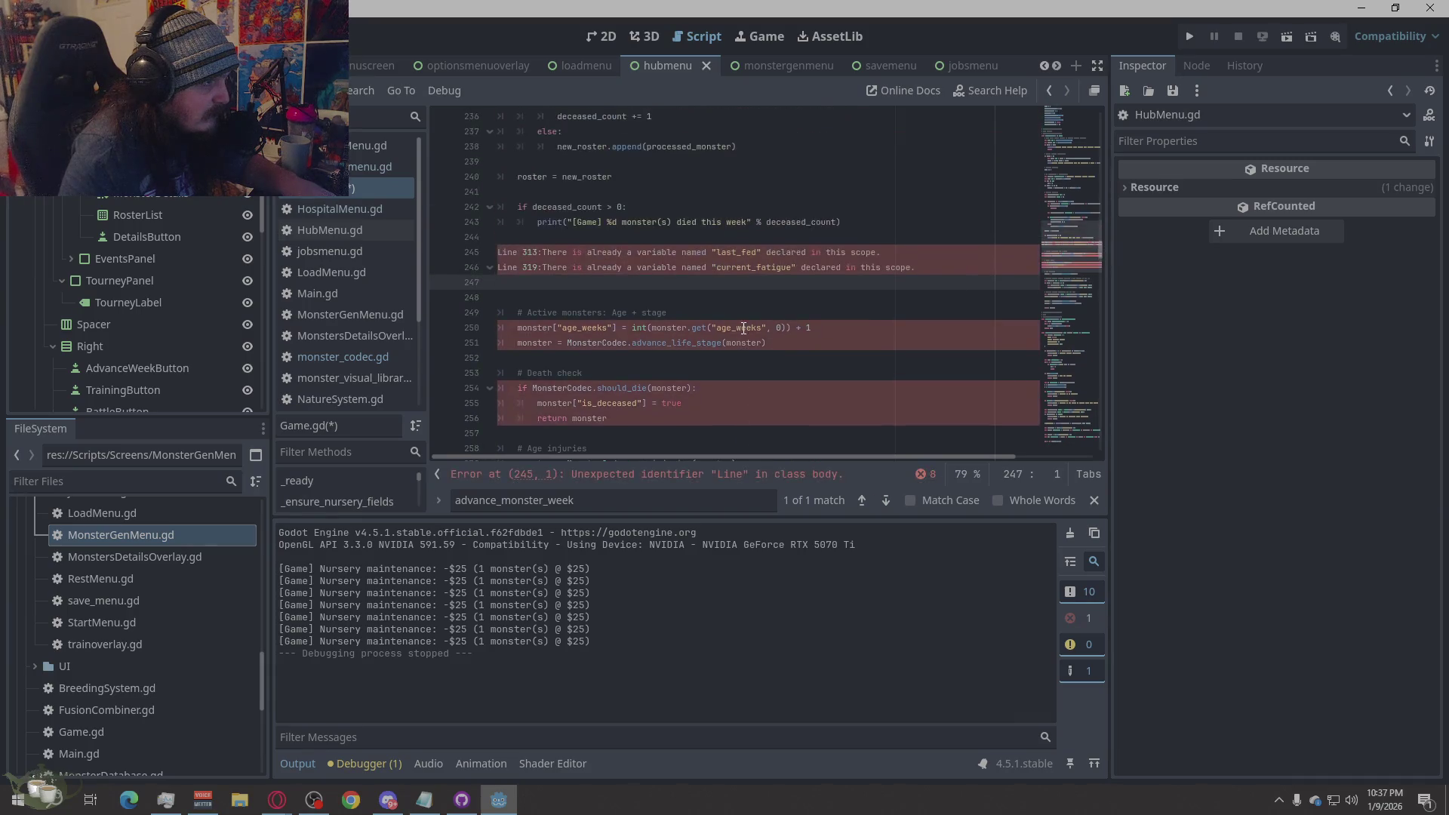
key(ctrl+z)
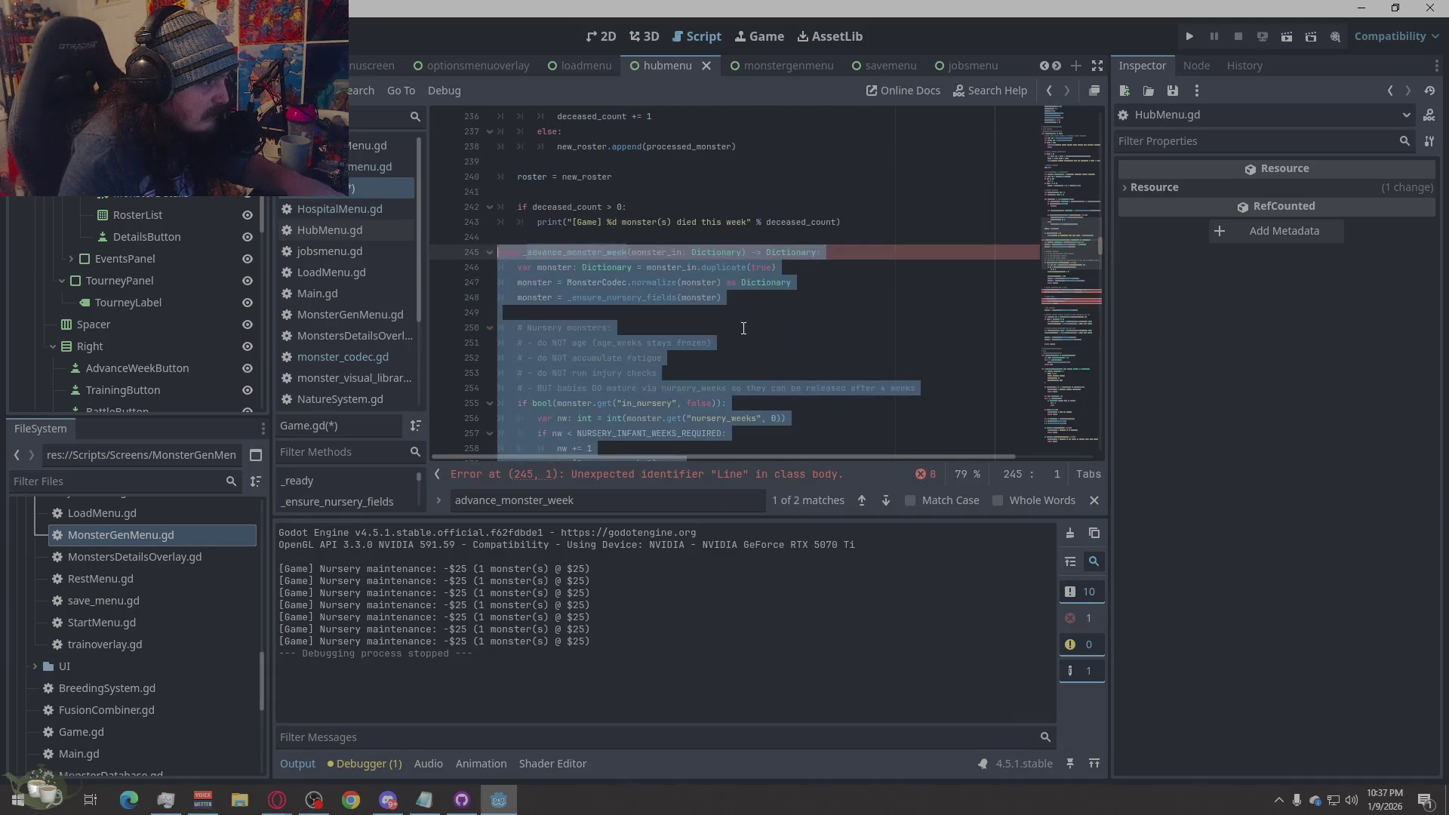
scroll(743, 328, down, 2)
scroll(743, 328, up, 2)
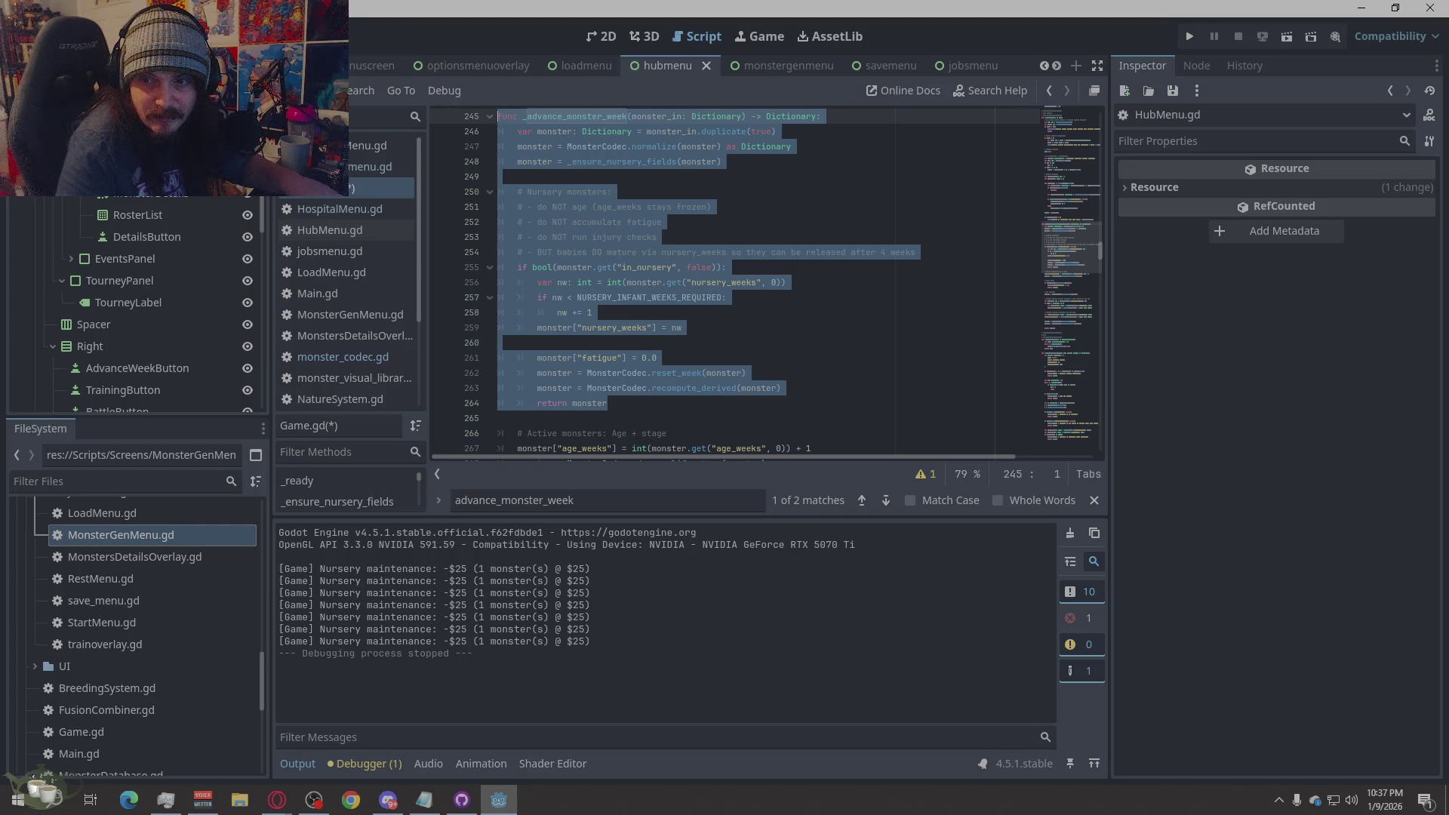
- Paste the updated function from the browser over lines 245-291 and run the project
key(alt+Tab)
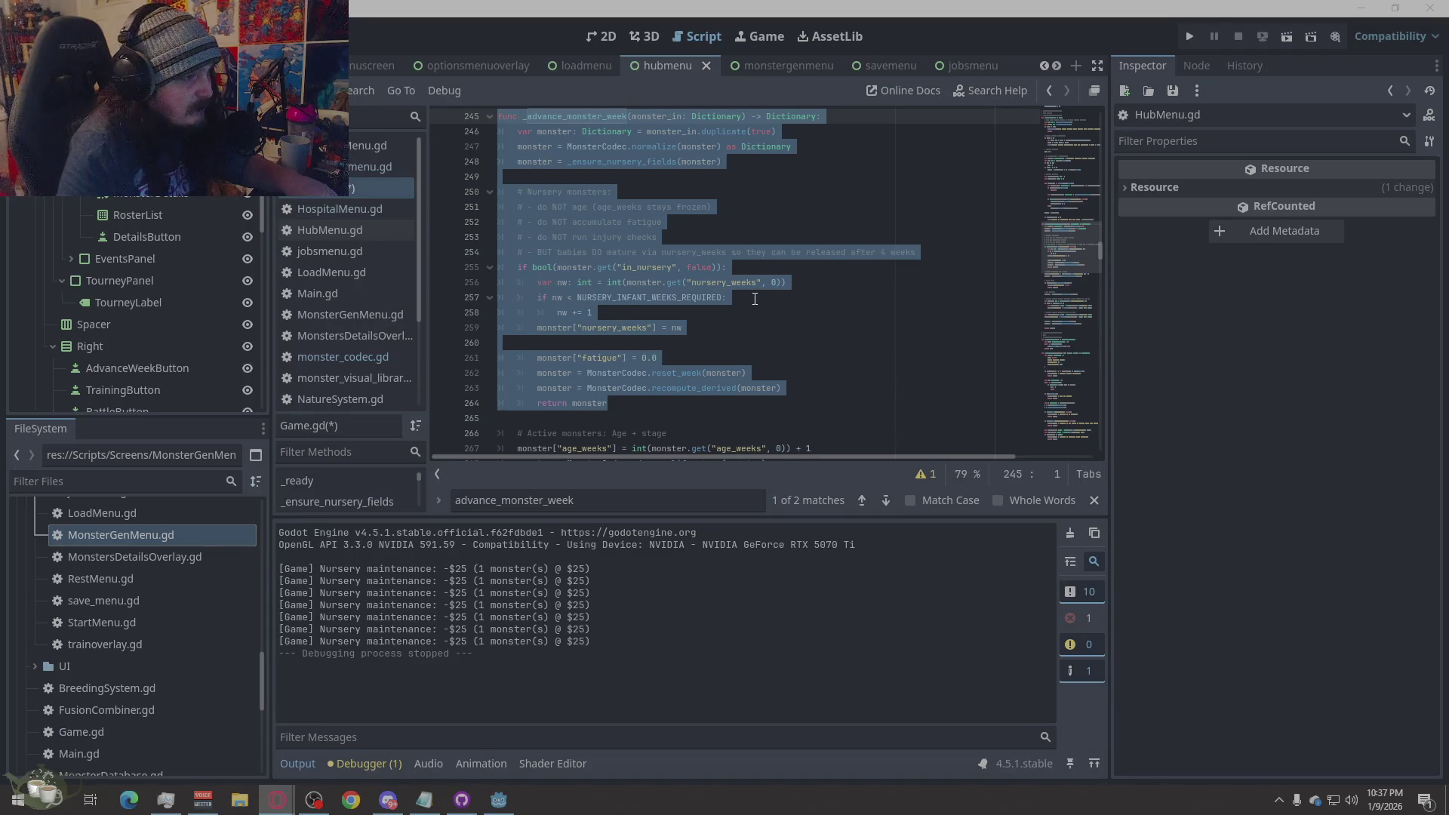
scroll(708, 267, down, 7)
scroll(754, 299, down, 1)
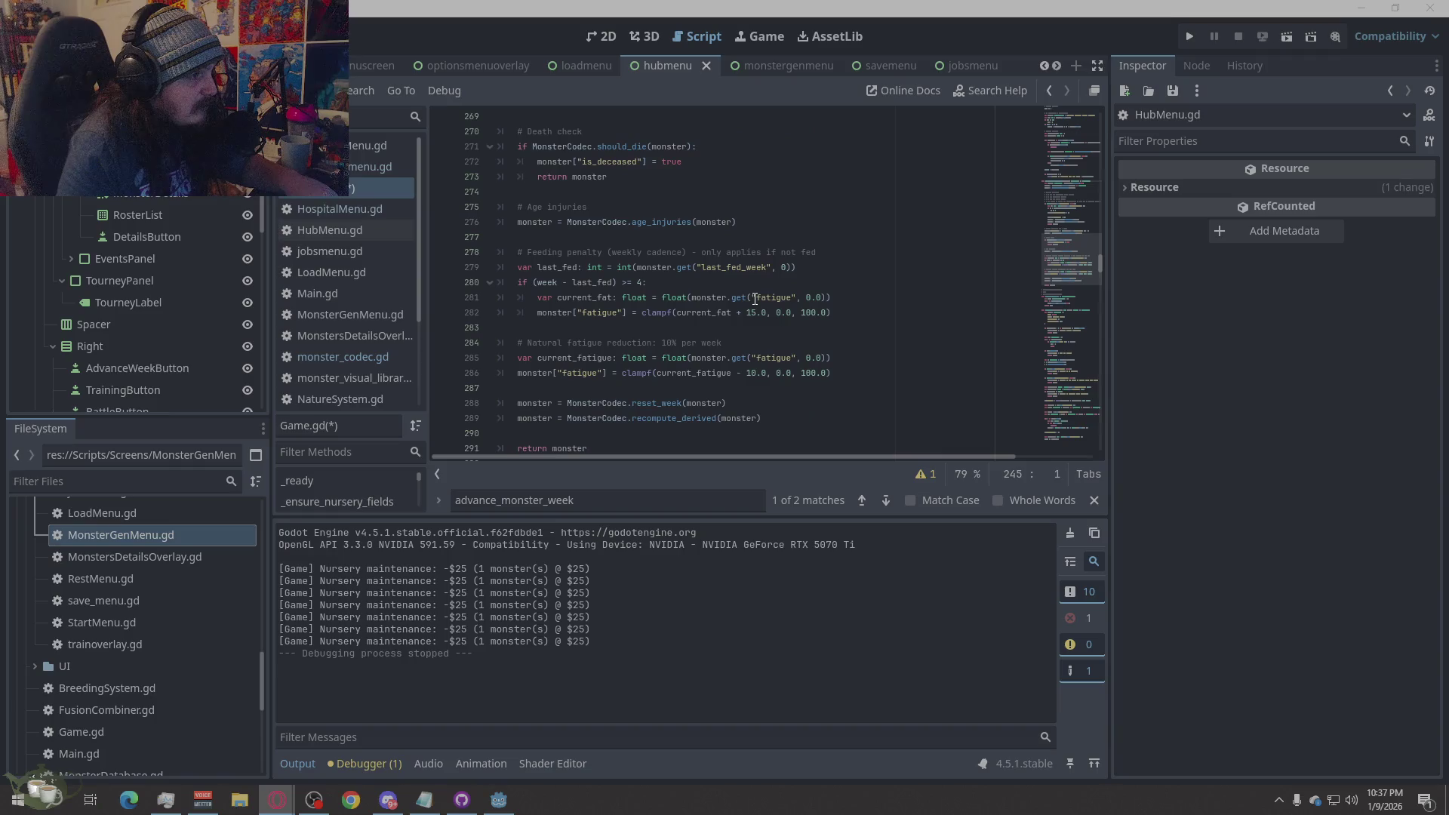
scroll(754, 299, down, 2)
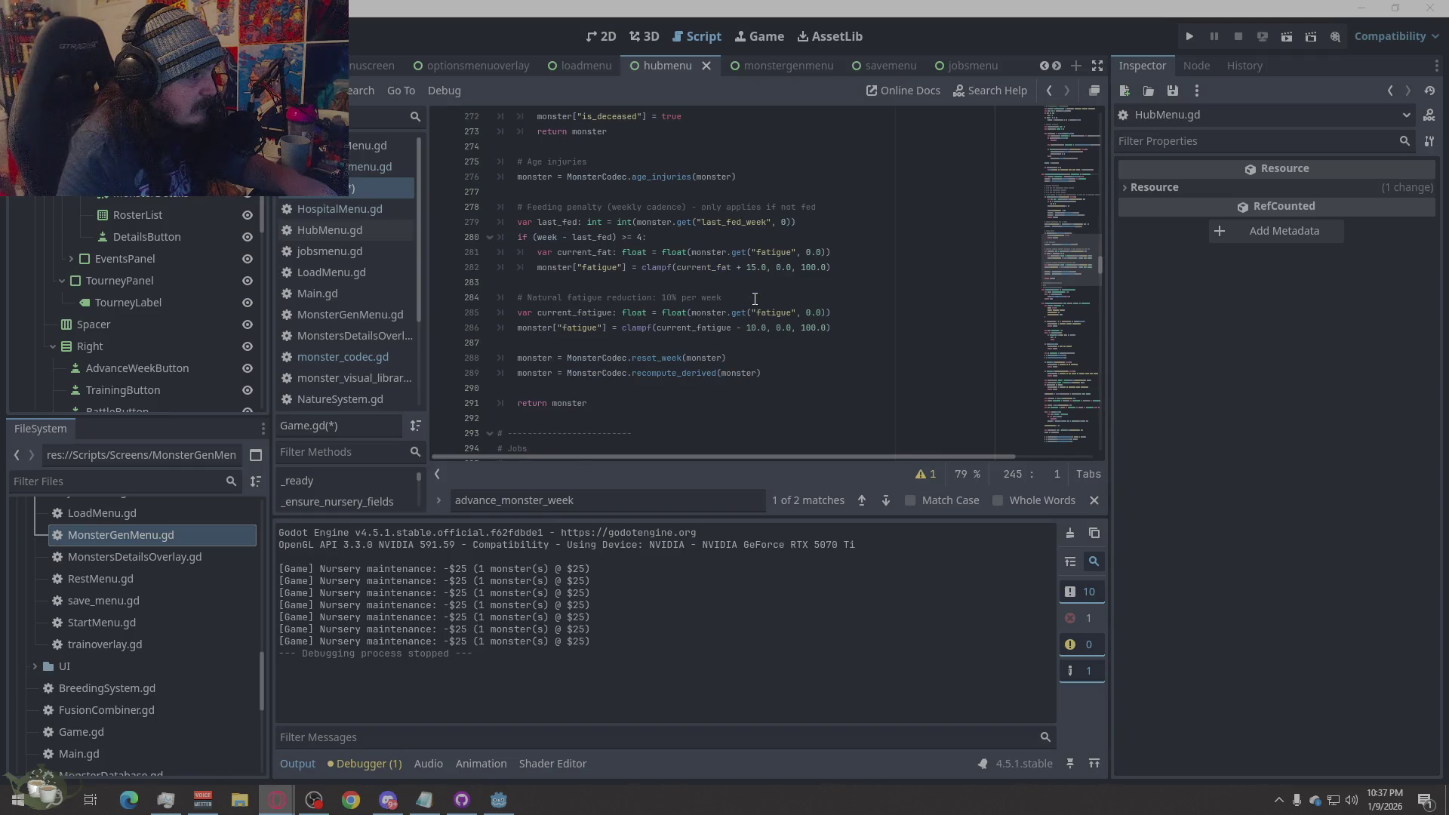
mouse_move(584, 357)
mouse_down()
mouse_move(657, 257)
mouse_move(677, 255)
mouse_move(626, 121)
mouse_move(528, 106)
mouse_move(464, 210)
mouse_up()
key(ctrl+v)
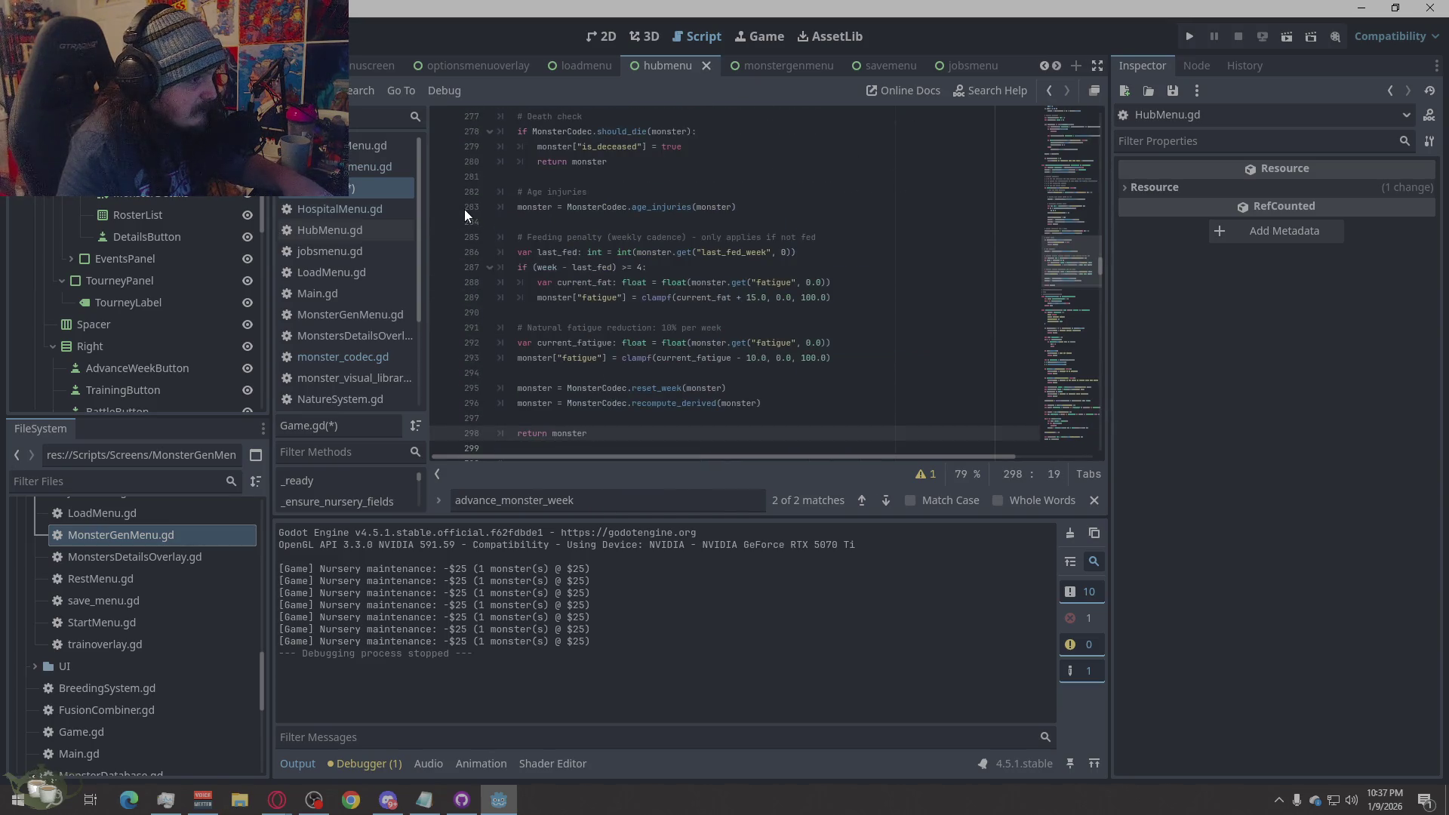
scroll(774, 285, down, 5)
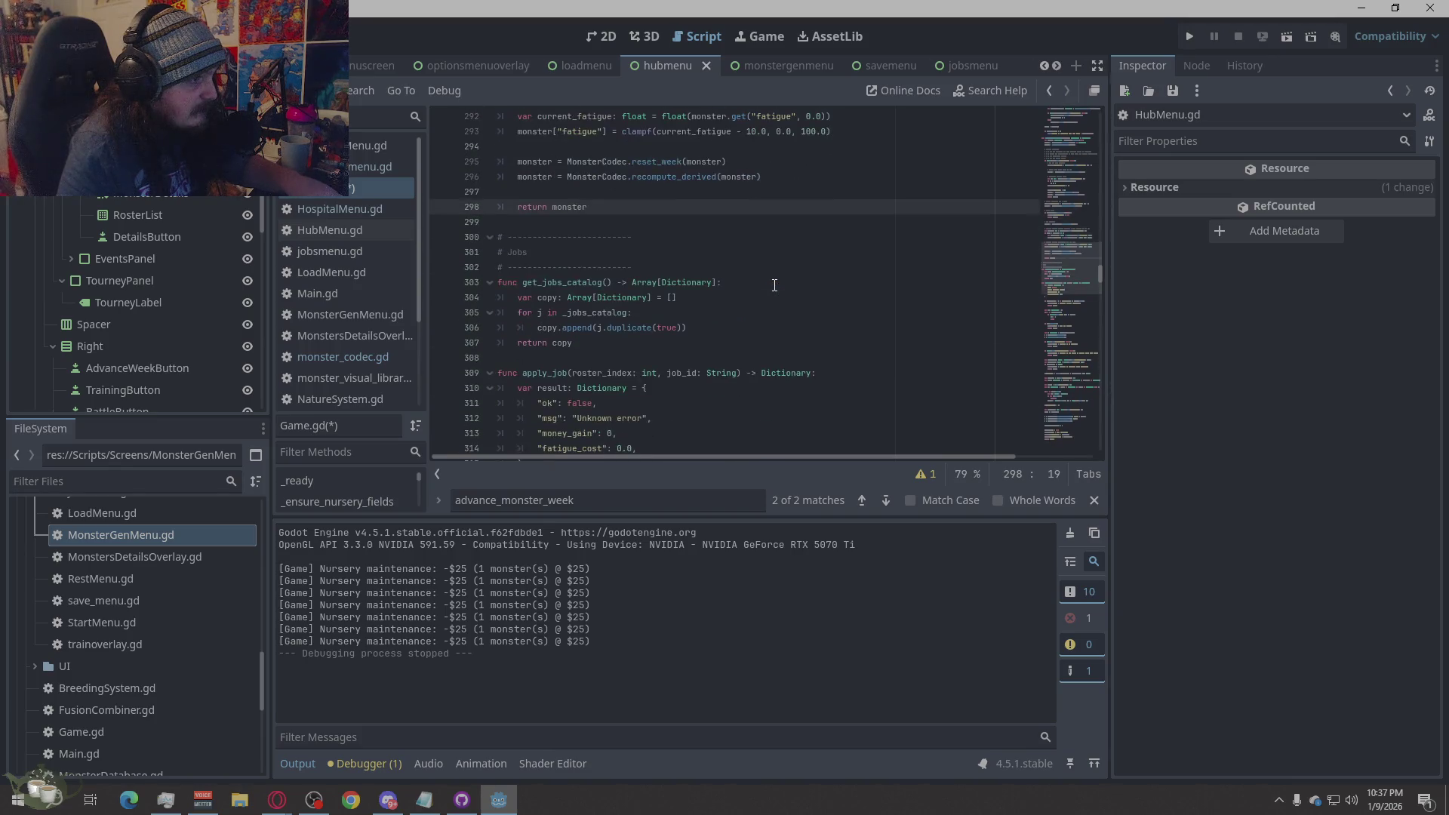
scroll(774, 285, down, 4)
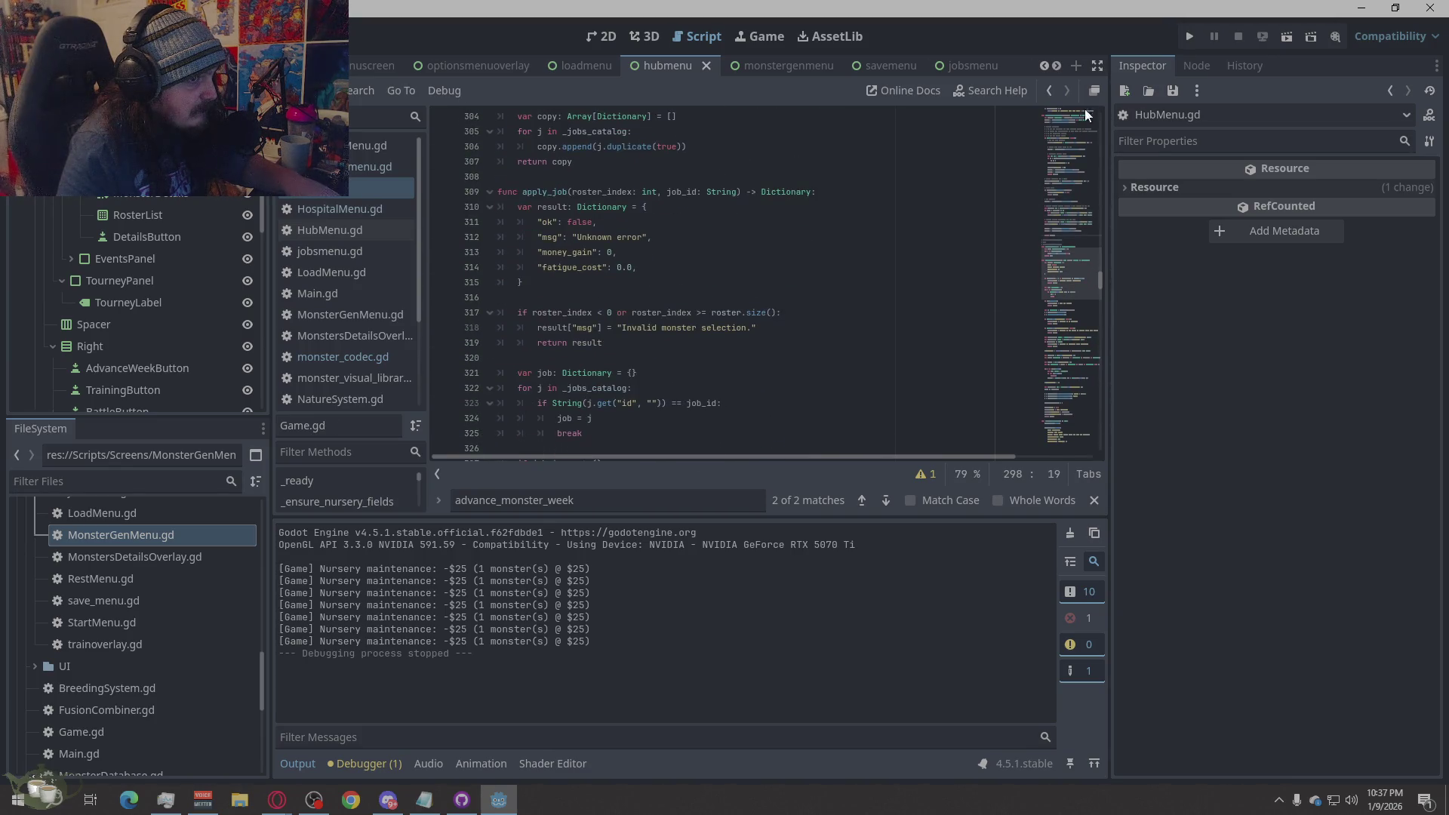
click(1192, 38)
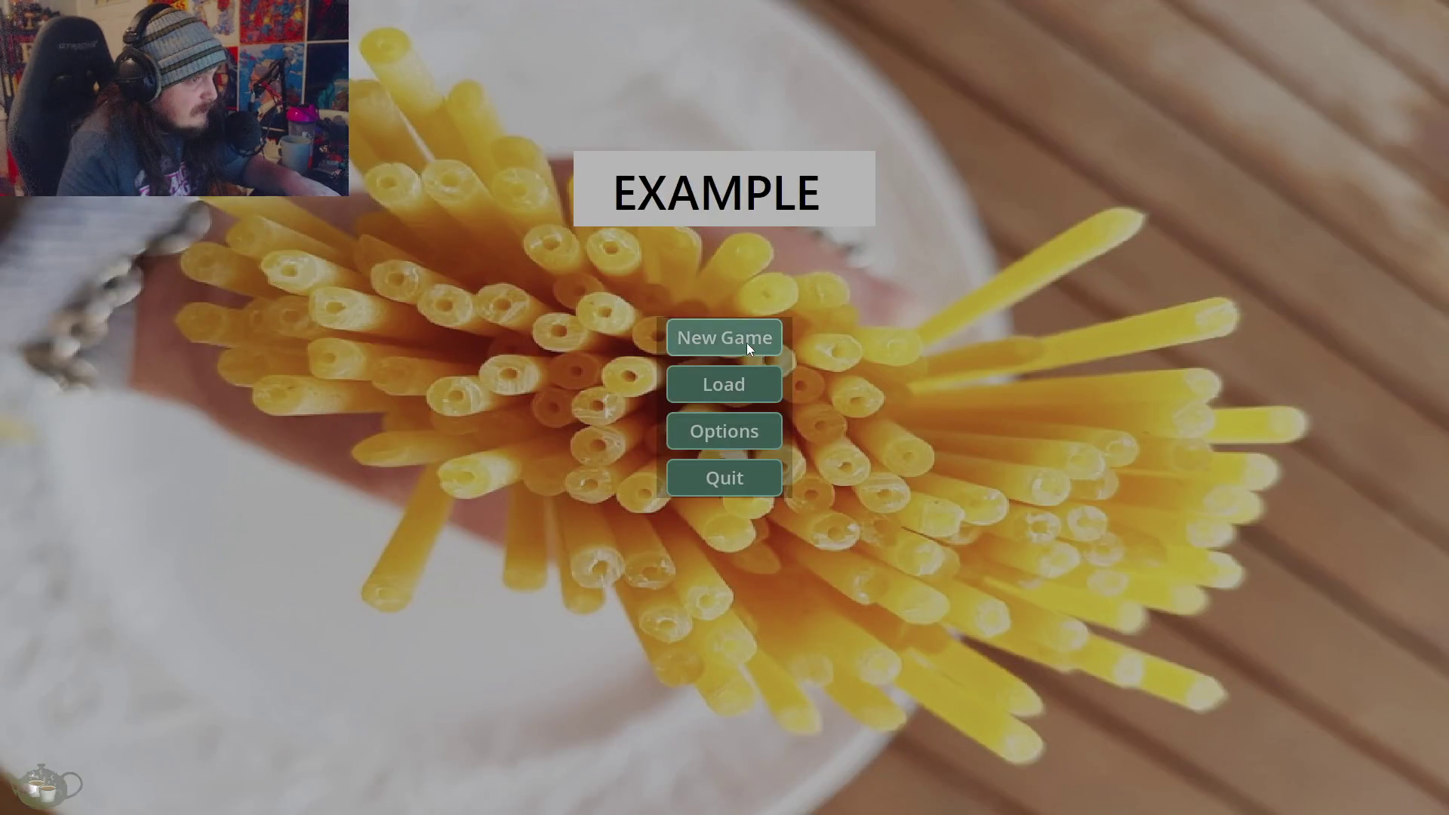
- Start a new game and add a Monster Shrine–generated Slime to the roster
click(745, 343)
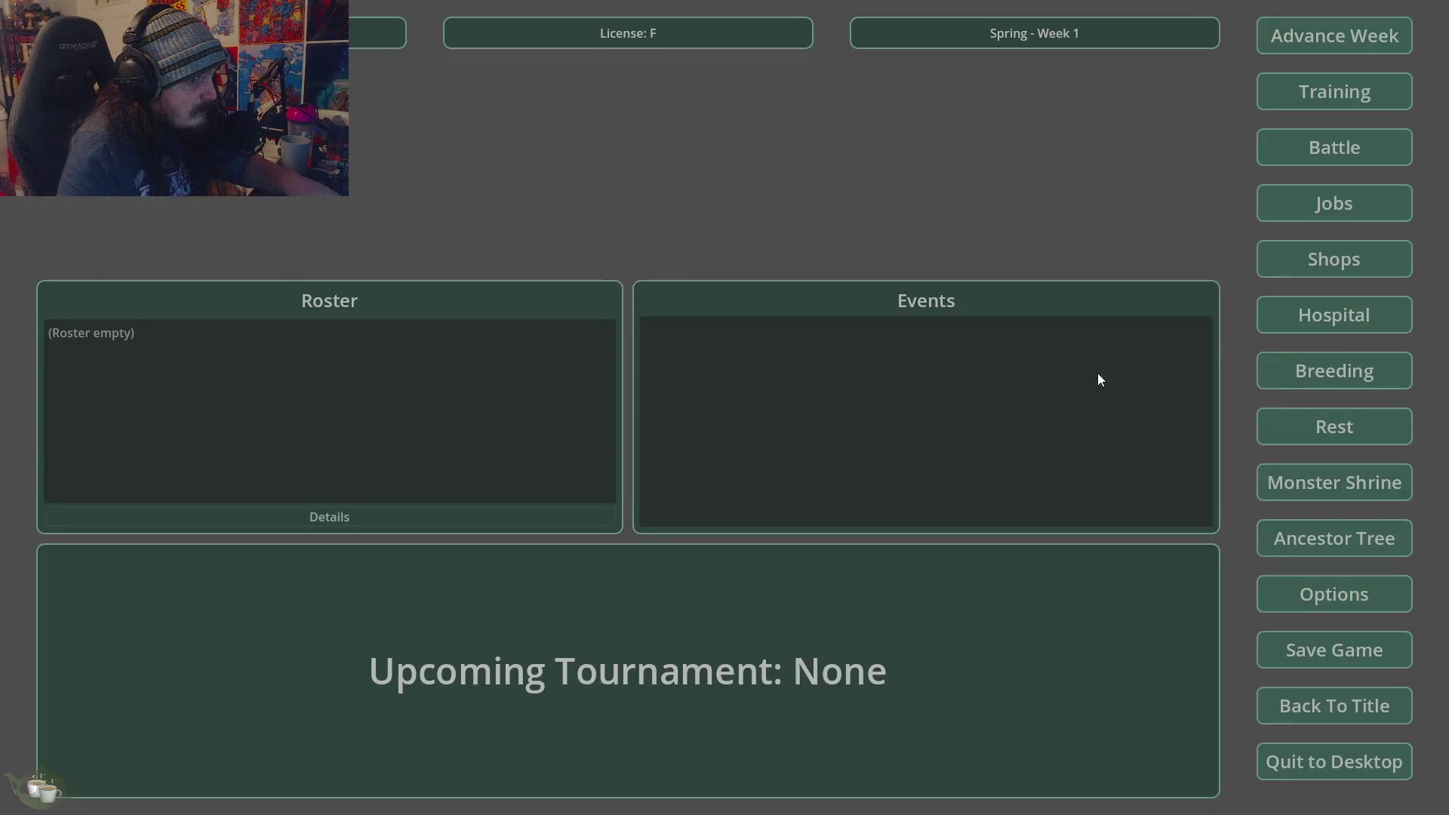
click(1334, 482)
click(451, 312)
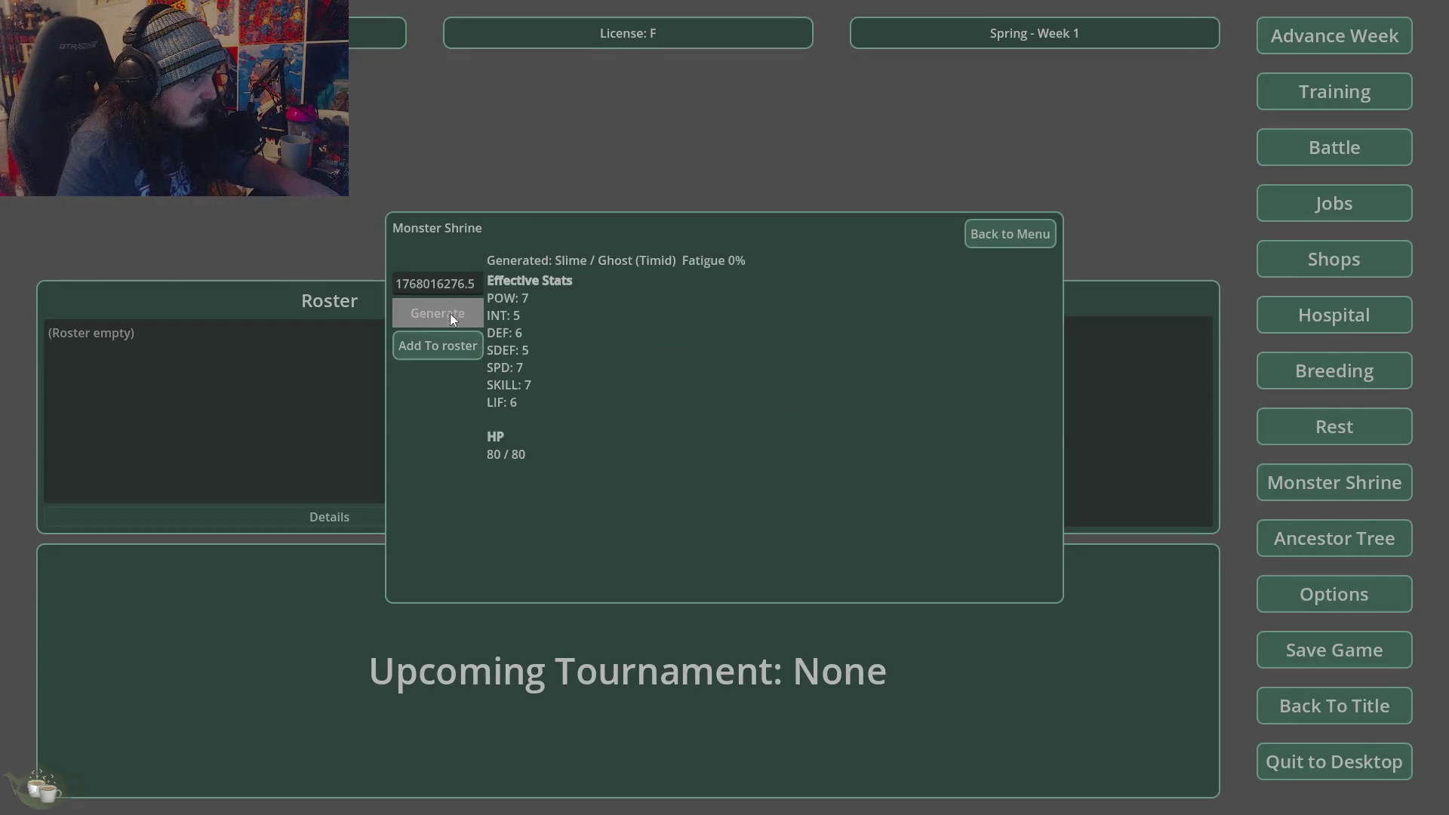
click(436, 345)
click(1274, 476)
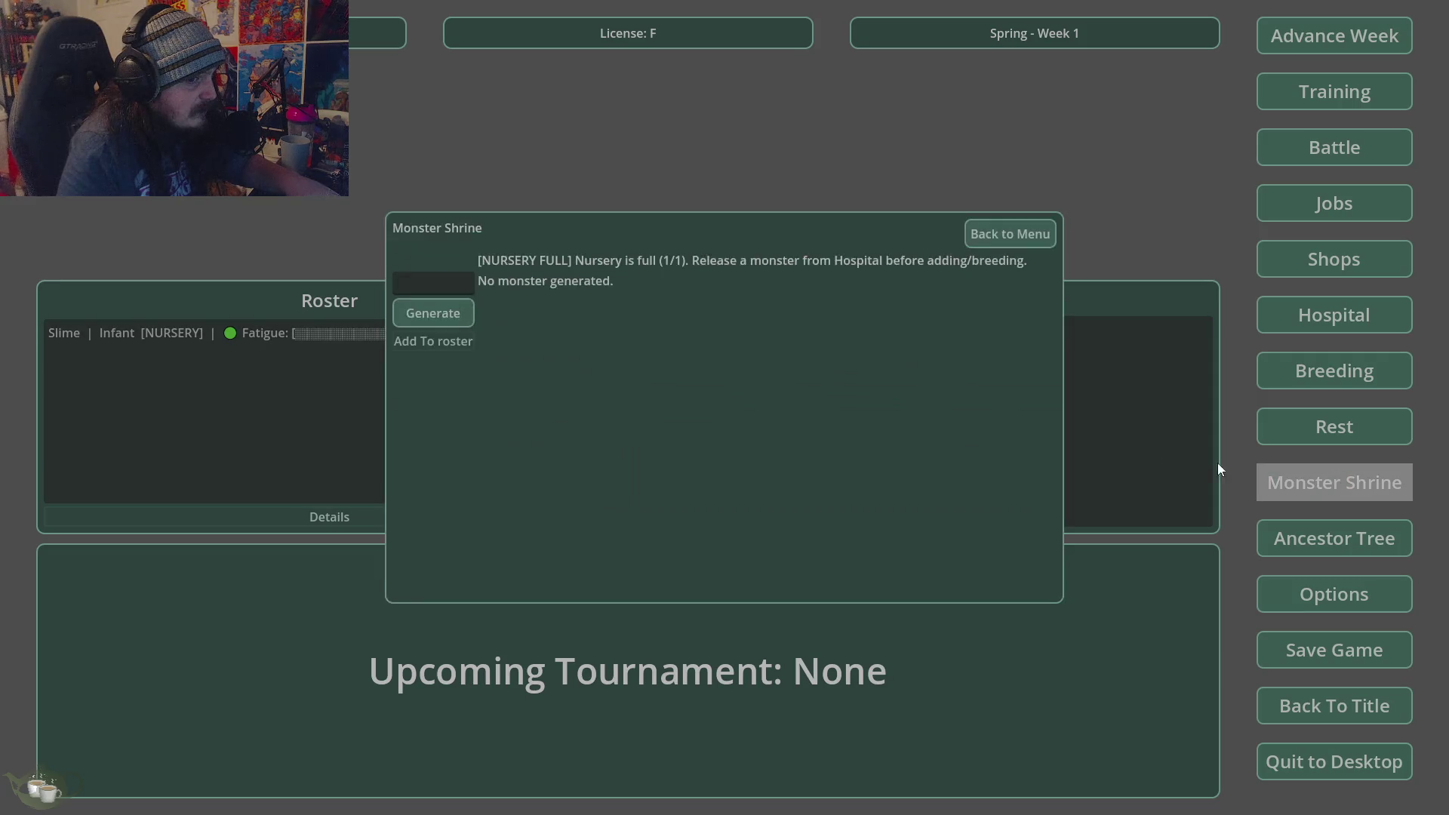
click(454, 323)
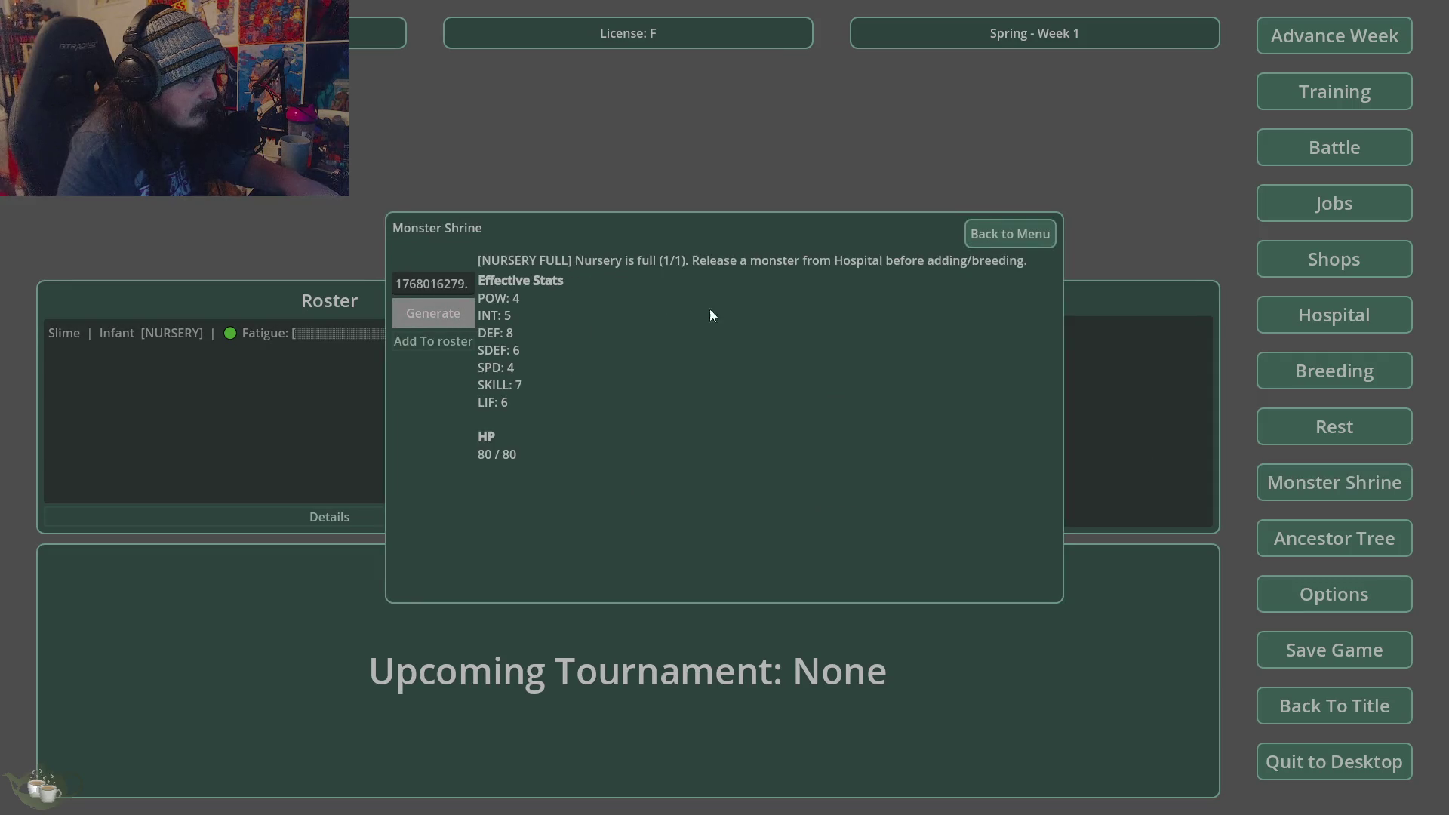
click(1024, 235)
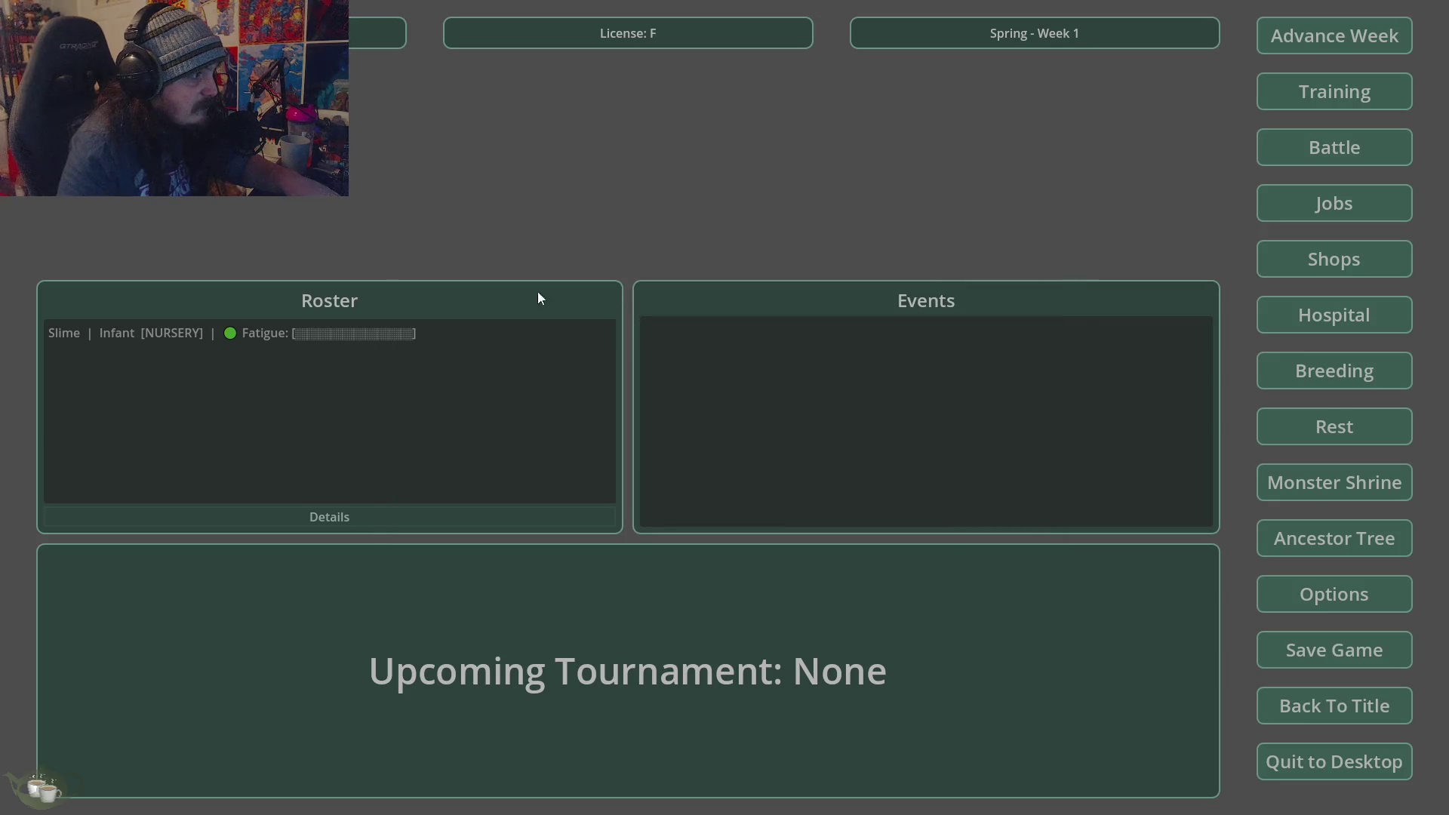
- Check the Slime's details, confirm the nursery Slime/Ghost is still a baby, then request a week advance
click(274, 333)
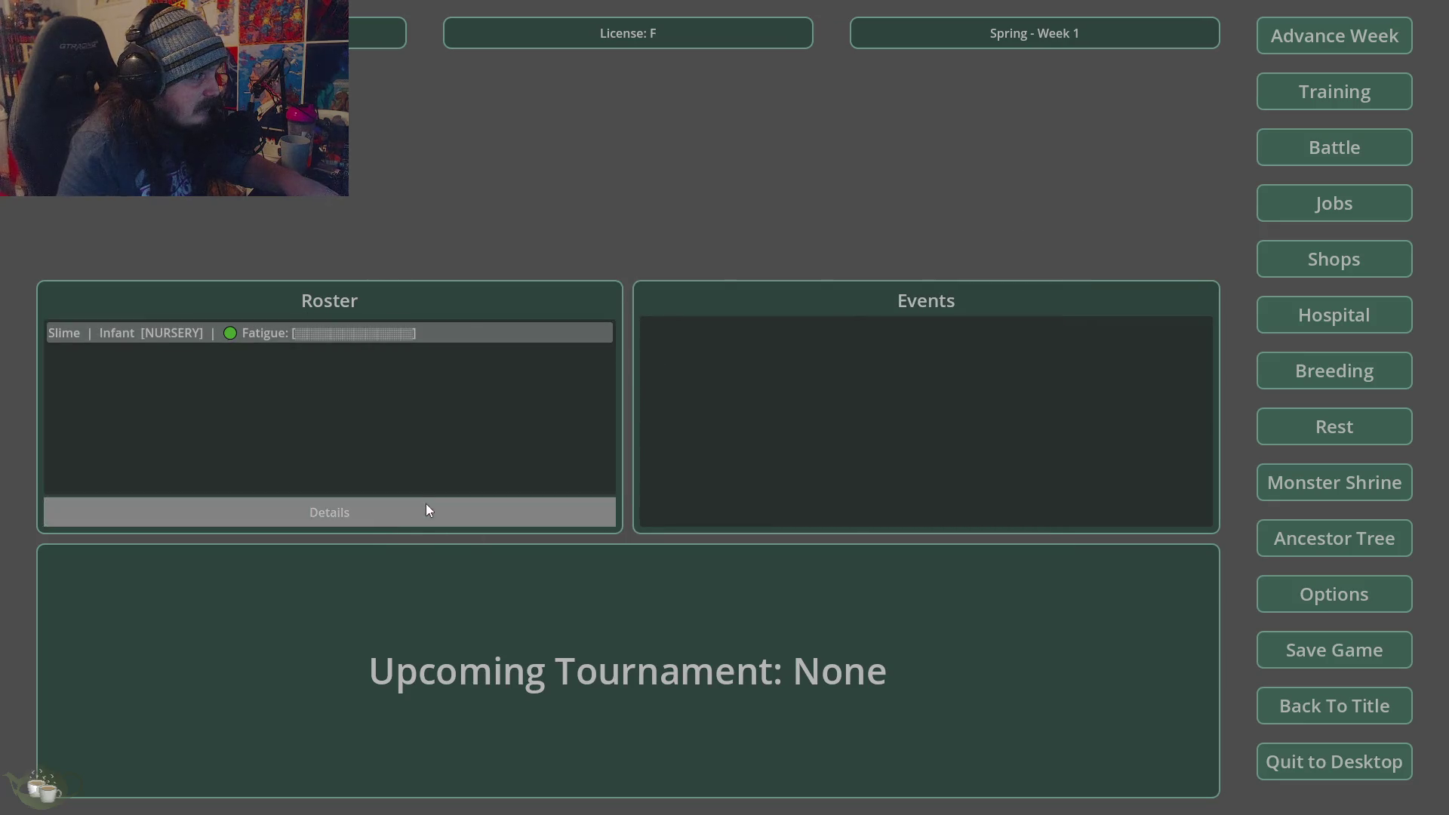
click(427, 511)
click(1053, 240)
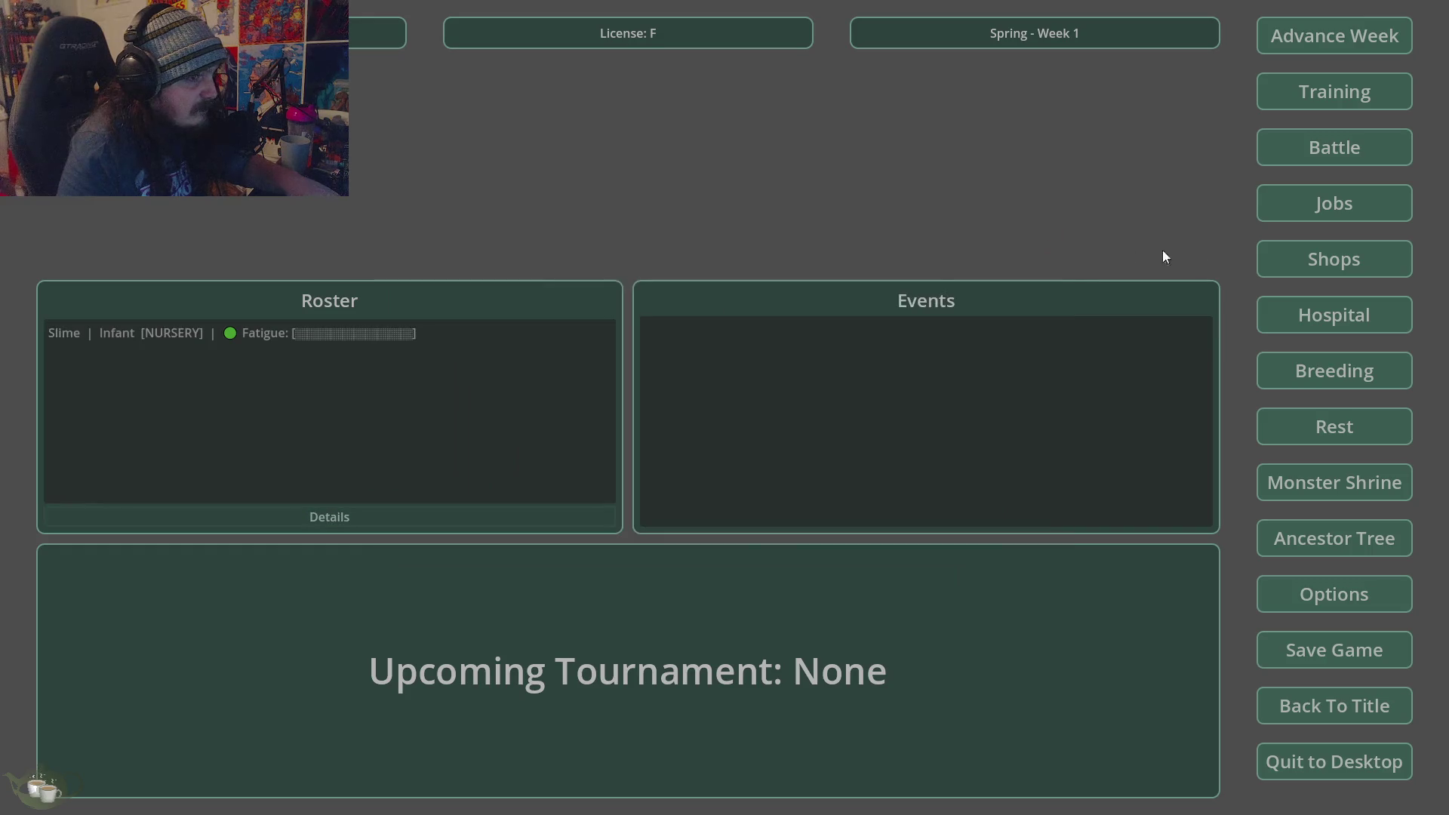
click(1373, 316)
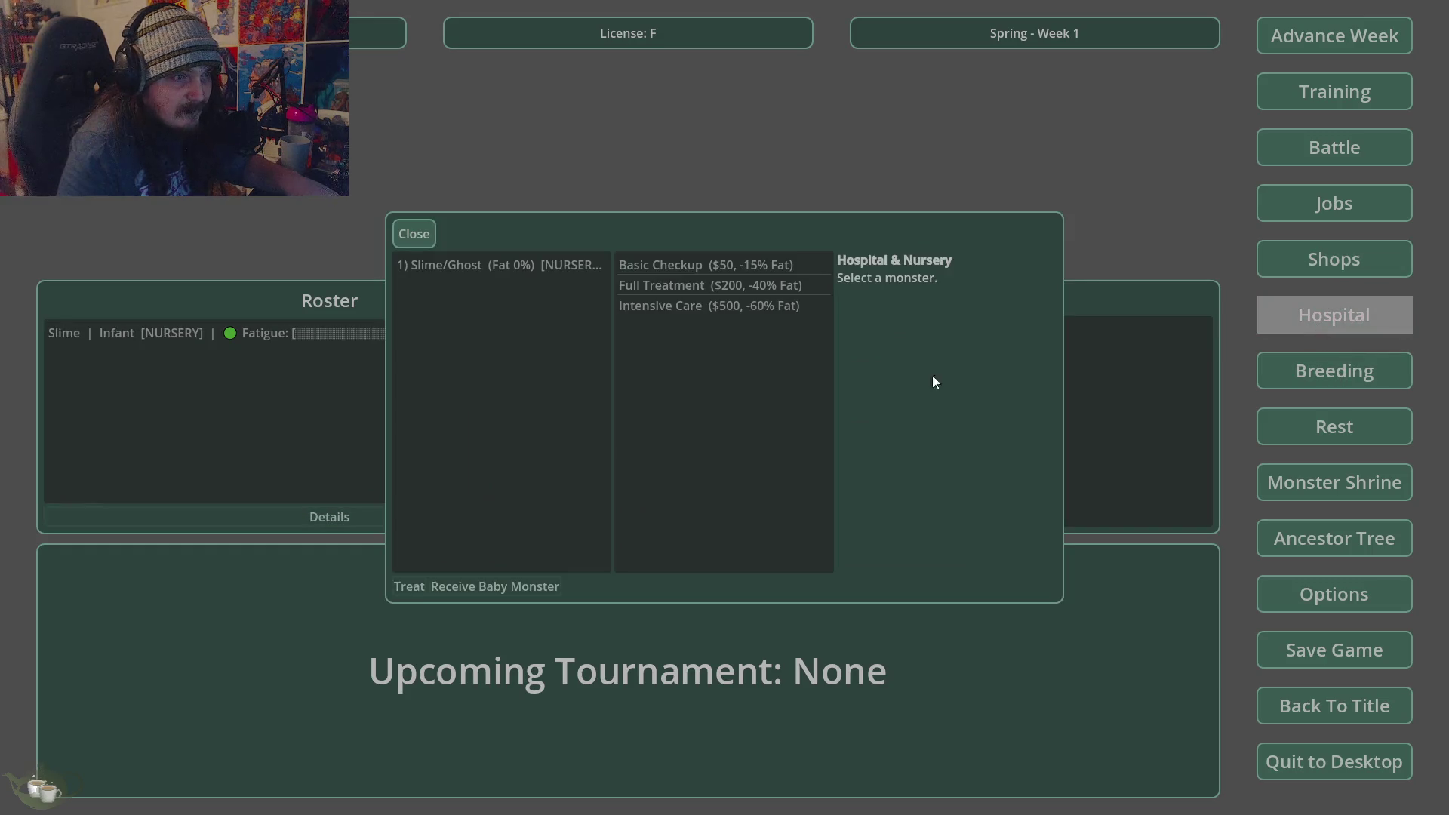
click(515, 268)
click(546, 581)
click(718, 473)
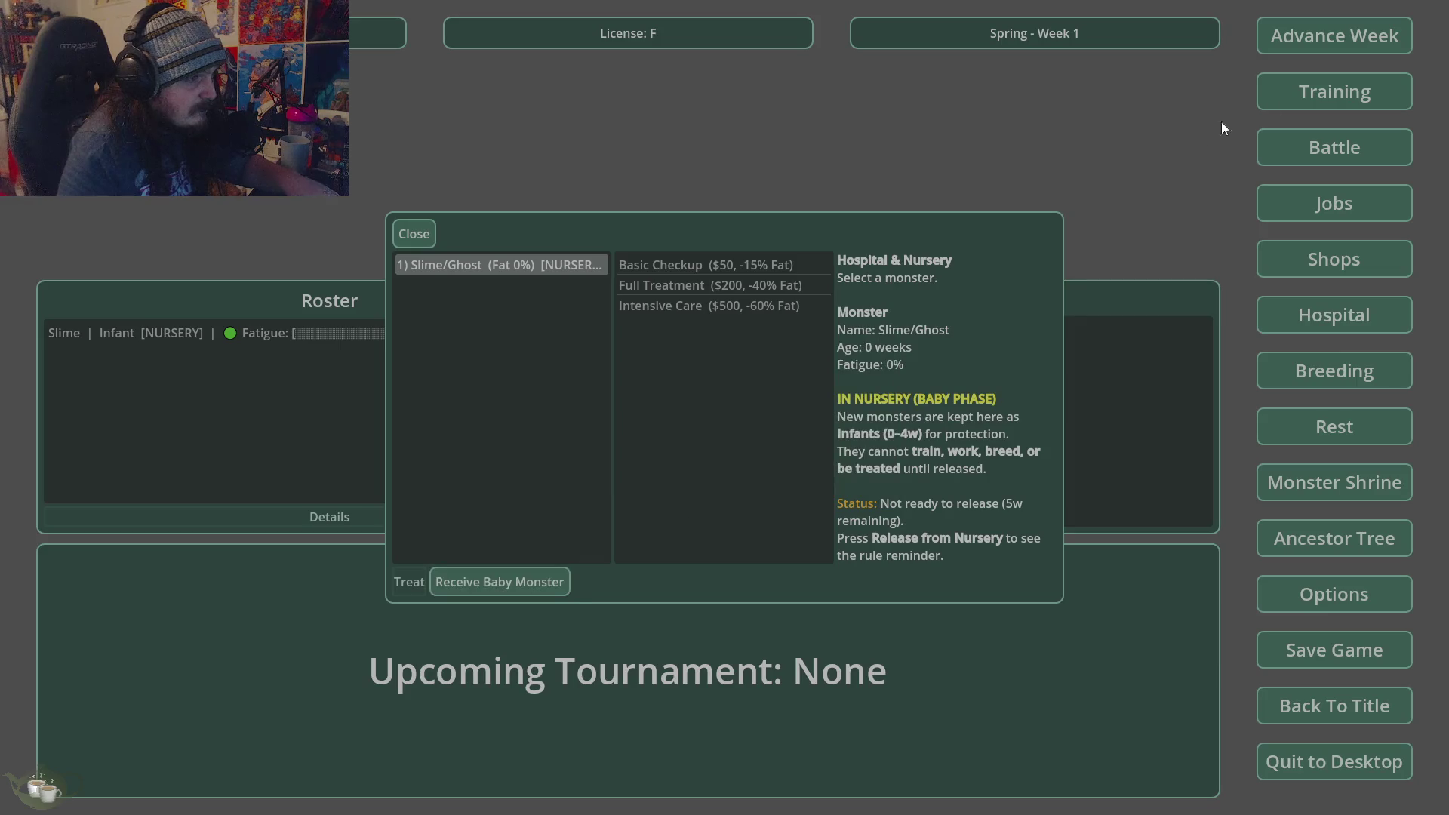
key(Escape)
key(Return)
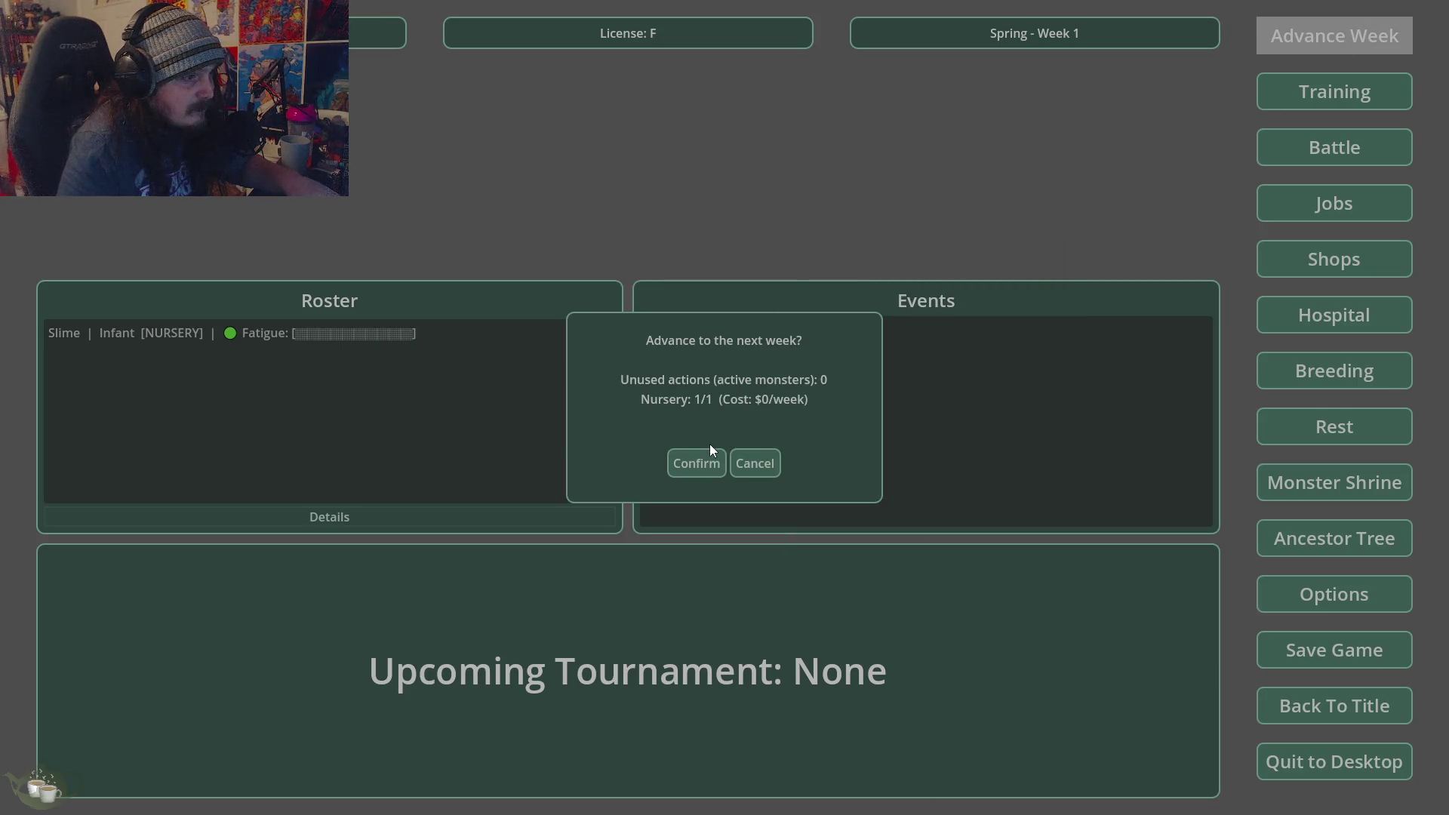
- Advance to Spring Week 2 and check the Slime/Ghost's age in the Hospital & Nursery
click(701, 461)
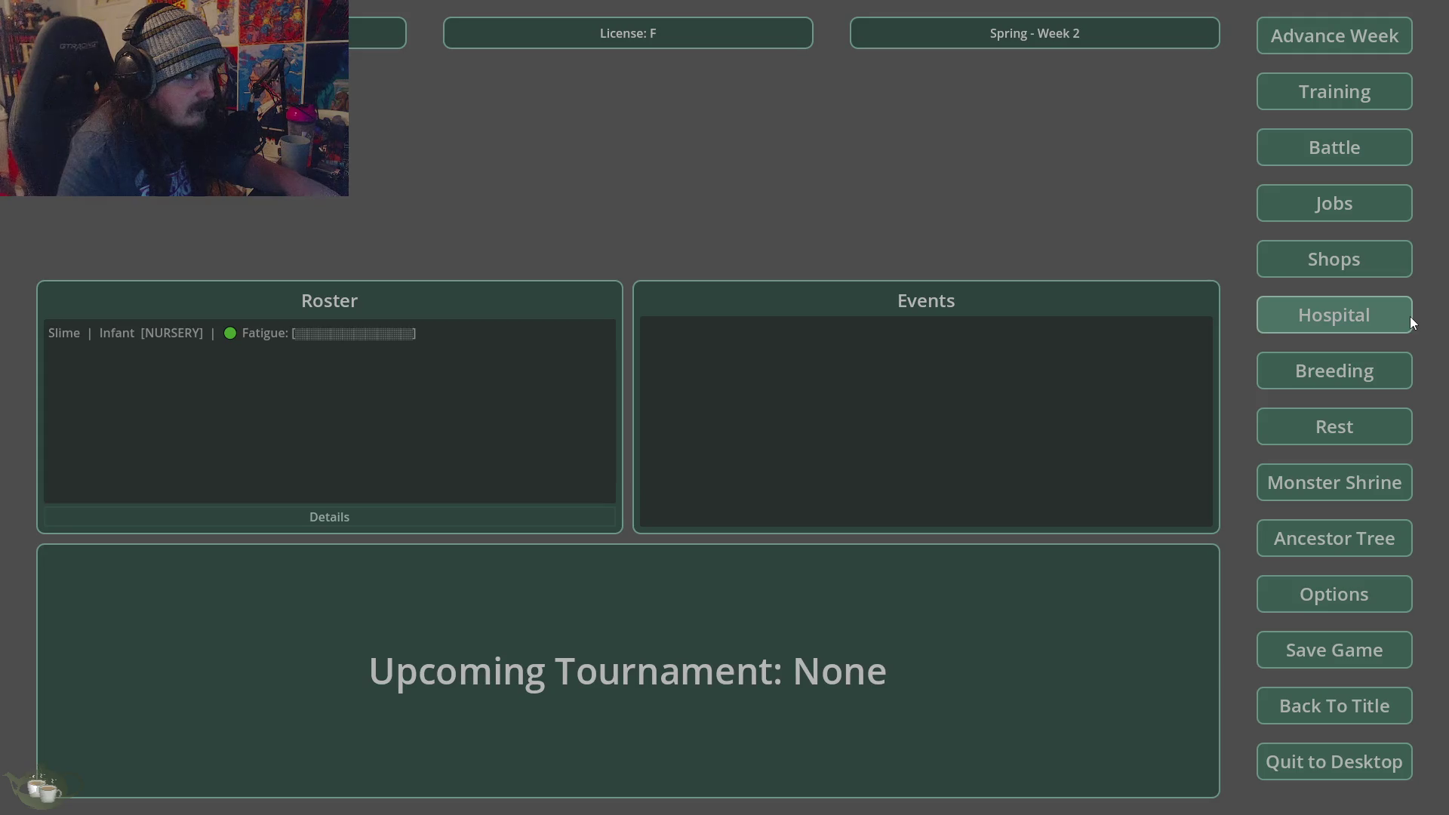
click(1323, 38)
click(776, 459)
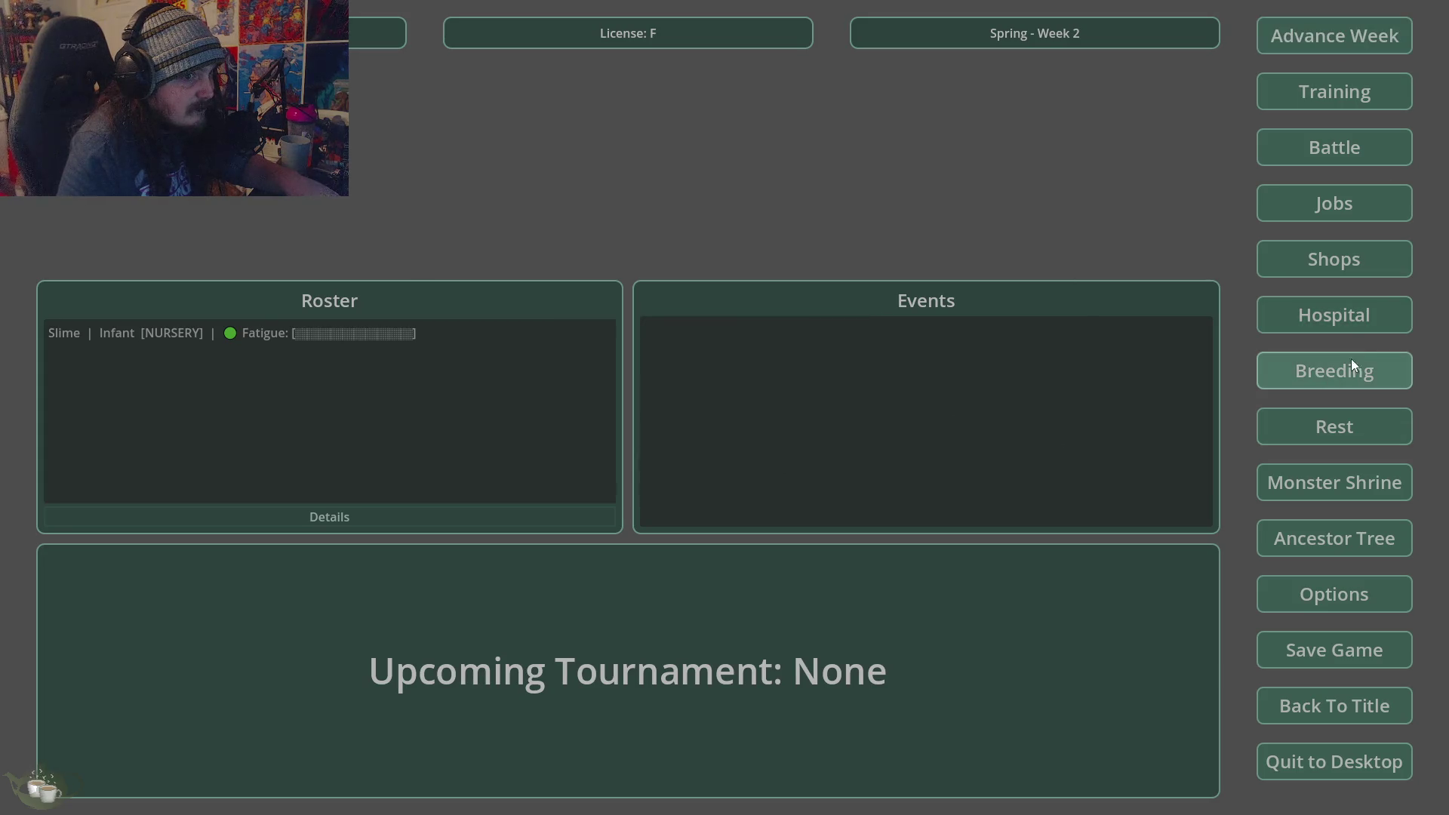
click(1352, 317)
click(491, 266)
click(724, 482)
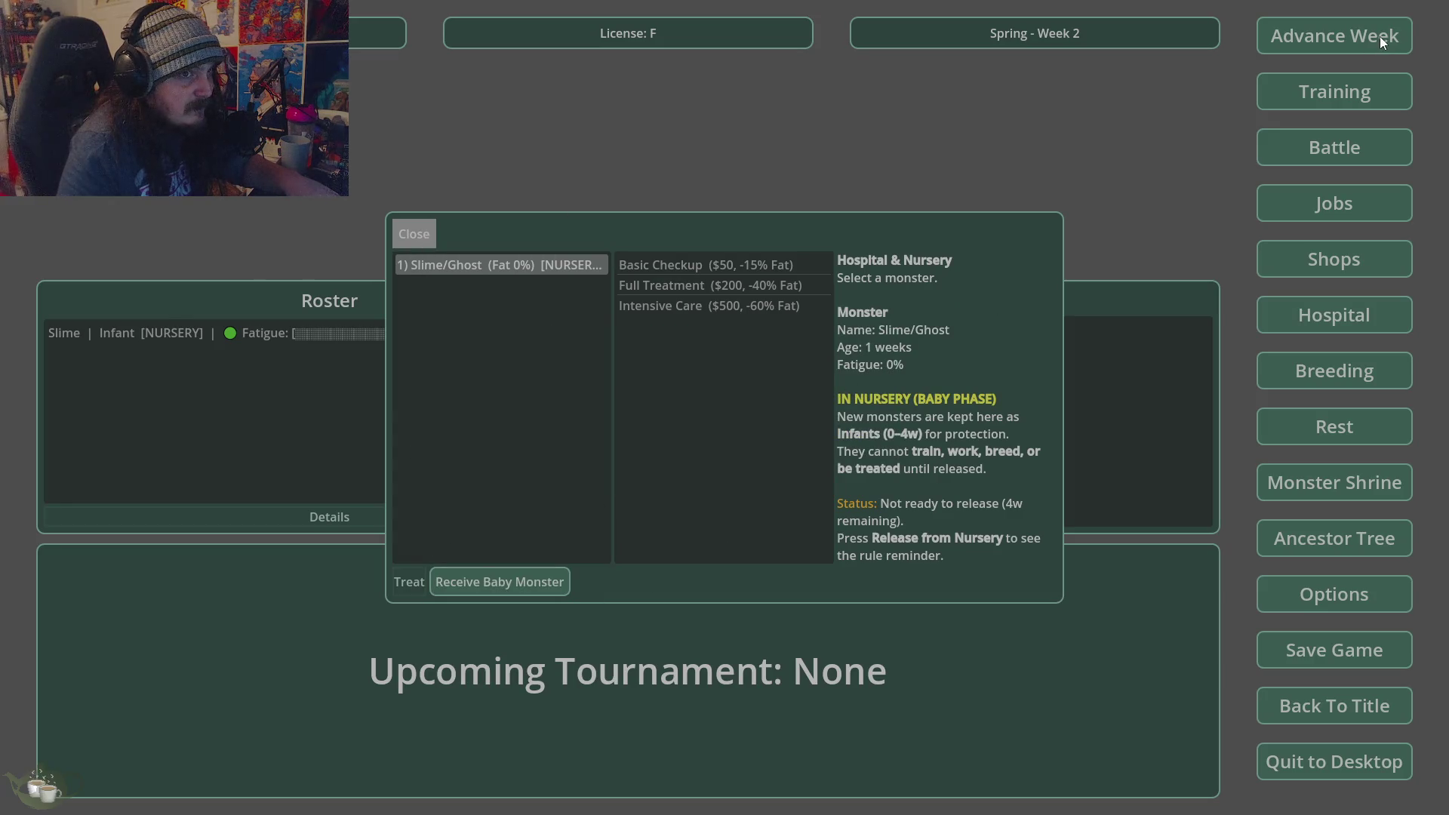
click(415, 243)
- Advance to Spring Week 5 and confirm the Slime/Ghost still can't be received from the nursery
click(1282, 46)
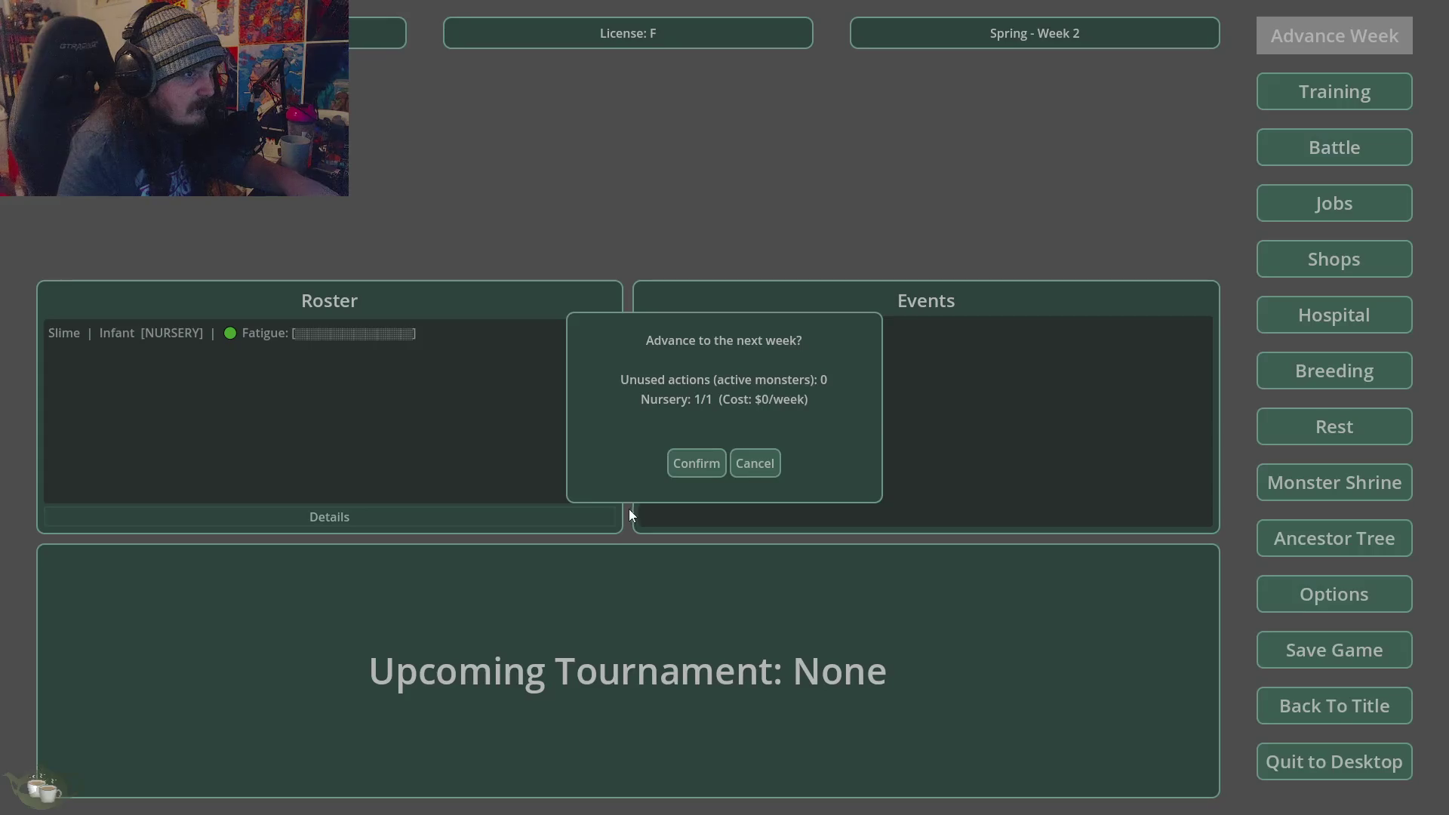
click(695, 463)
click(1391, 24)
key(Return)
click(1298, 32)
click(696, 463)
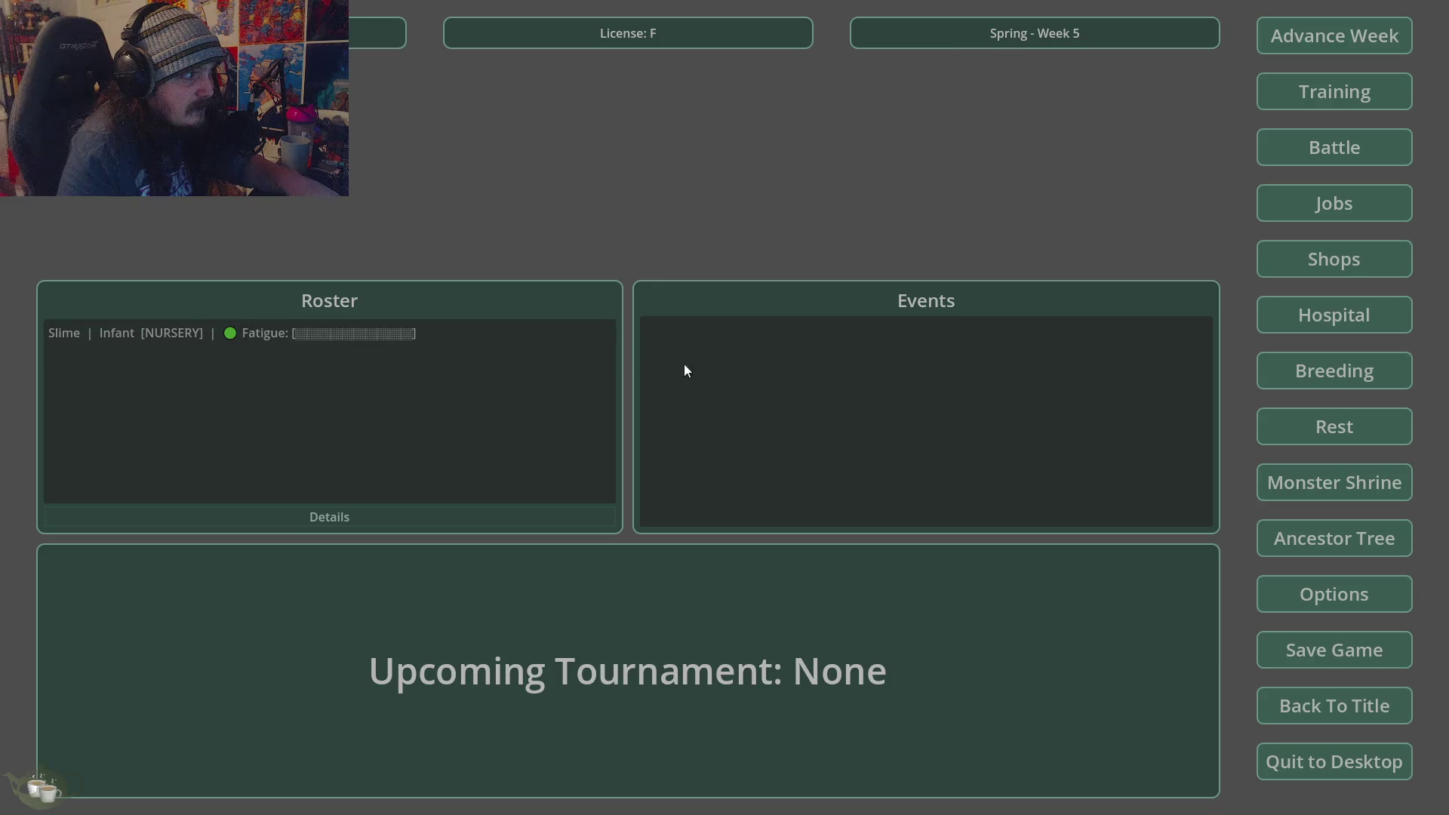
click(1283, 317)
click(434, 265)
click(529, 582)
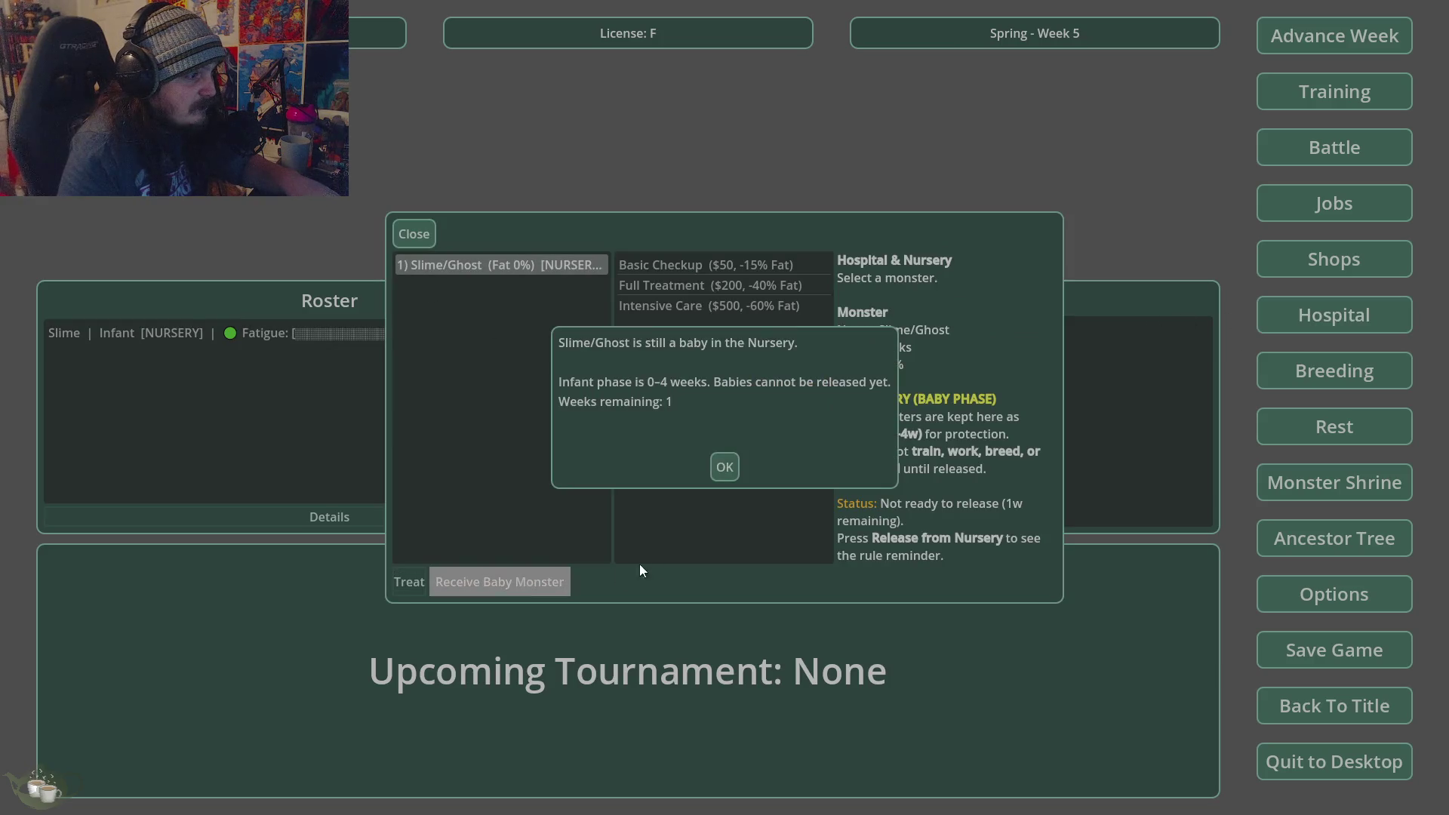
click(723, 466)
click(413, 234)
- Advance to Summer Week 7, checking the nursery release status and the Slime's details
click(1298, 38)
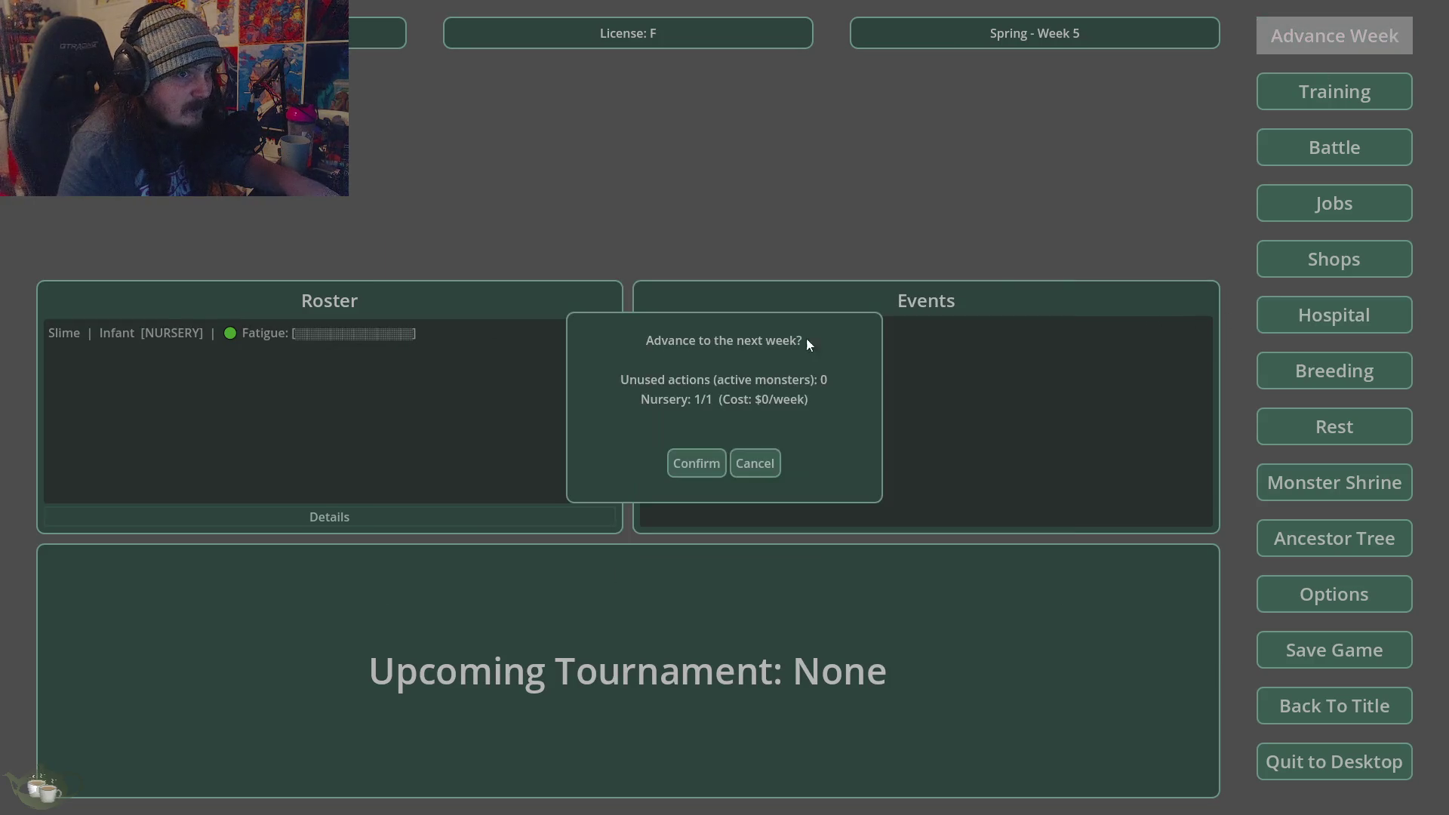
click(671, 463)
click(1283, 317)
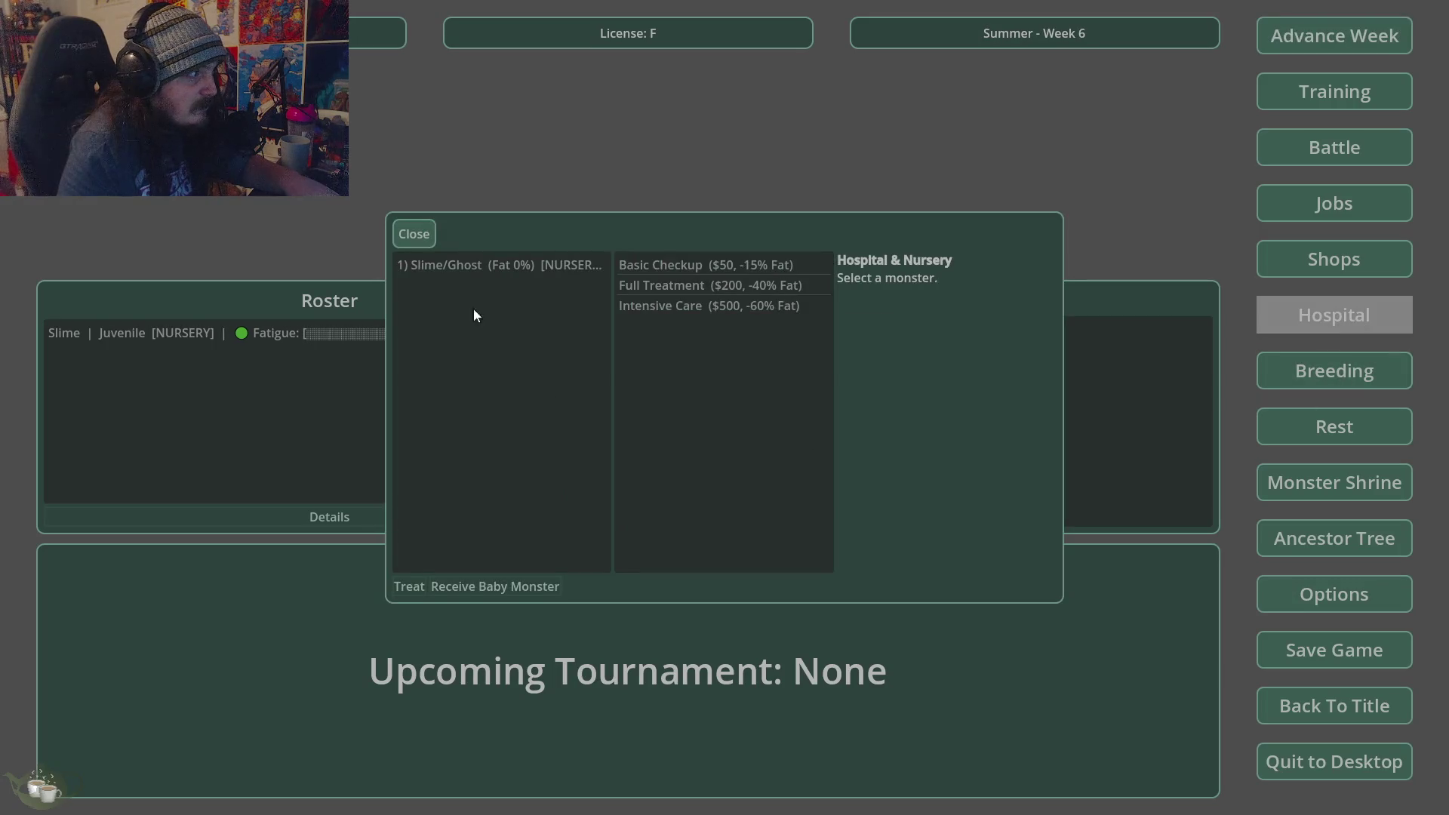
click(452, 265)
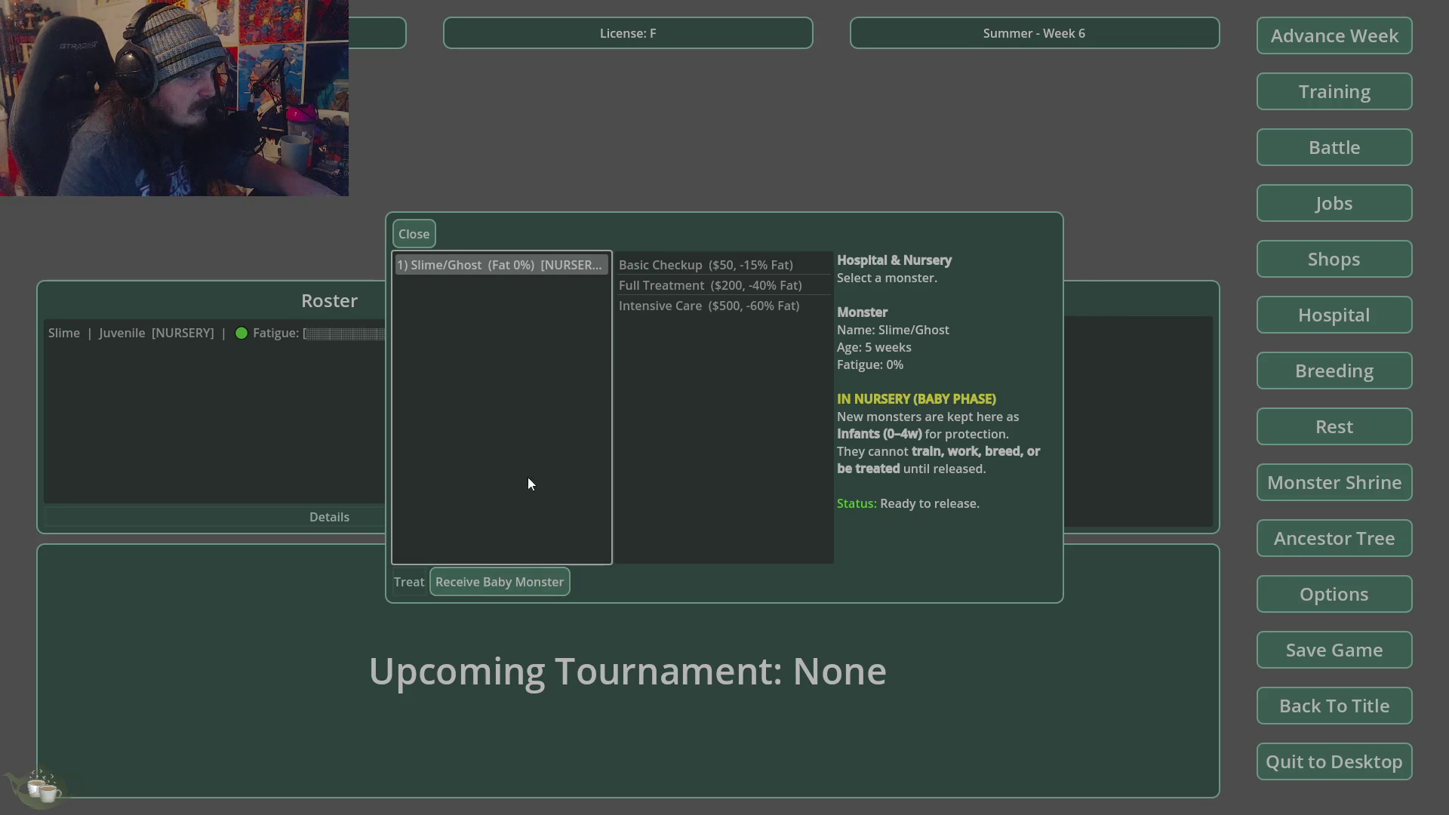
click(431, 239)
click(1343, 42)
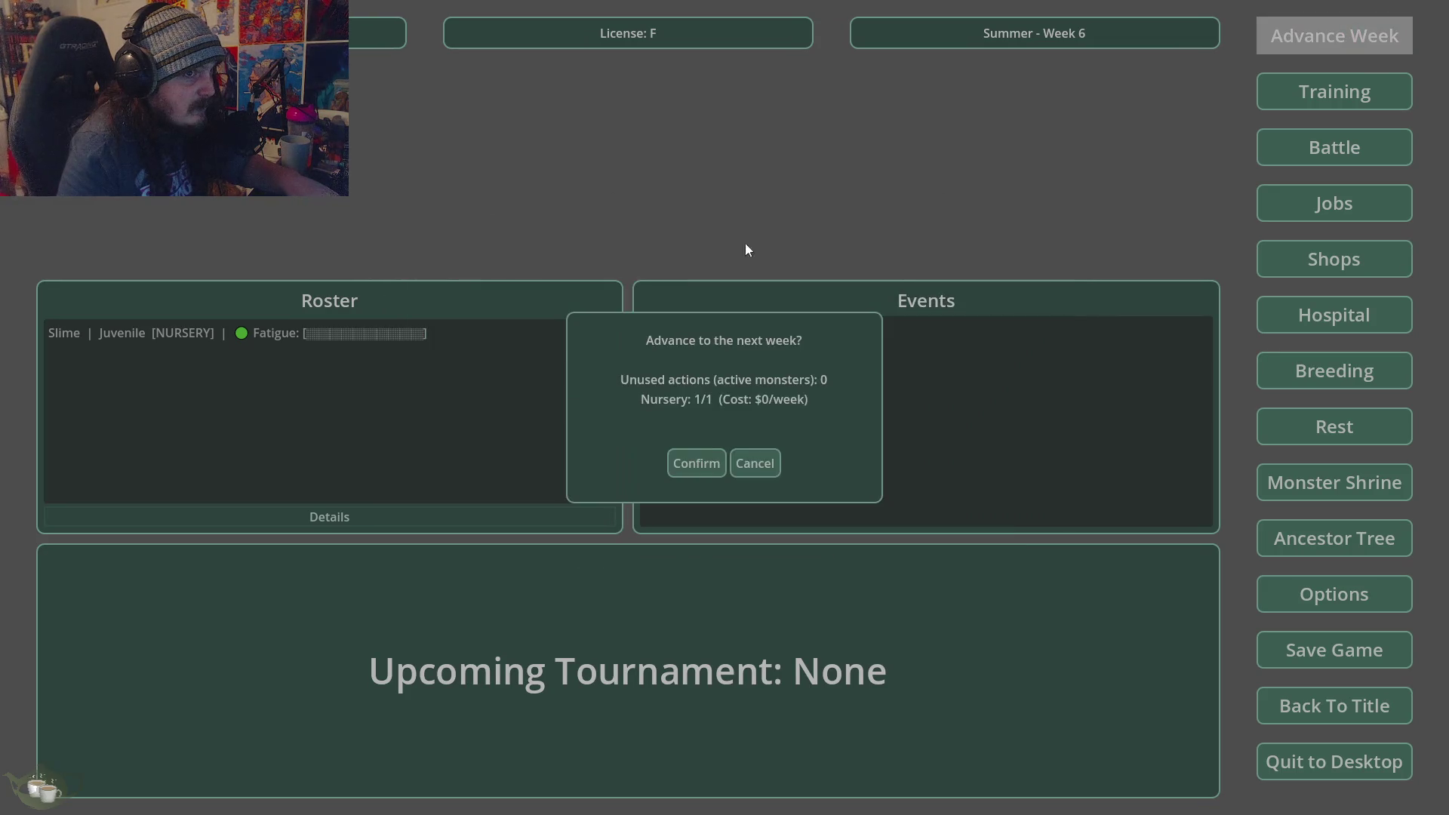
click(713, 455)
click(228, 337)
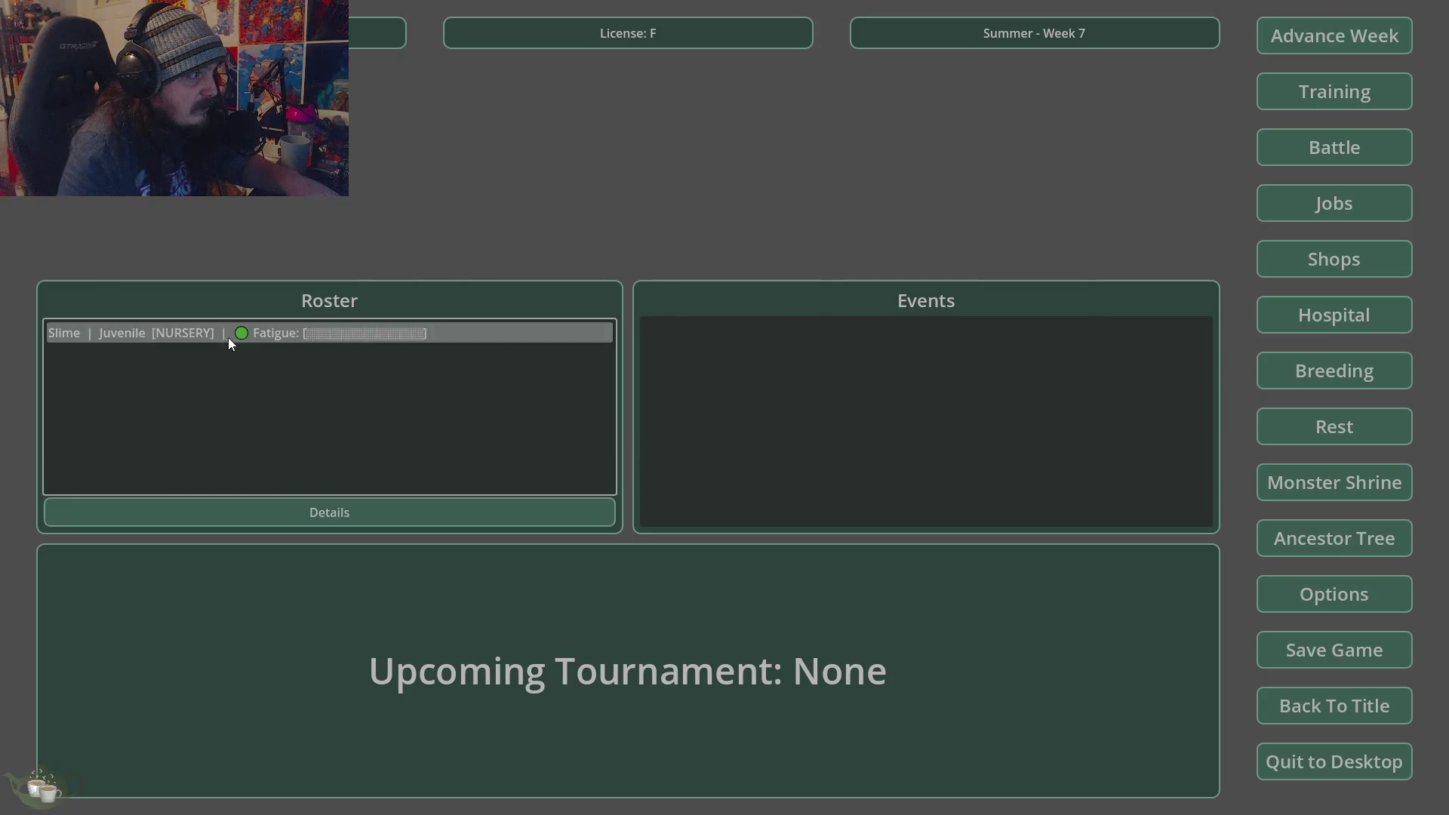
click(285, 506)
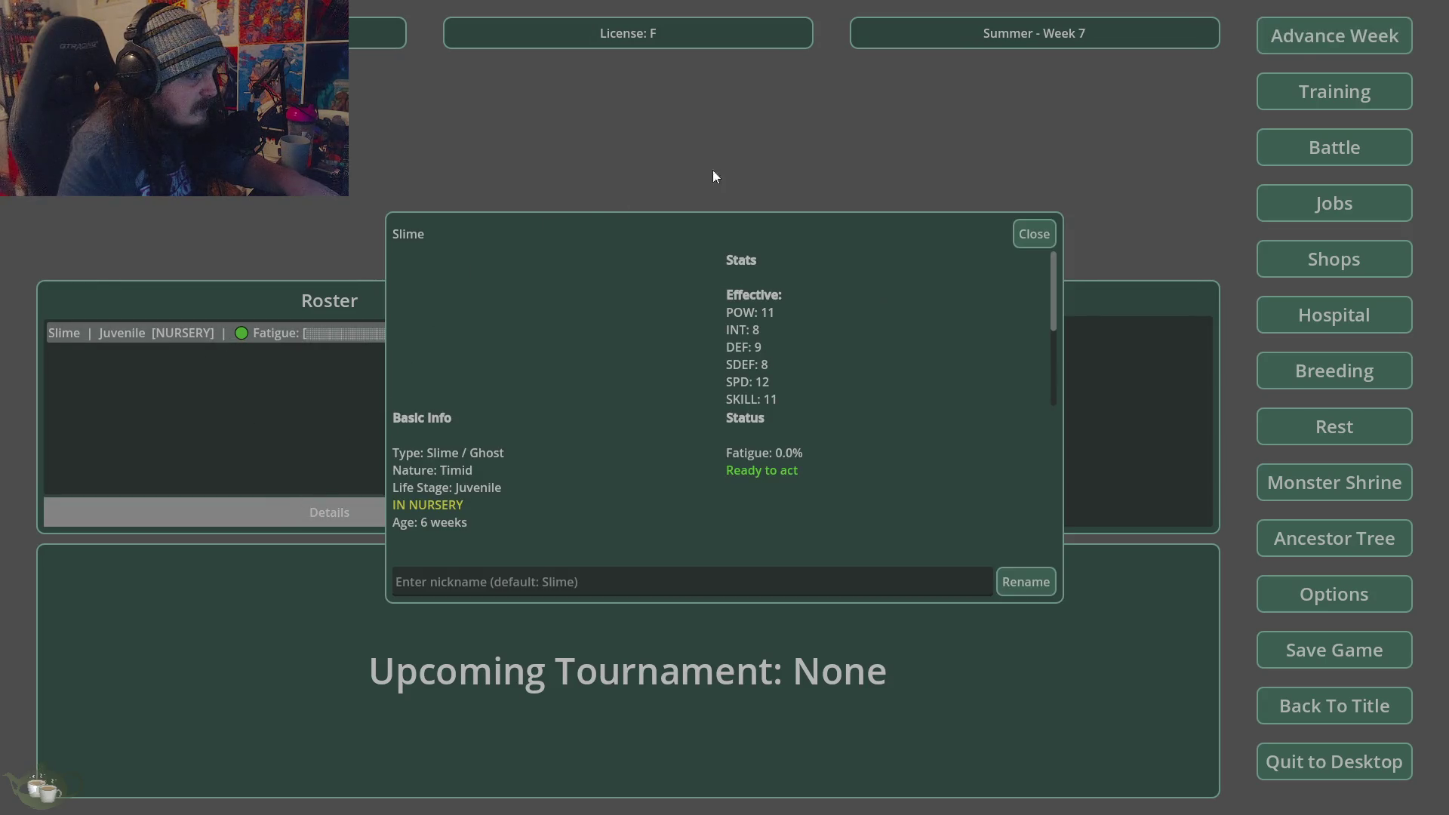
- Keep advancing week by week from Summer Week 8 through Fall Week 14
click(1302, 43)
click(696, 462)
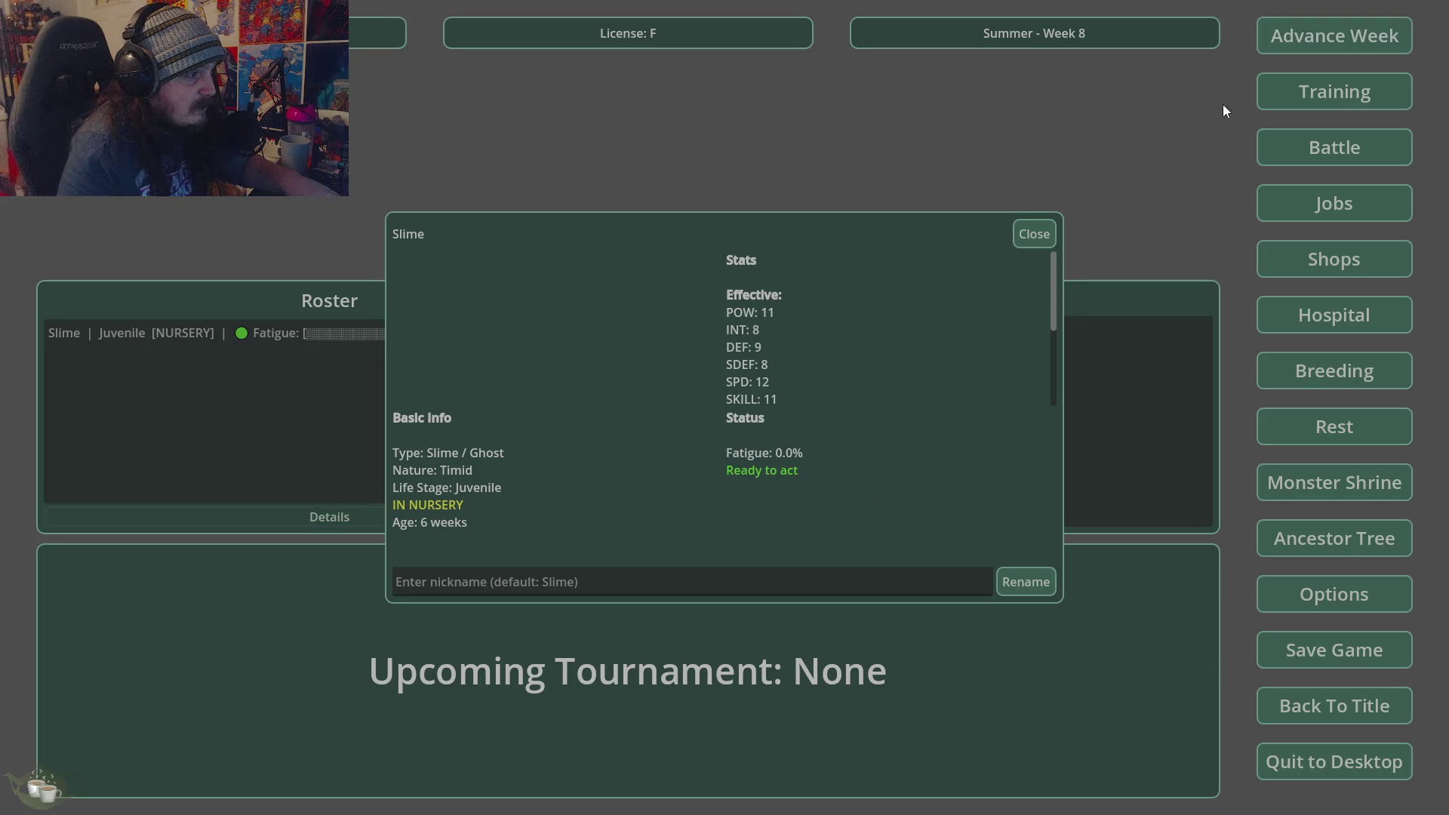
click(1308, 30)
click(697, 462)
click(1311, 46)
click(707, 466)
click(1033, 234)
click(1332, 47)
key(Return)
click(1310, 36)
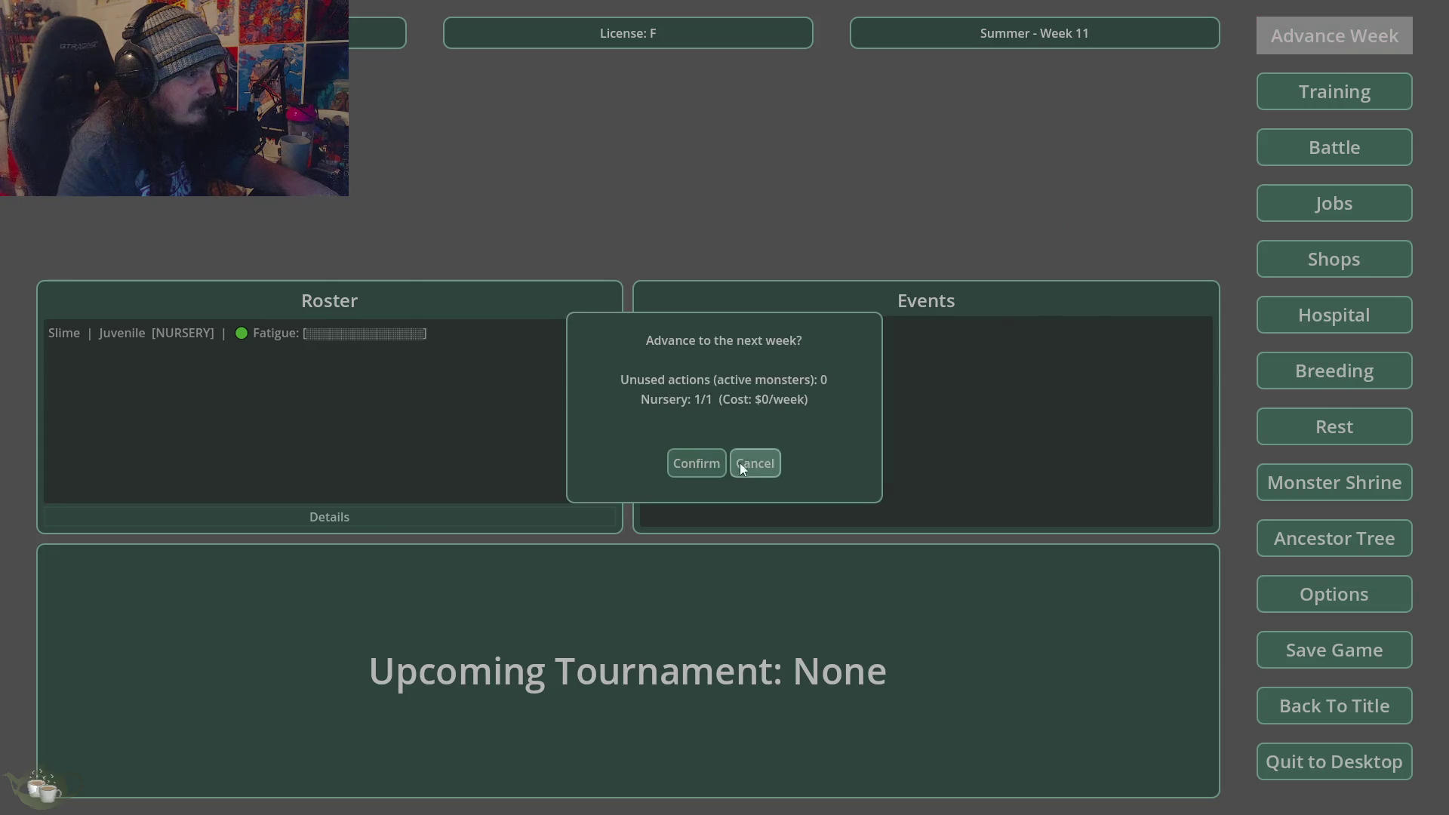
click(747, 462)
click(1286, 47)
click(696, 462)
click(1306, 45)
click(694, 462)
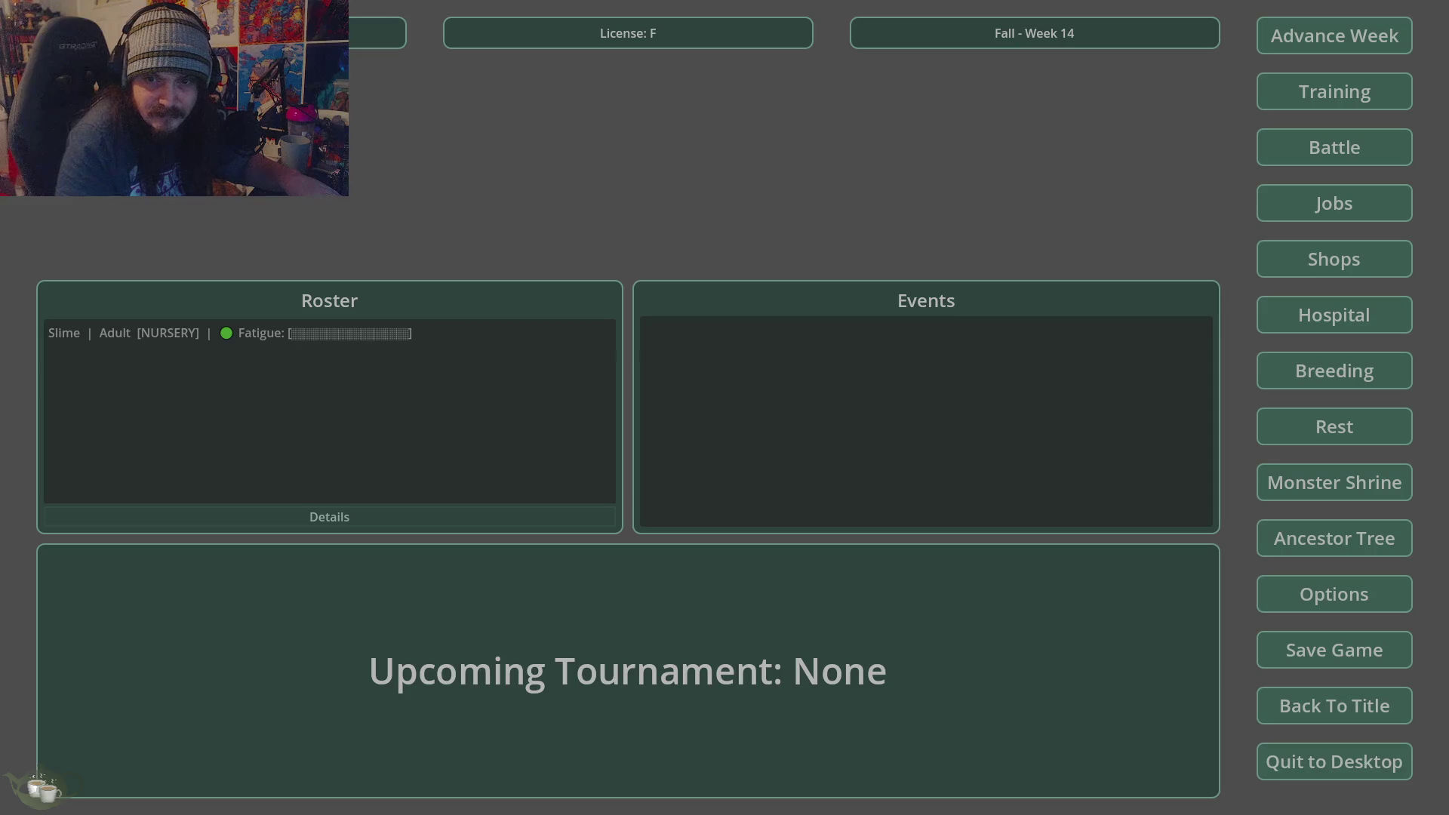
- Return to the title screen and close the running game window
click(1276, 707)
click(699, 451)
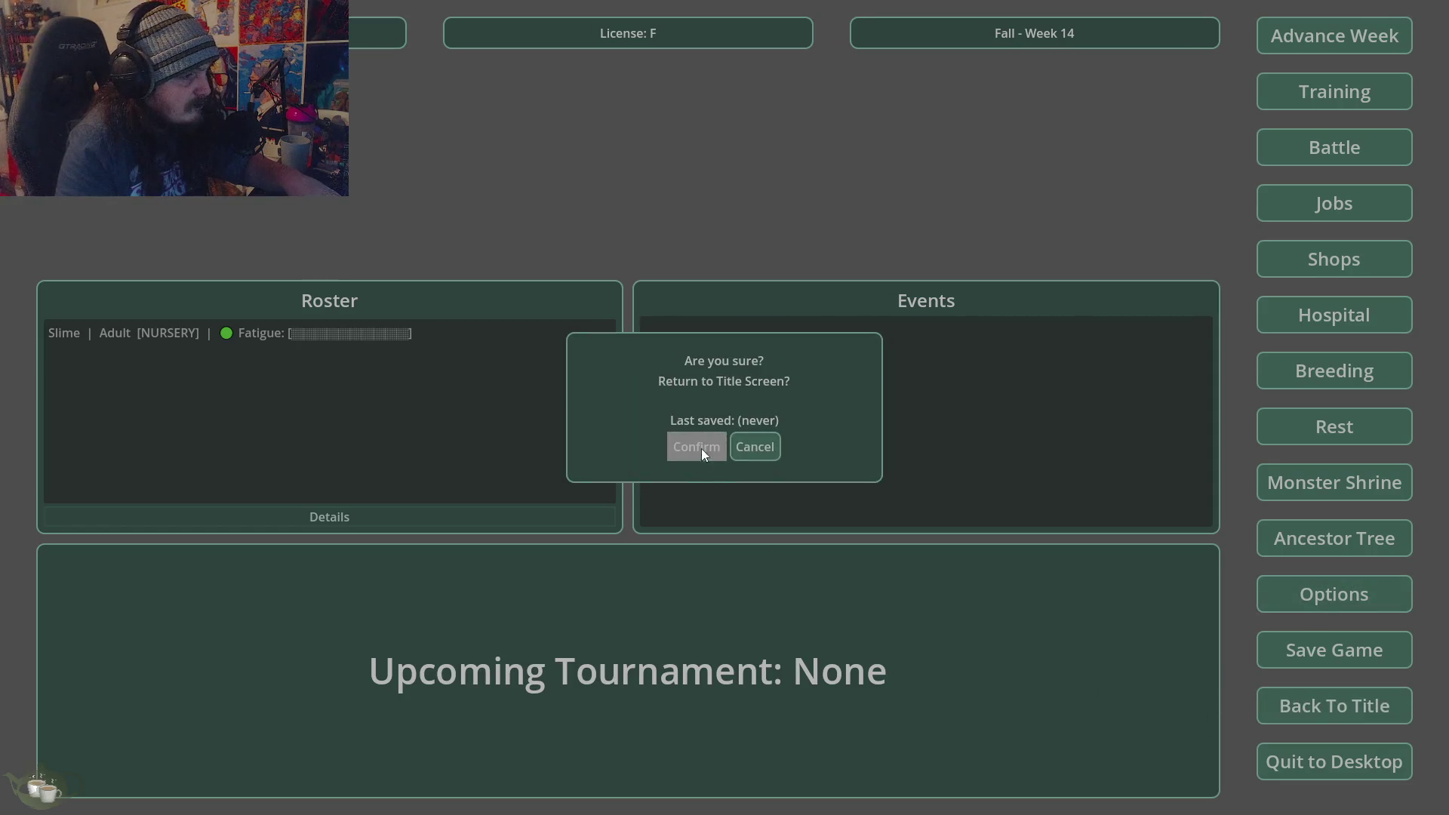
click(702, 475)
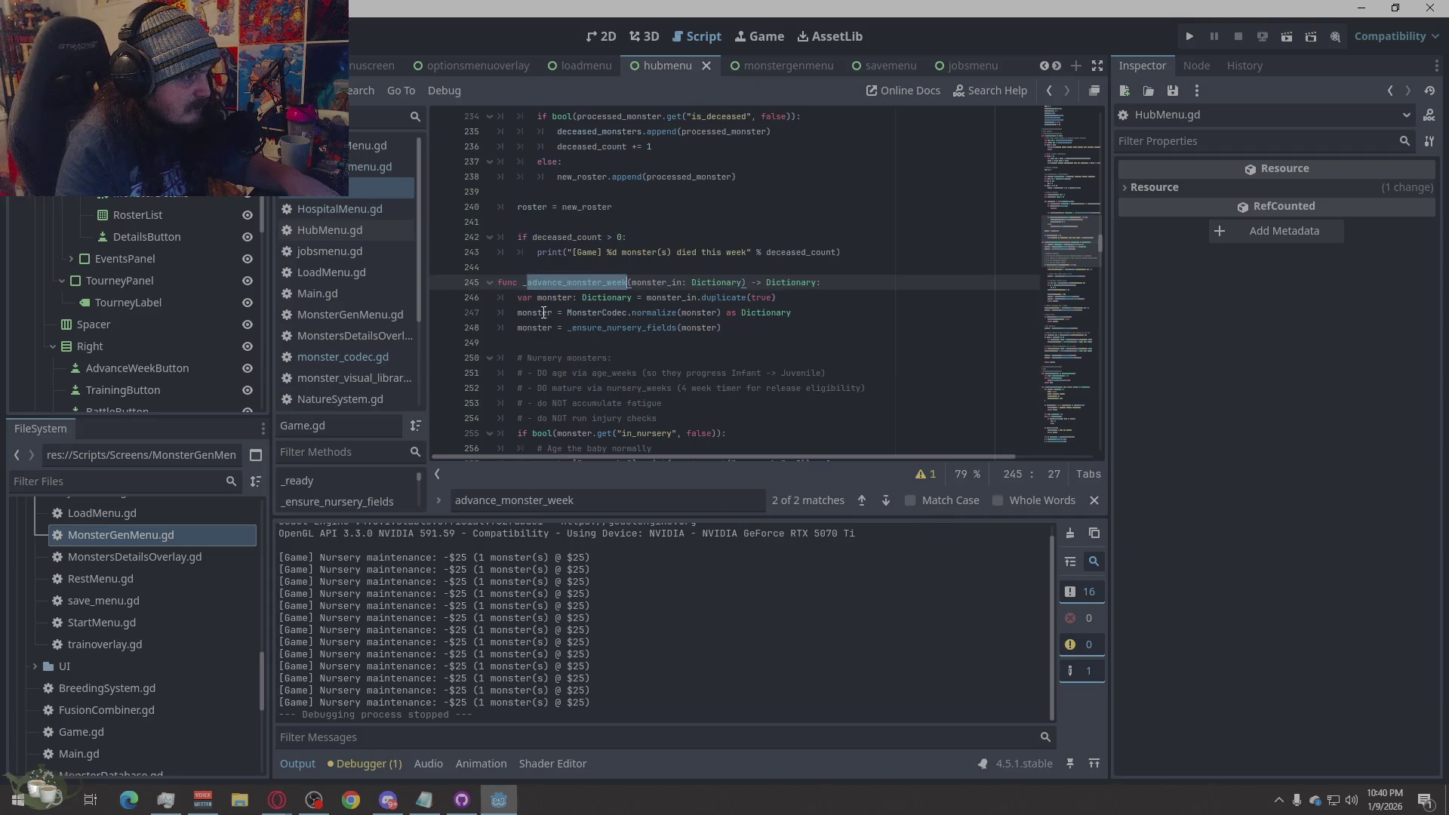
- Paste the revised _advance_monster_week code over the selected function and relaunch the project
mouse_move(500, 282)
mouse_down()
mouse_move(529, 305)
mouse_move(773, 299)
mouse_move(755, 256)
mouse_move(679, 224)
mouse_up()
scroll(773, 299, down, 4)
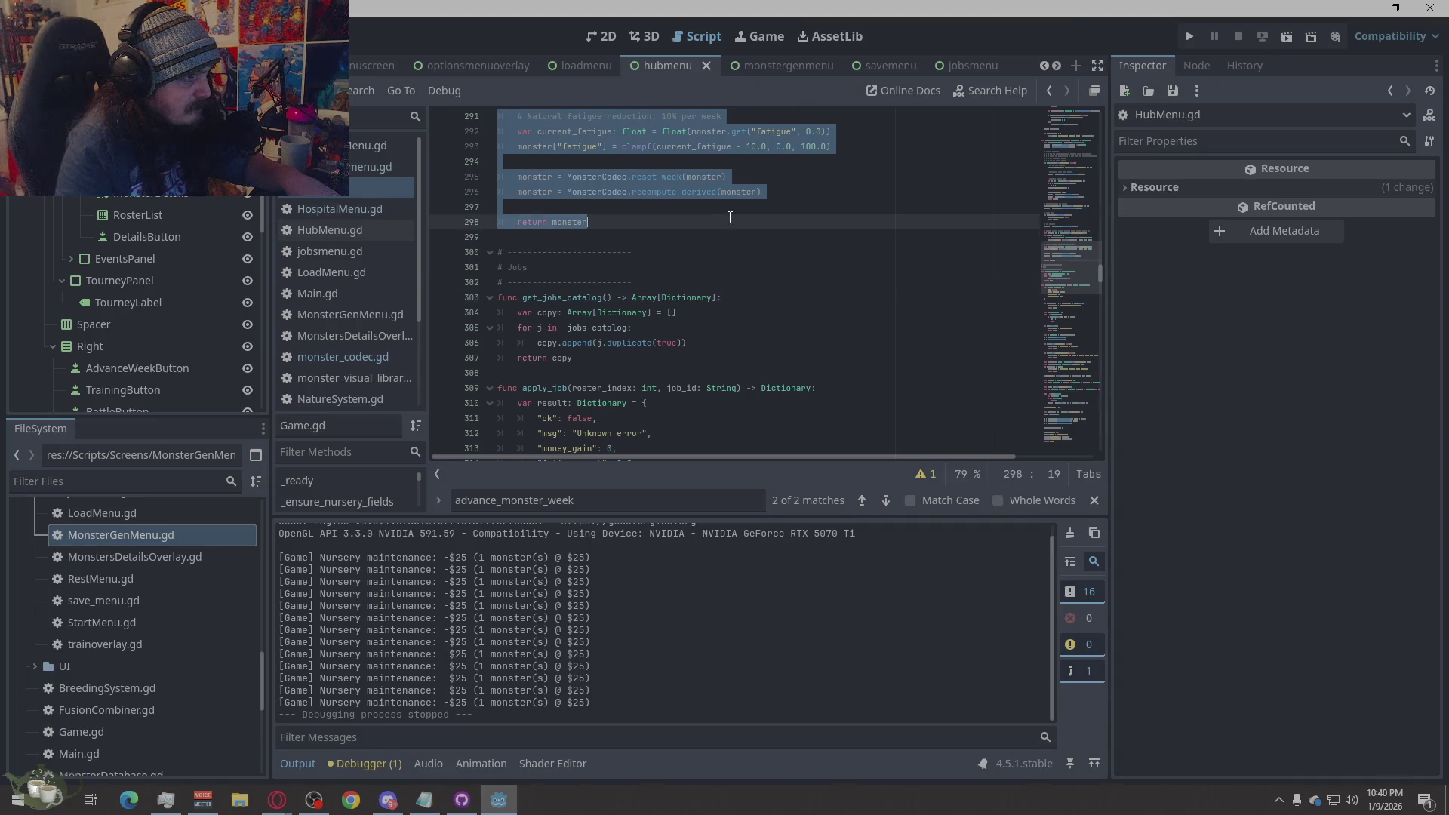
scroll(917, 354, up, 4)
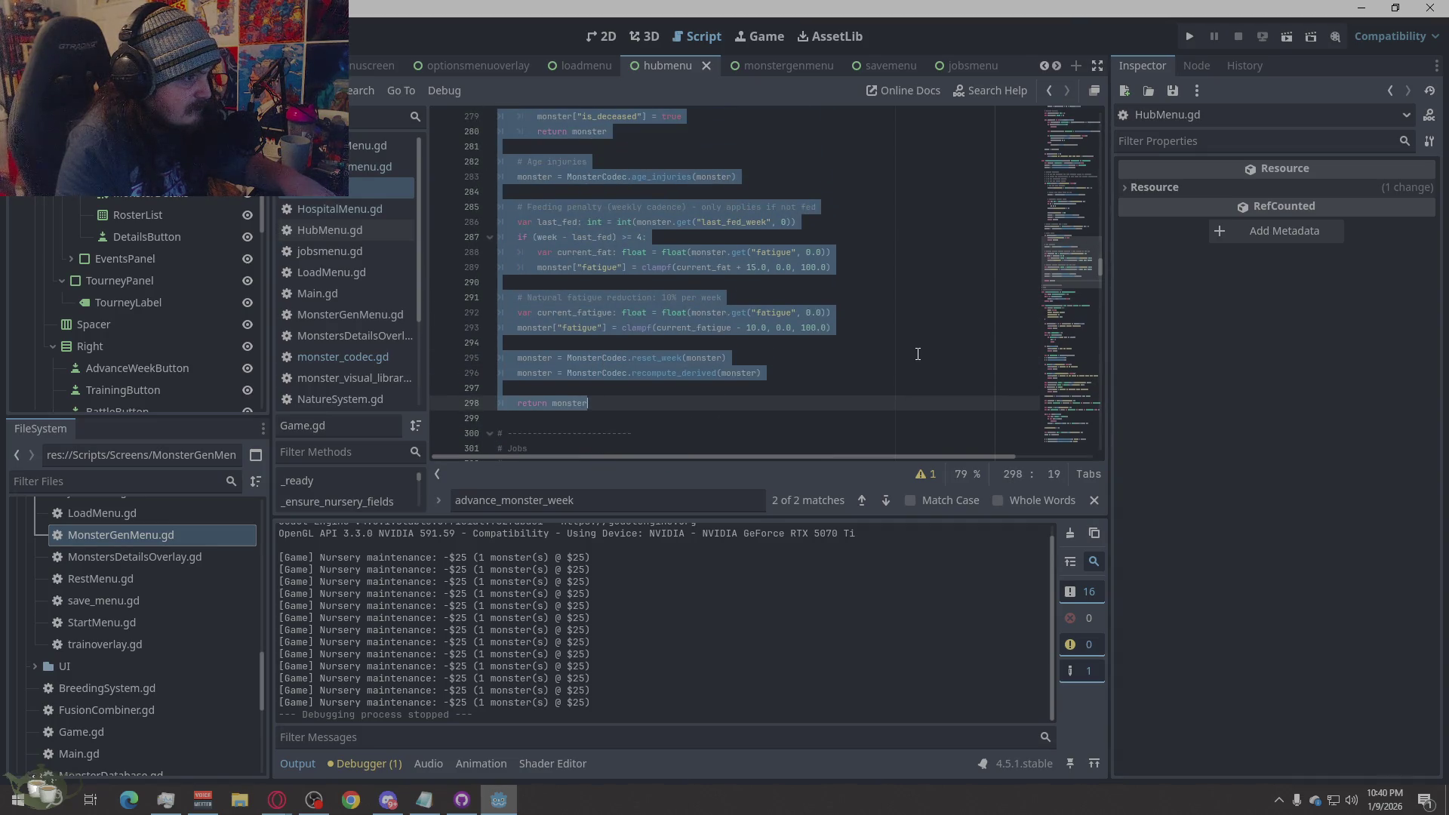
key(ctrl+v)
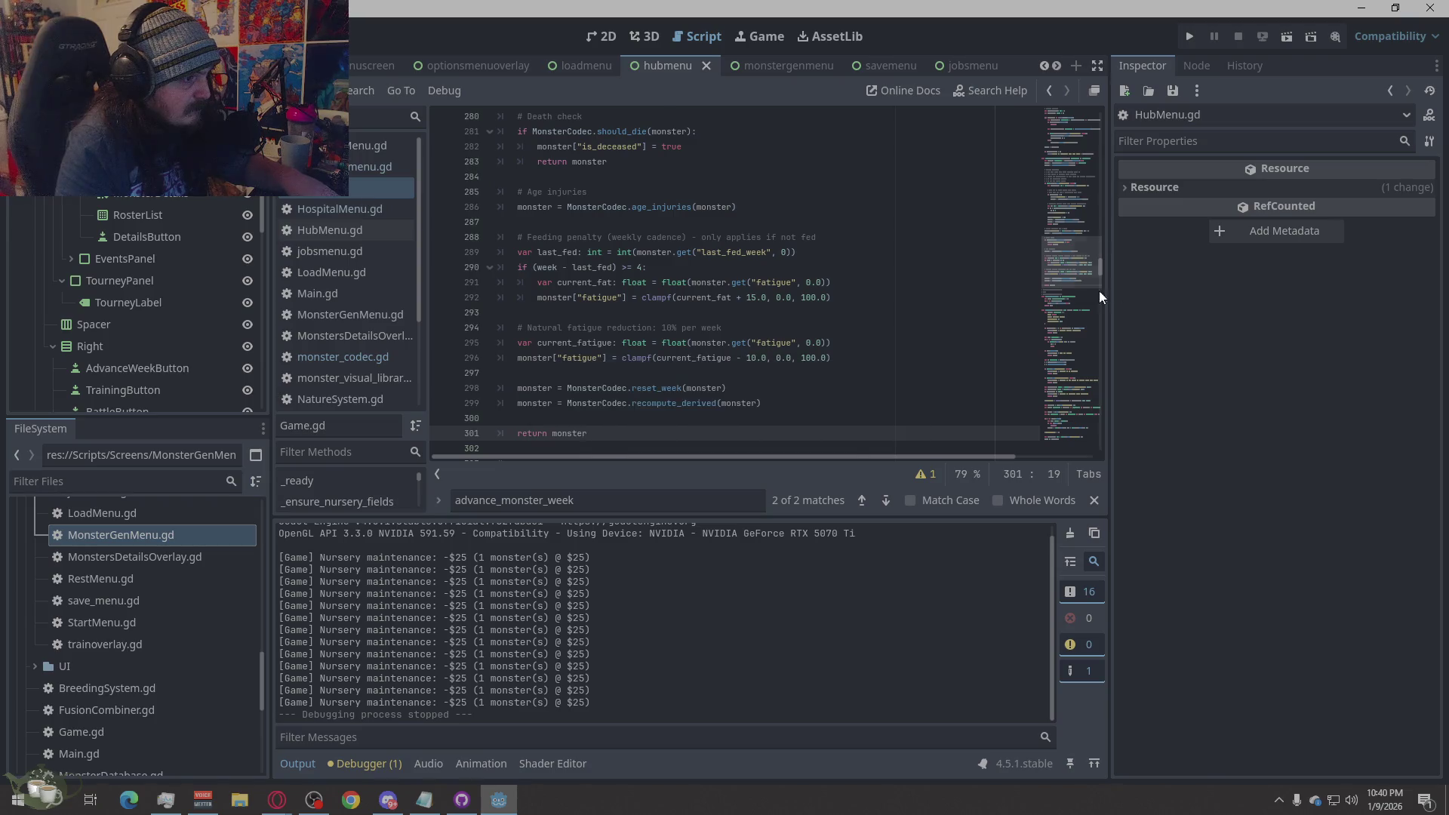
click(1192, 36)
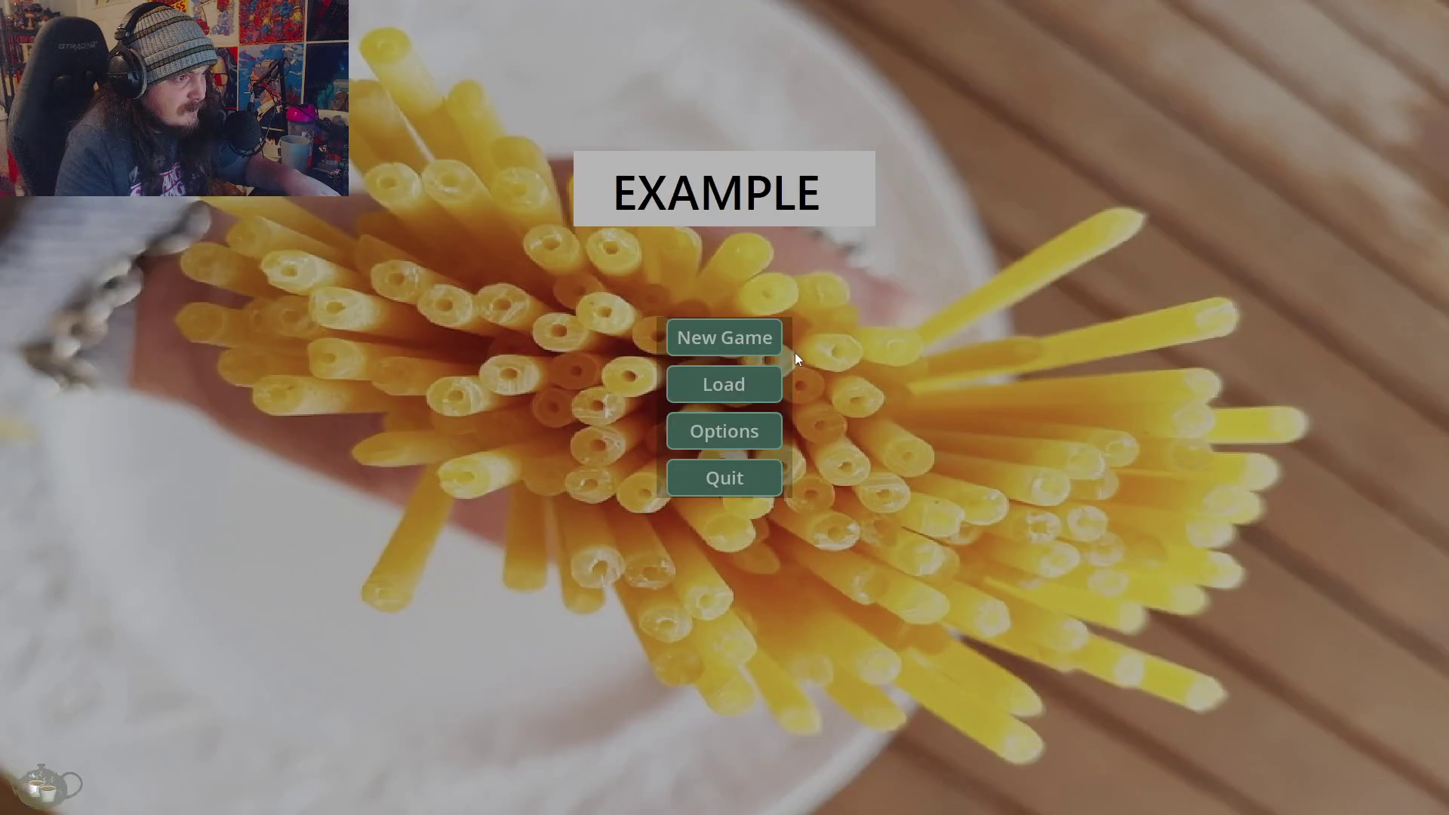
- Start a new game and keep a Slime generated at the Monster Shrine
click(724, 337)
click(1304, 491)
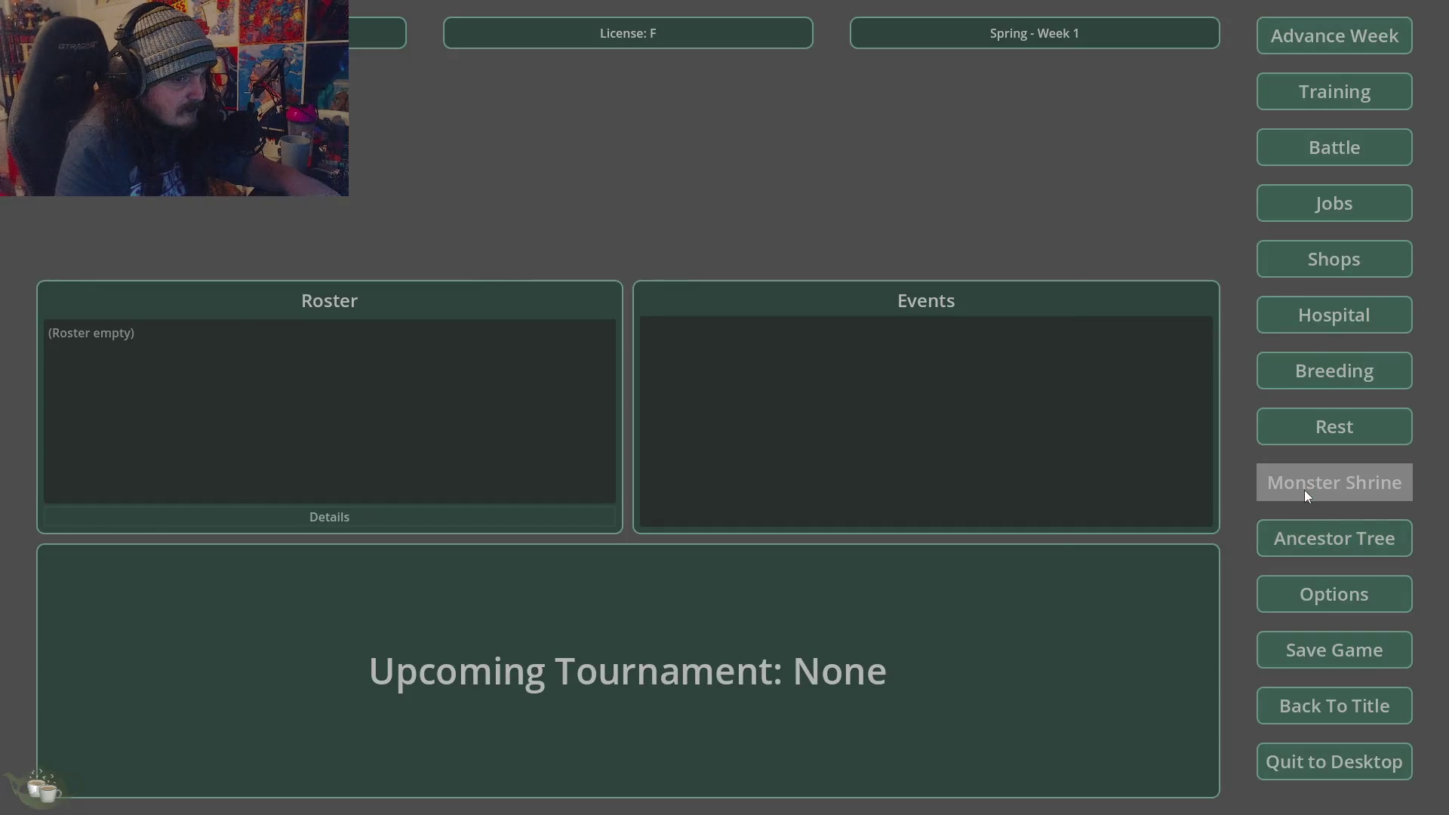
click(438, 313)
click(423, 347)
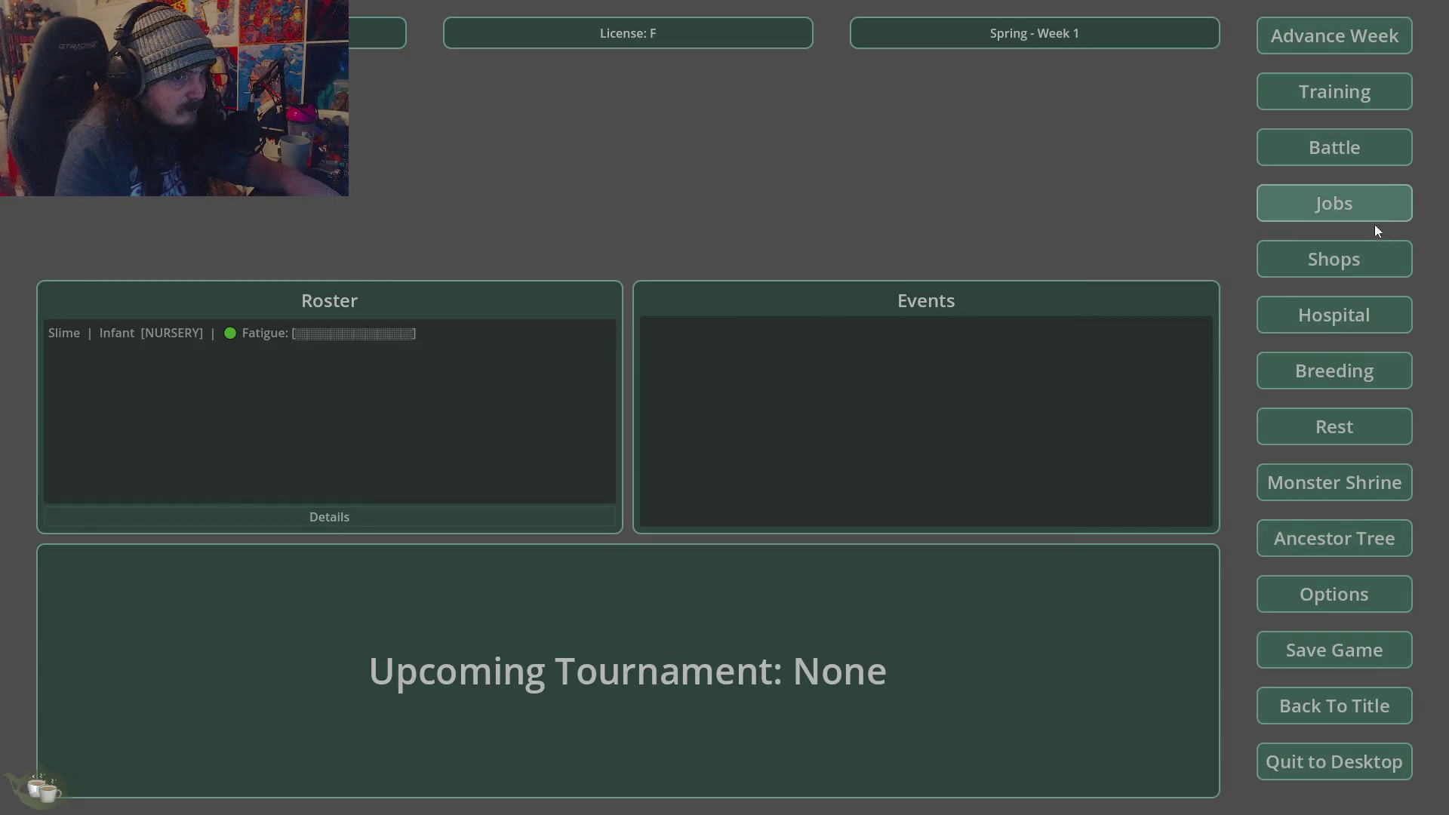
- Advance week by week from Spring Week 1 to Summer Week 8
click(1337, 39)
key(Return)
click(1343, 35)
key(Return)
click(1334, 35)
click(700, 456)
click(1334, 35)
click(700, 462)
click(1334, 36)
click(687, 466)
click(1330, 39)
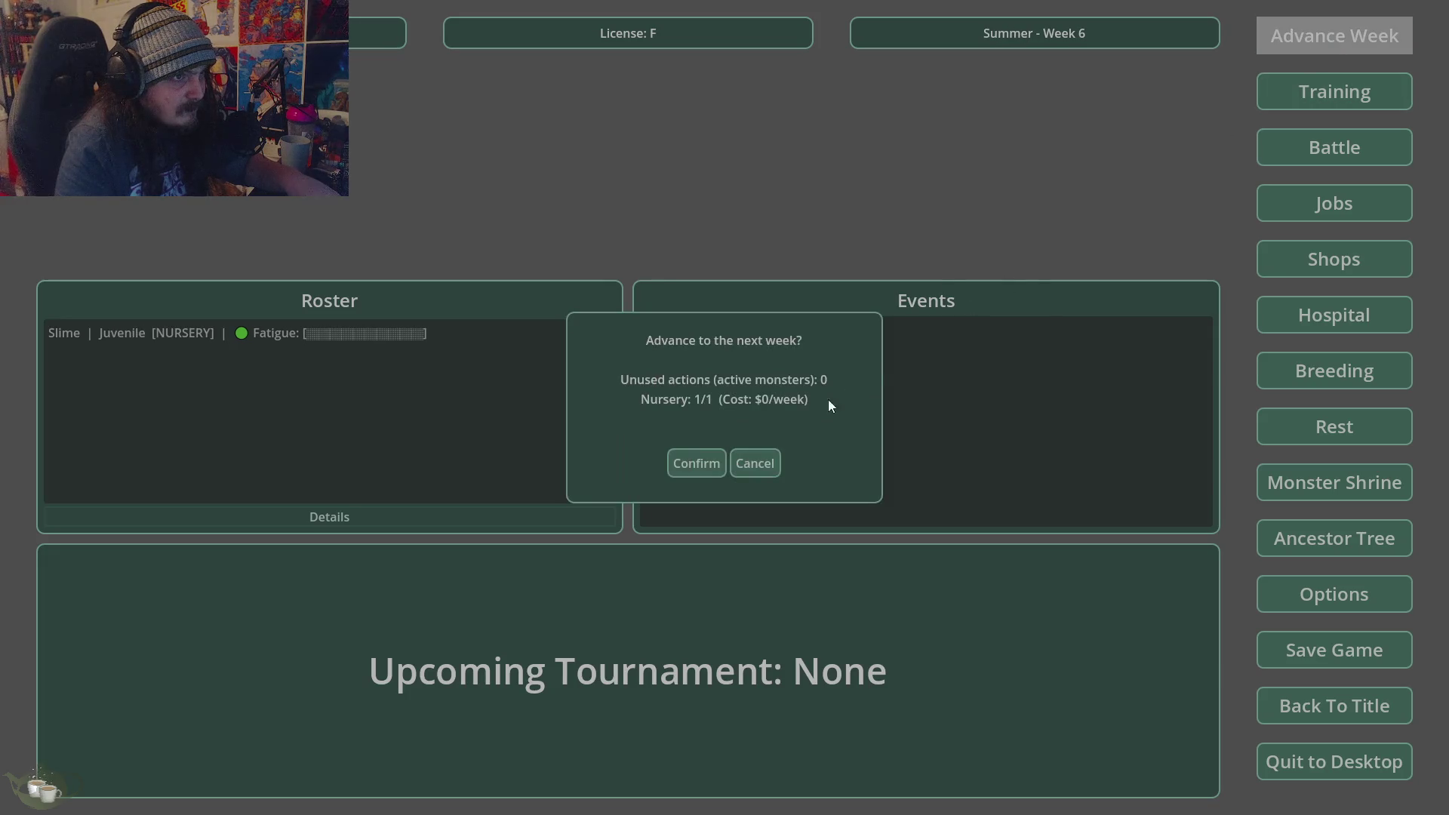
click(700, 468)
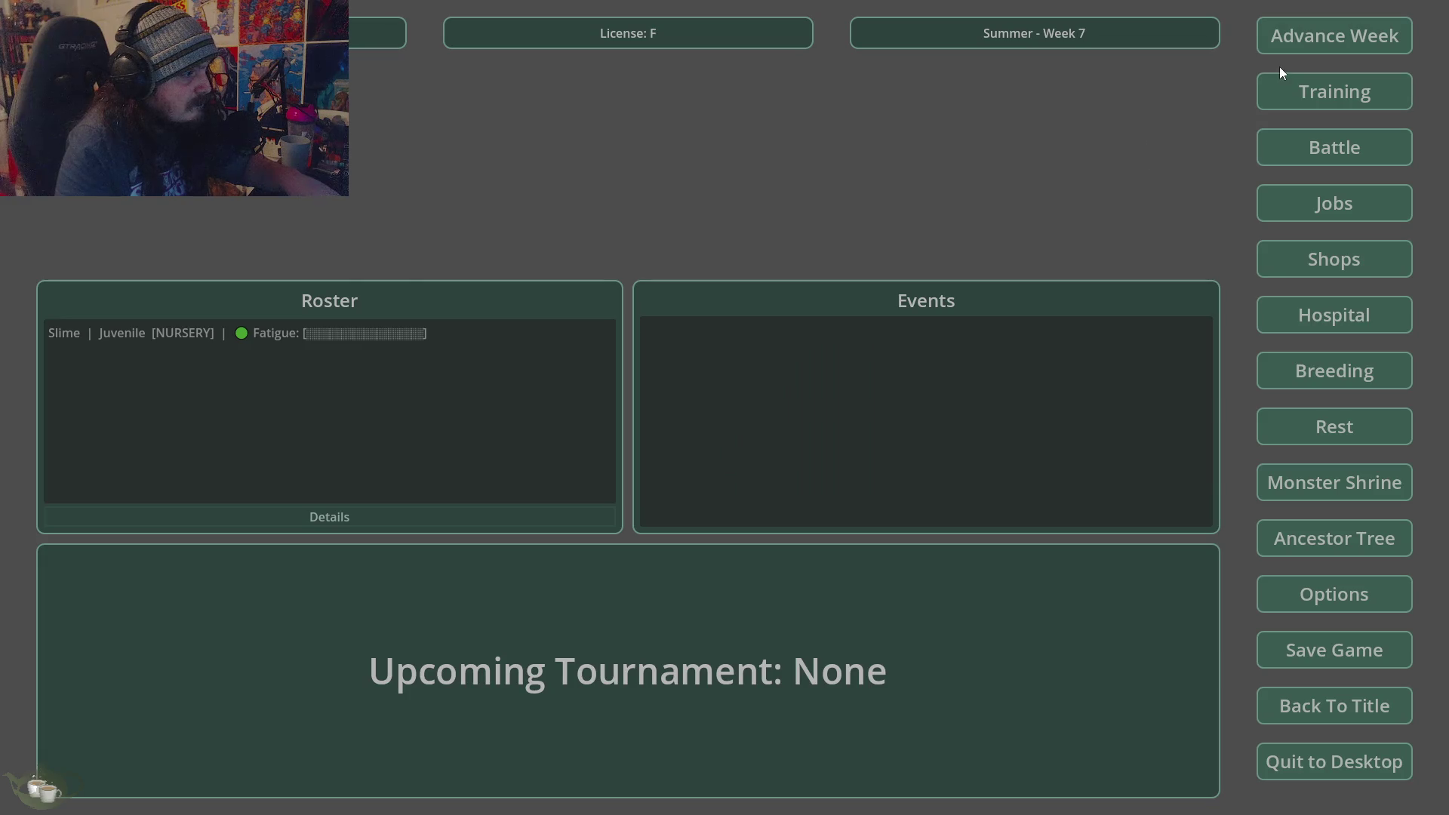
click(1293, 31)
click(694, 468)
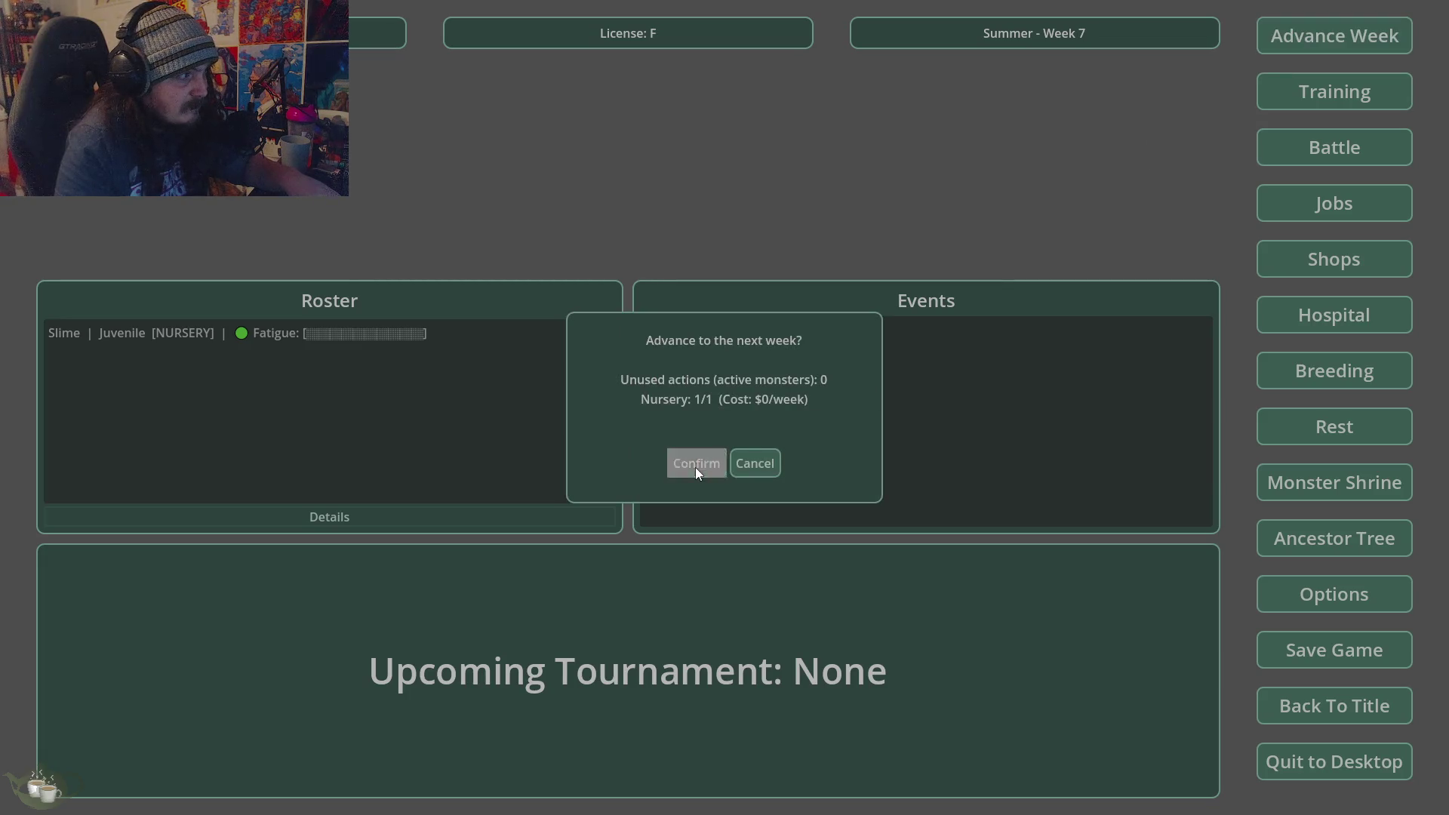
- Check the Slime's details at Summer Weeks 8 and 9, advancing to Summer Week 10
click(325, 335)
click(254, 521)
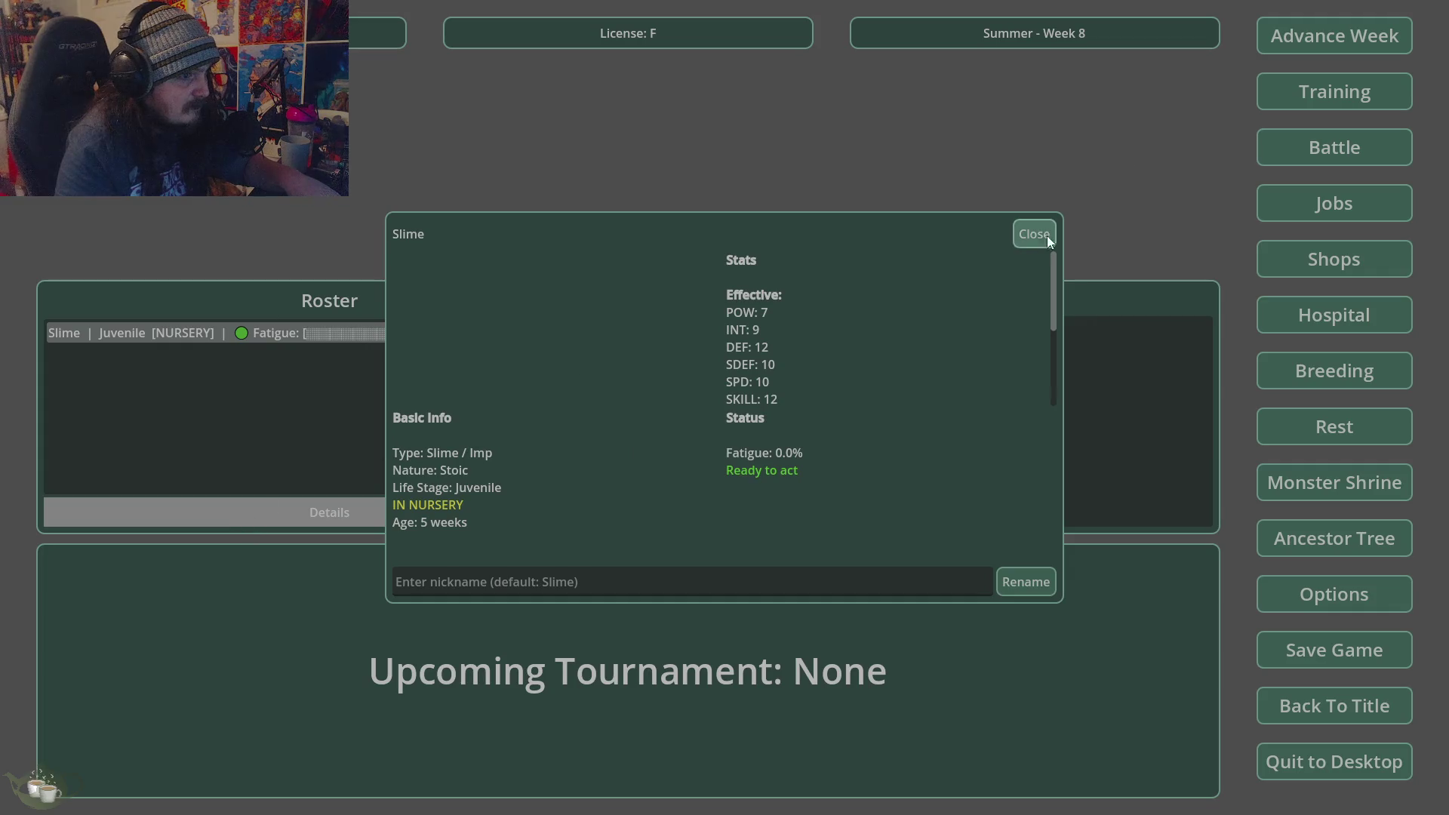
click(1034, 234)
click(1322, 34)
click(676, 469)
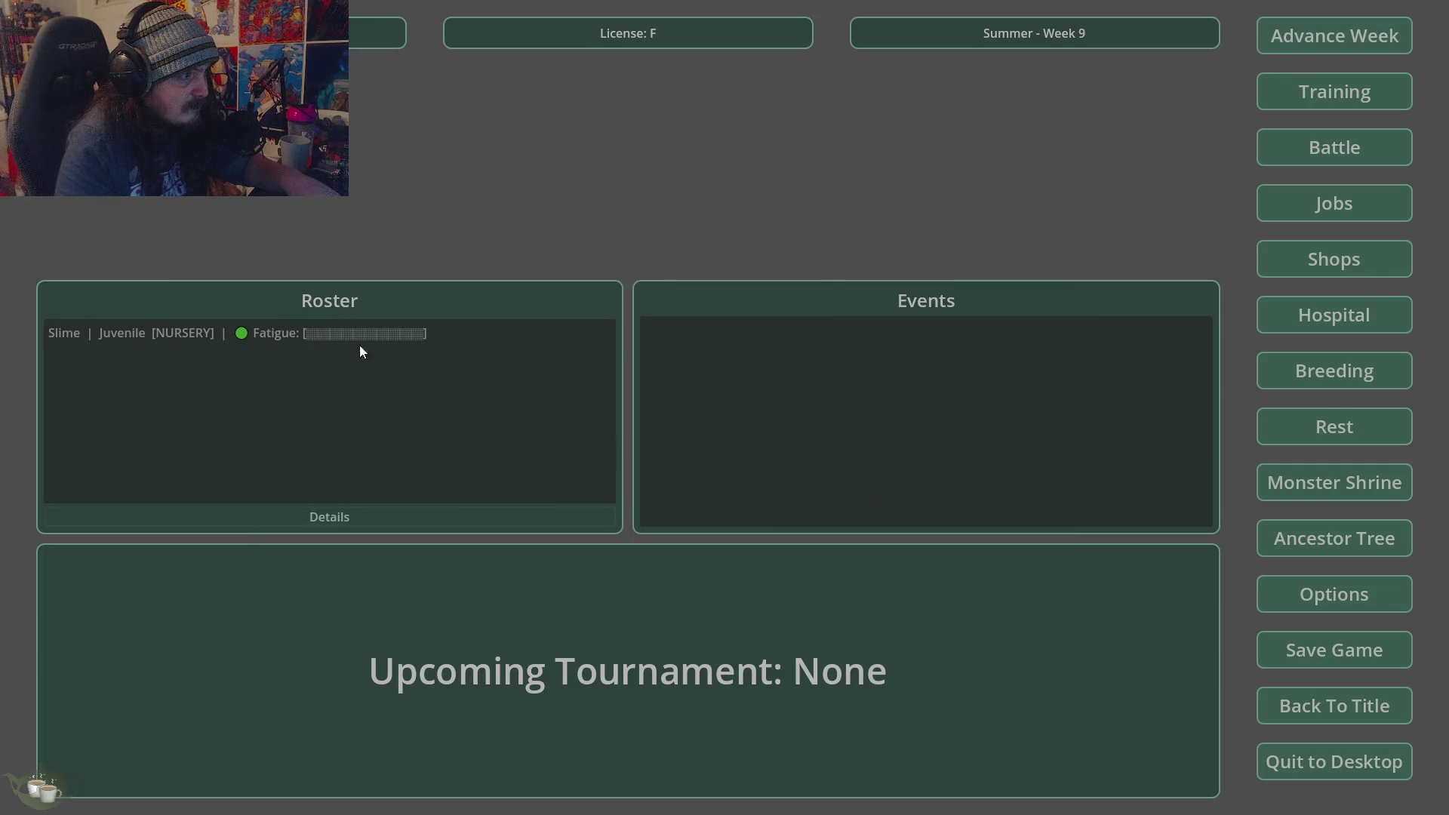
click(355, 336)
click(309, 512)
click(1030, 235)
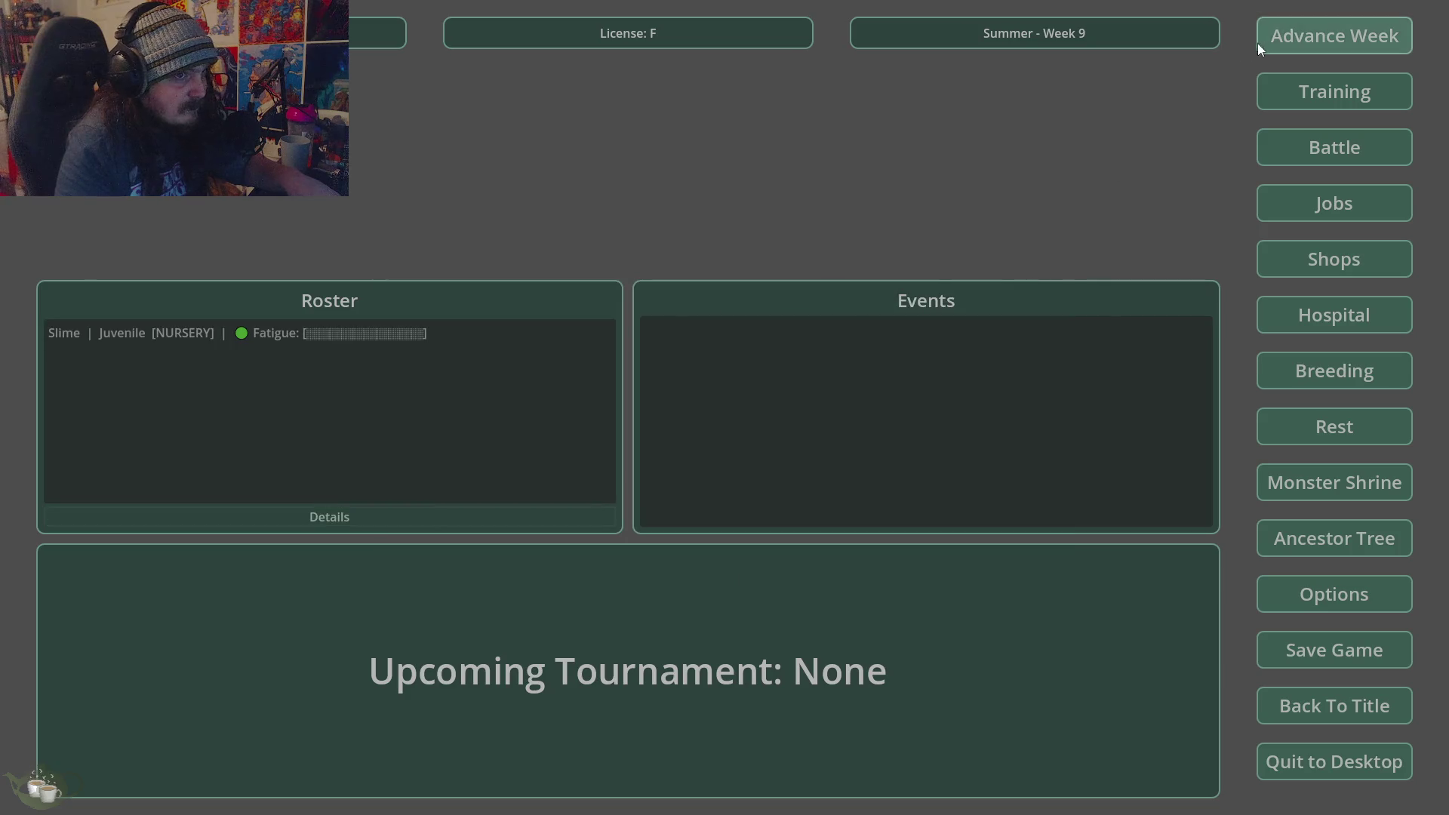
click(1325, 44)
click(695, 462)
- Advance to Fall Week 14 and view the Slime's details, showing a 5-week-old Juvenile
click(1322, 35)
click(695, 462)
click(1320, 39)
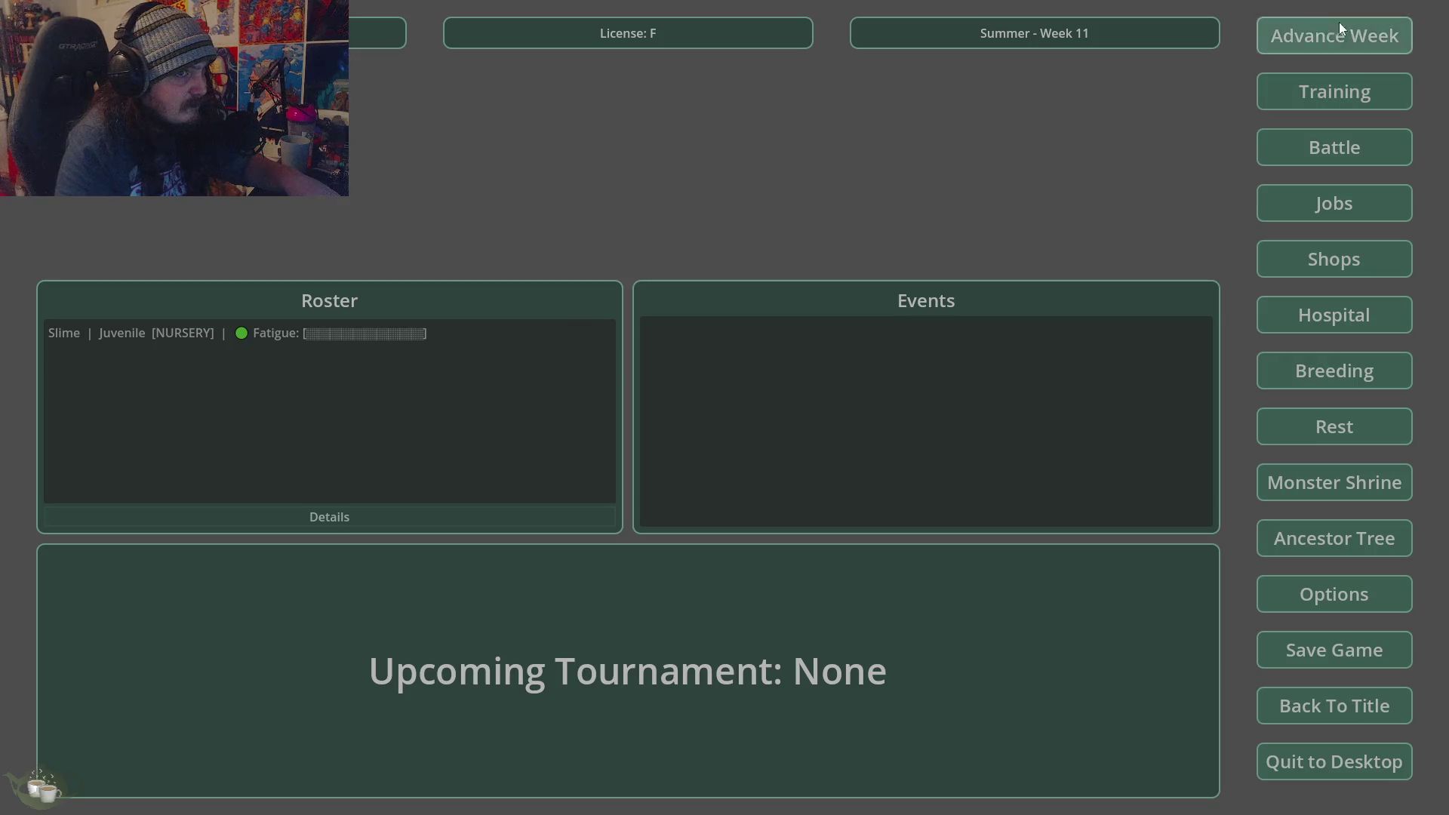
click(695, 461)
click(1323, 46)
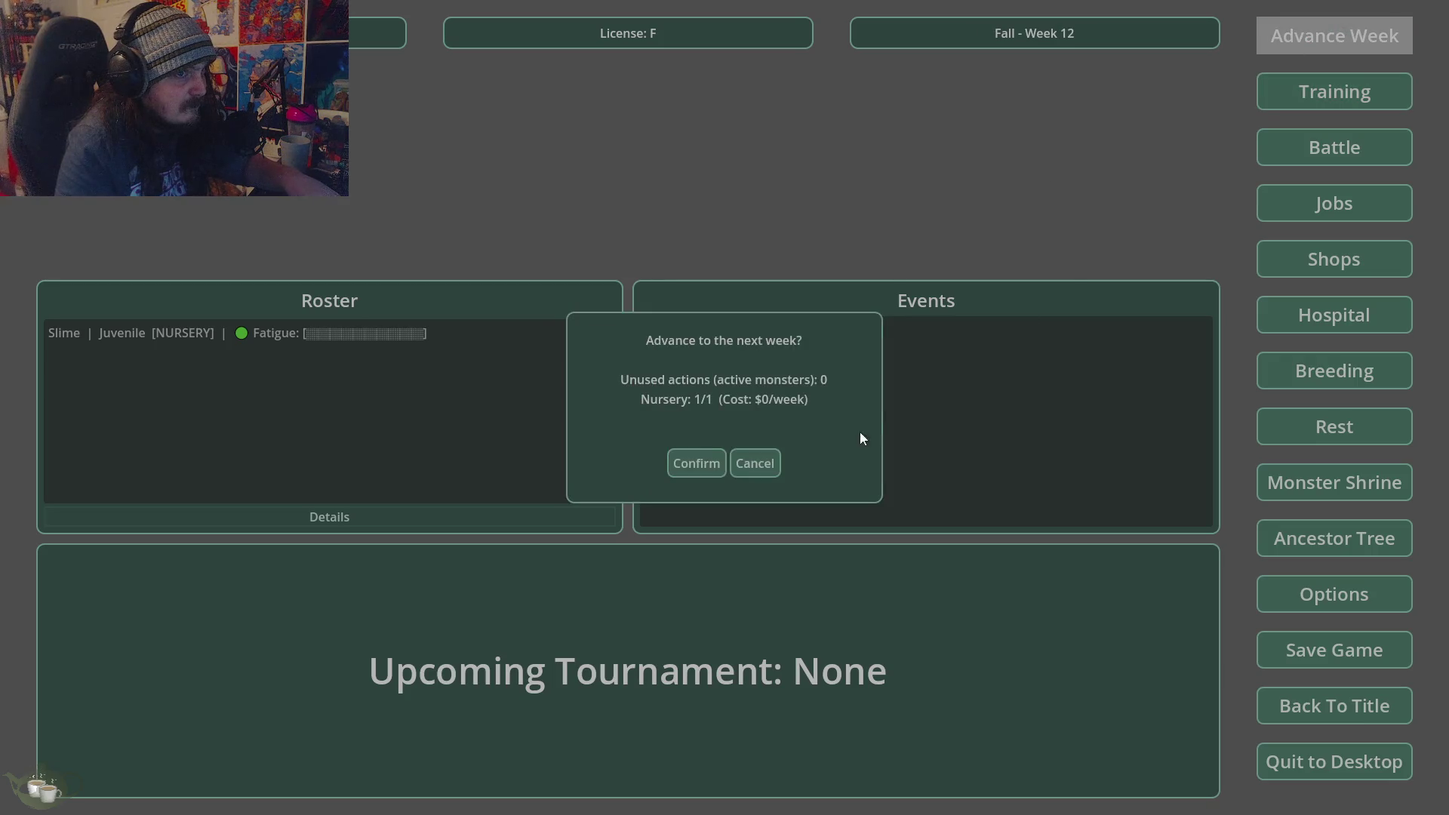
click(715, 456)
click(1325, 38)
click(715, 452)
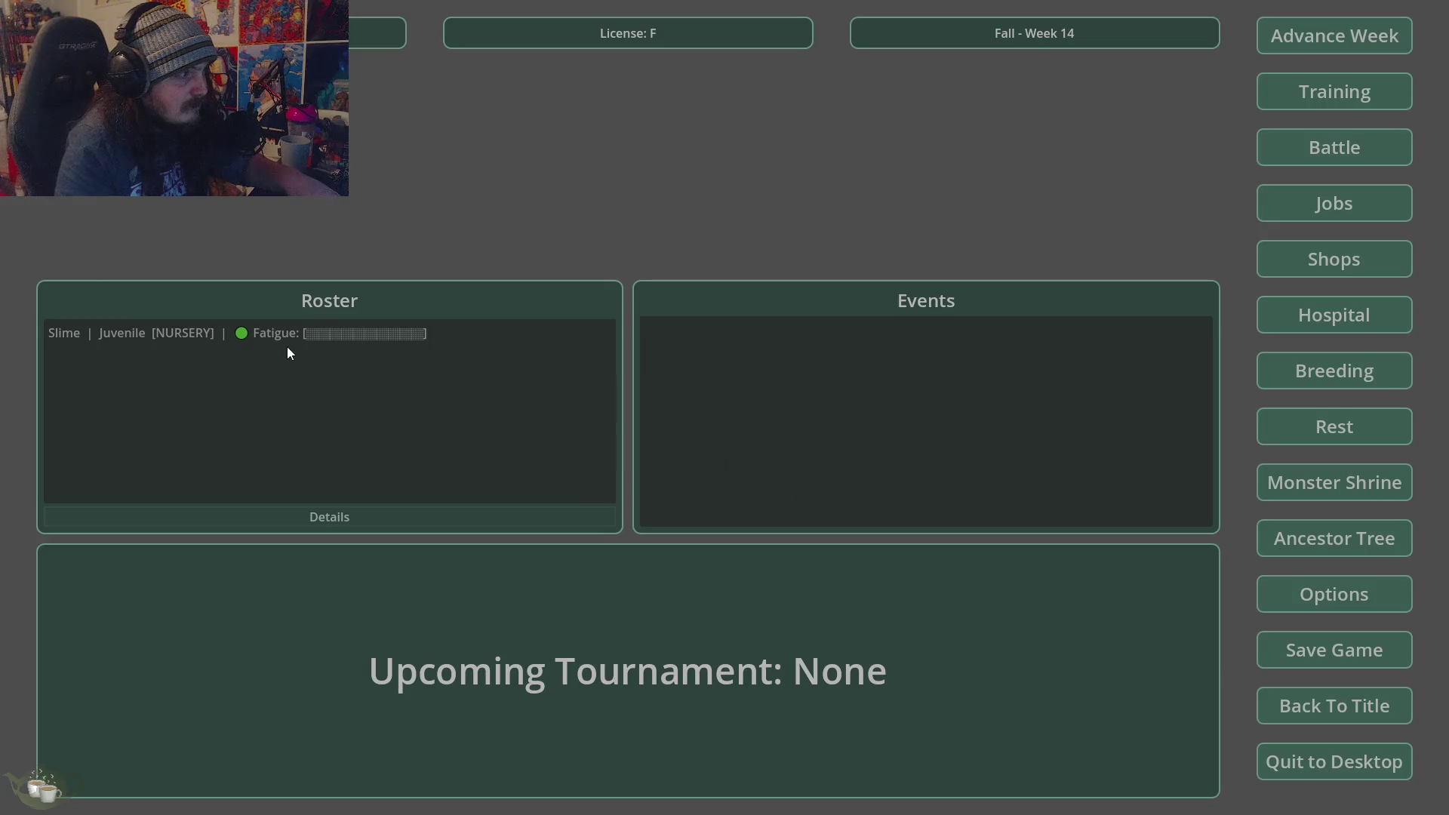
click(286, 344)
click(297, 518)
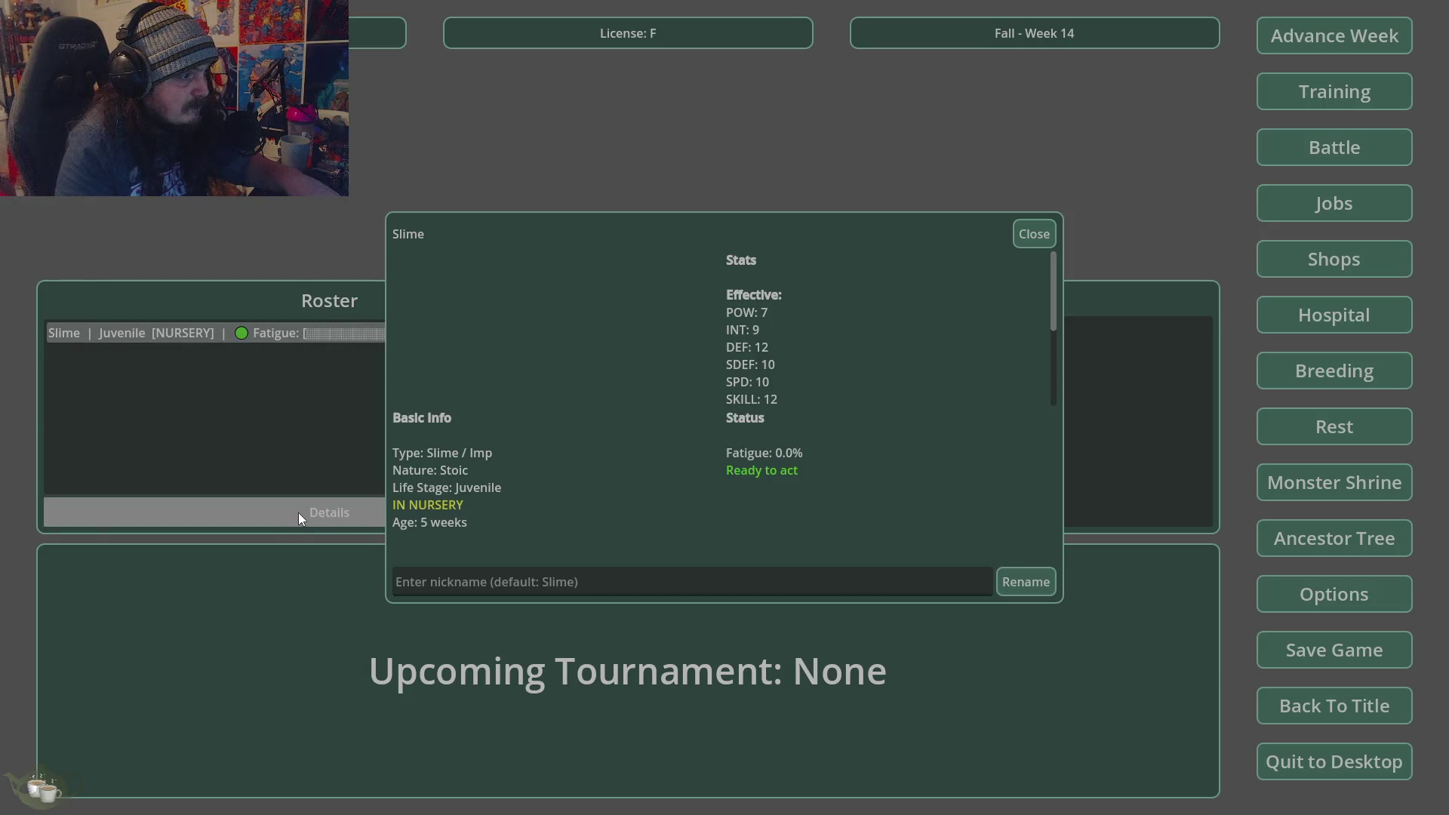
click(1052, 232)
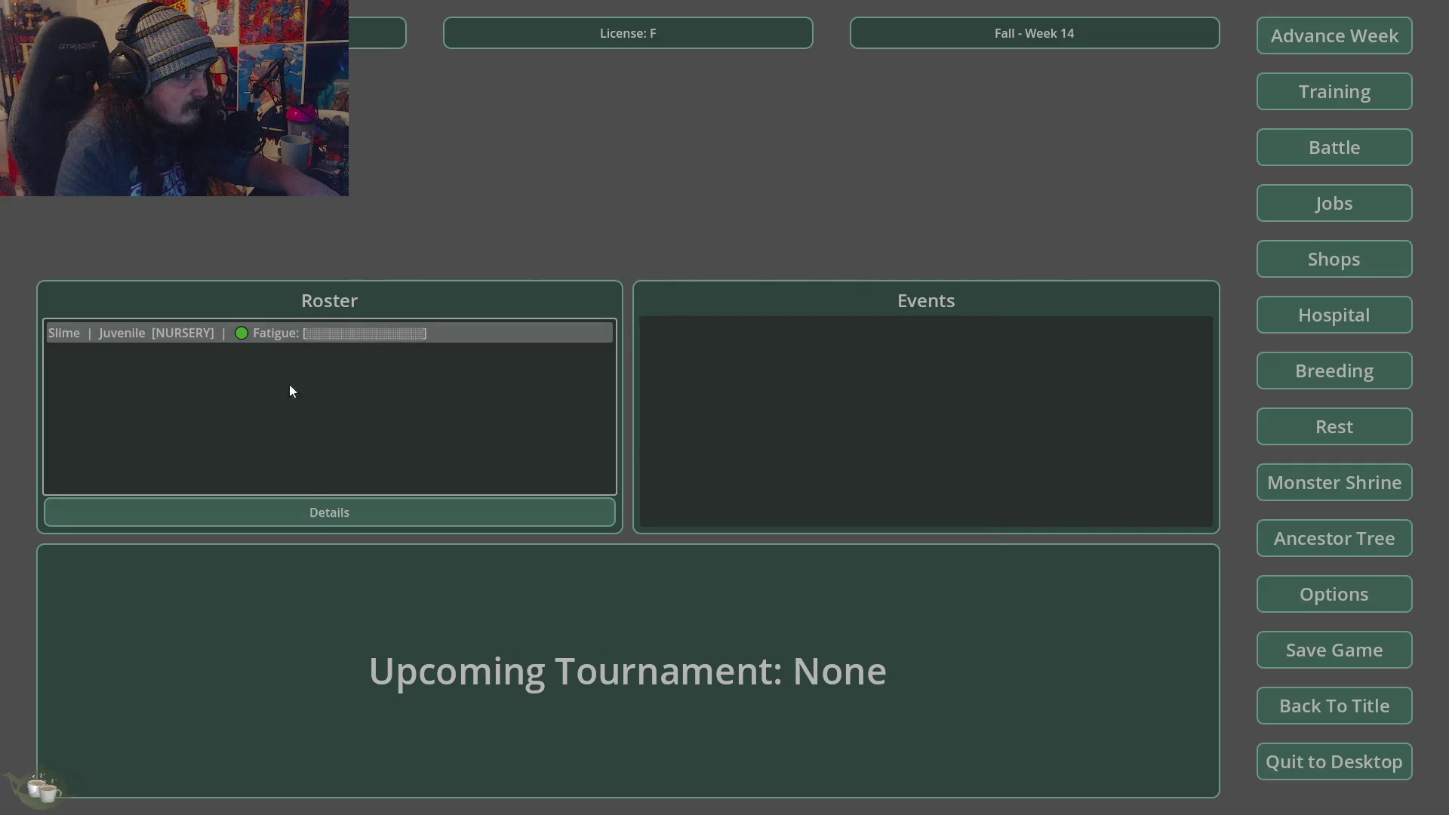
- Release the Slime/Imp from the nursery in the Hospital & Nursery
click(1312, 314)
click(528, 265)
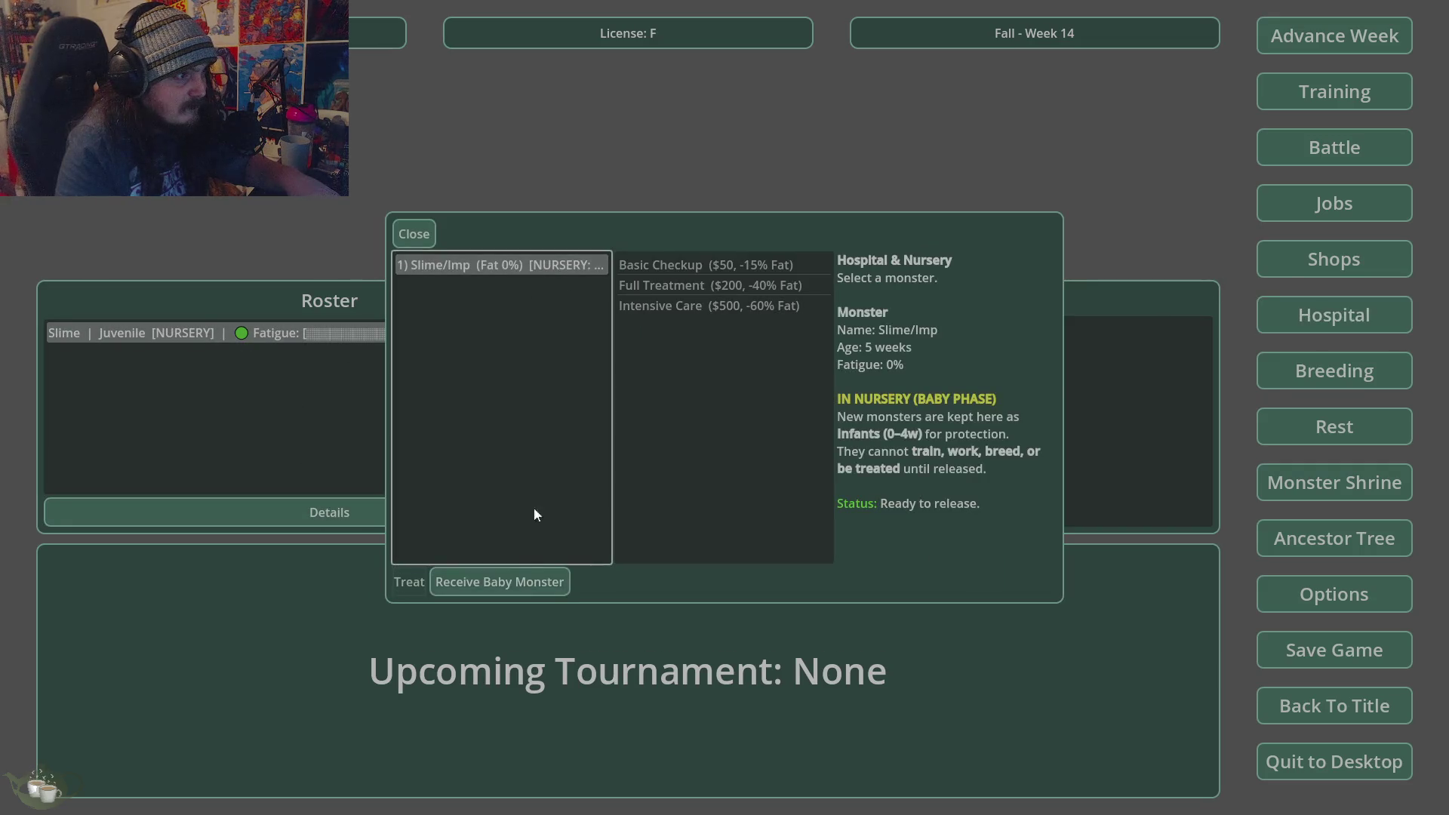
click(495, 584)
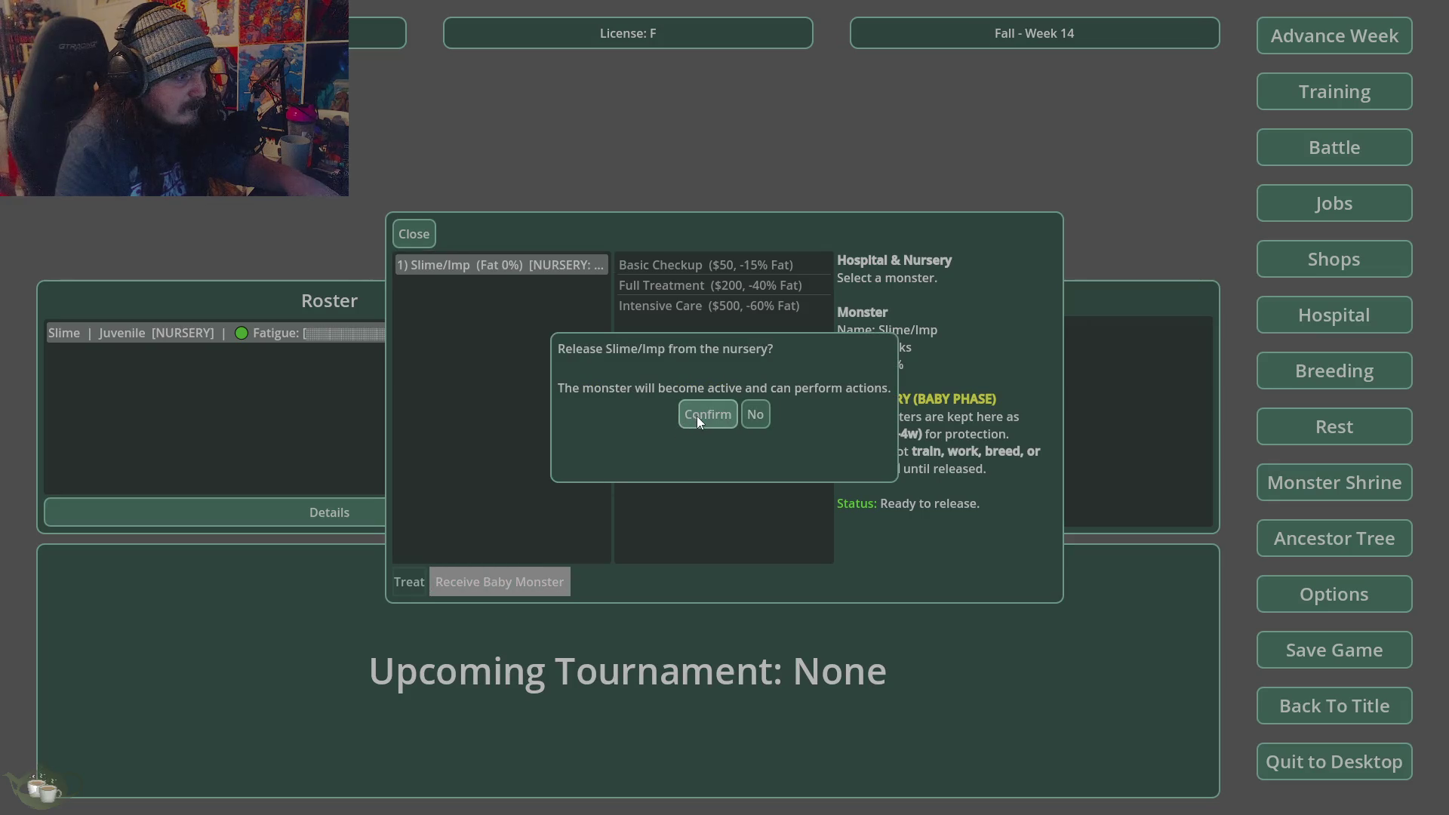
click(696, 416)
click(402, 241)
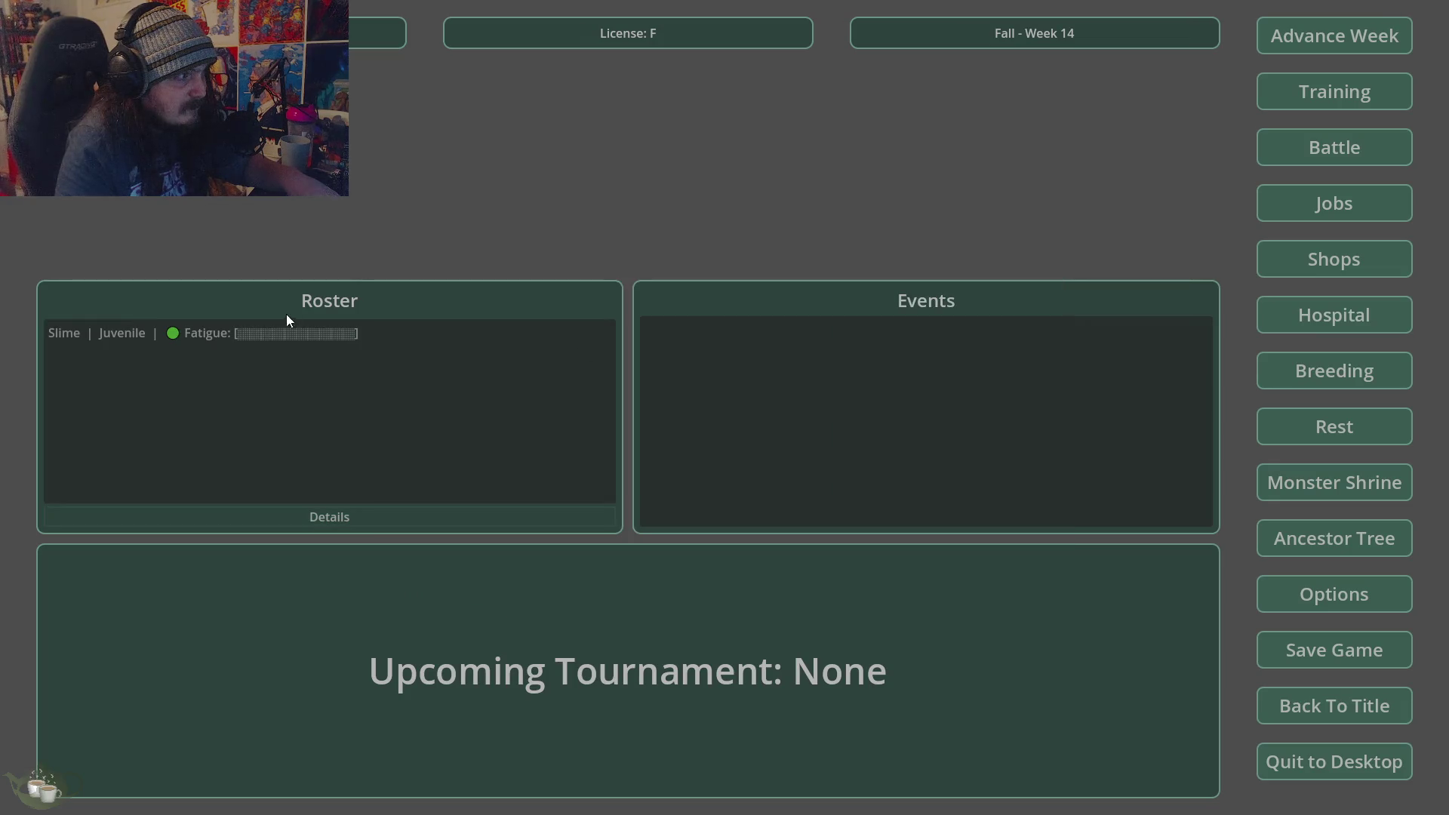
- Run a Heavy training session for the Slime/Imp and accept the Training Complete results
click(270, 336)
click(1344, 89)
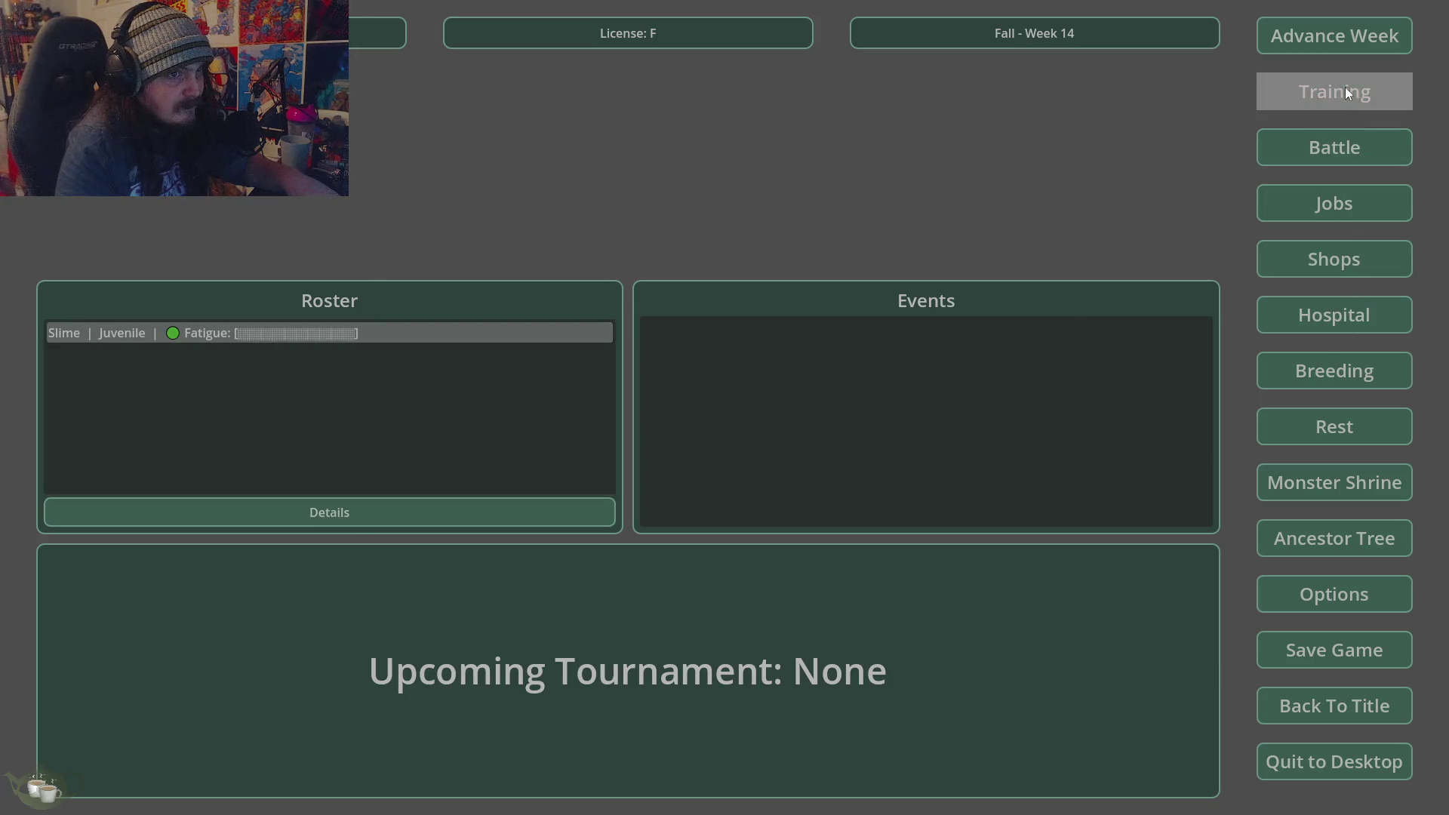
click(885, 560)
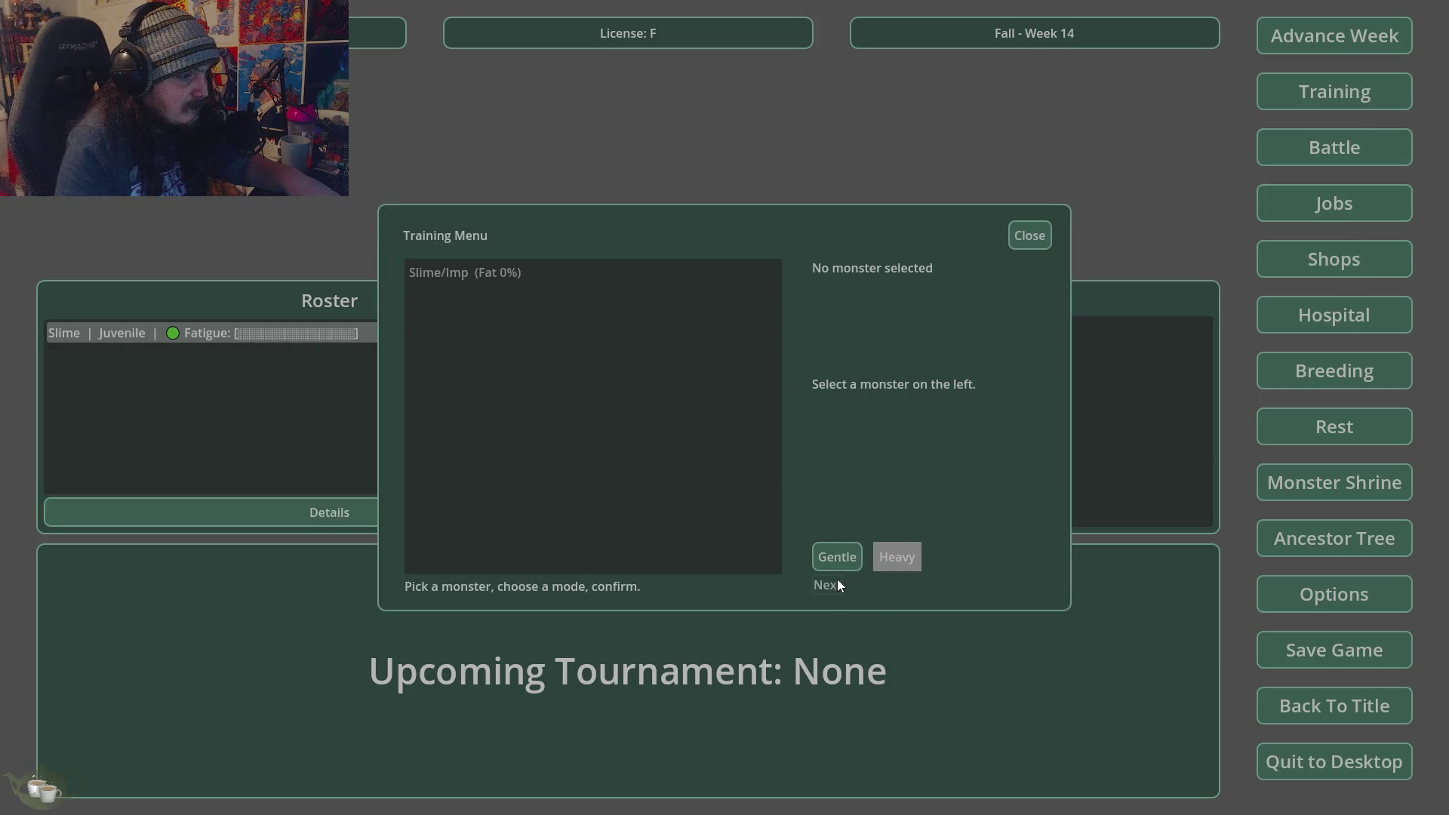
click(469, 272)
click(894, 549)
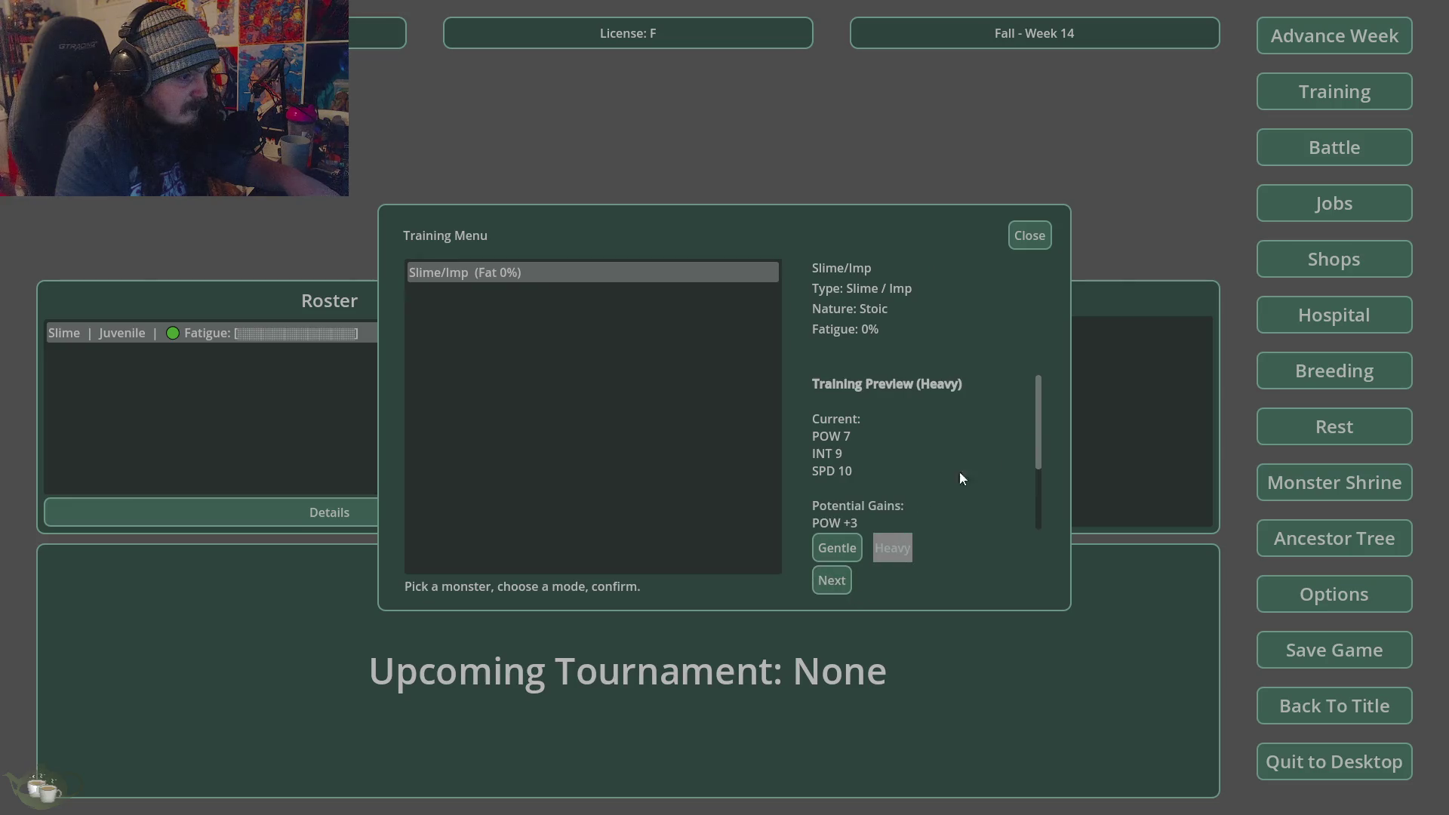
scroll(936, 482, down, 3)
scroll(931, 489, up, 4)
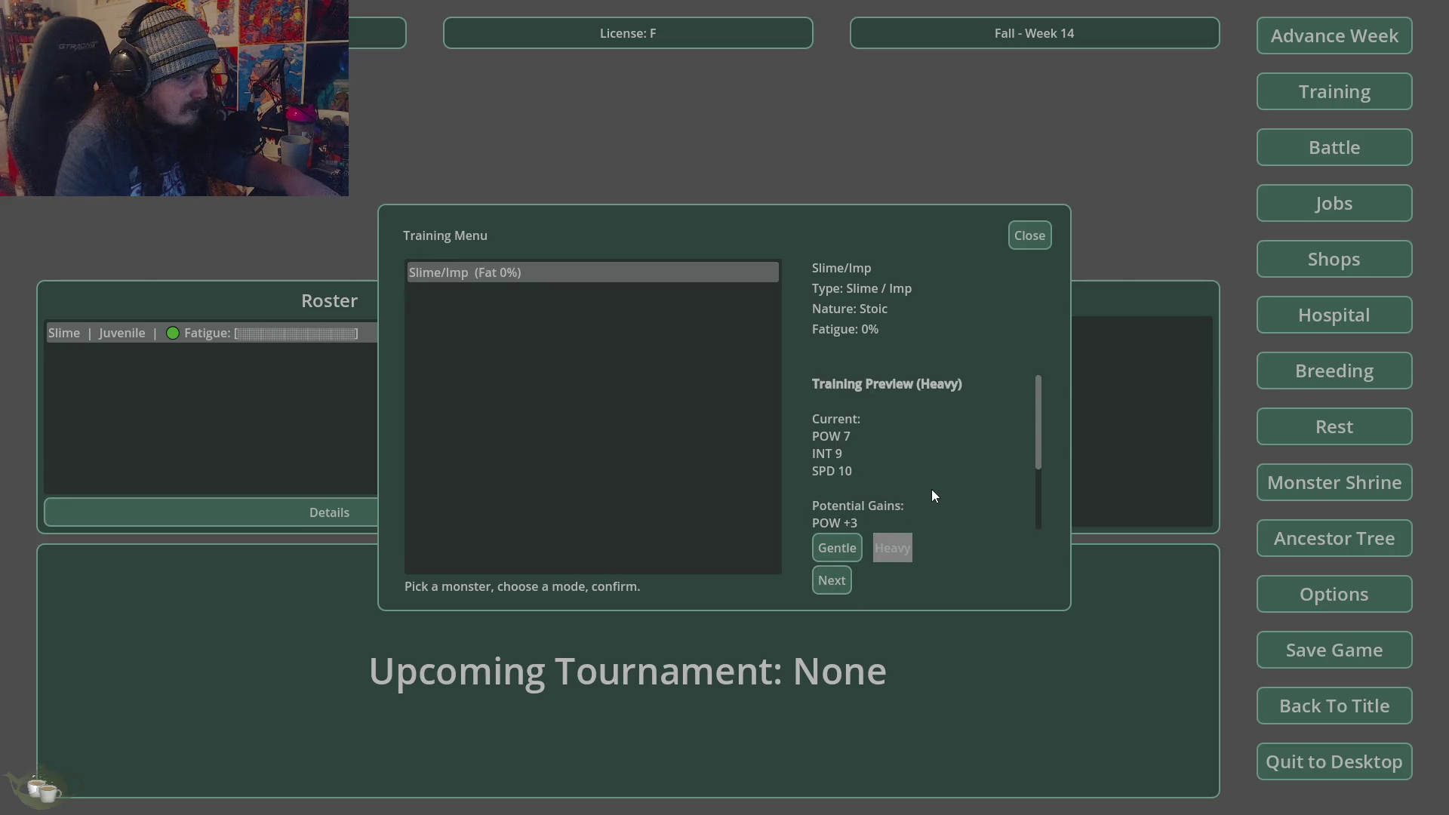
click(845, 583)
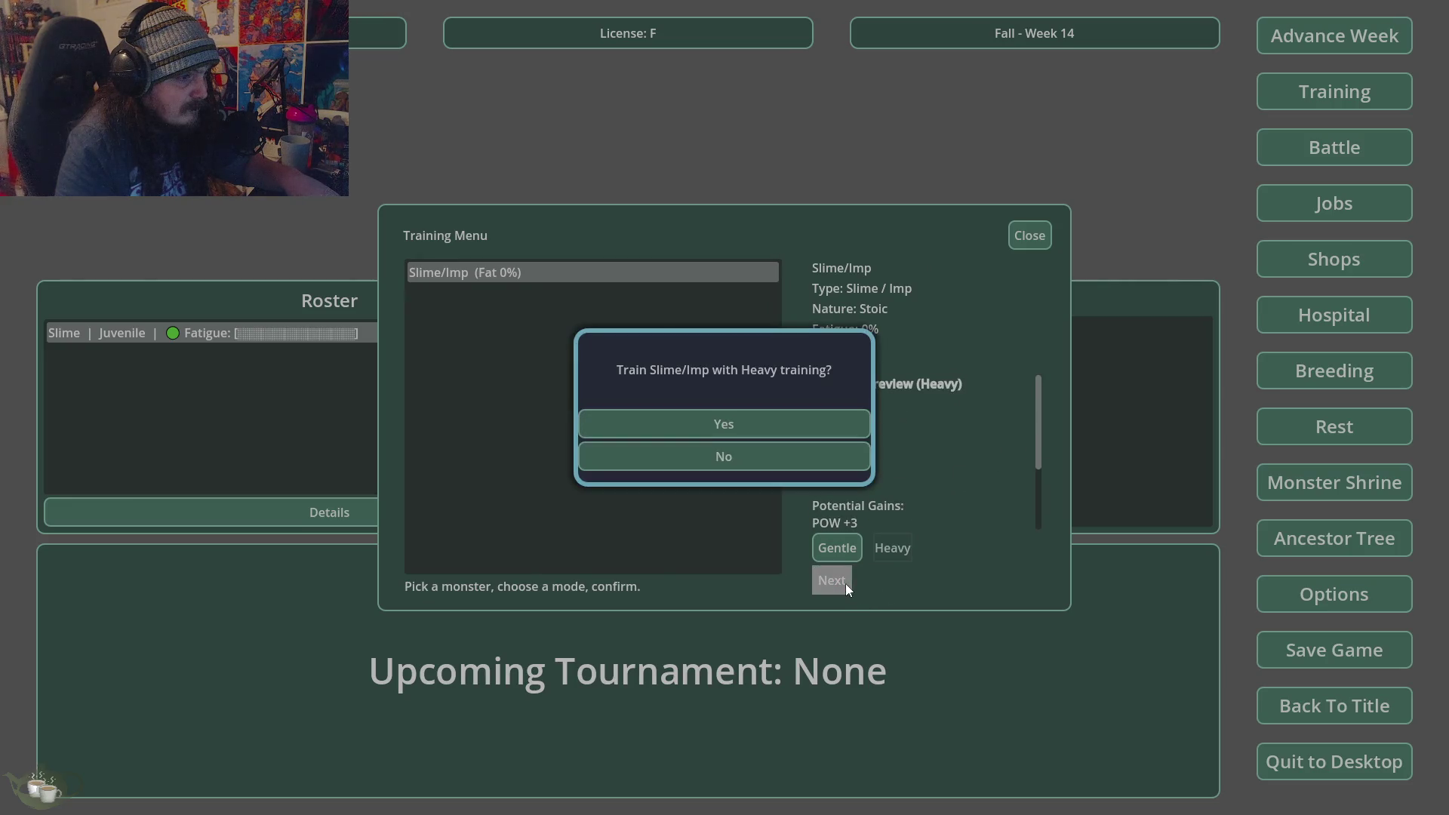
click(737, 425)
click(696, 468)
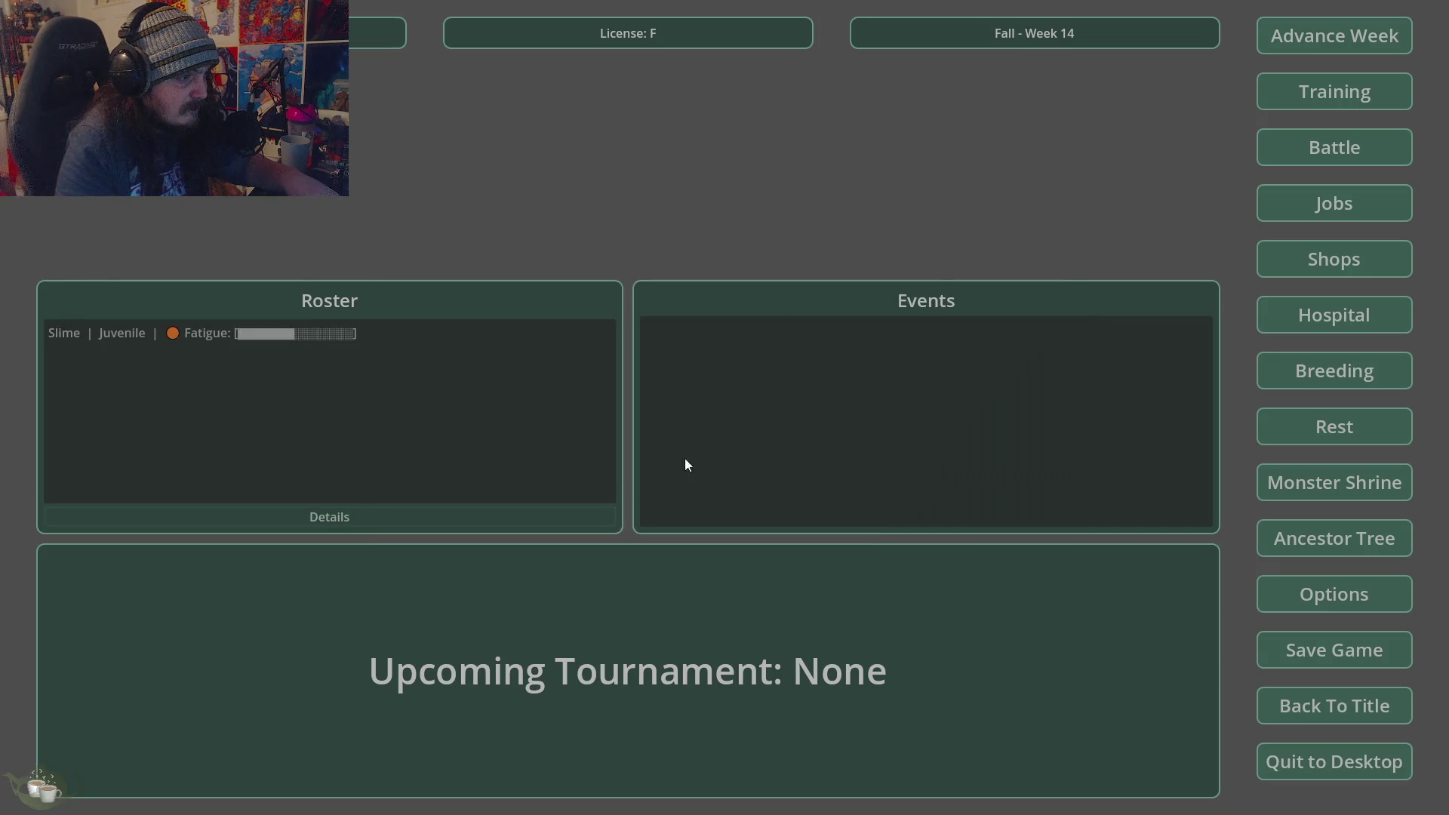
- Select the Slime and advance three weeks to Fall Week 17
click(276, 333)
click(1287, 41)
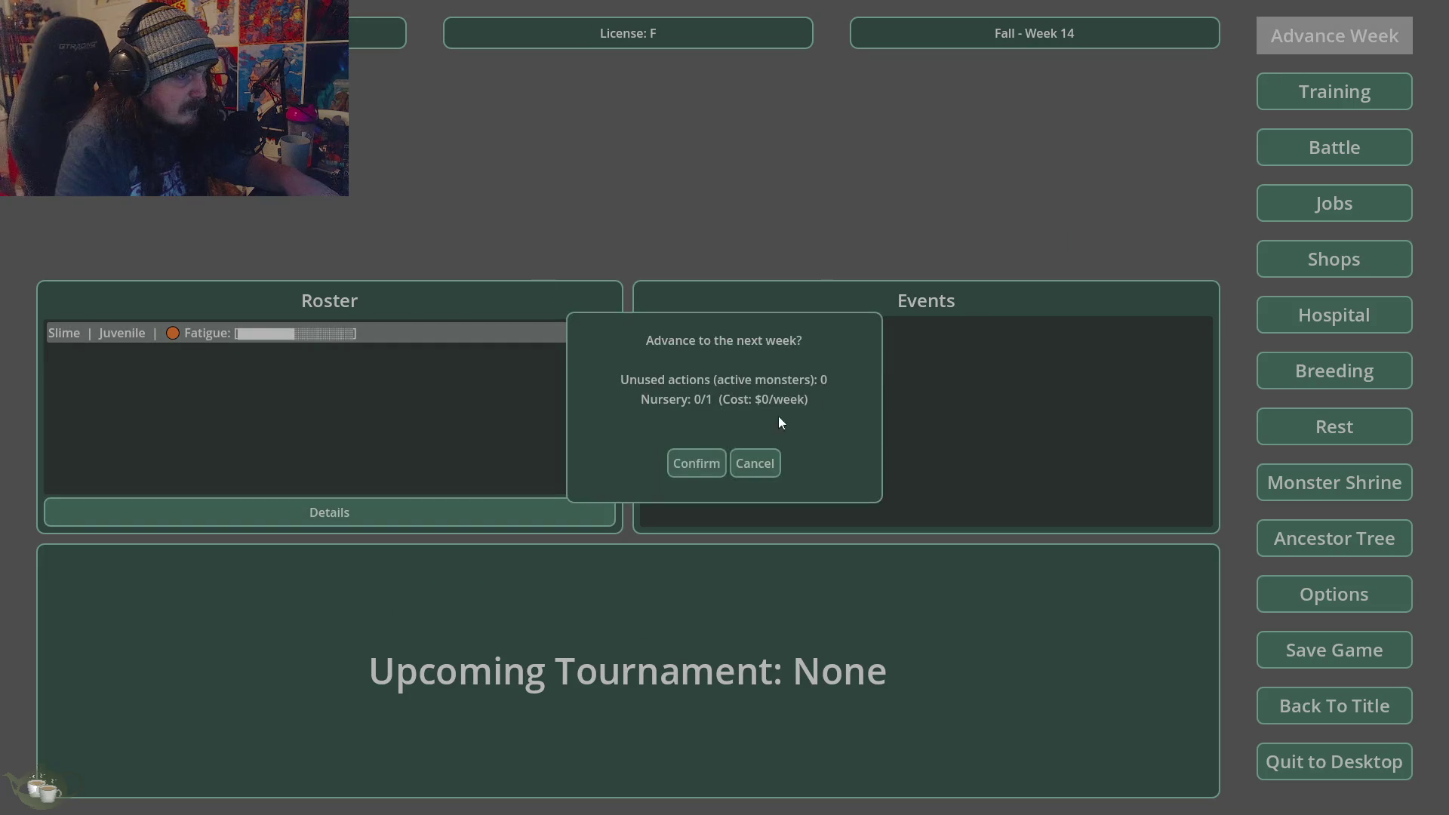
click(696, 463)
click(1313, 41)
click(701, 463)
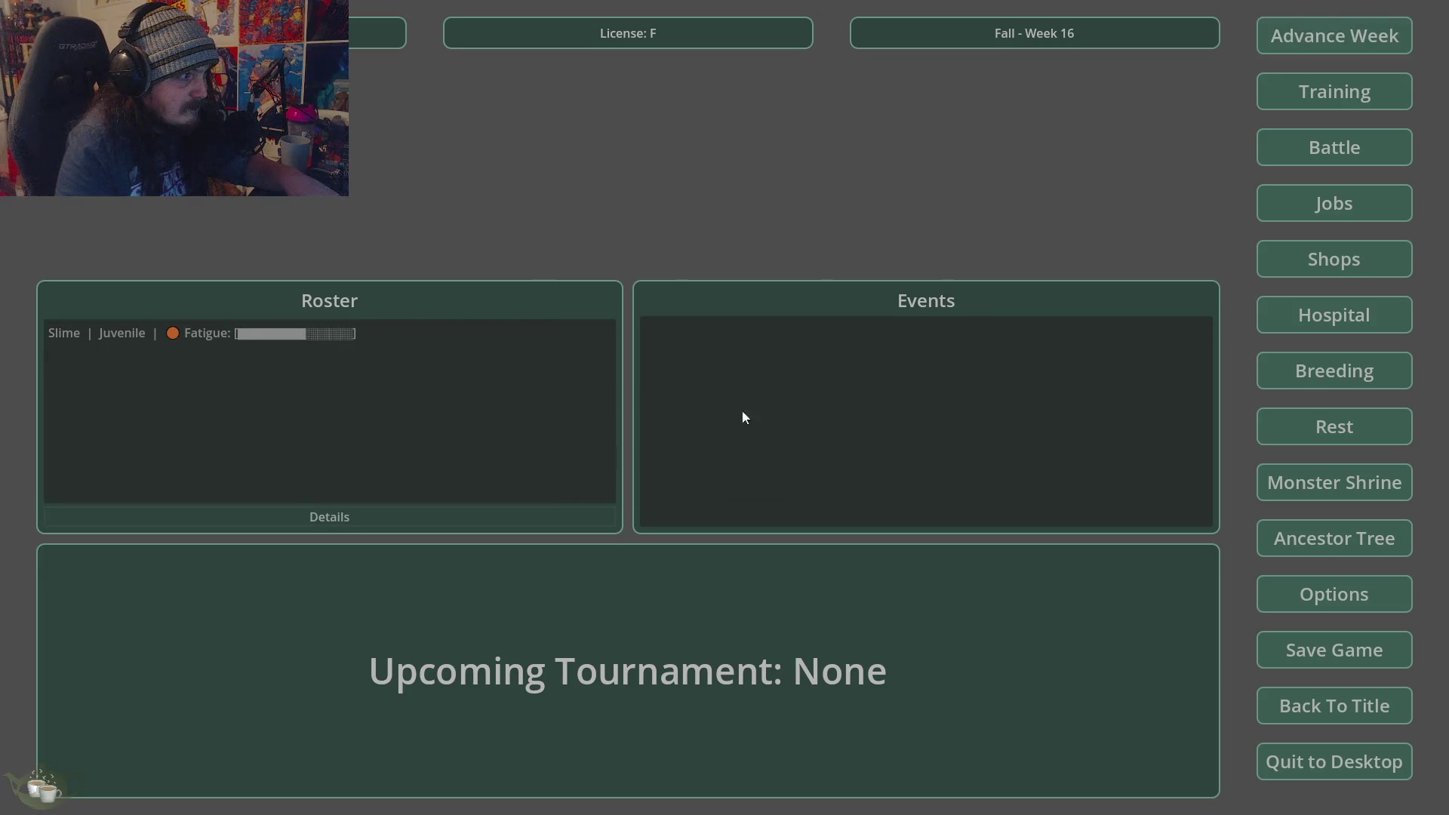
click(1305, 46)
click(687, 463)
- Review the Slime's details at 65.0% fatigue, then quit the game back to the editor
click(332, 338)
click(362, 511)
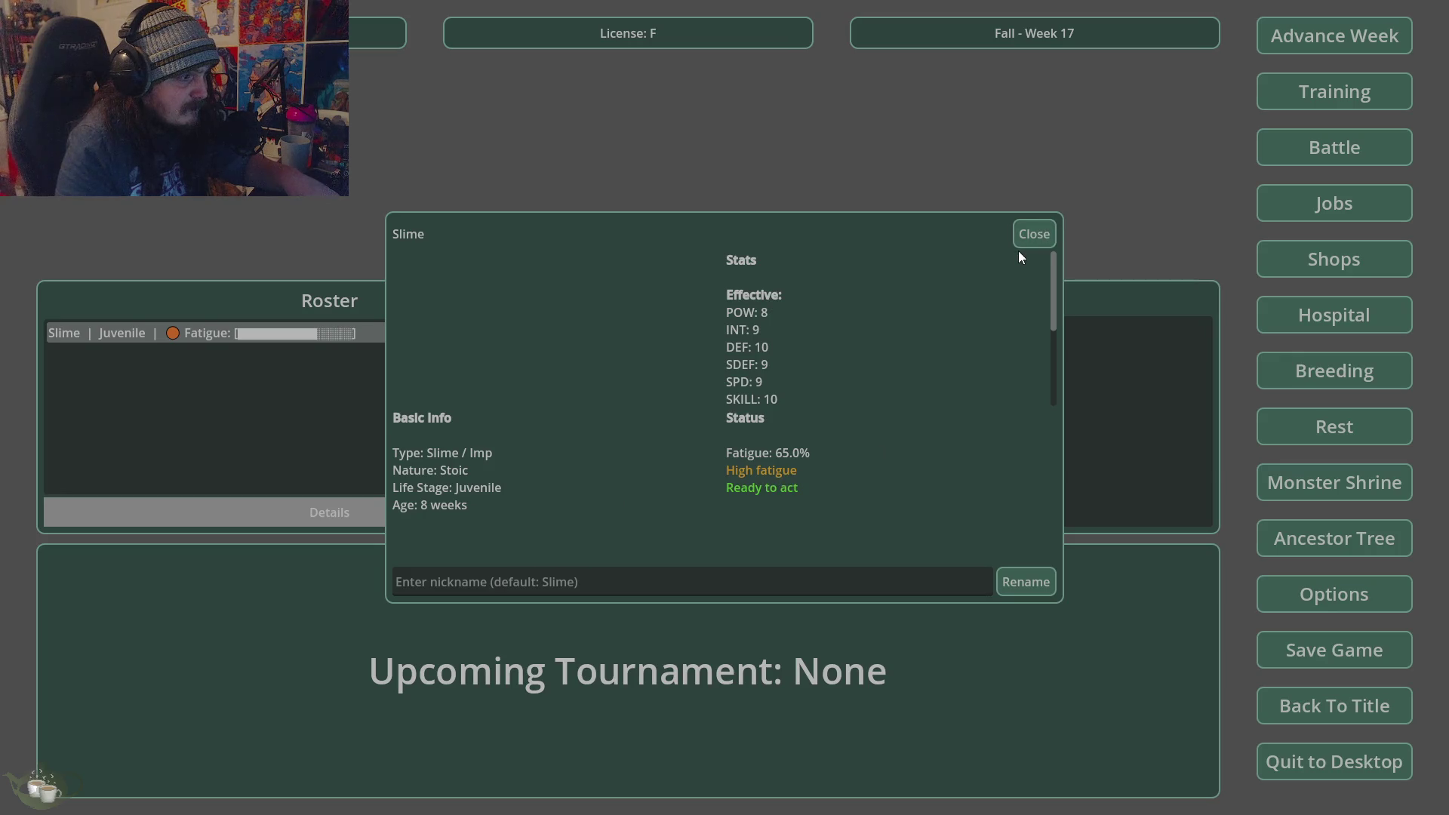
click(1033, 234)
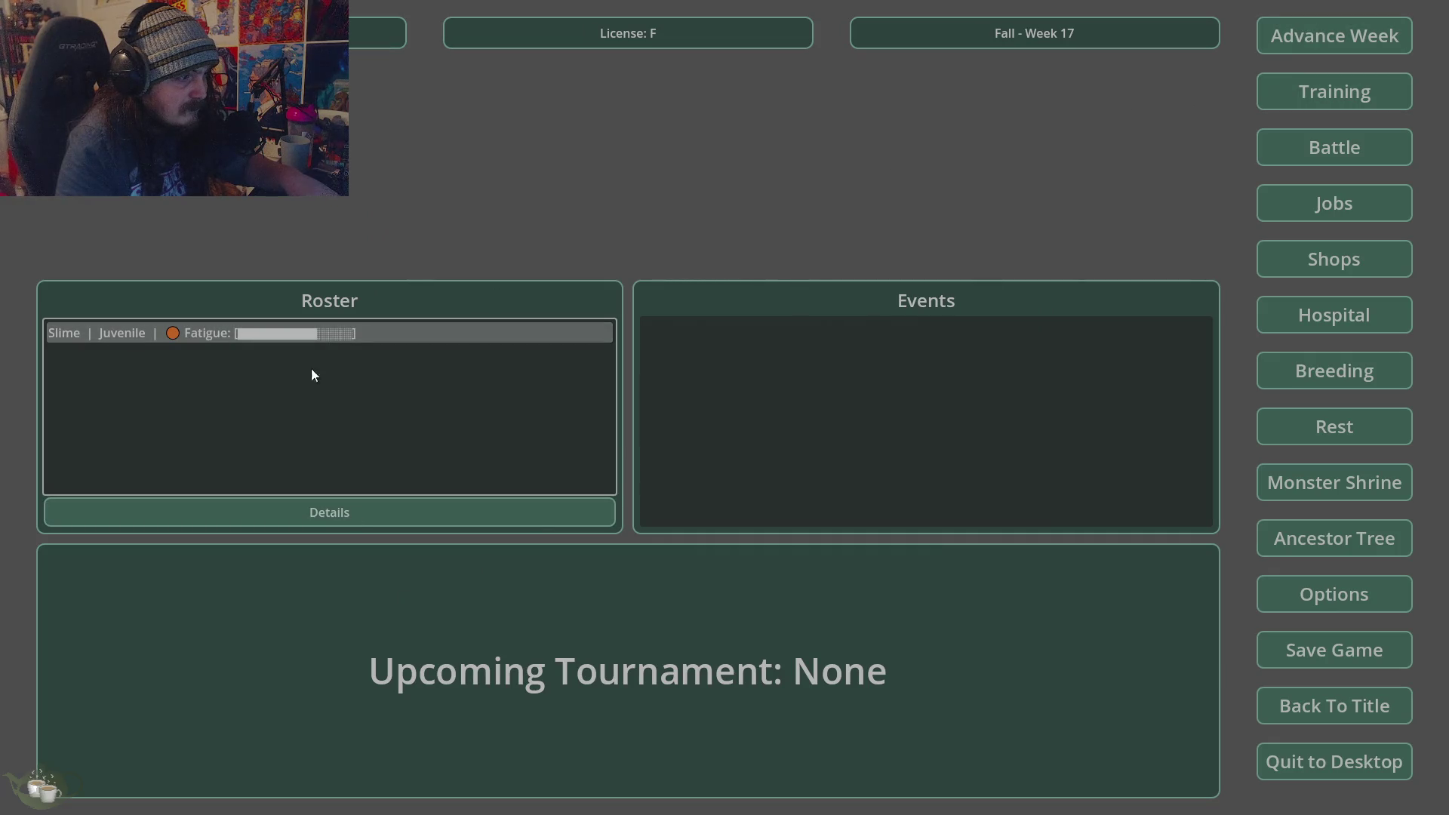
click(1334, 761)
click(695, 446)
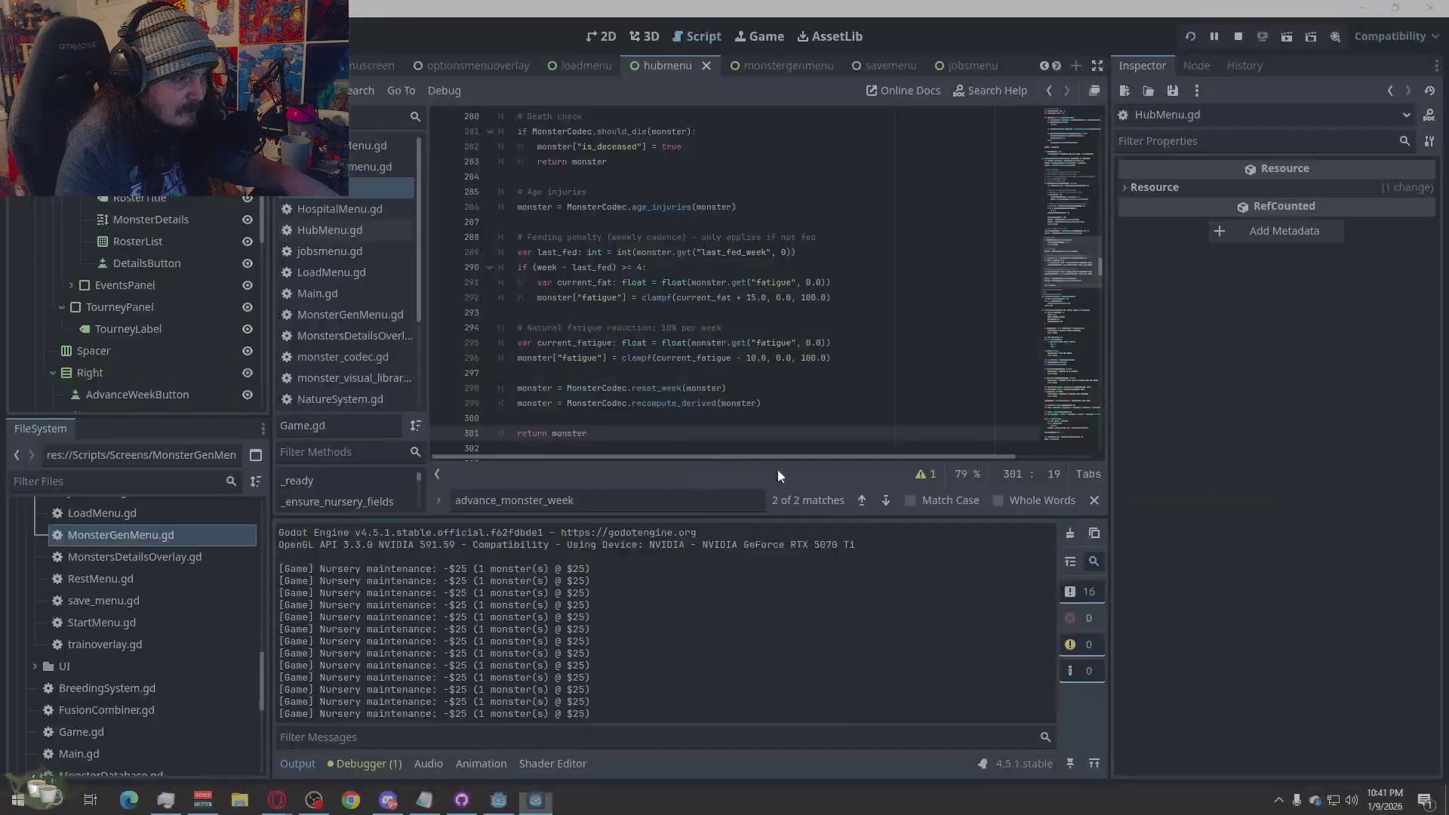
key(alt+Tab)
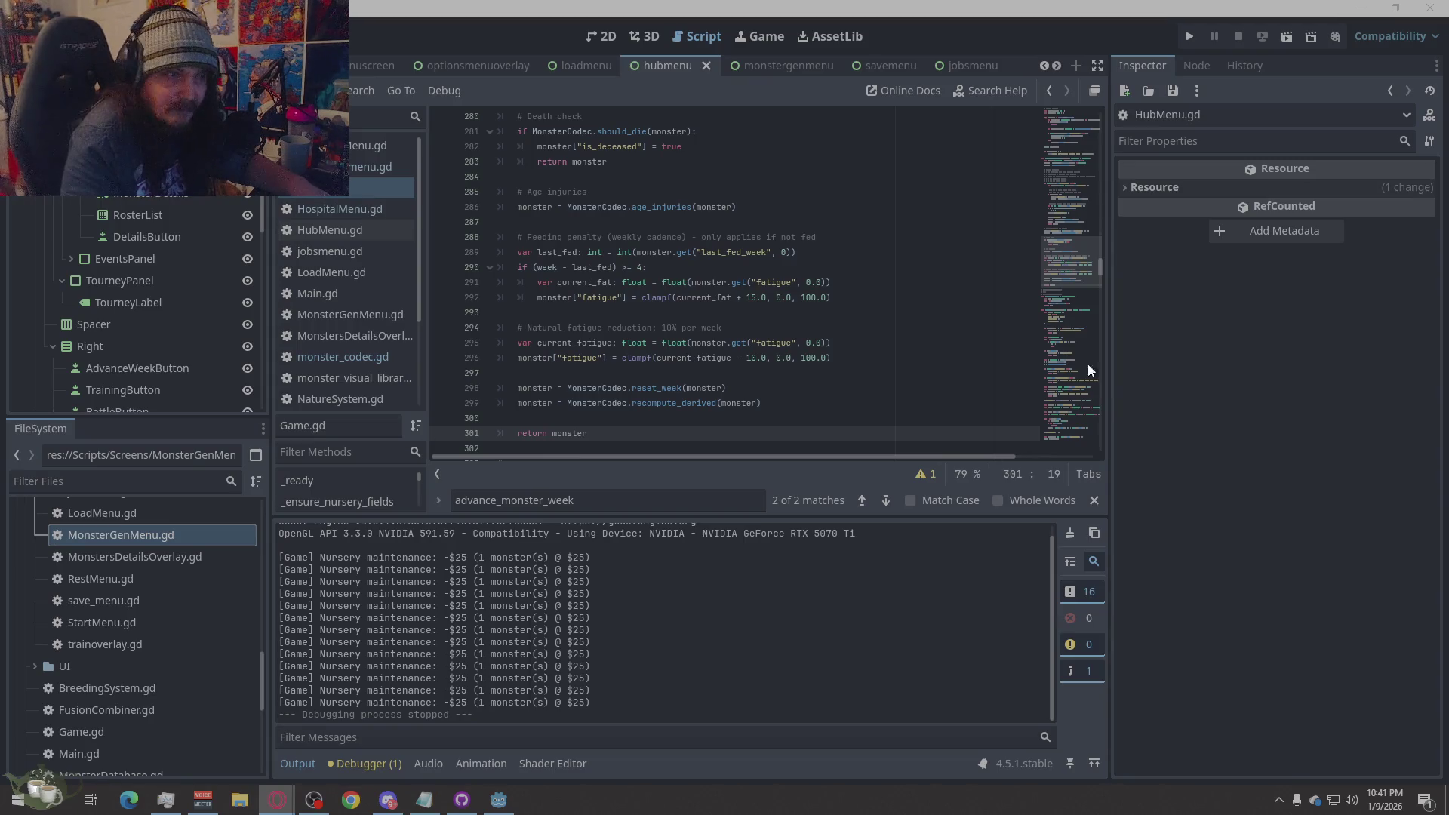
click(764, 310)
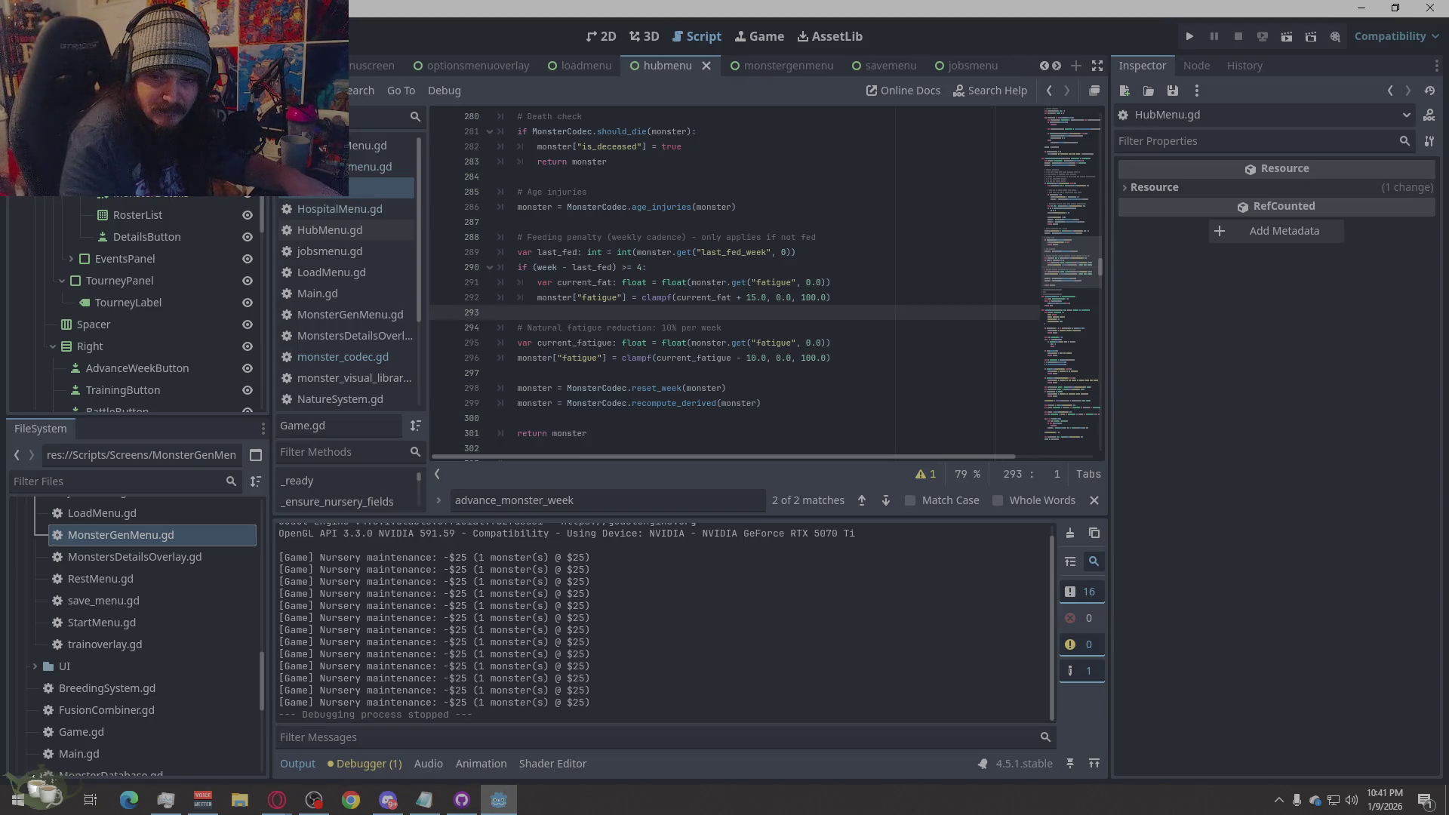
key(alt+Tab)
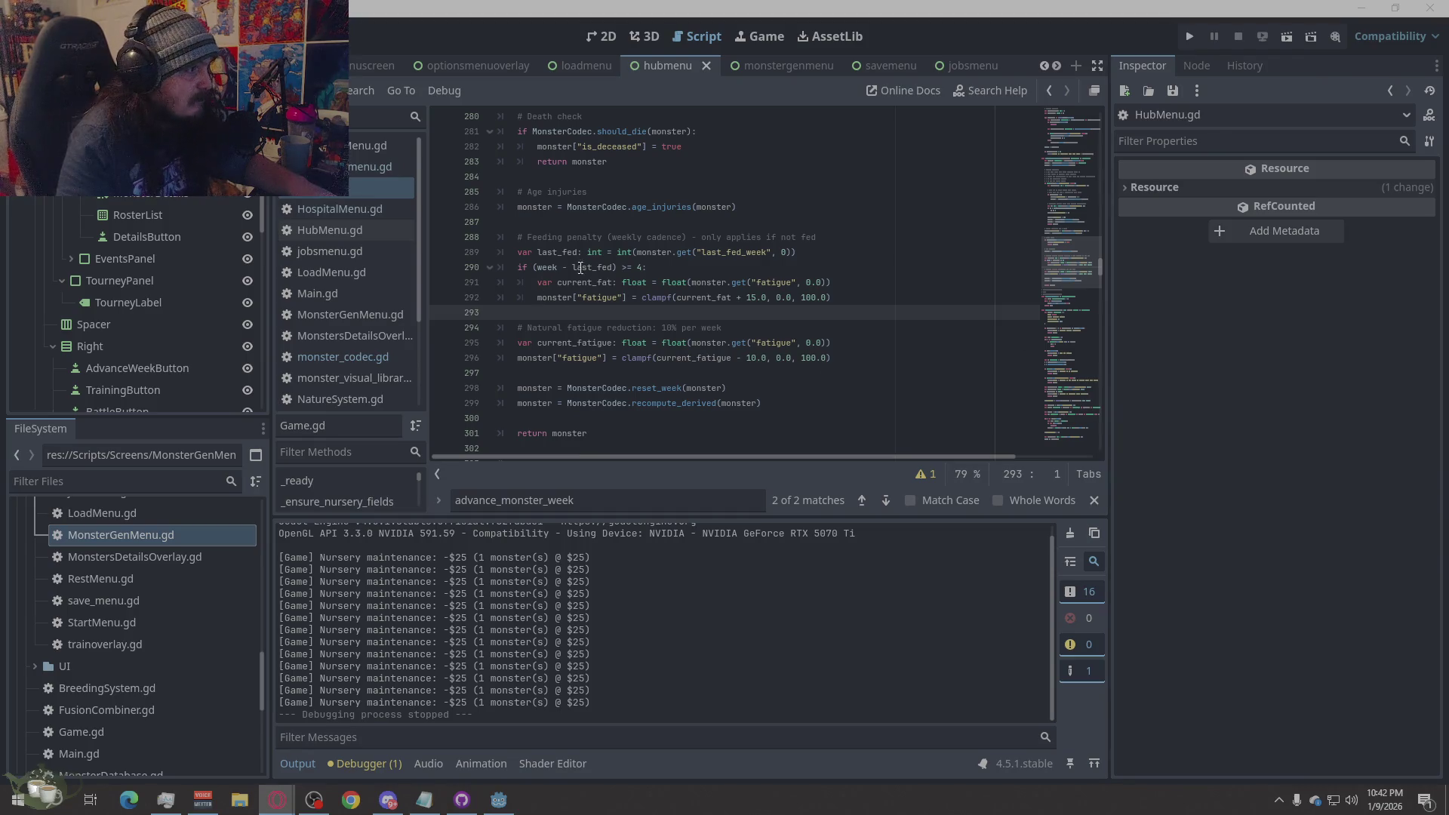
click(729, 261)
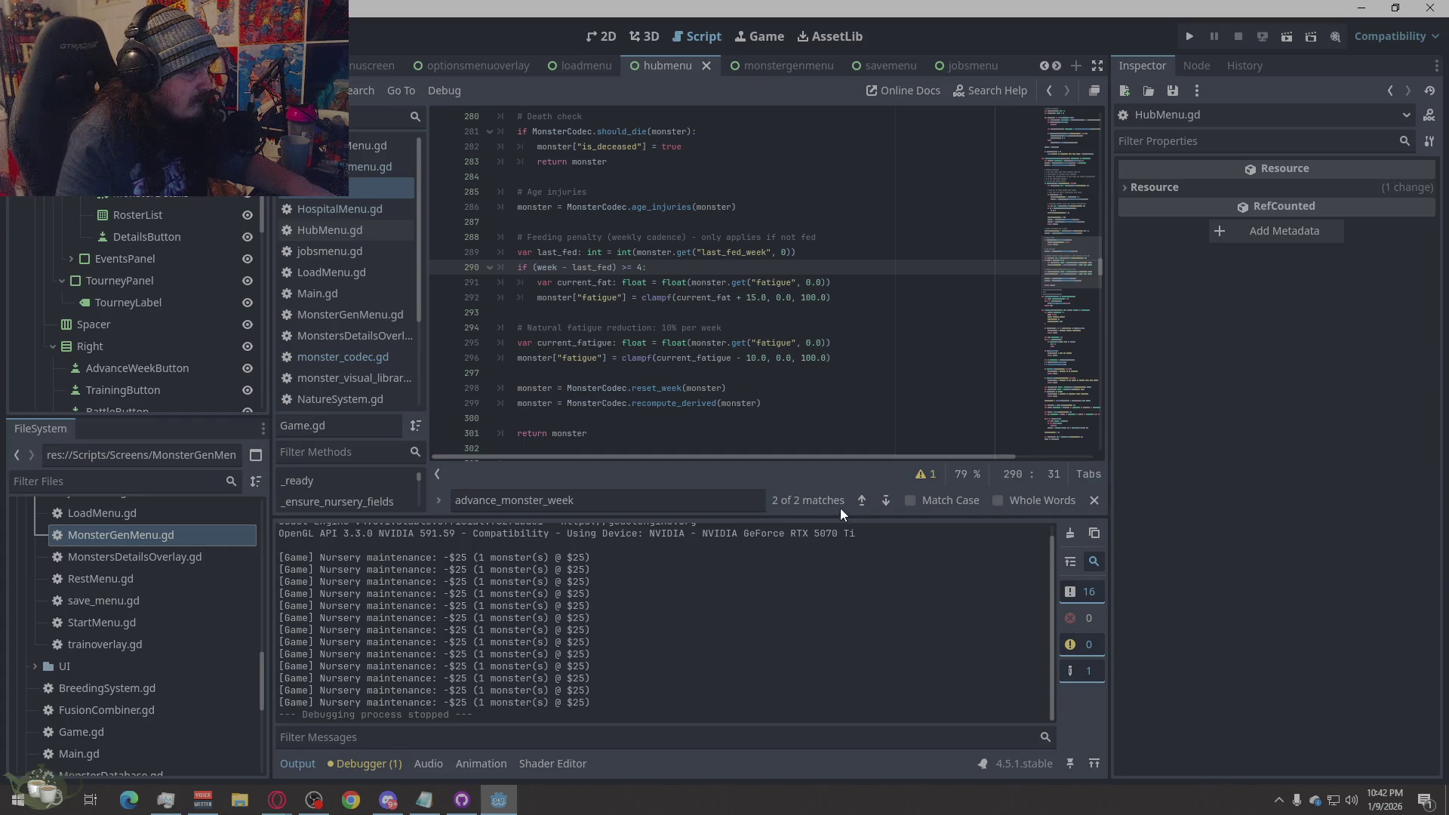
- Select all of Game.gd's code from the _advance_monster_week definition and switch to the browser
click(860, 499)
right_click(678, 247)
click(710, 422)
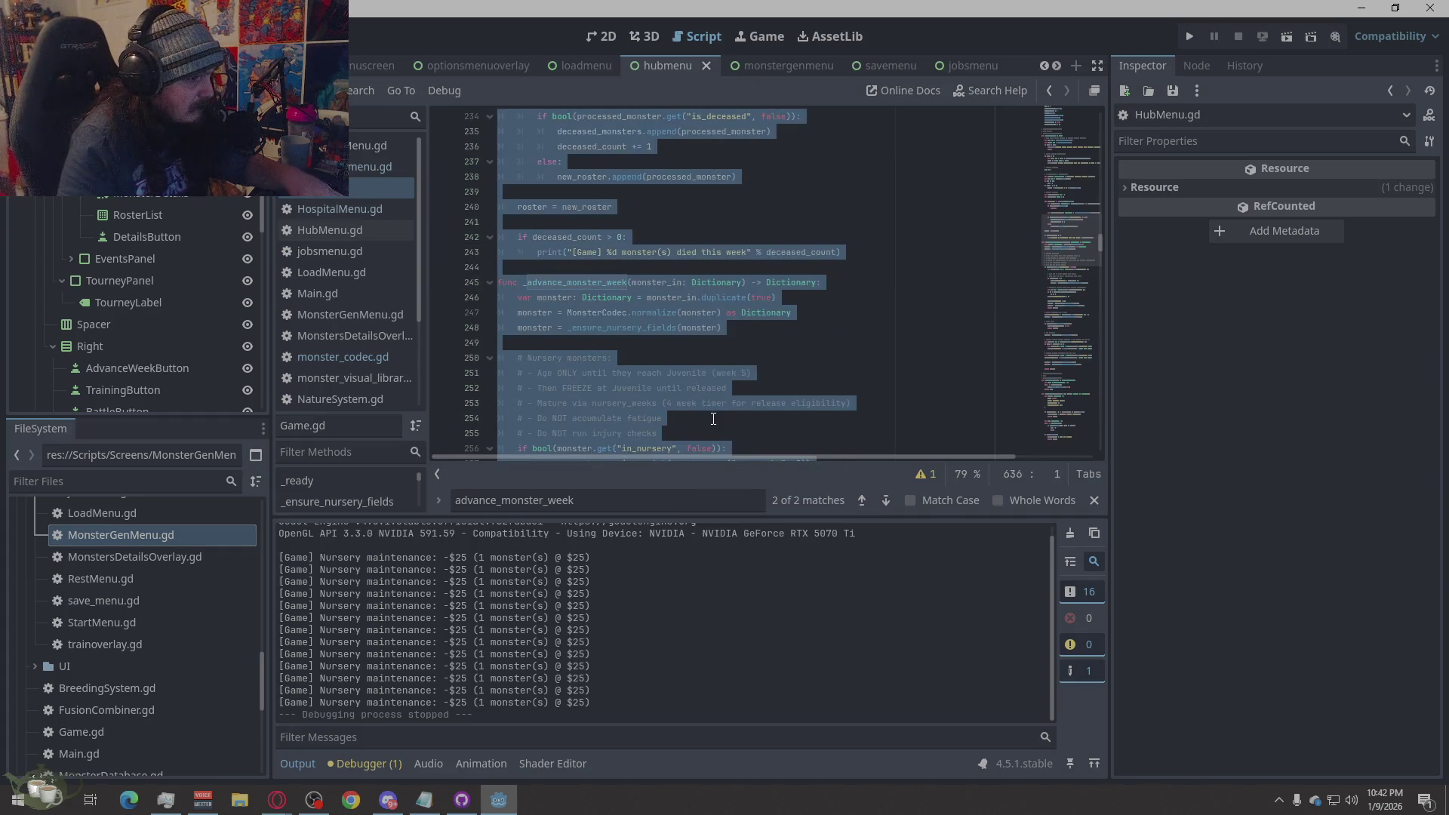
click(697, 398)
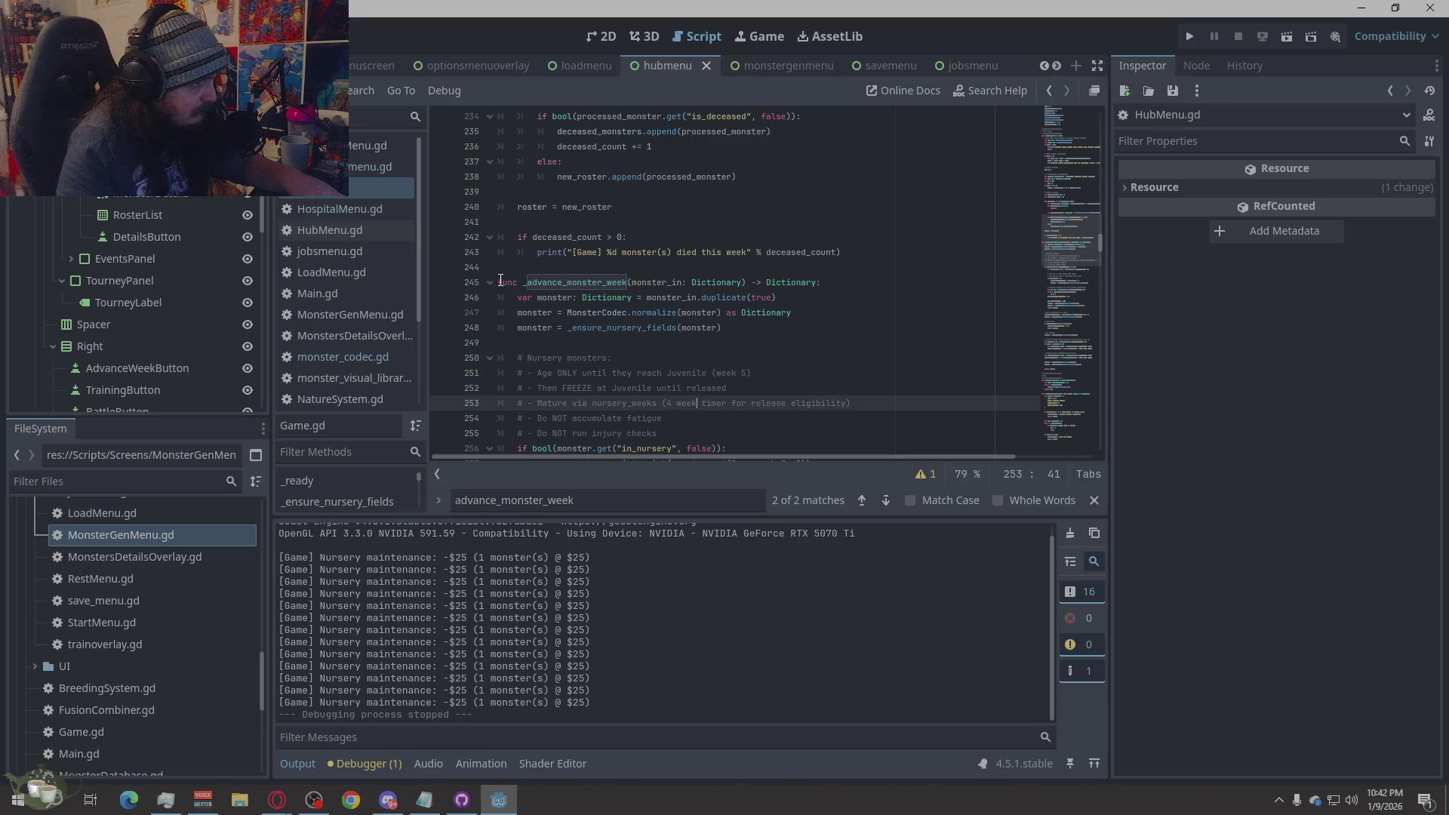
drag(498, 282, 772, 335)
right_click(823, 406)
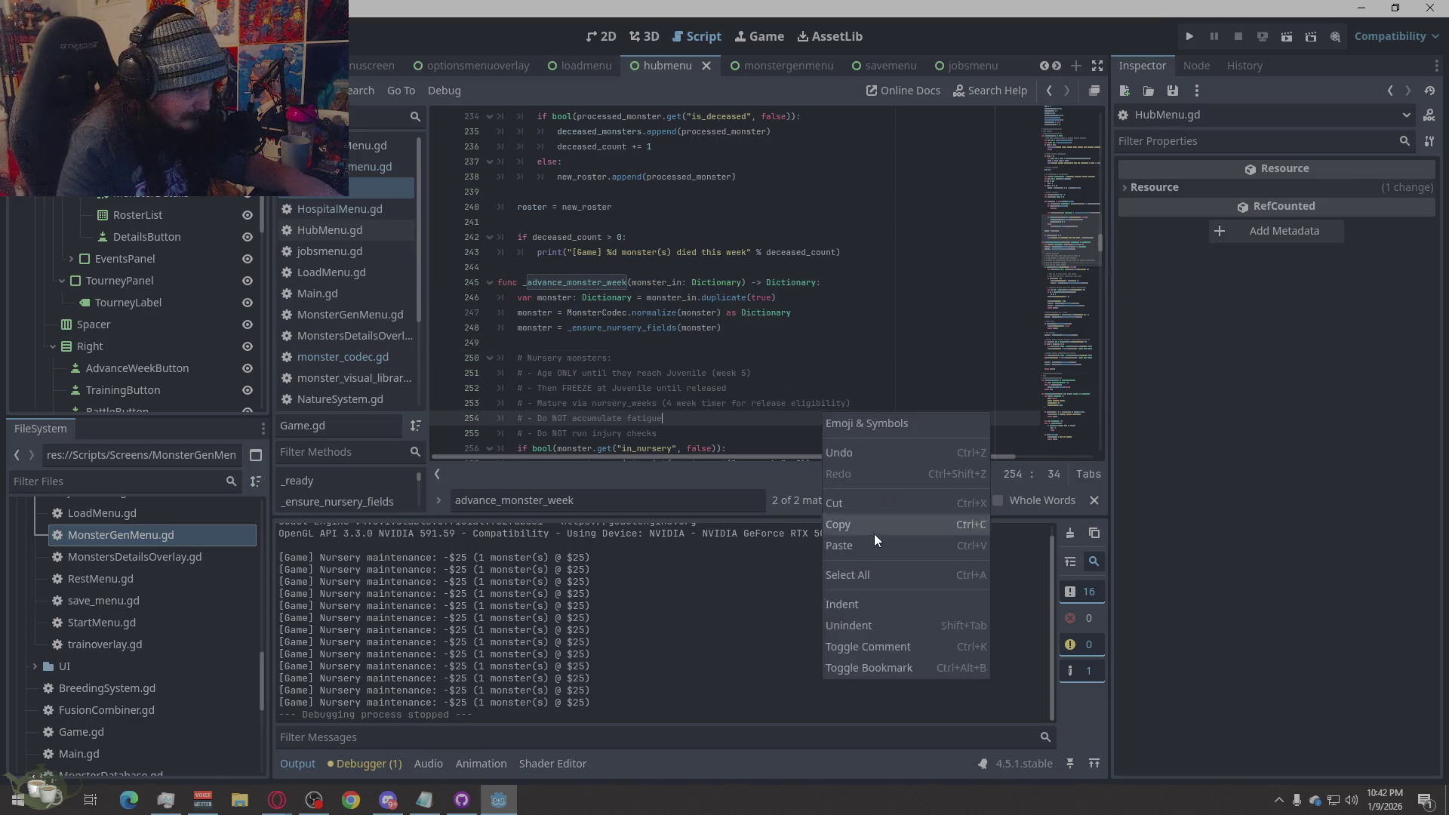
click(858, 575)
key(alt+Tab)
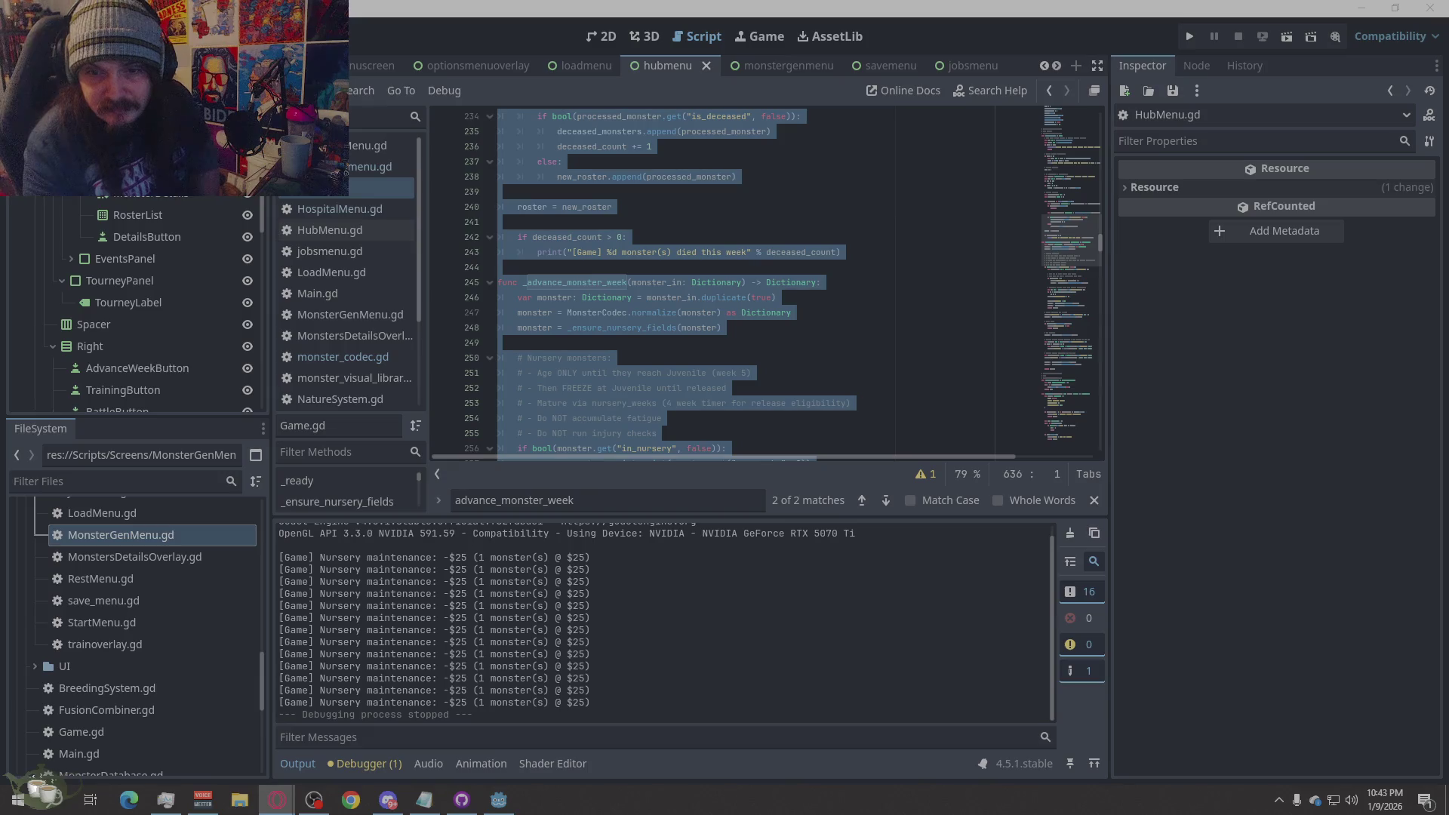
click(343, 356)
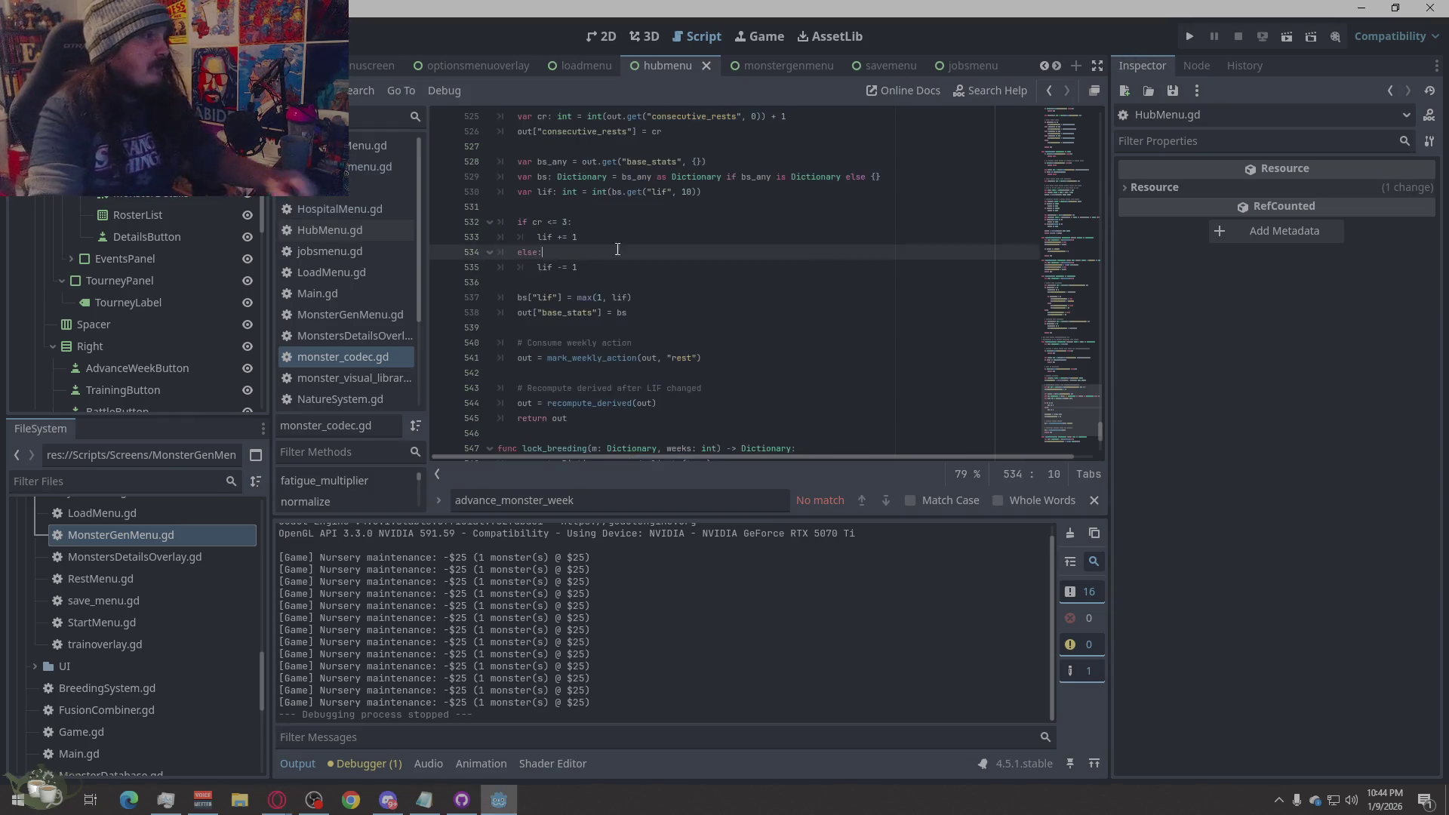
click(344, 209)
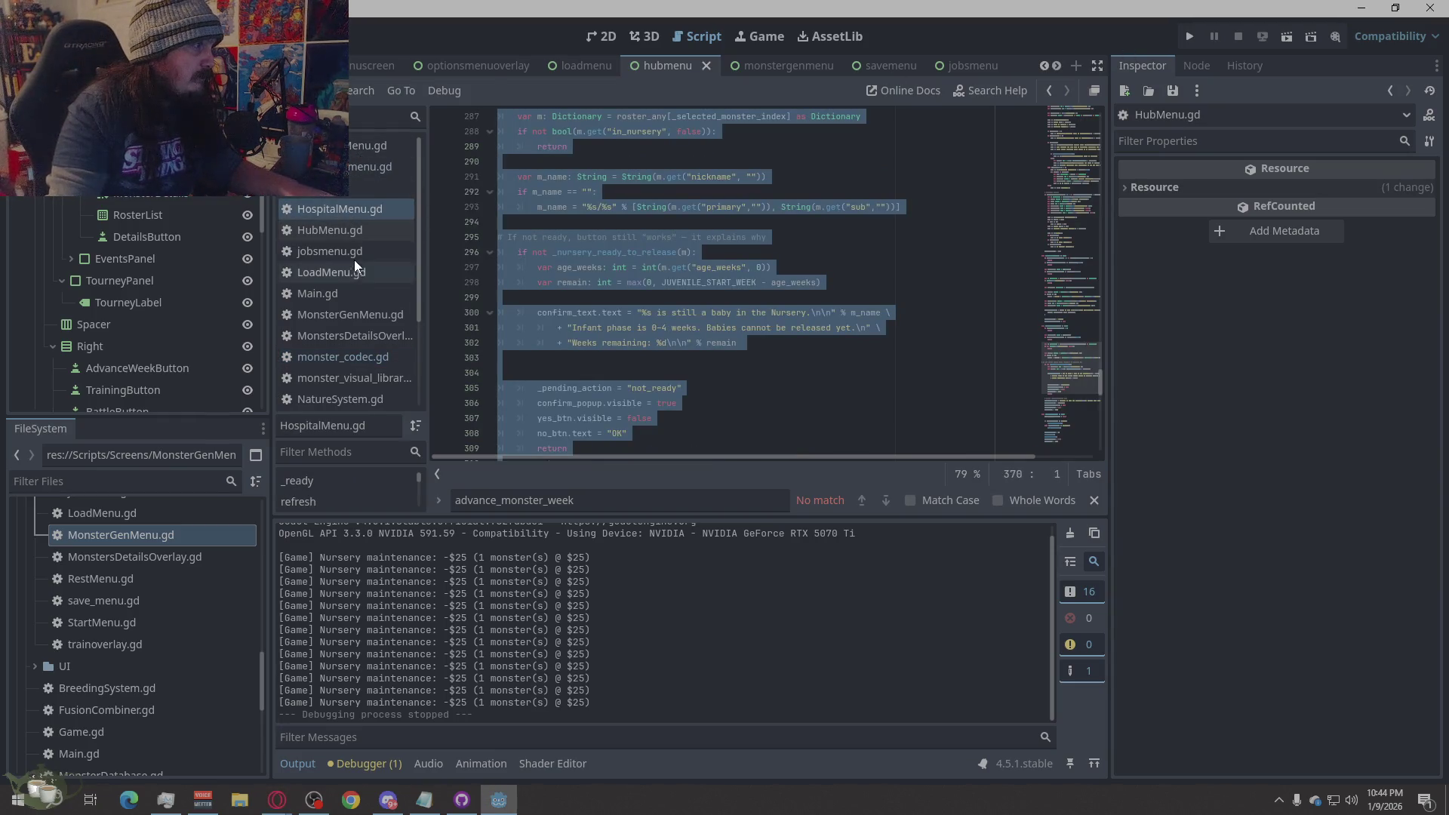
click(363, 187)
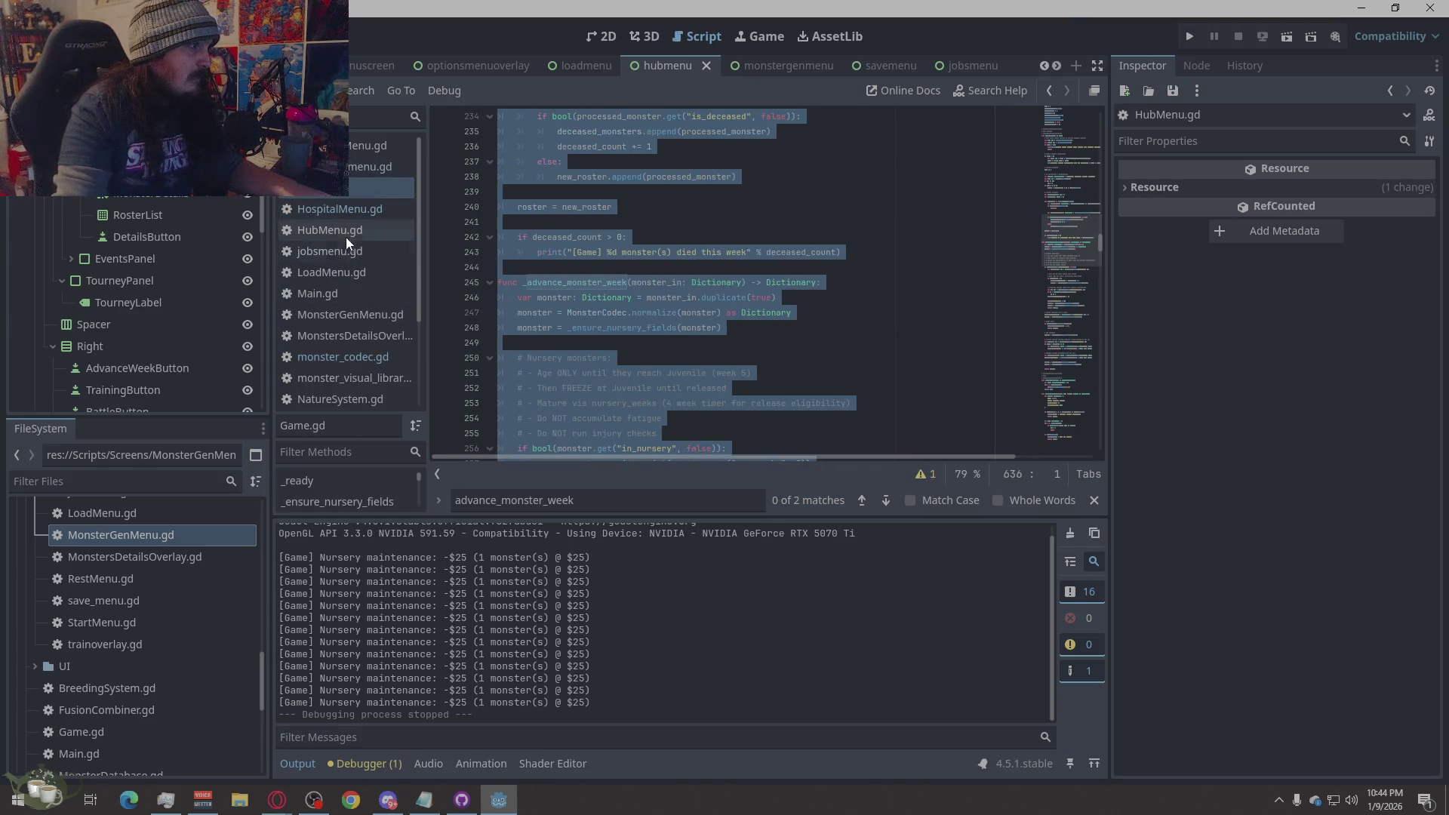
click(345, 234)
click(624, 504)
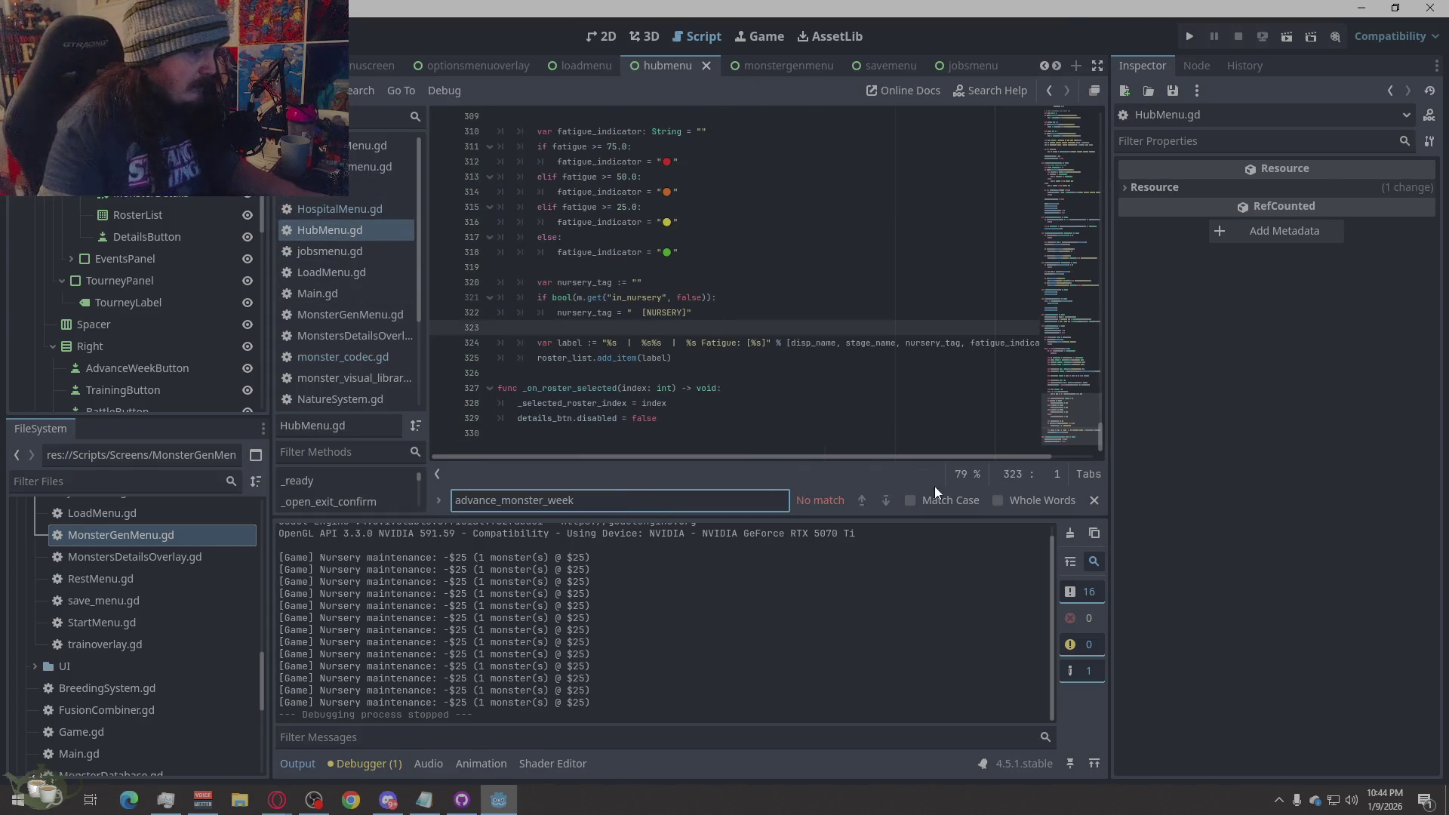
click(364, 208)
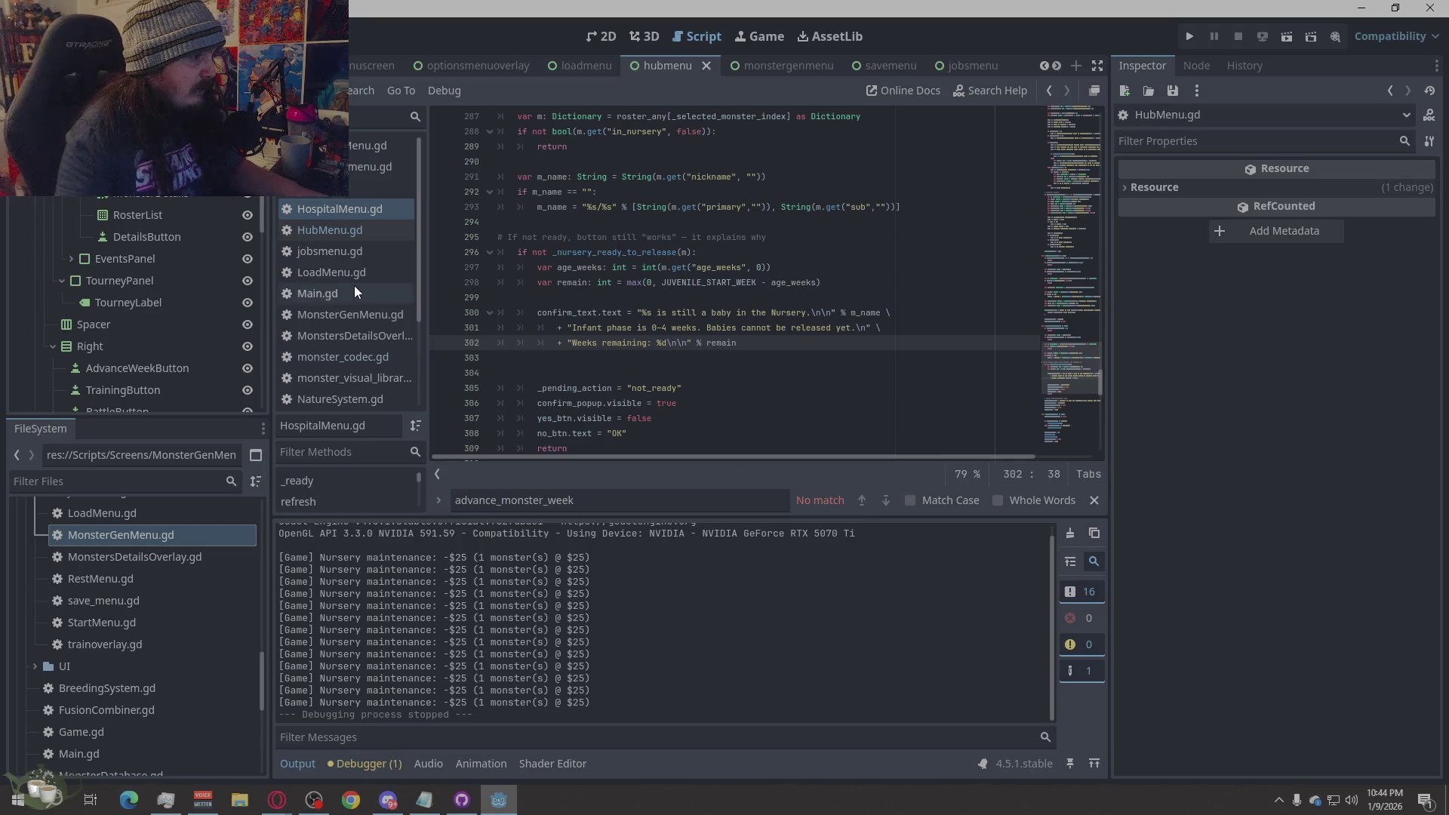
click(377, 187)
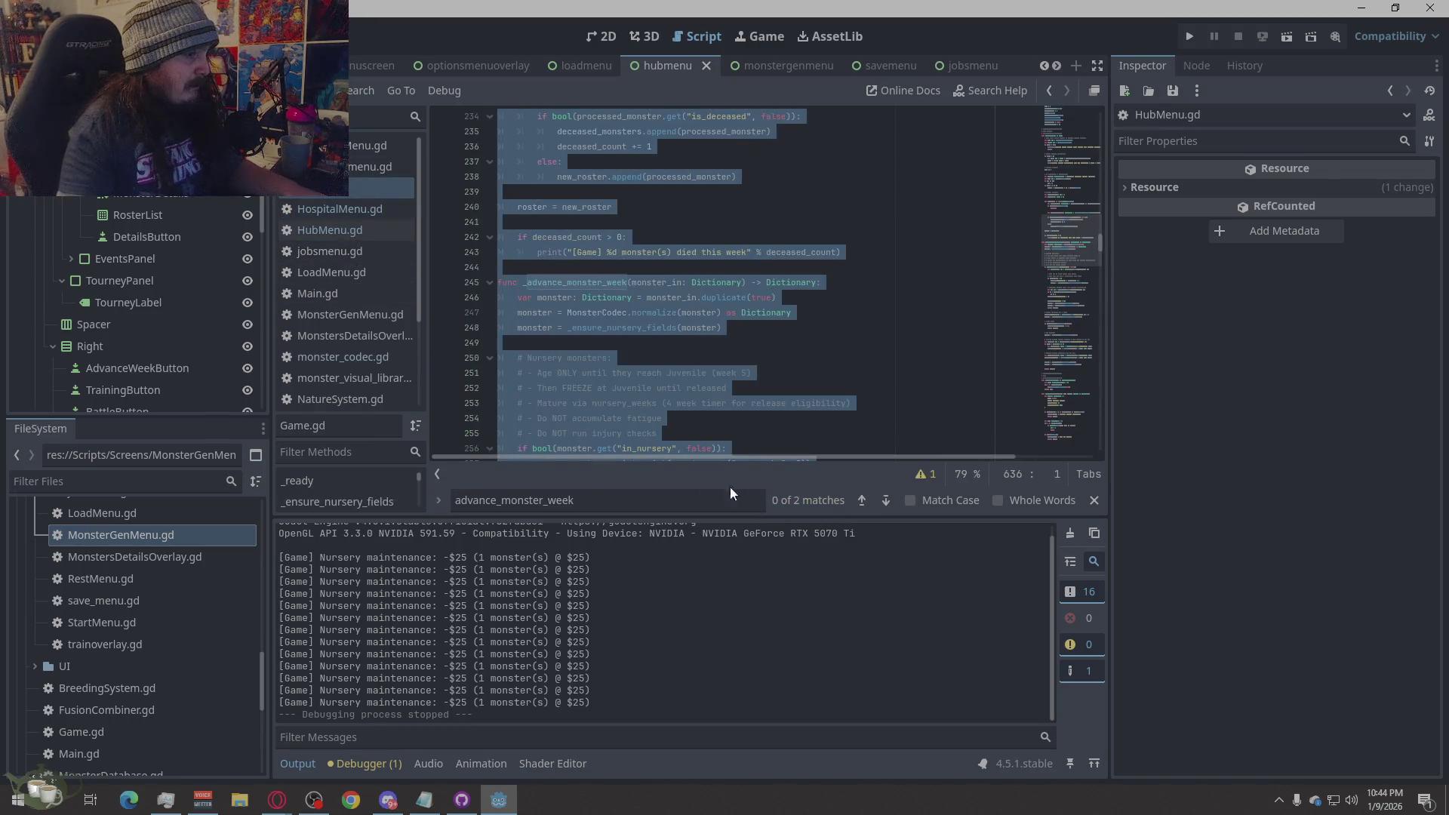
click(891, 492)
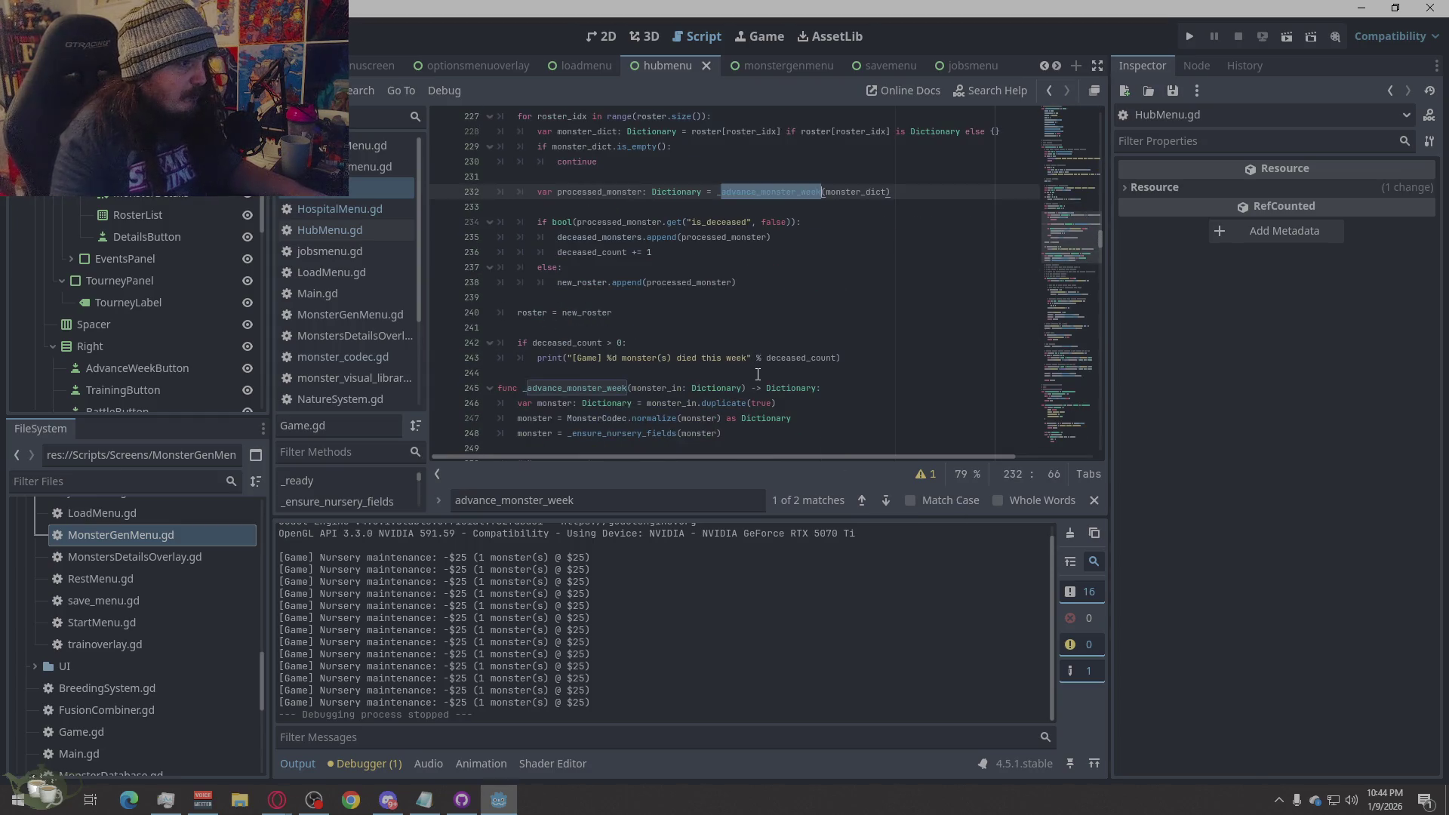
scroll(758, 385, down, 2)
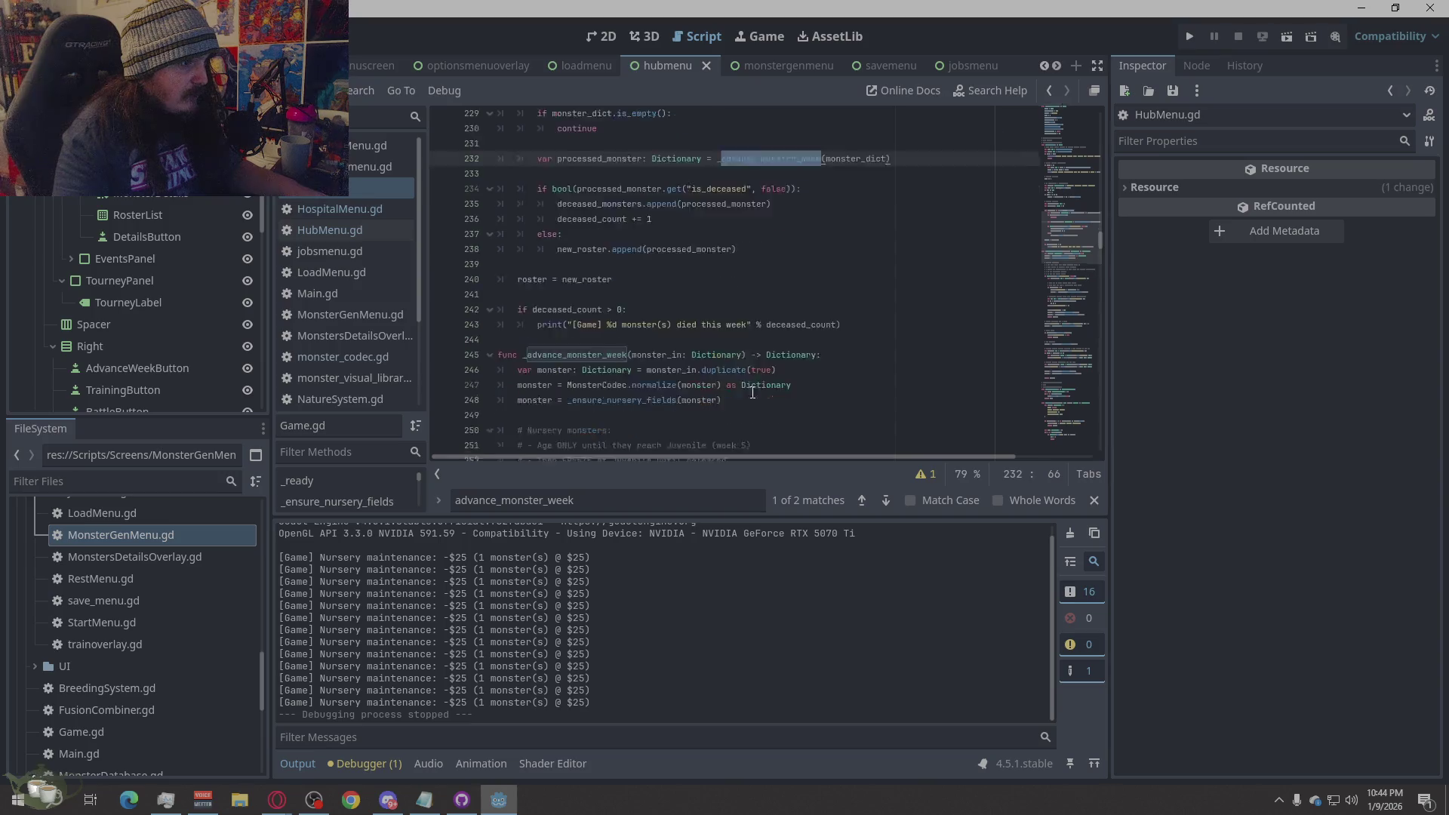
click(884, 504)
click(884, 505)
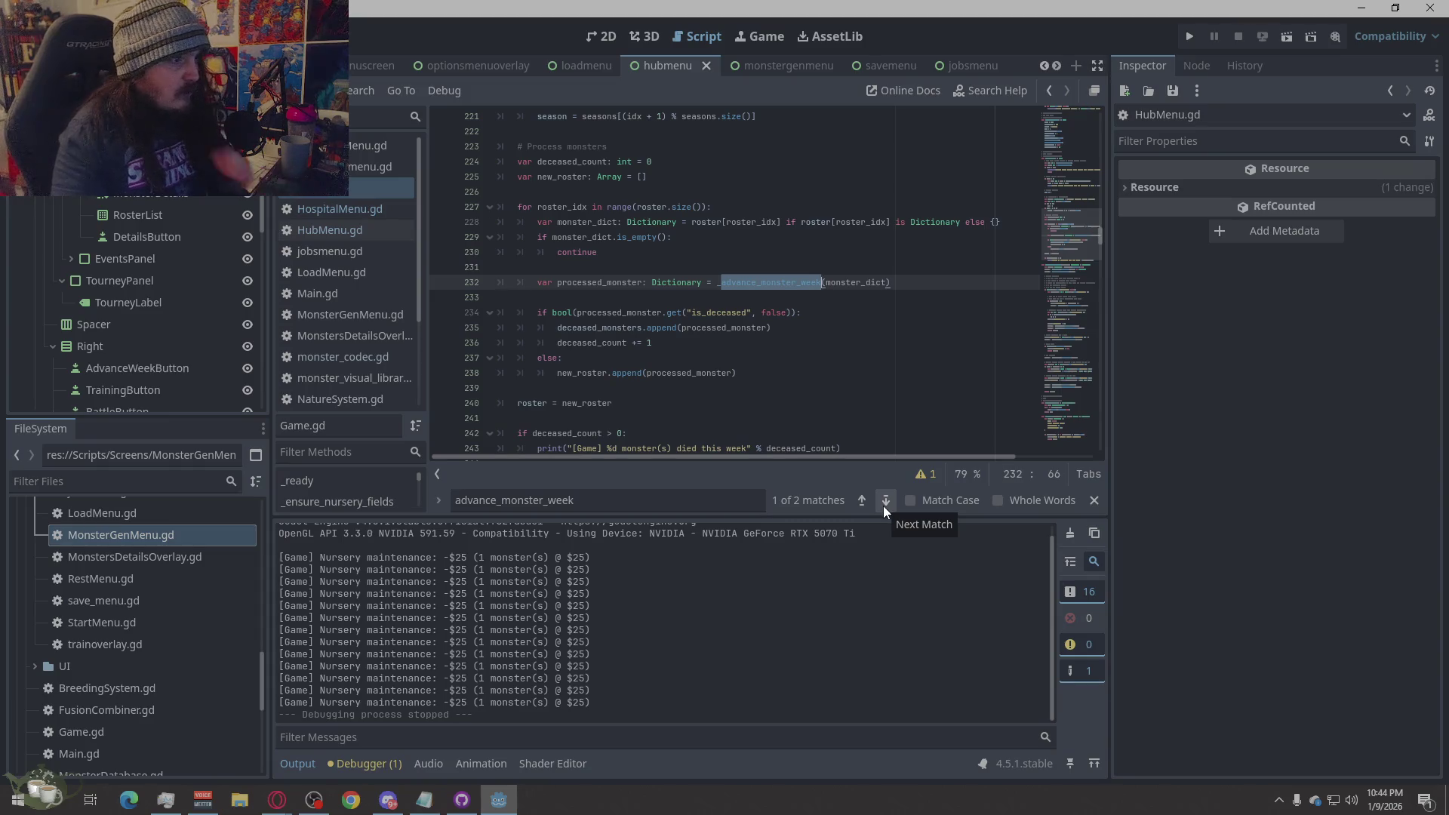
click(884, 505)
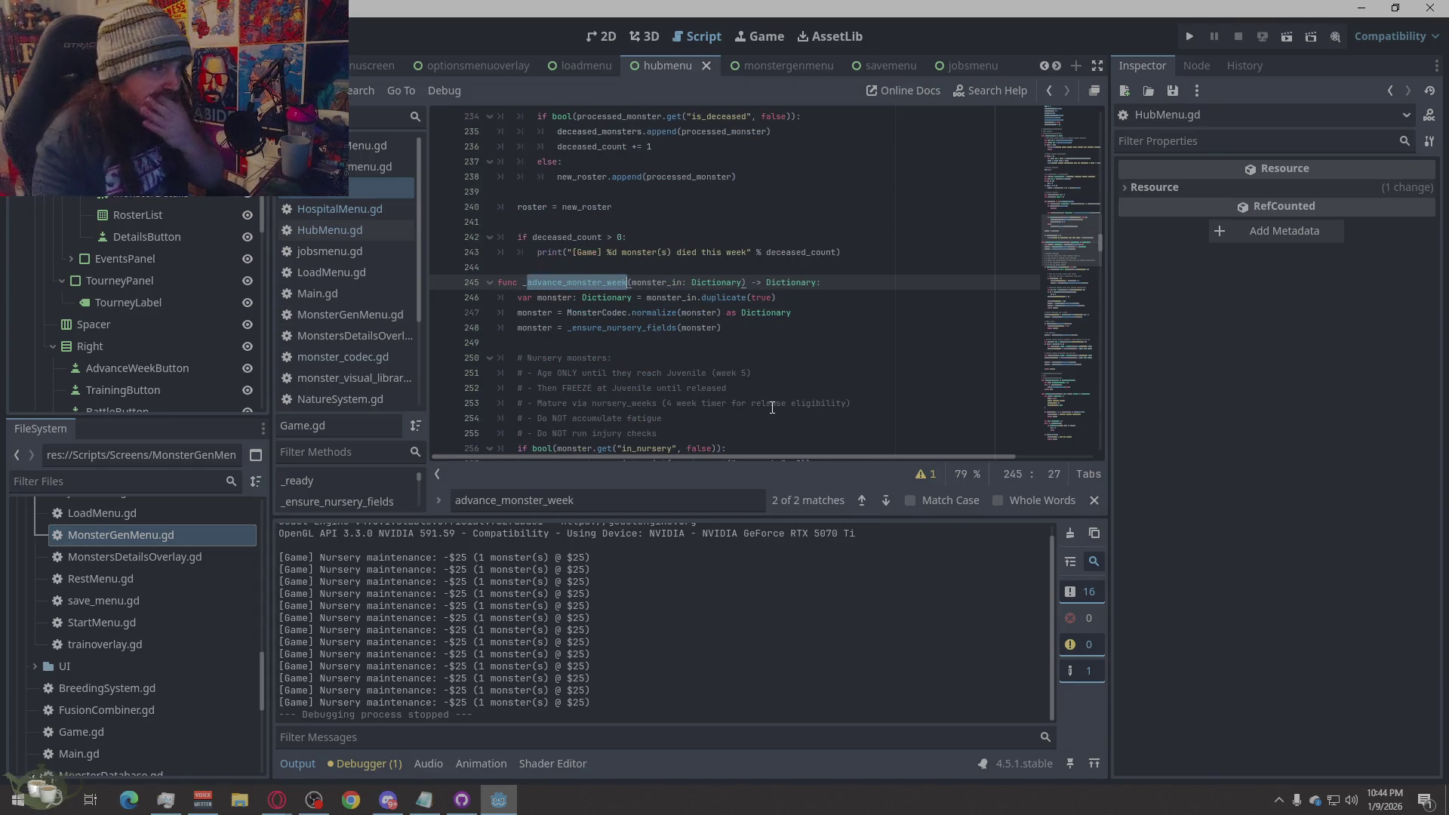
scroll(775, 407, down, 3)
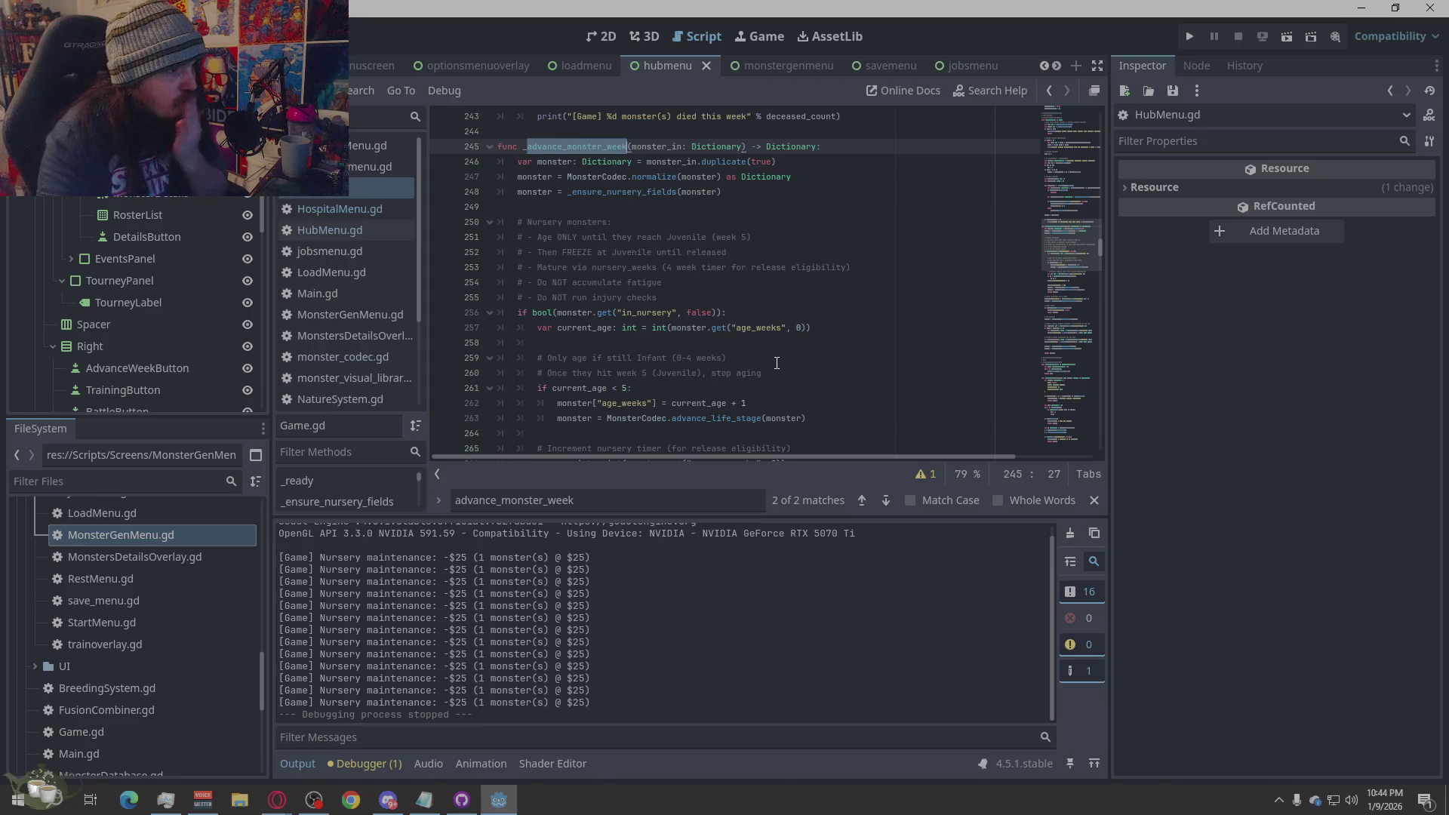
click(816, 267)
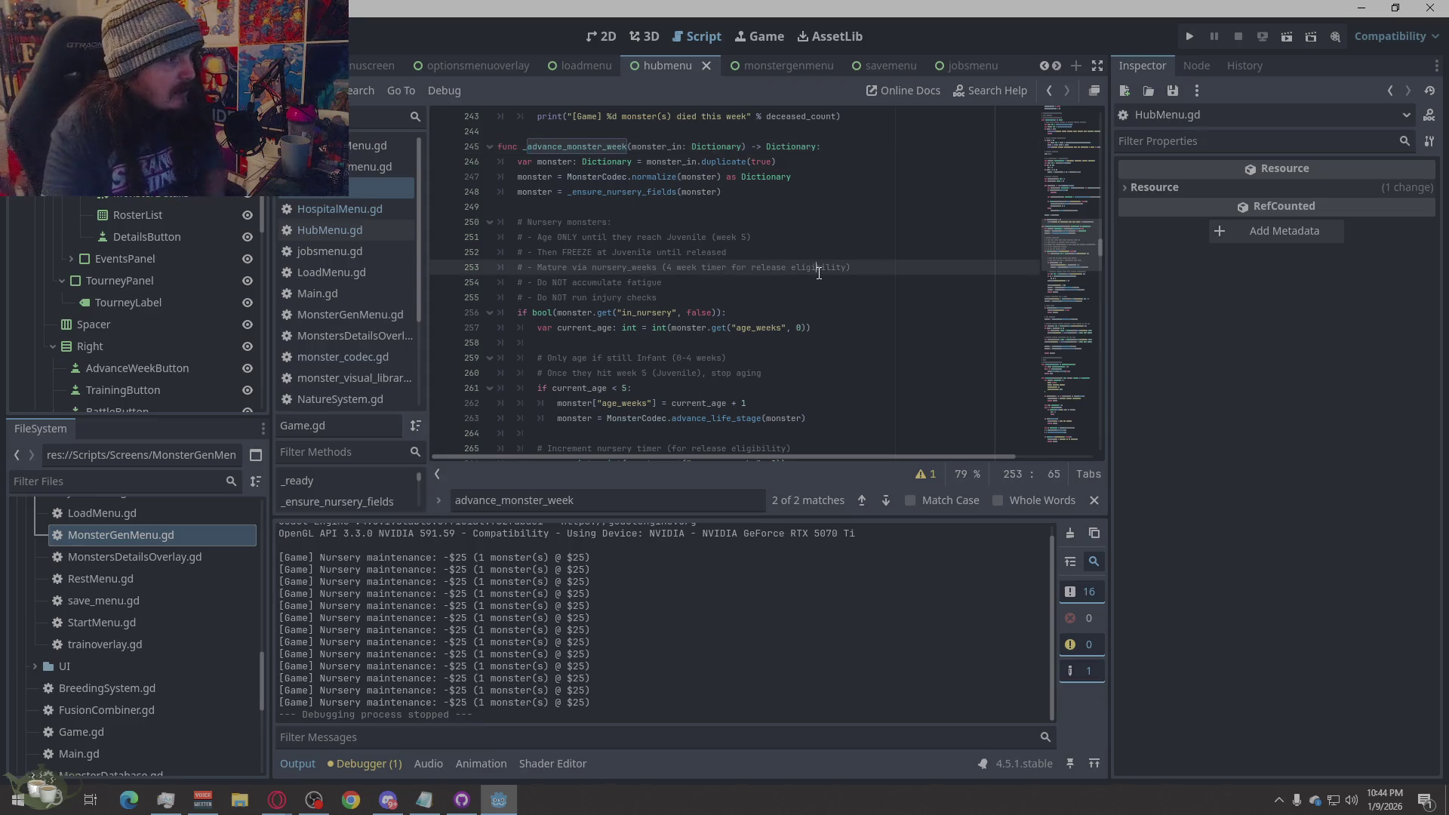
click(587, 42)
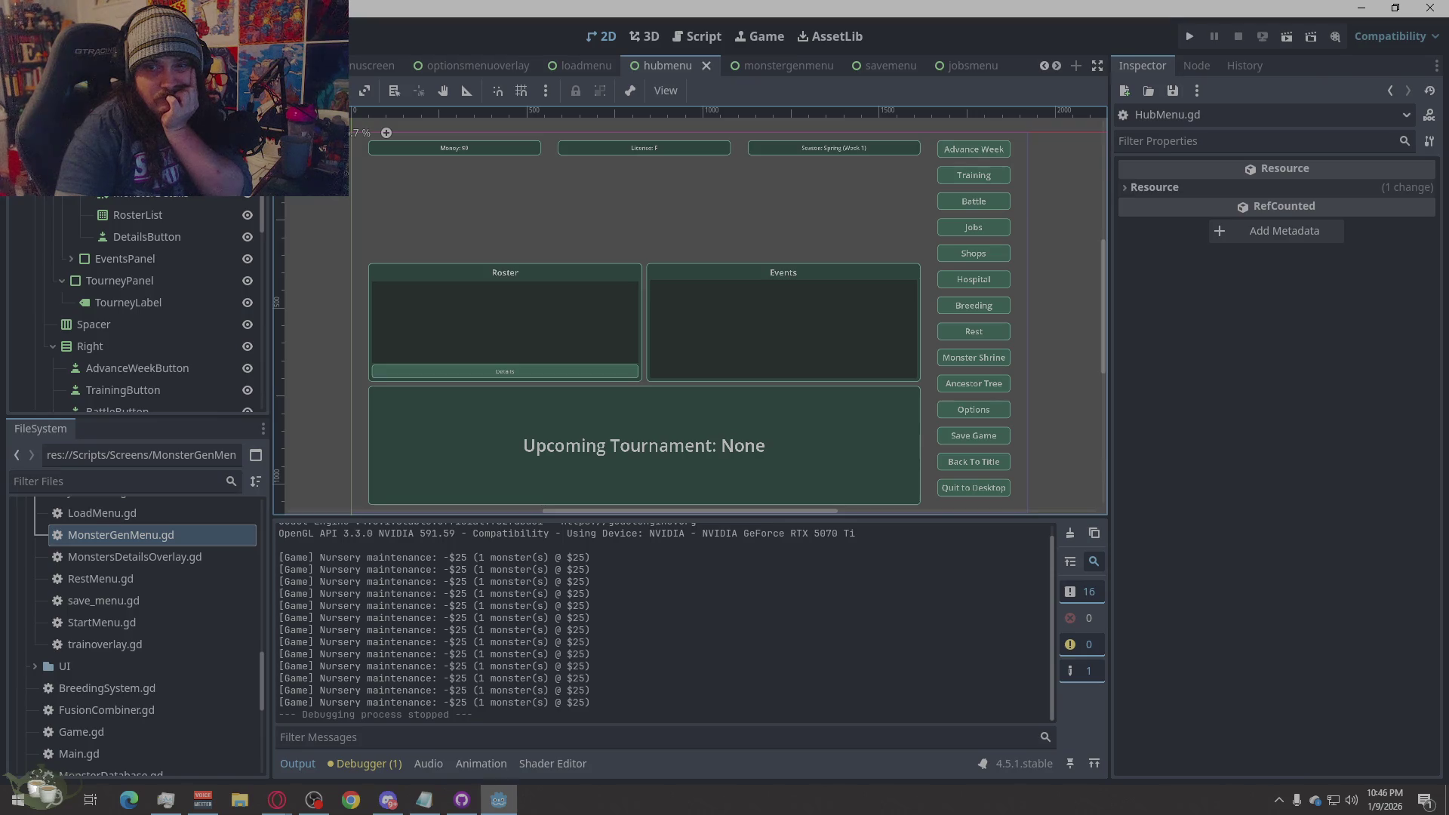
- Leave the hubmenu scene's 2D layout and switch to the browser
key(alt+Tab)
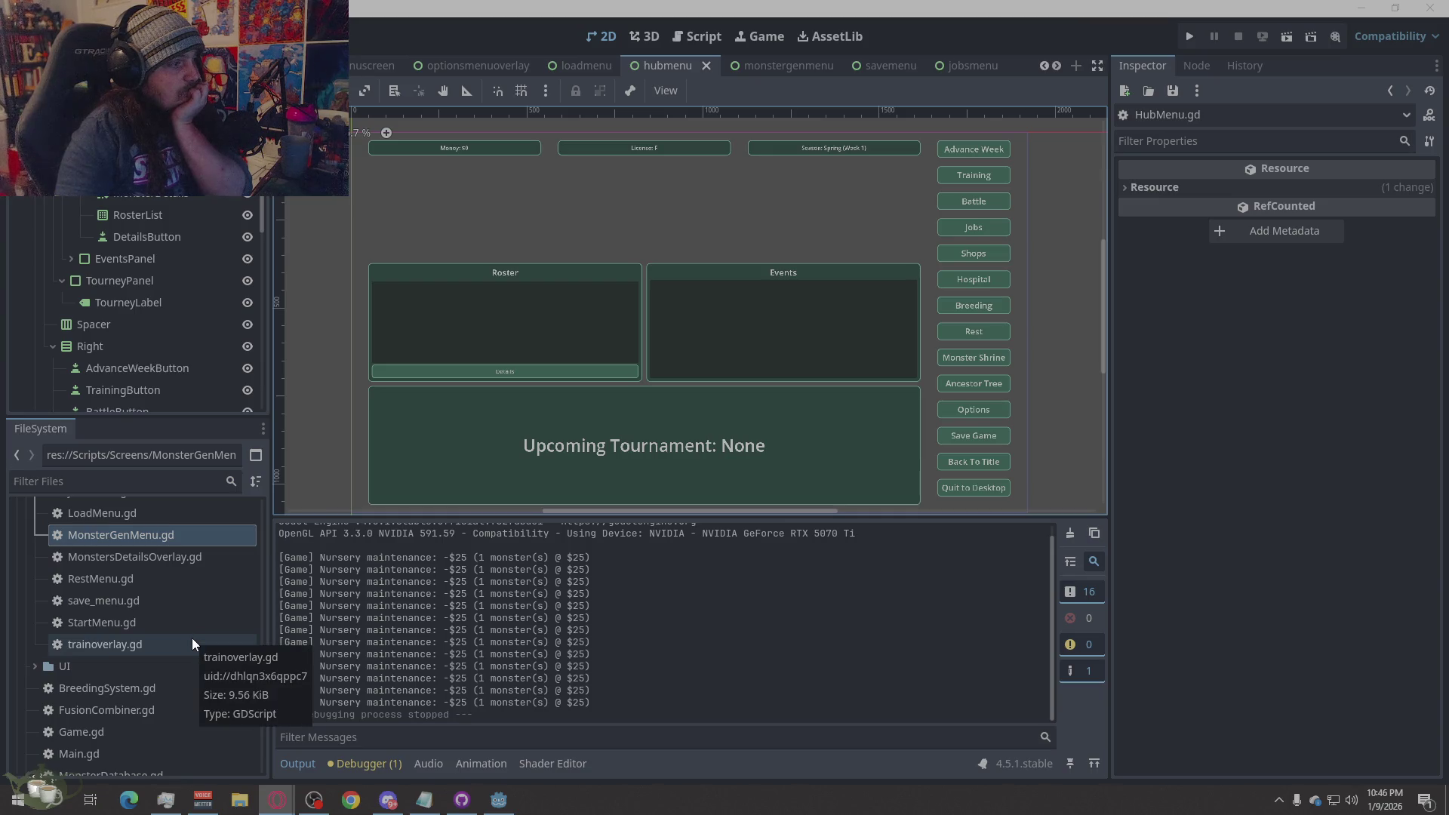
- Replace all of HospitalMenu.gd's code with the pasted version
click(717, 36)
click(376, 209)
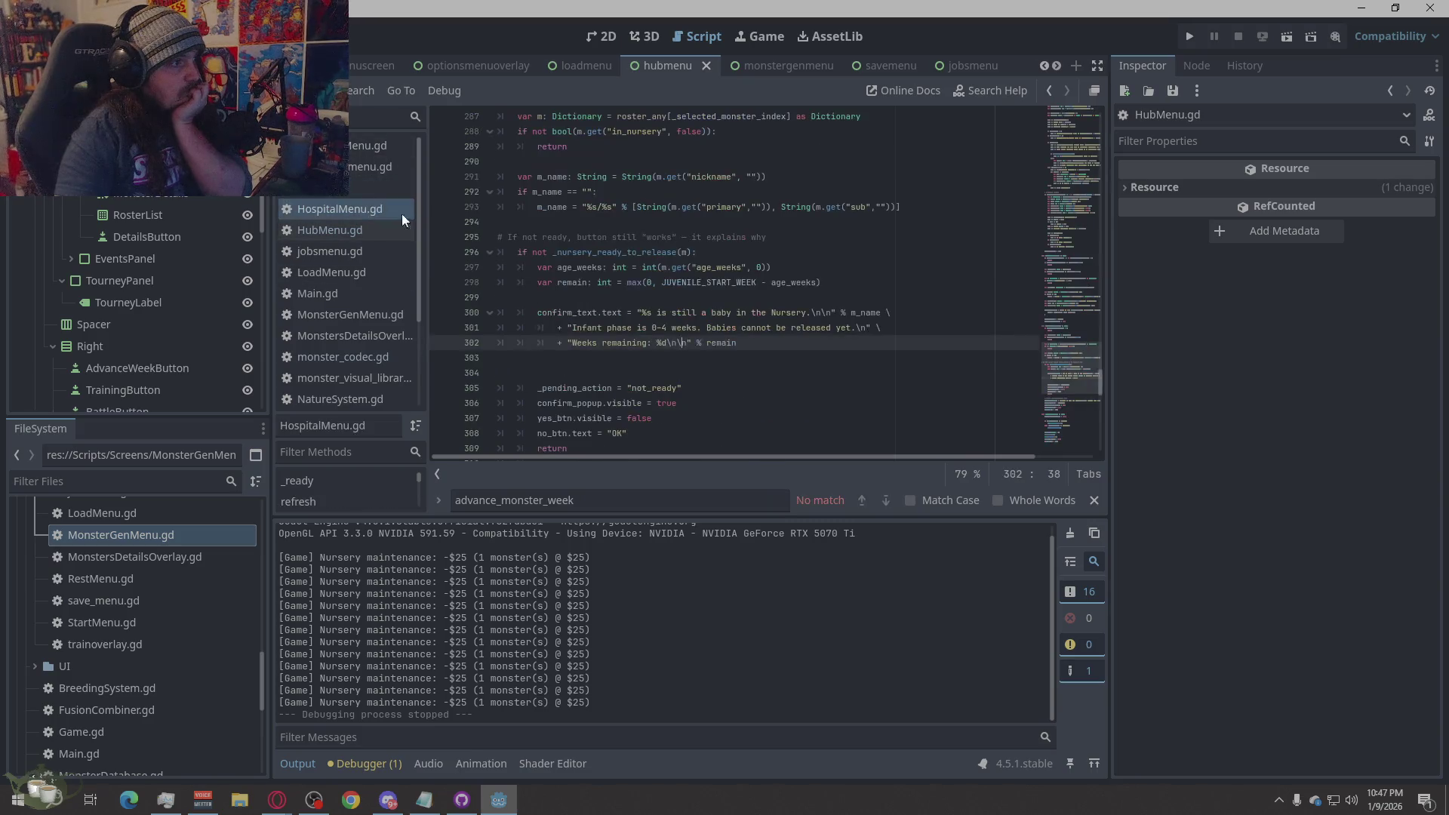
right_click(791, 328)
click(813, 486)
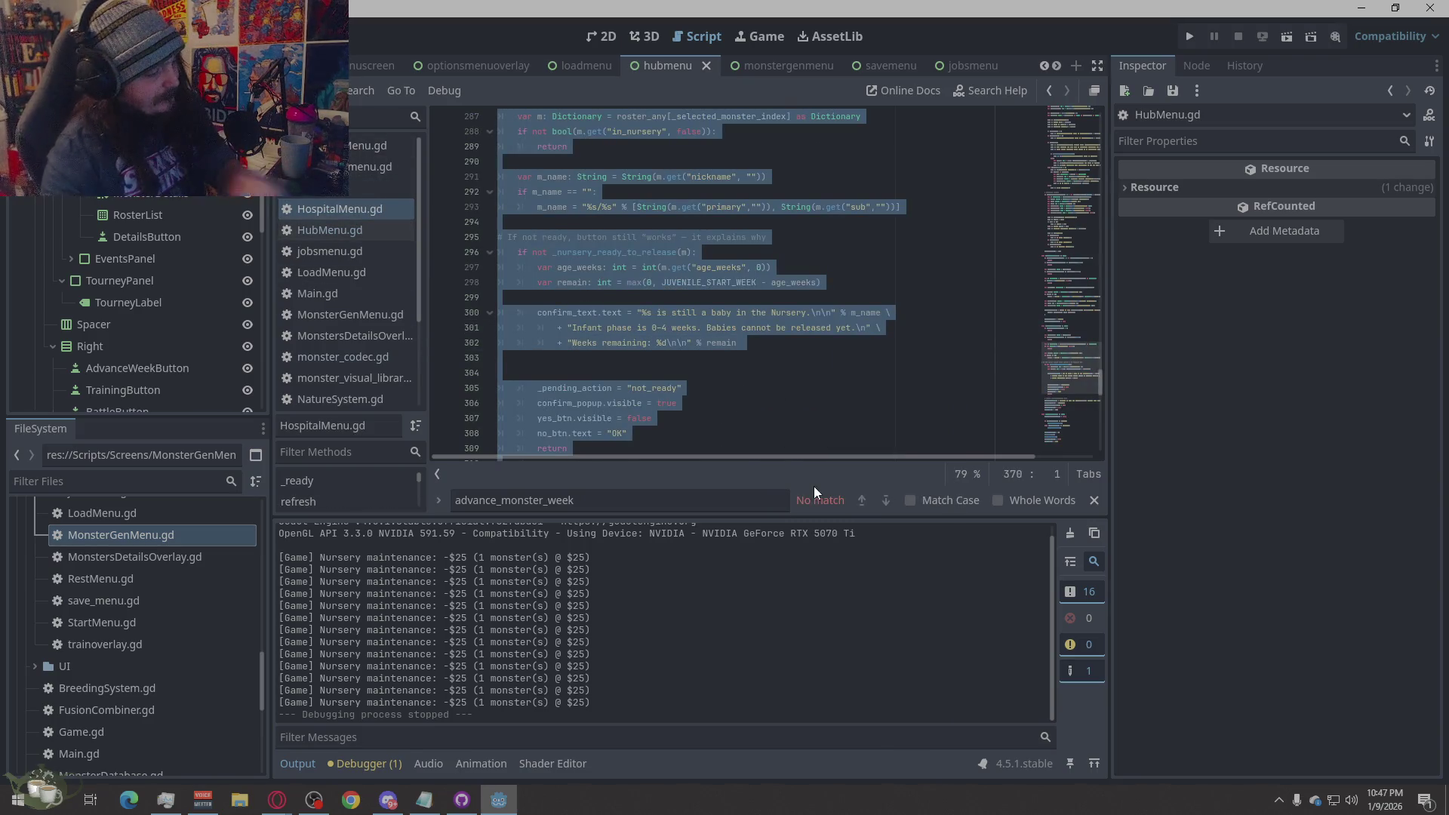
key(ctrl+v)
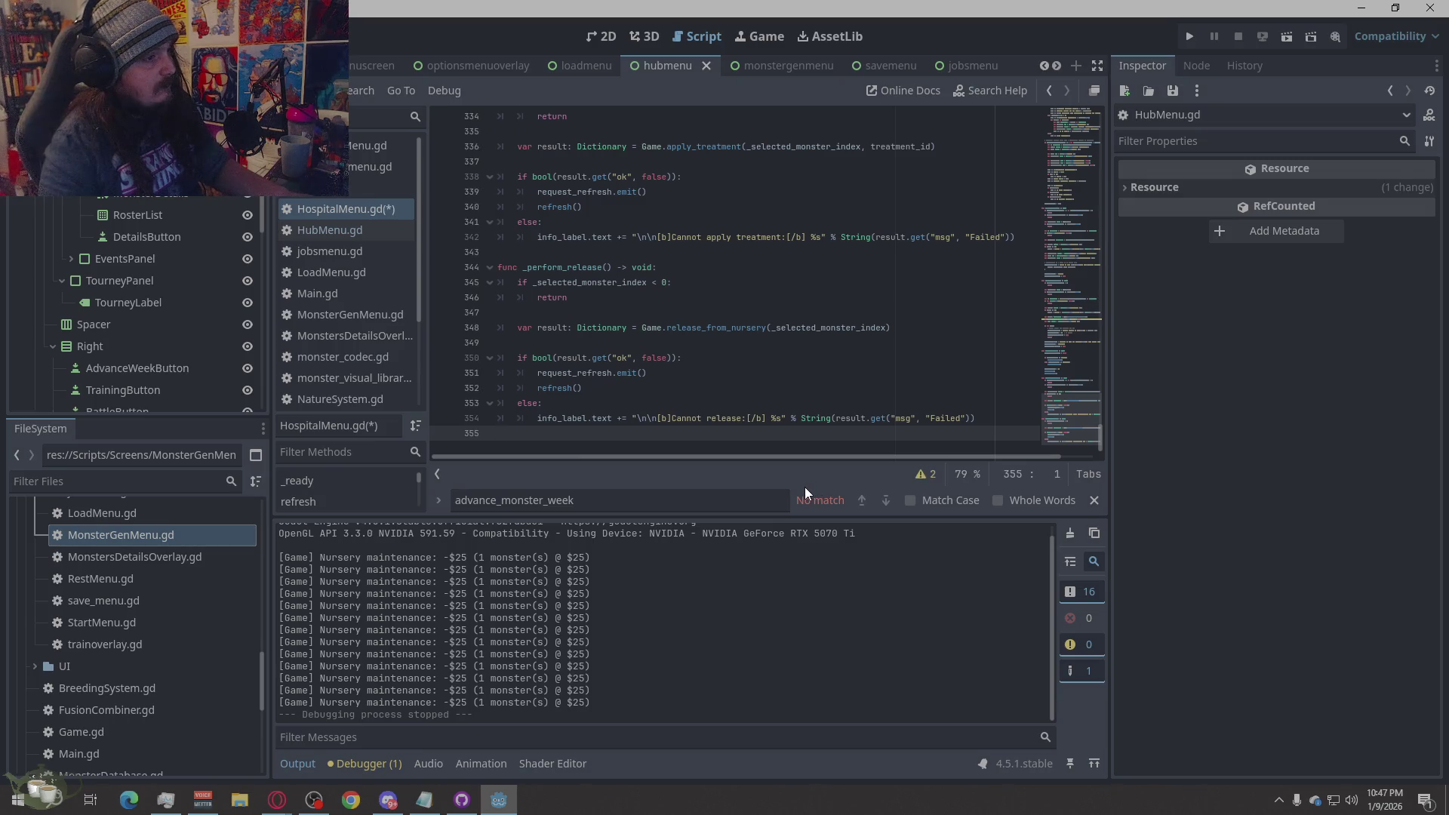
- Copy the two shadowed 'ready' warnings for the browser, then open BreedingMenu.gd
click(923, 476)
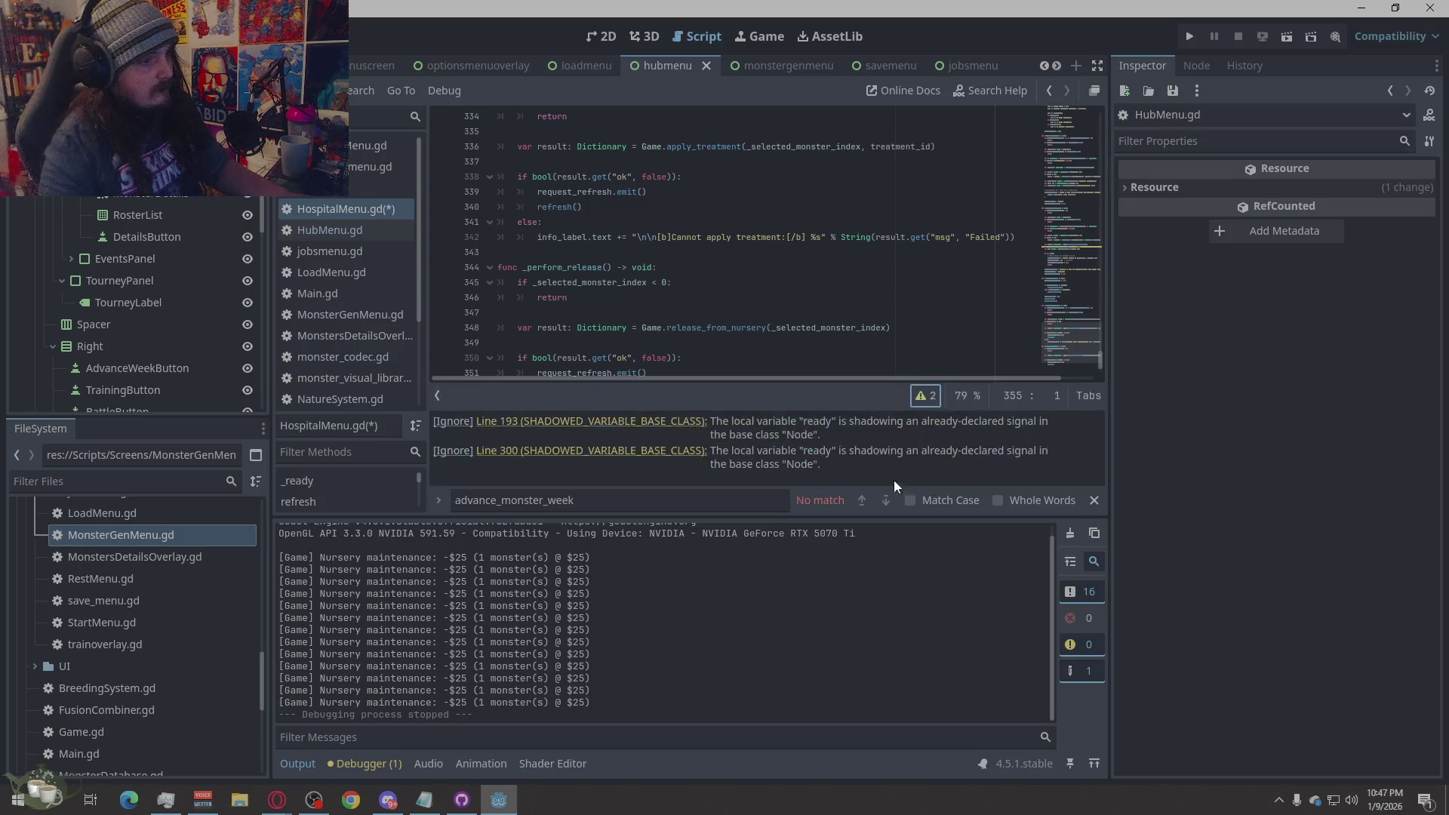
right_click(951, 452)
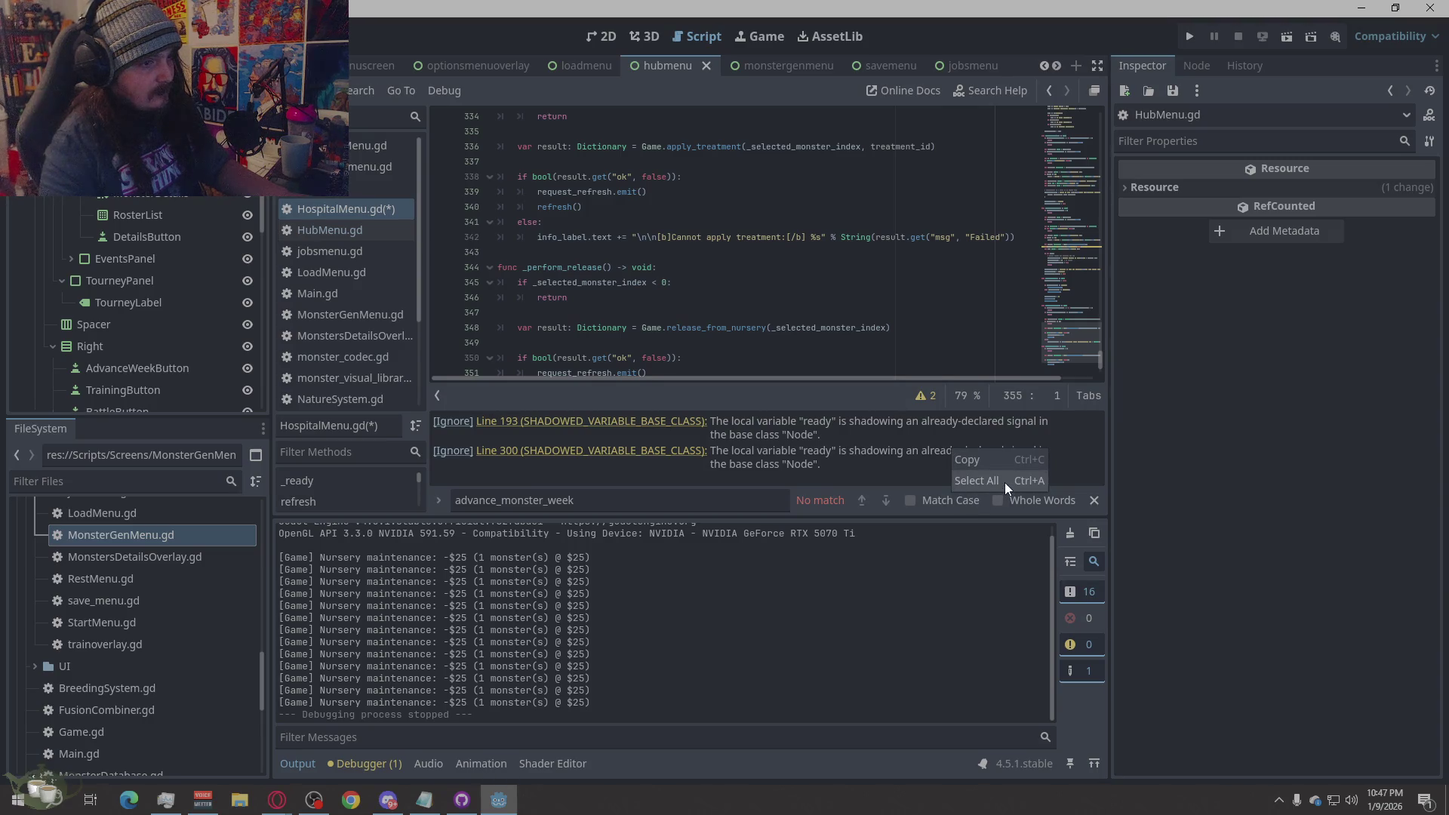
click(997, 464)
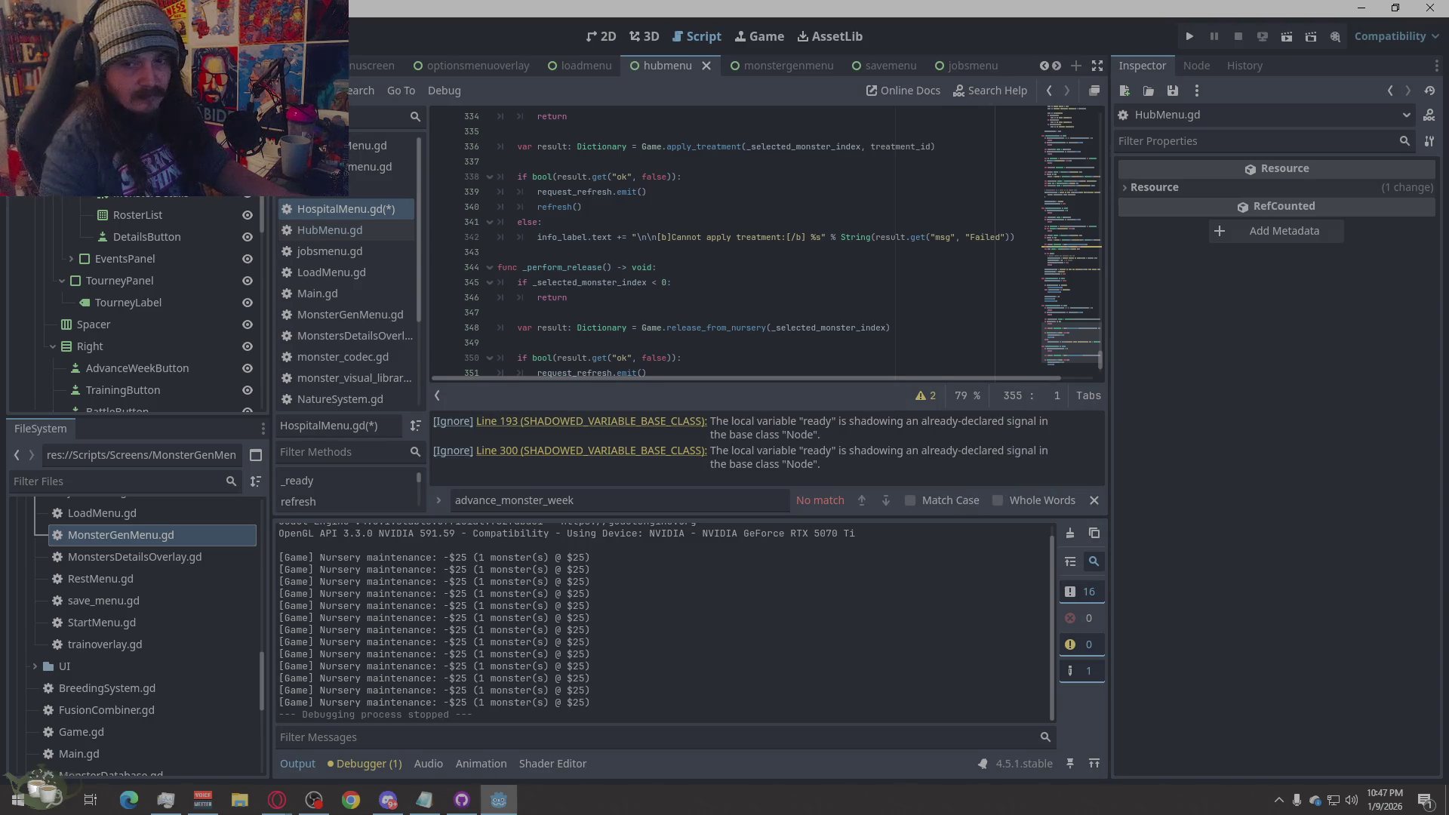
key(alt+Tab)
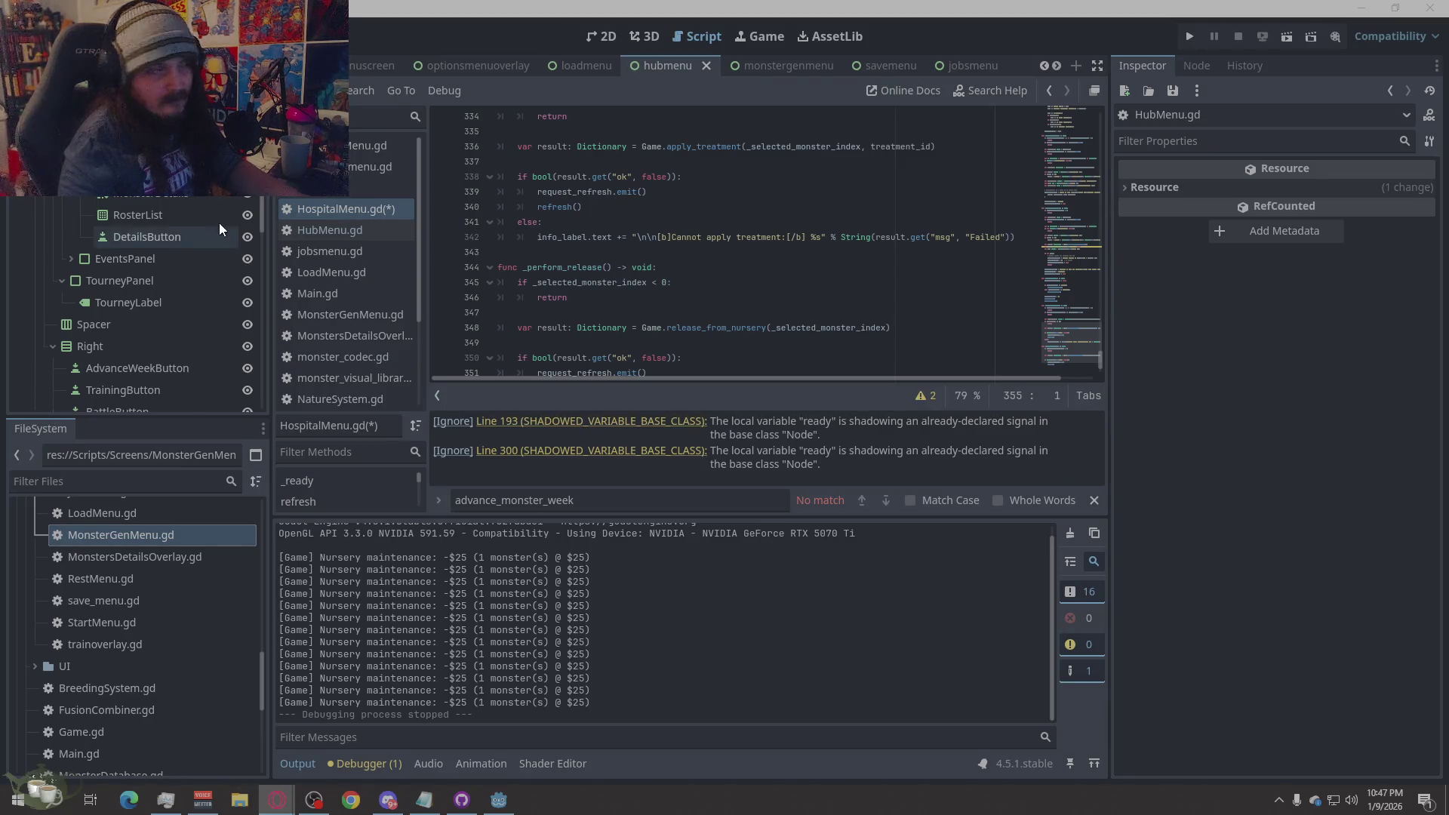
click(370, 146)
- Delete all code in BreedingMenu.gd, save the empty script, then open Game.gd
right_click(720, 283)
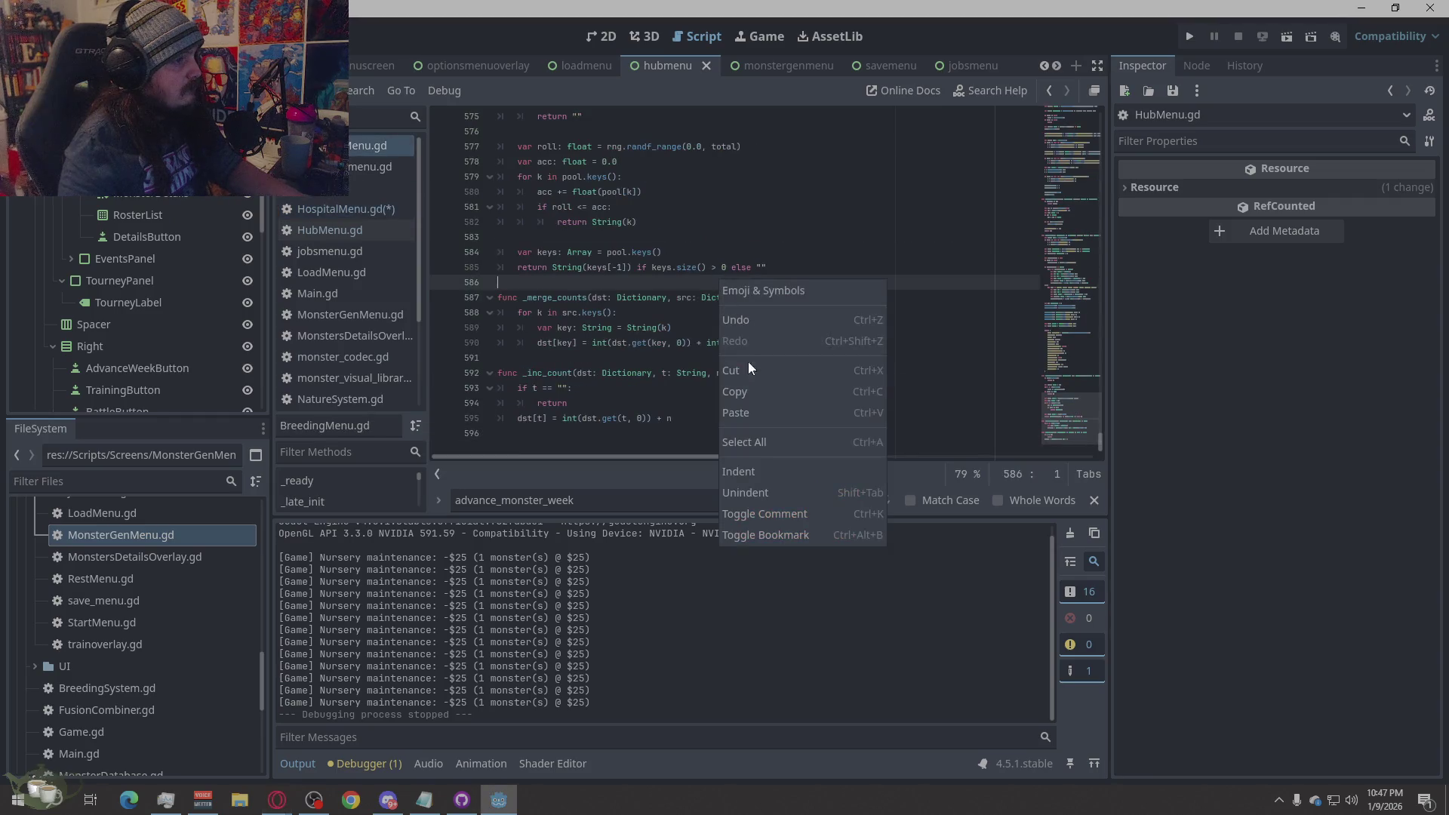
click(758, 440)
key(Delete)
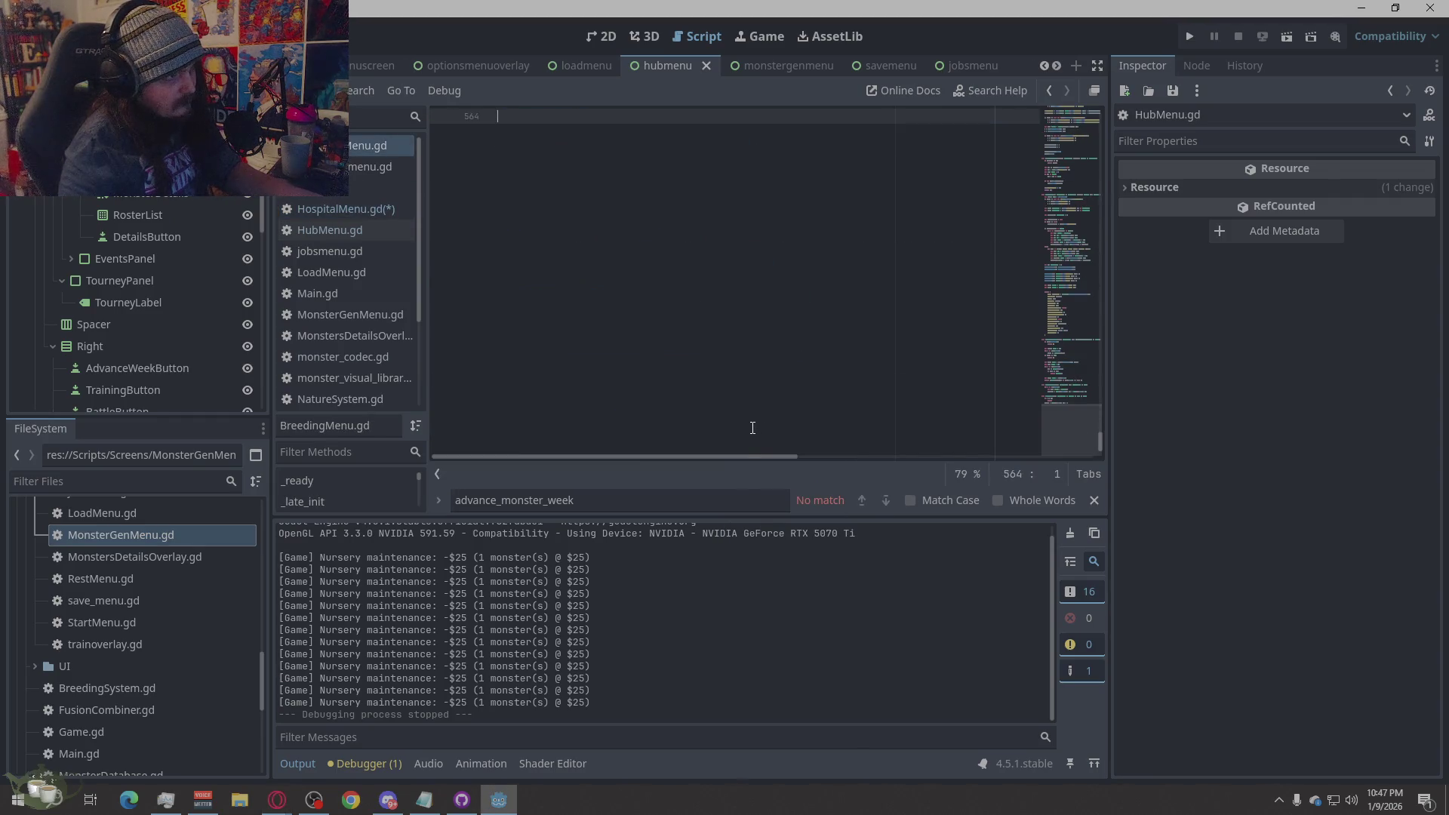
key(ctrl+s)
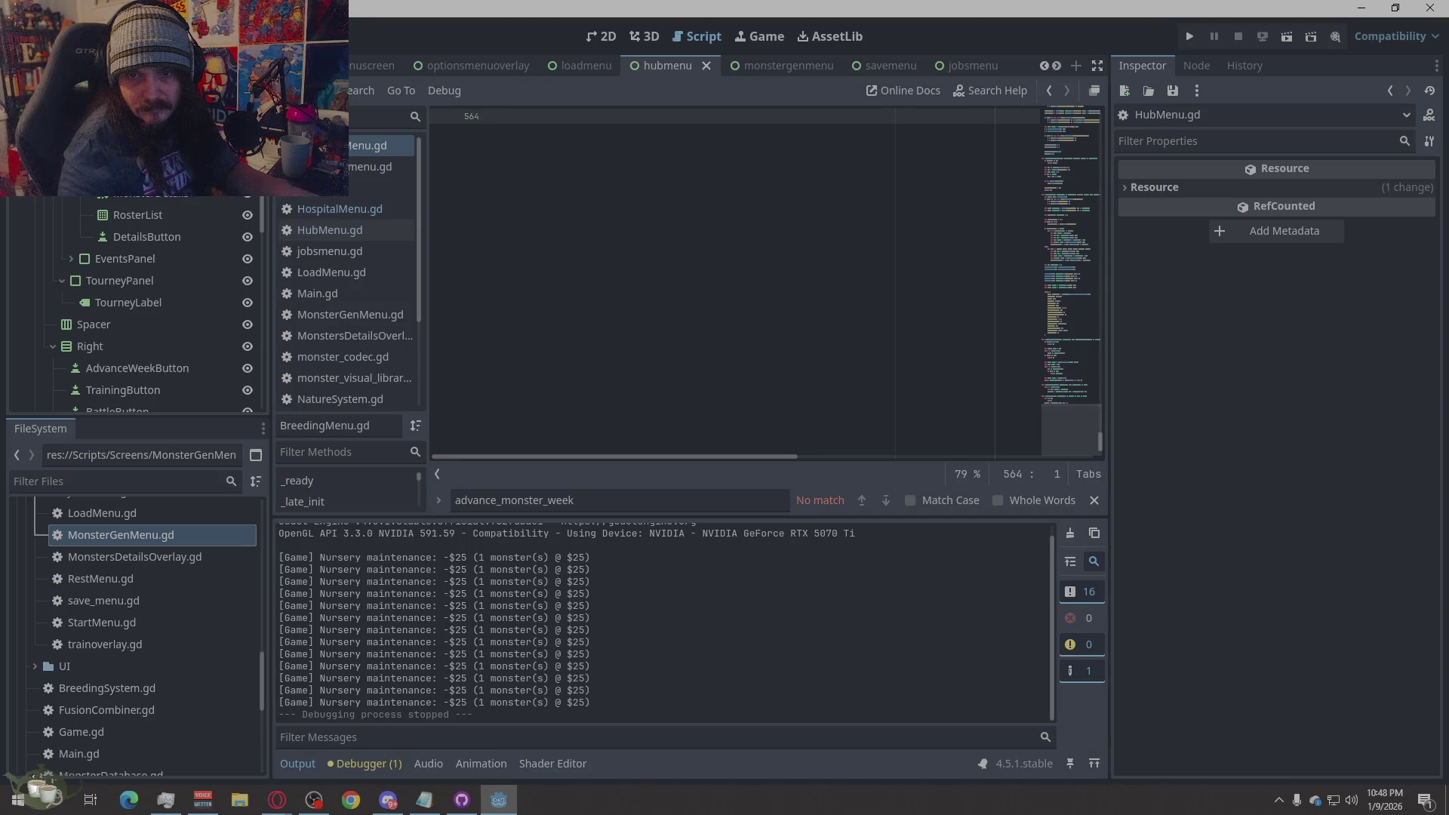
click(277, 799)
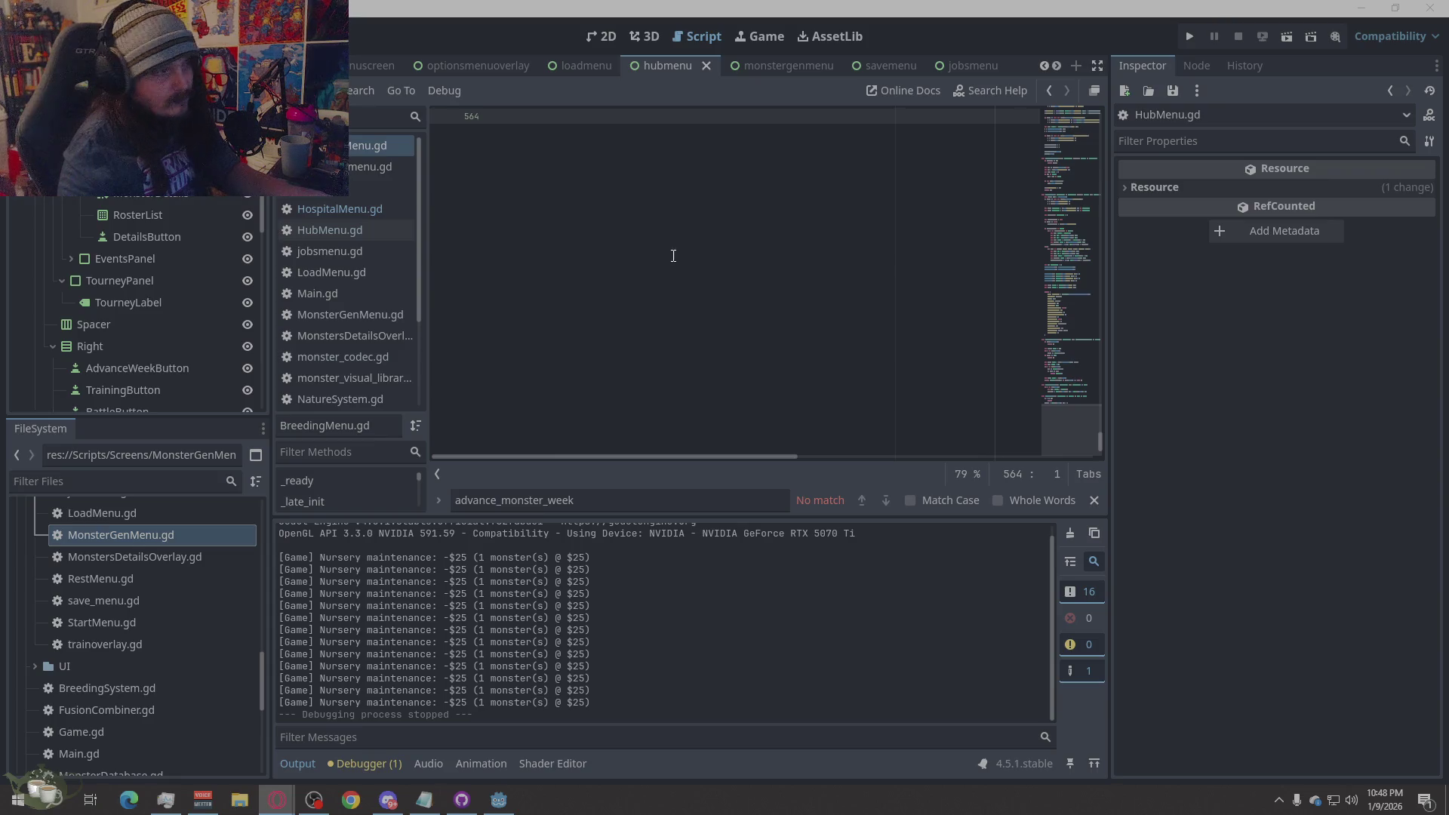
click(377, 187)
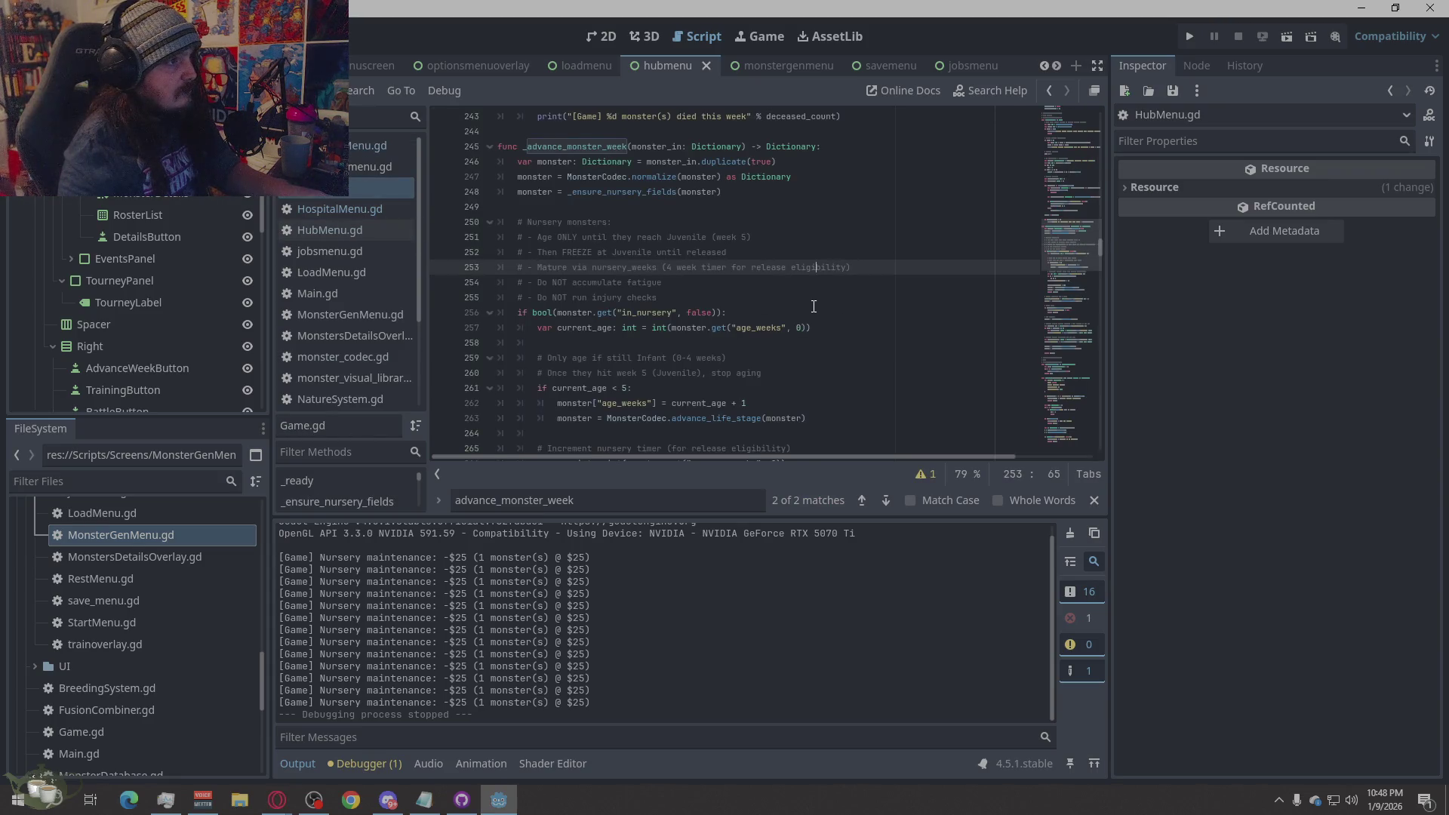
- Search Game.gd for 'Nurser' to find the nursery code
scroll(805, 305, down, 10)
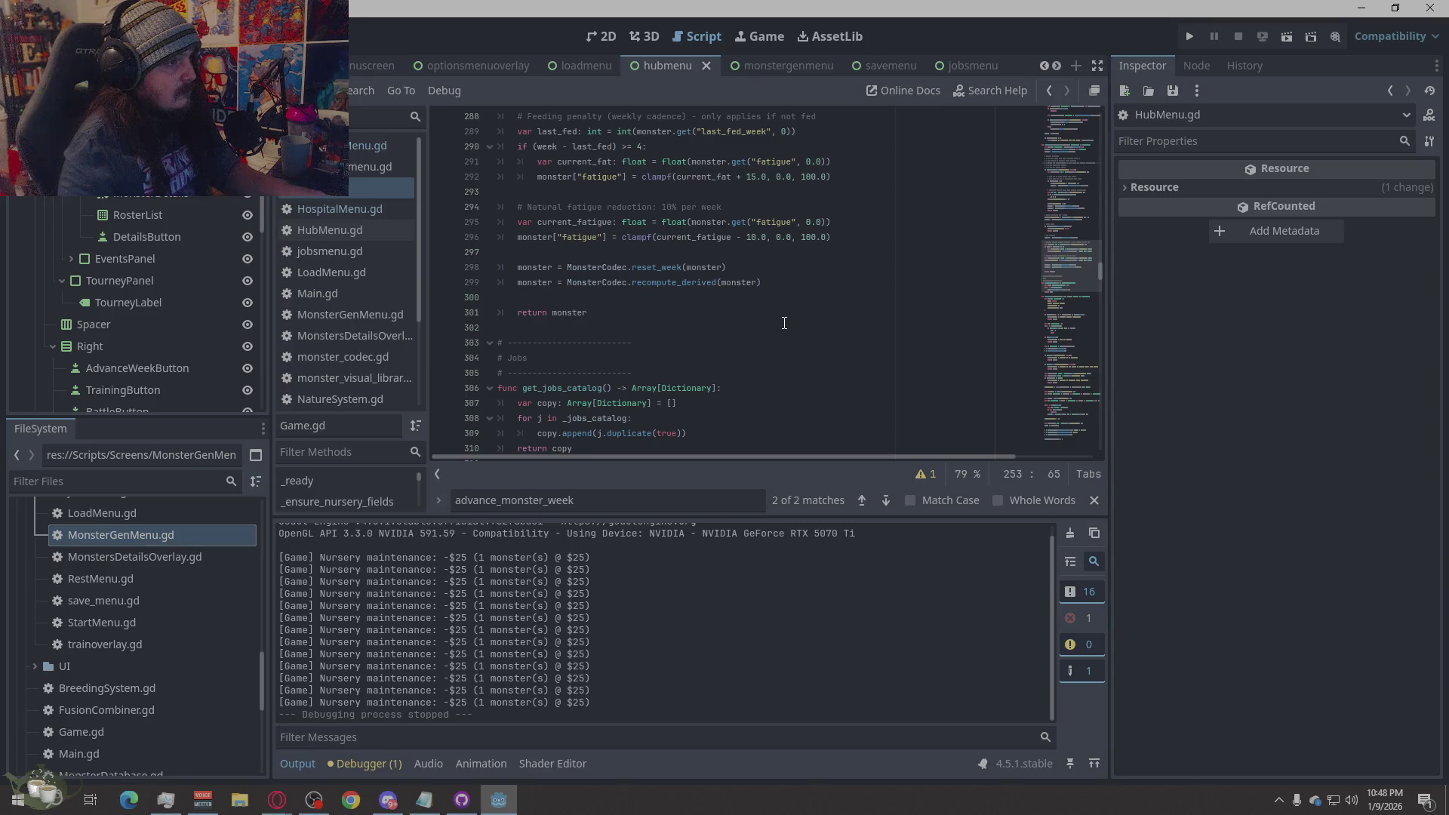
scroll(784, 323, up, 15)
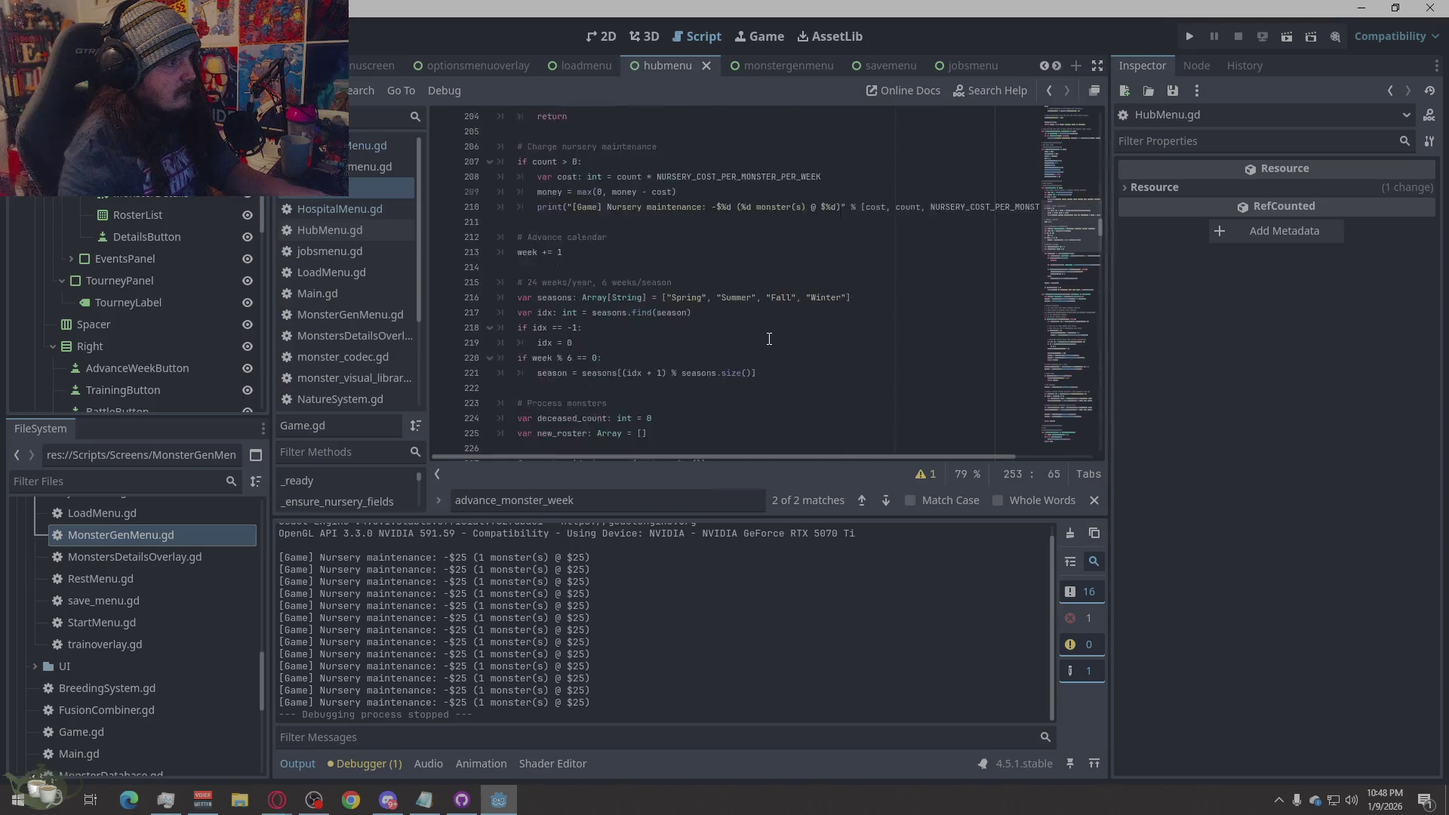
scroll(769, 339, up, 3)
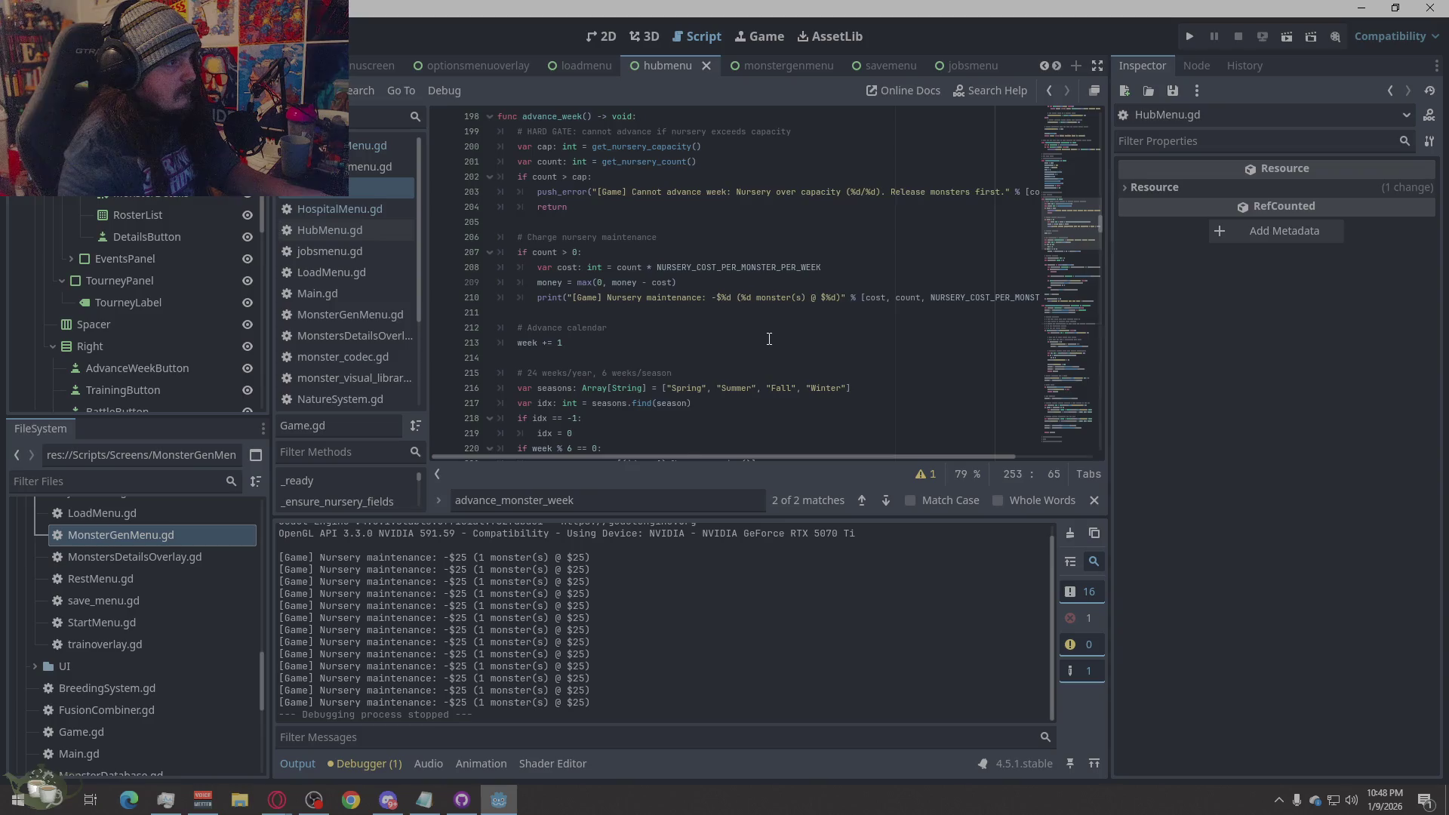
scroll(769, 339, up, 6)
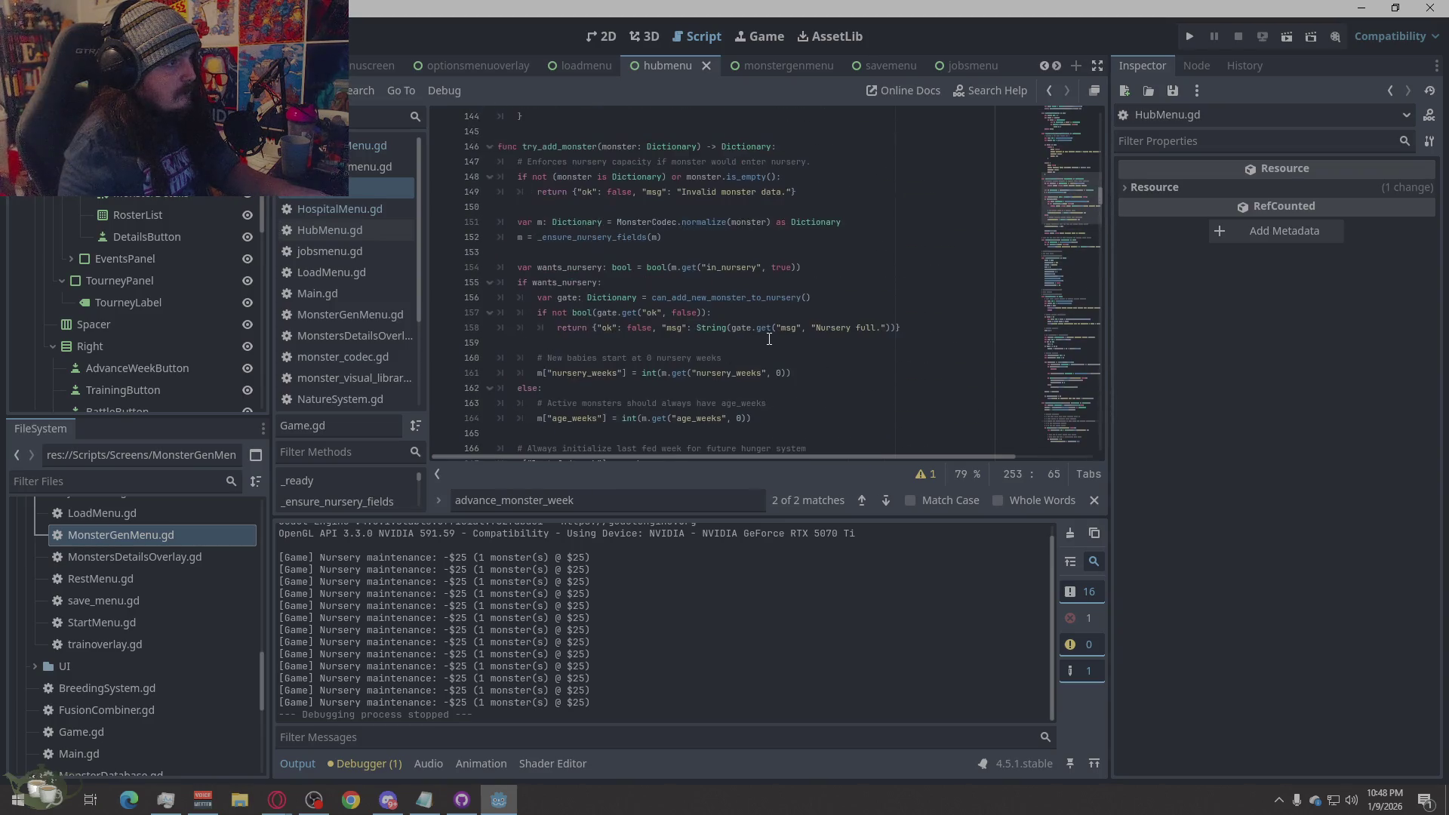
scroll(767, 340, down, 16)
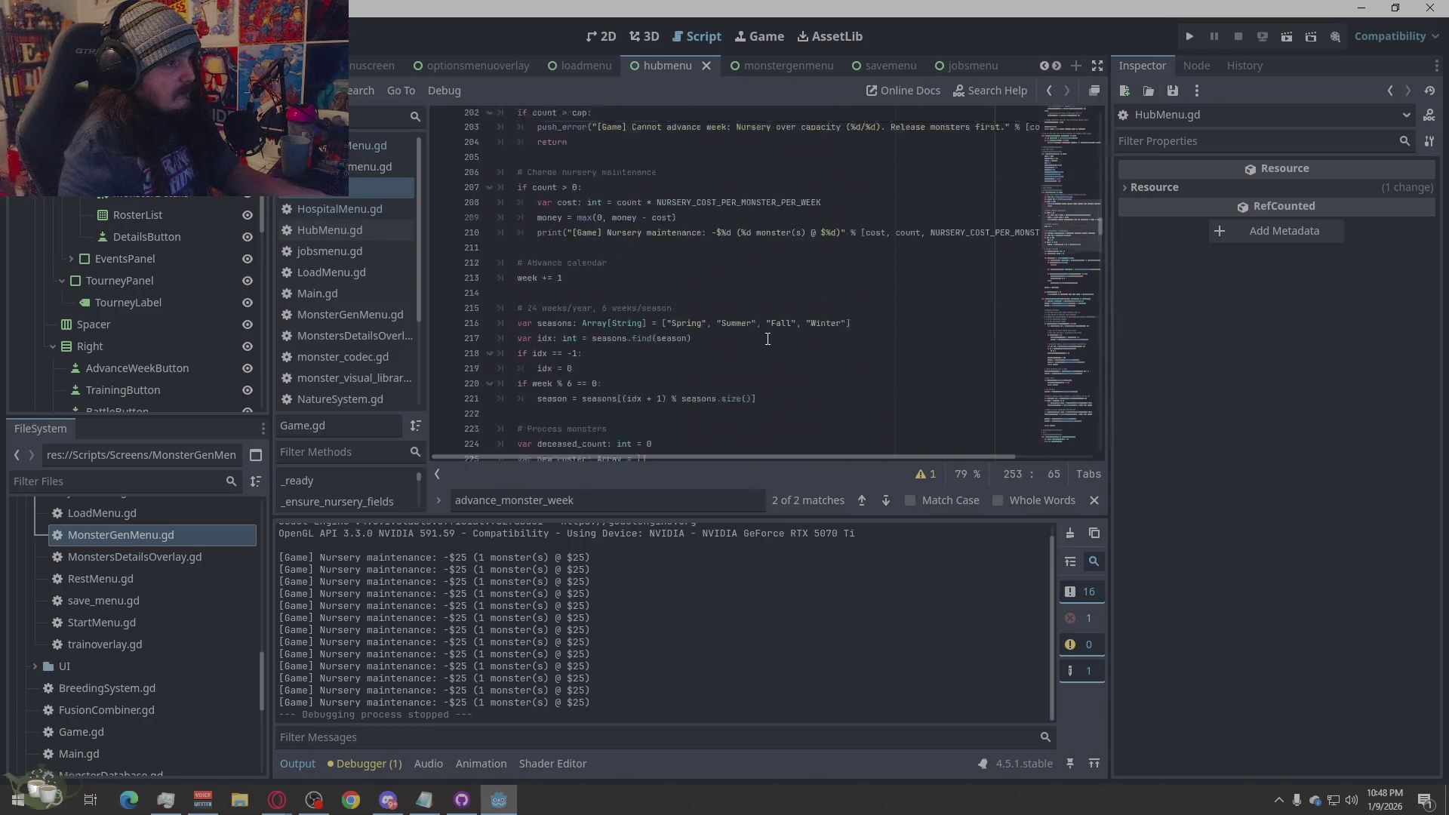
scroll(764, 330, down, 20)
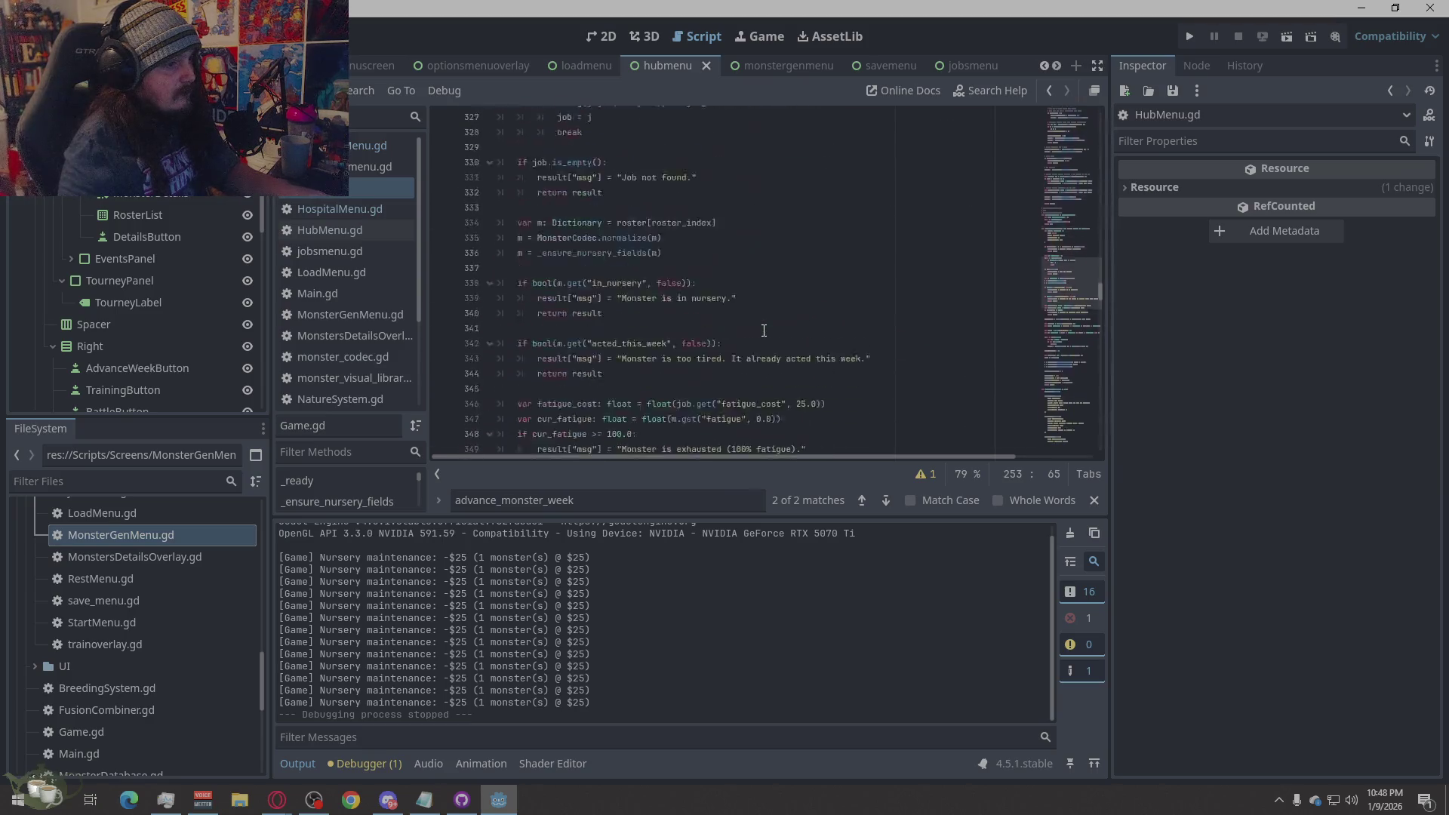
scroll(764, 330, down, 20)
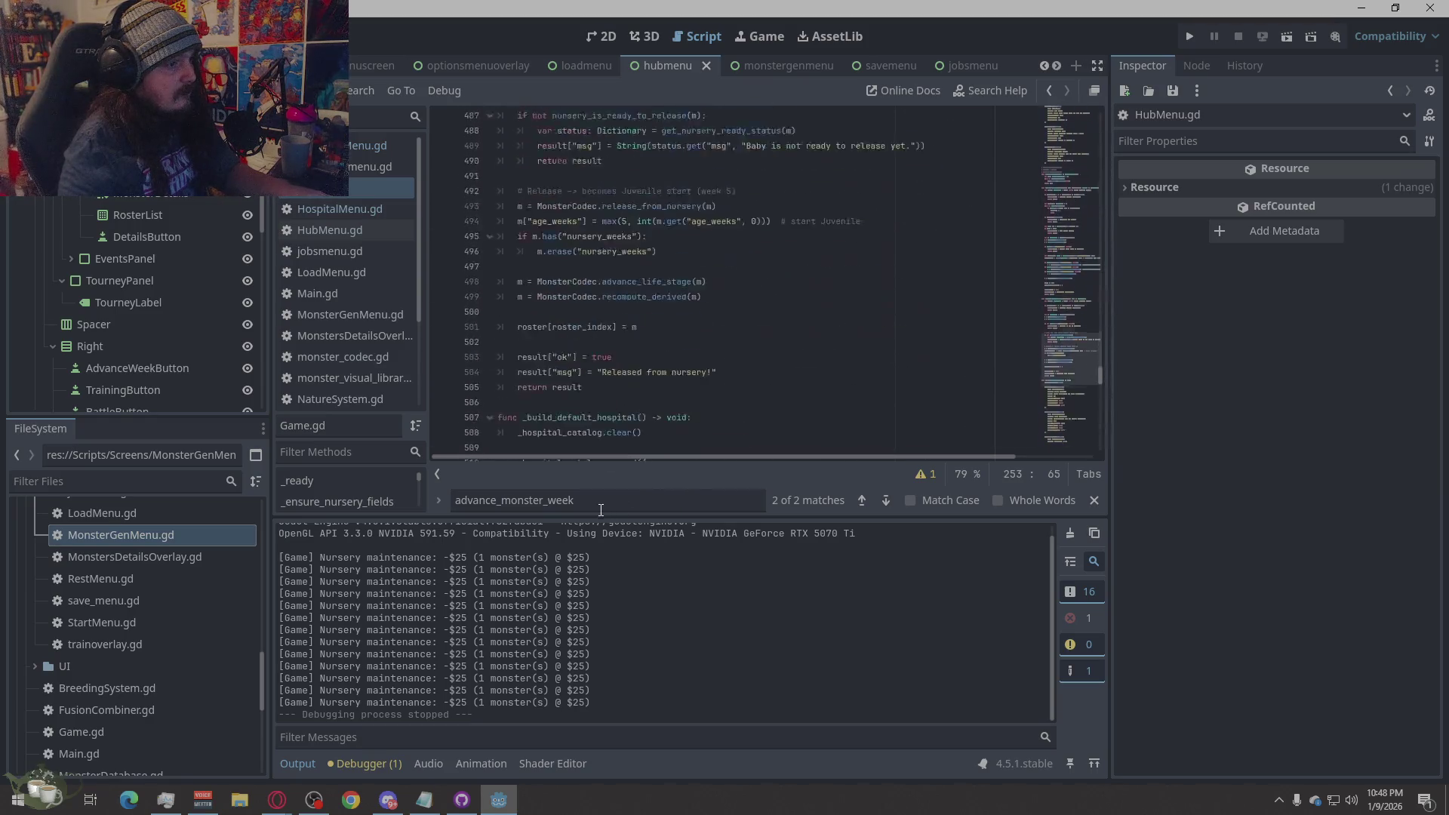
double_click(460, 501)
text(Nurser)
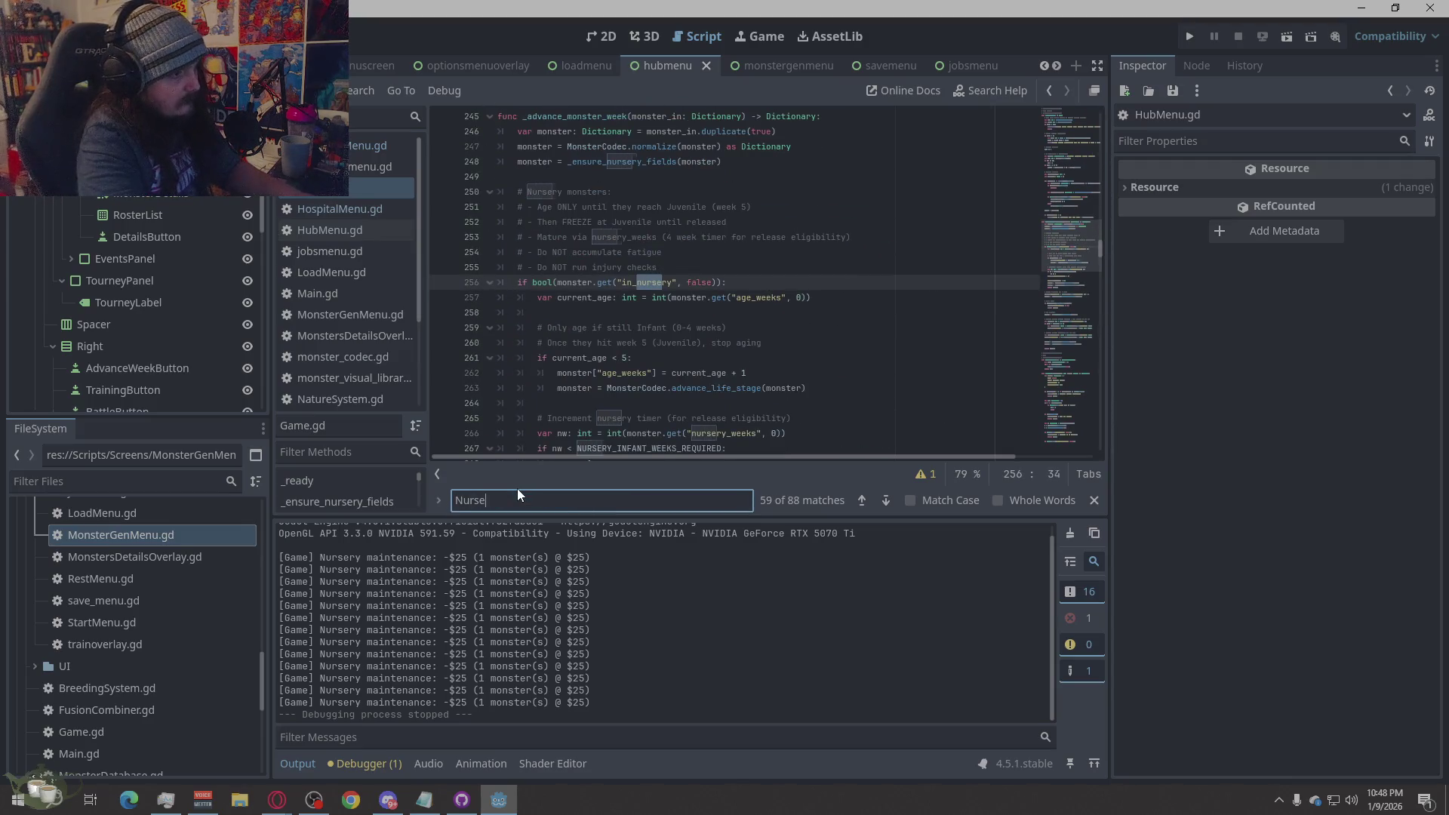
click(798, 327)
- Place the cursor after 'return monster' on line 301
scroll(789, 339, down, 5)
scroll(784, 343, down, 5)
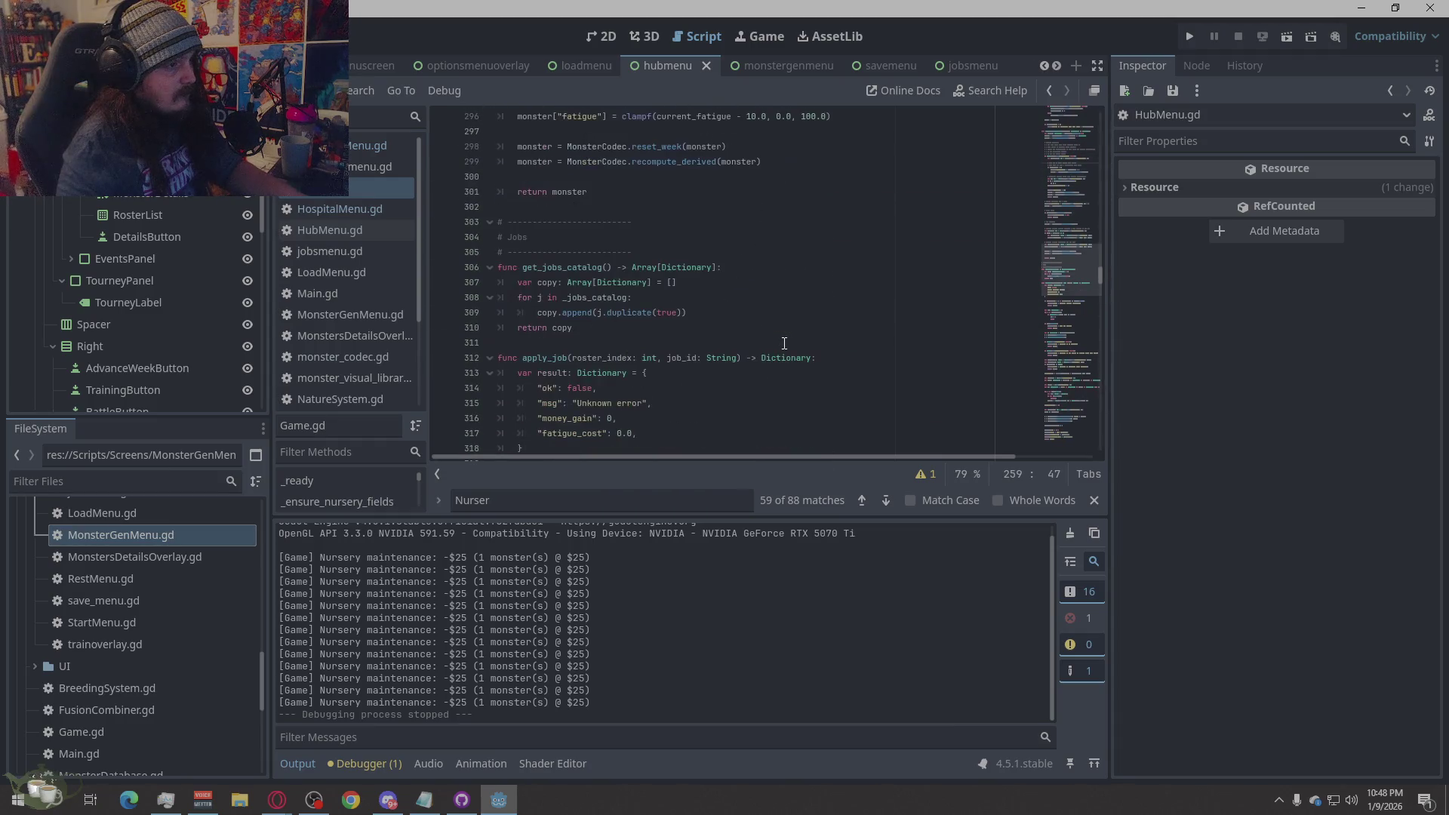
click(633, 198)
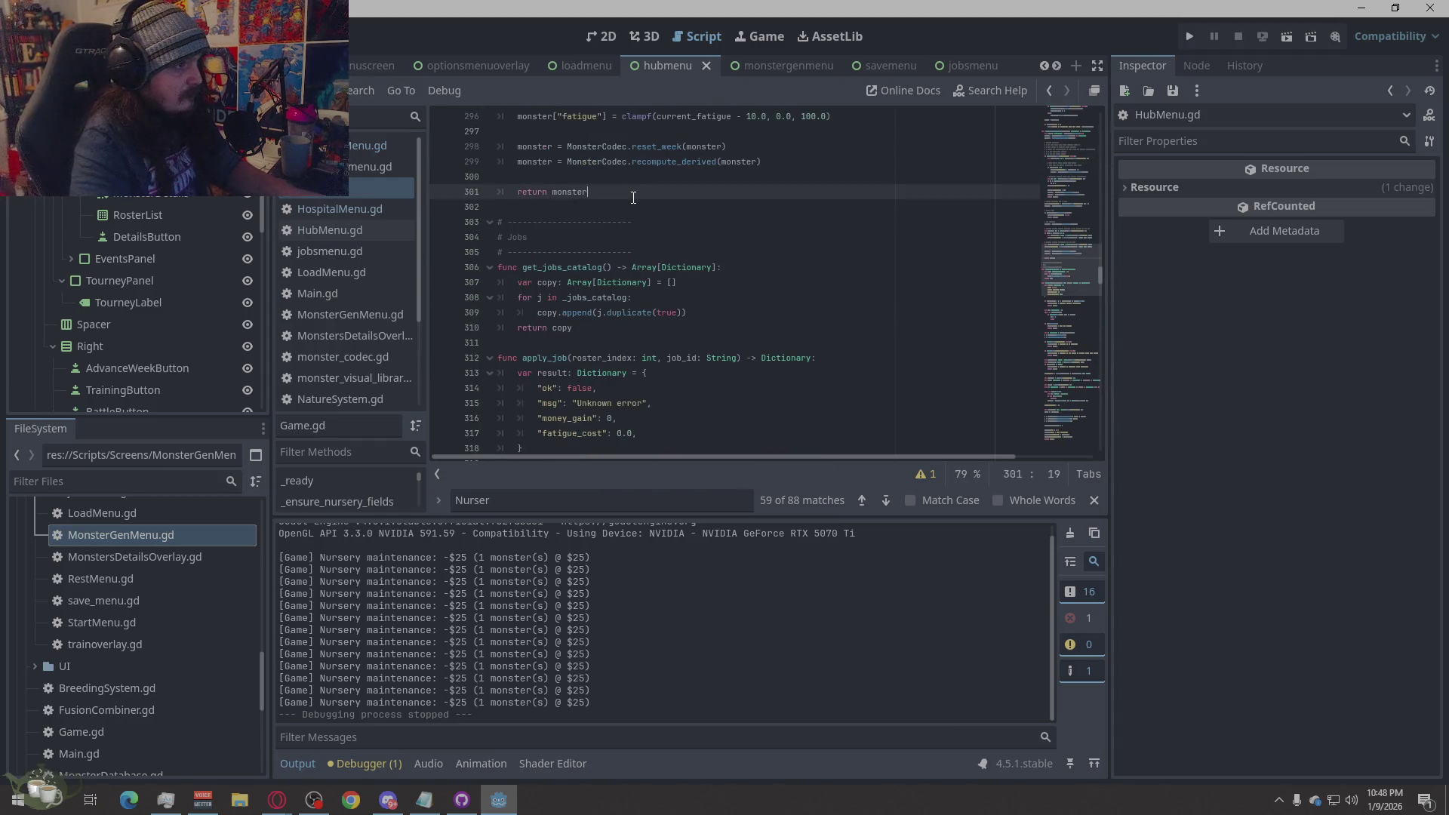
- Paste the nursery_weekly_cost helper function after _advance_monster_week
key(Return)
key(Return)
key(Return)
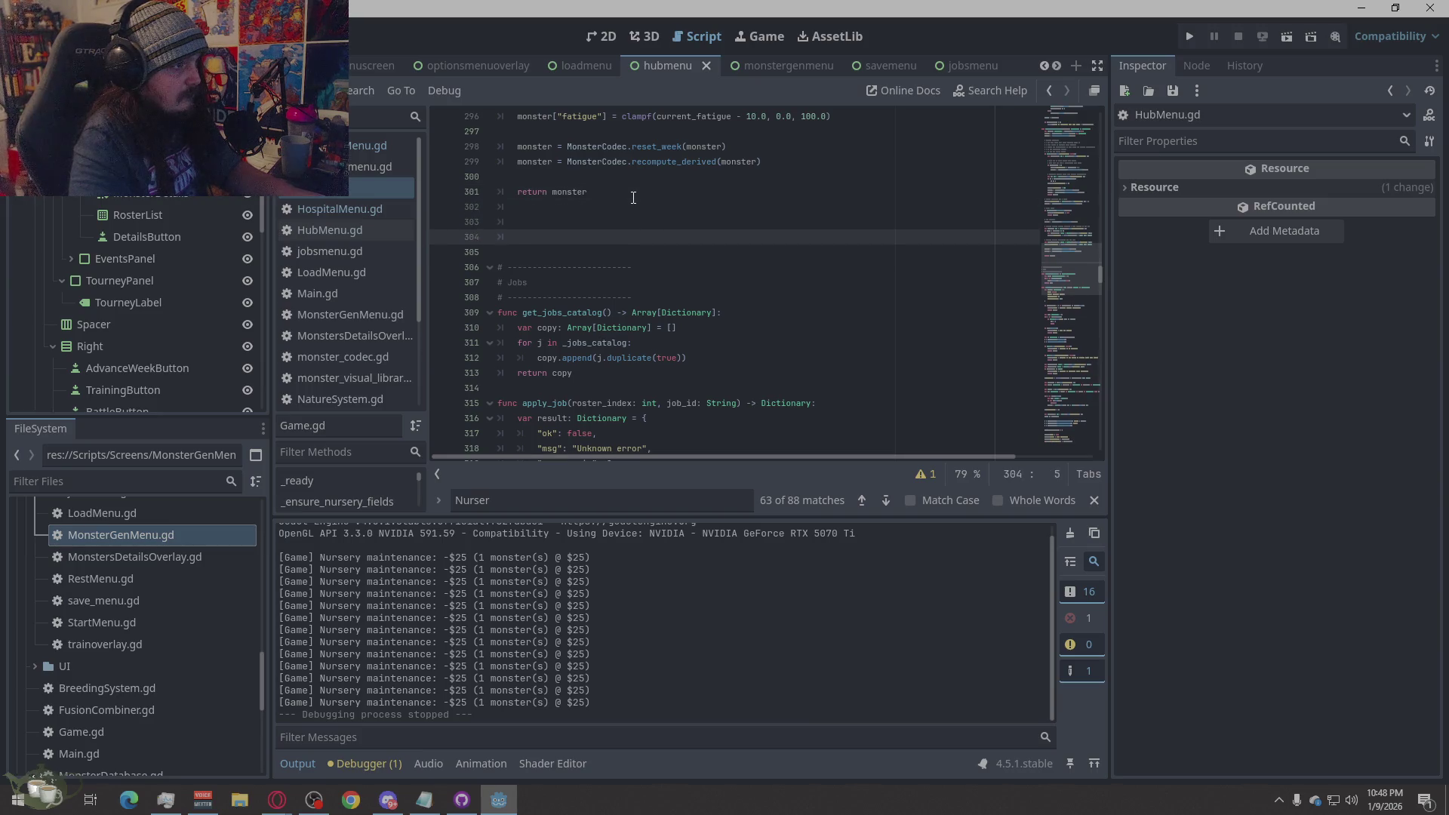
key(BackSpace)
key(BackSpace)
key(Return)
key(Return)
text(# Nursery weekly upkeep helper (UI-friendly) func nursery_weekly_cost() -> int: 	var count: int = get_nursery_count() 	return count * NURSERY_COST_PER_MONSTER_PER_WEEK)
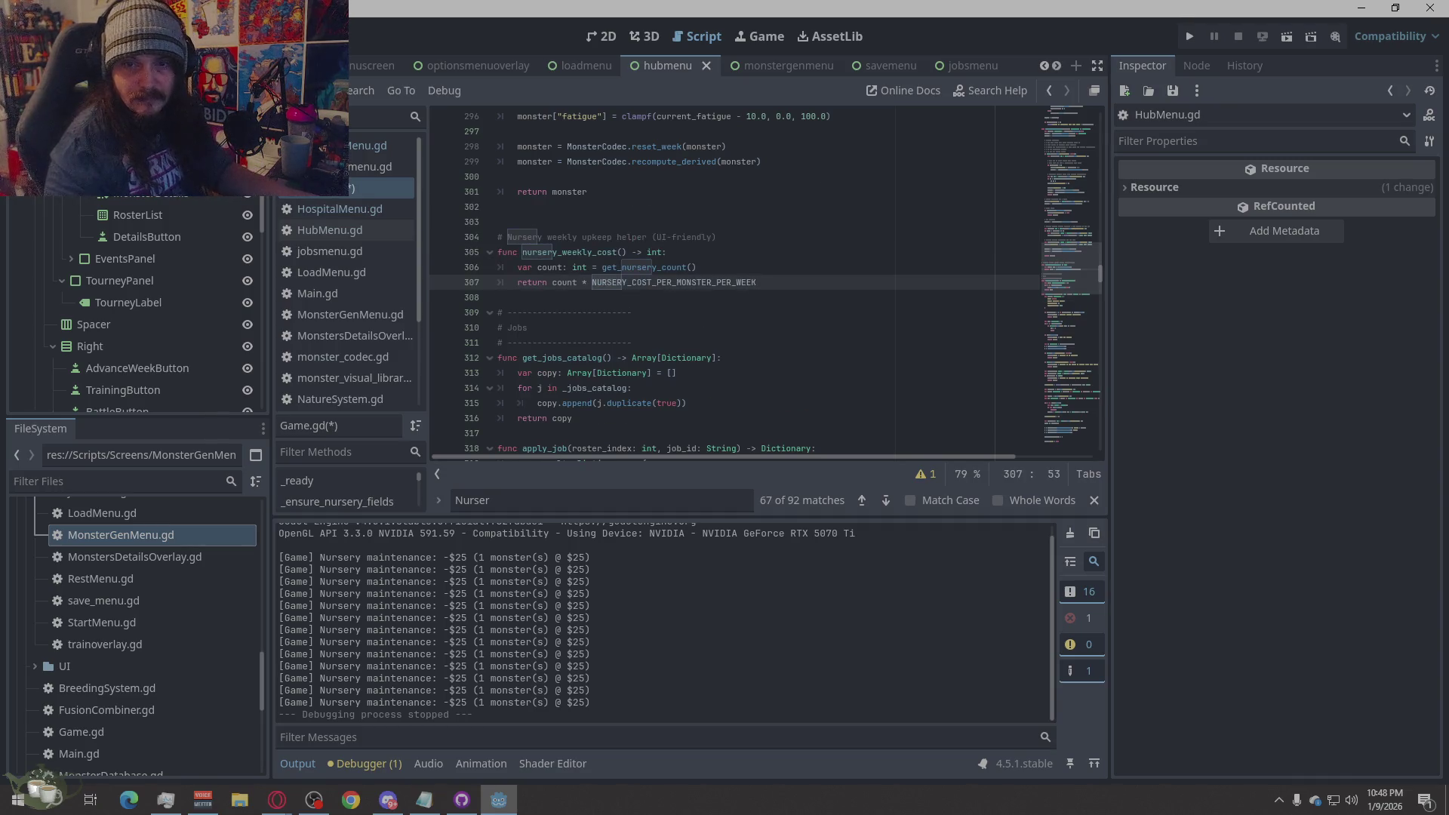
key(alt+Tab)
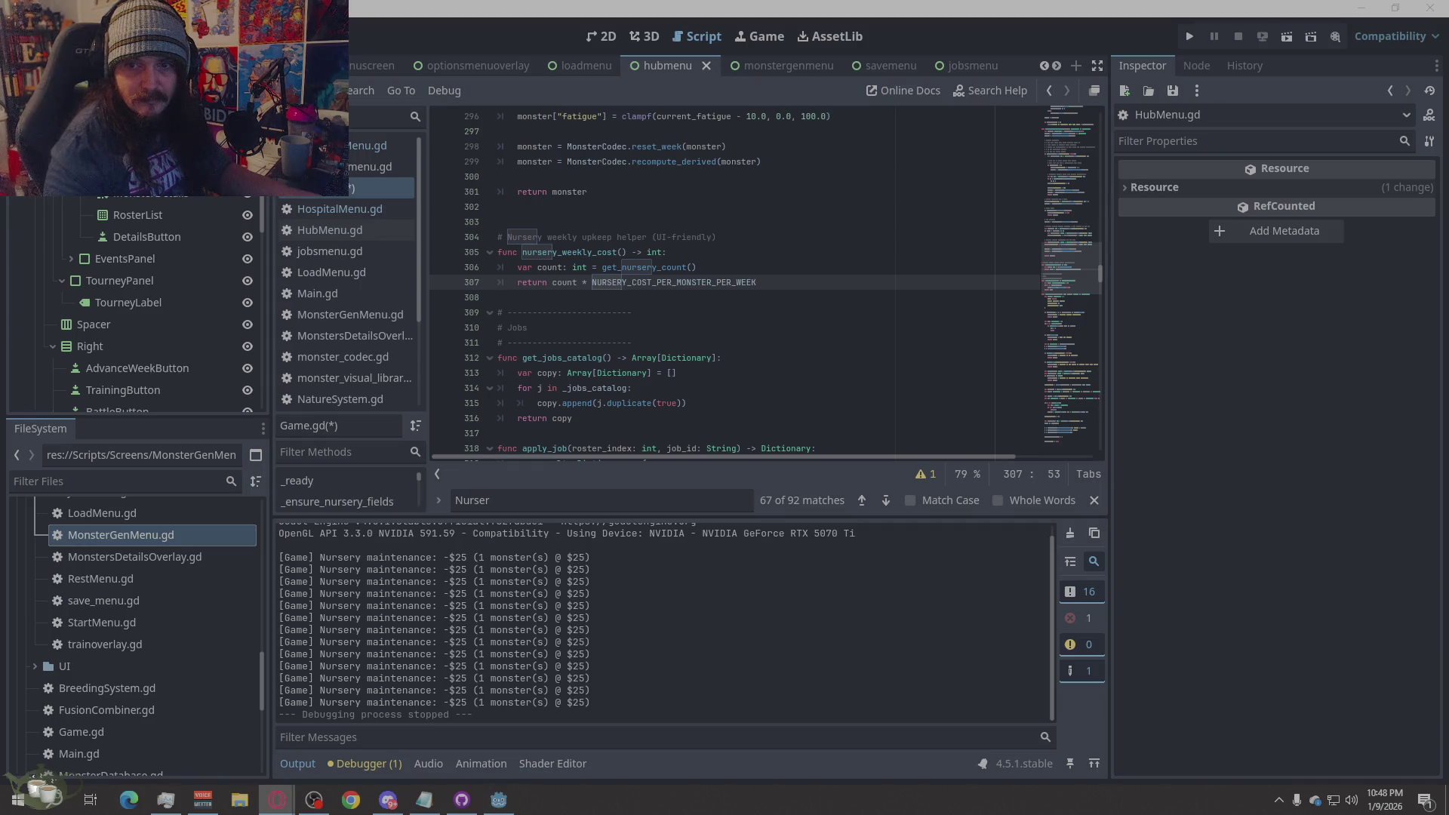
- Paste the nursery_why_message helper below it and save Game.gd
click(812, 282)
key(Return)
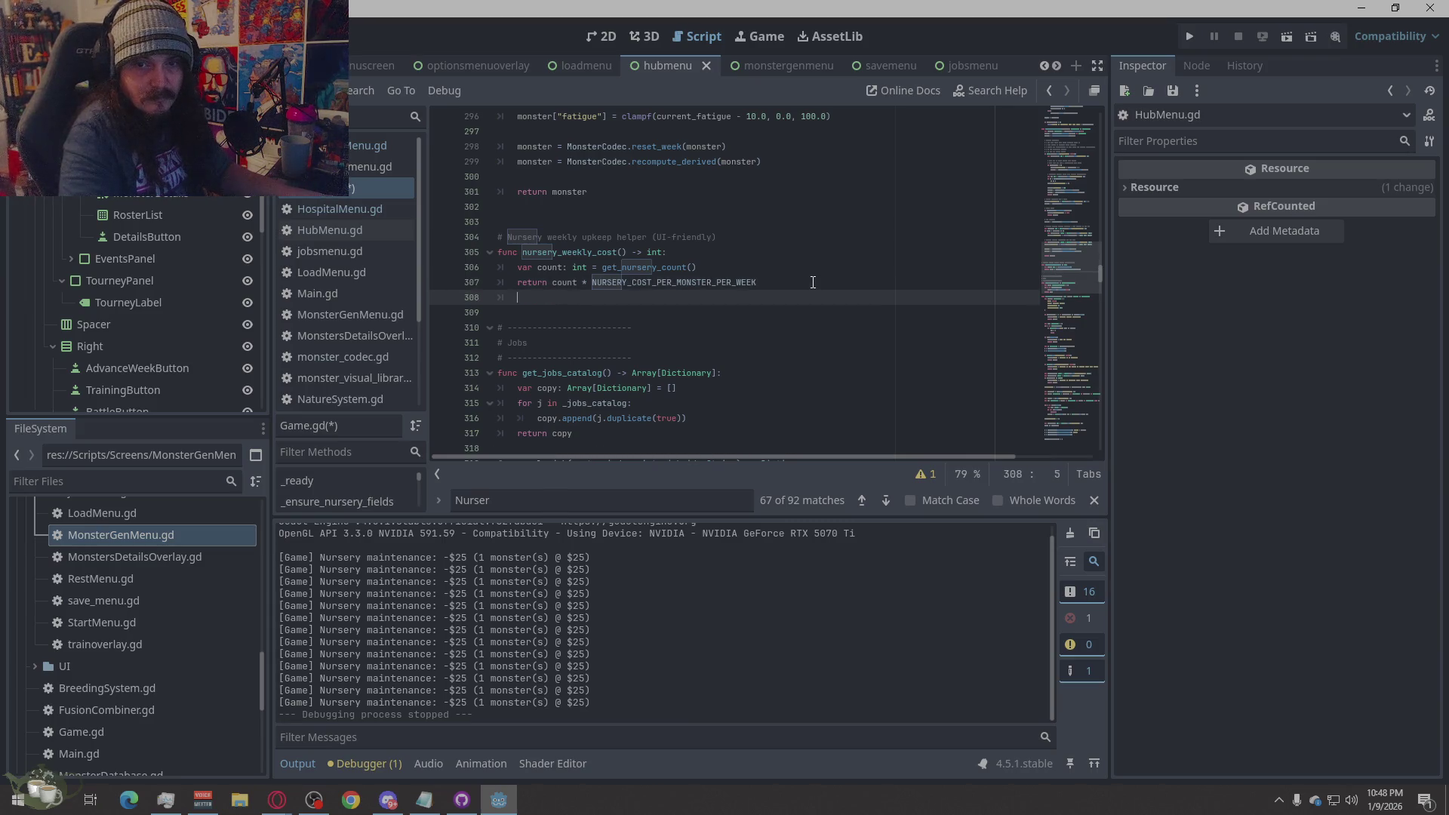
key(Return)
key(ctrl+v)
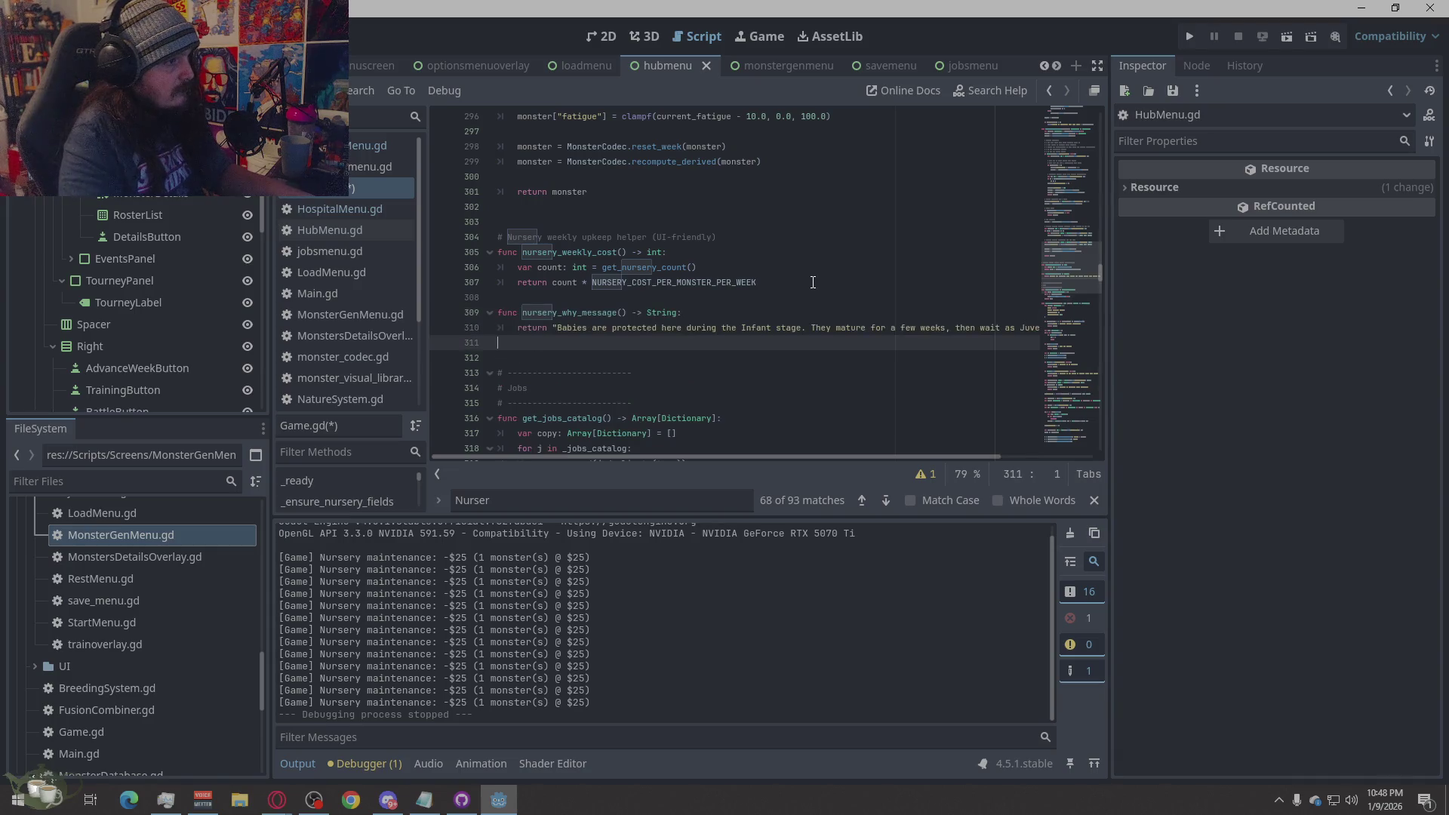
key(ctrl+s)
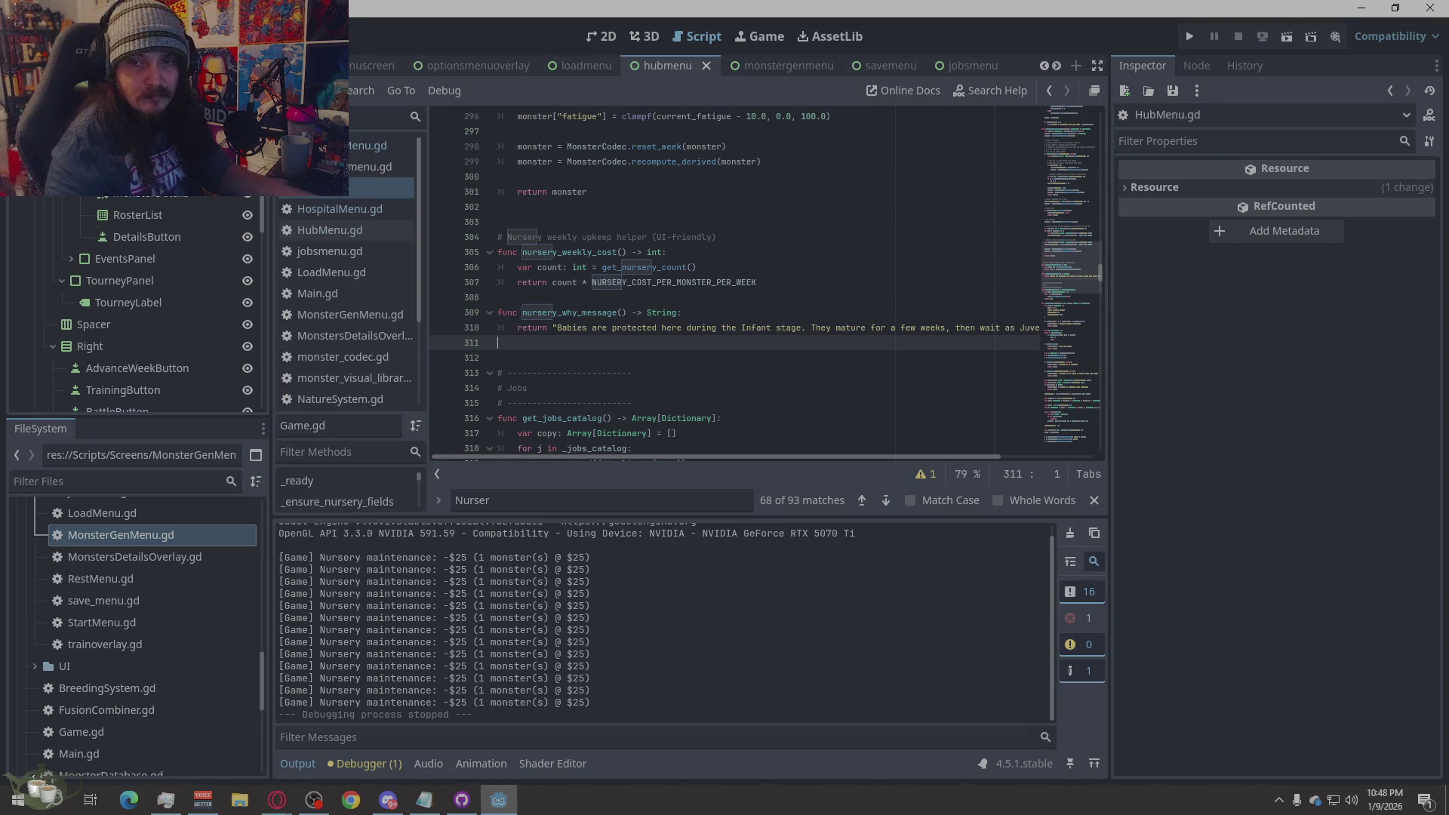
key(alt+Tab)
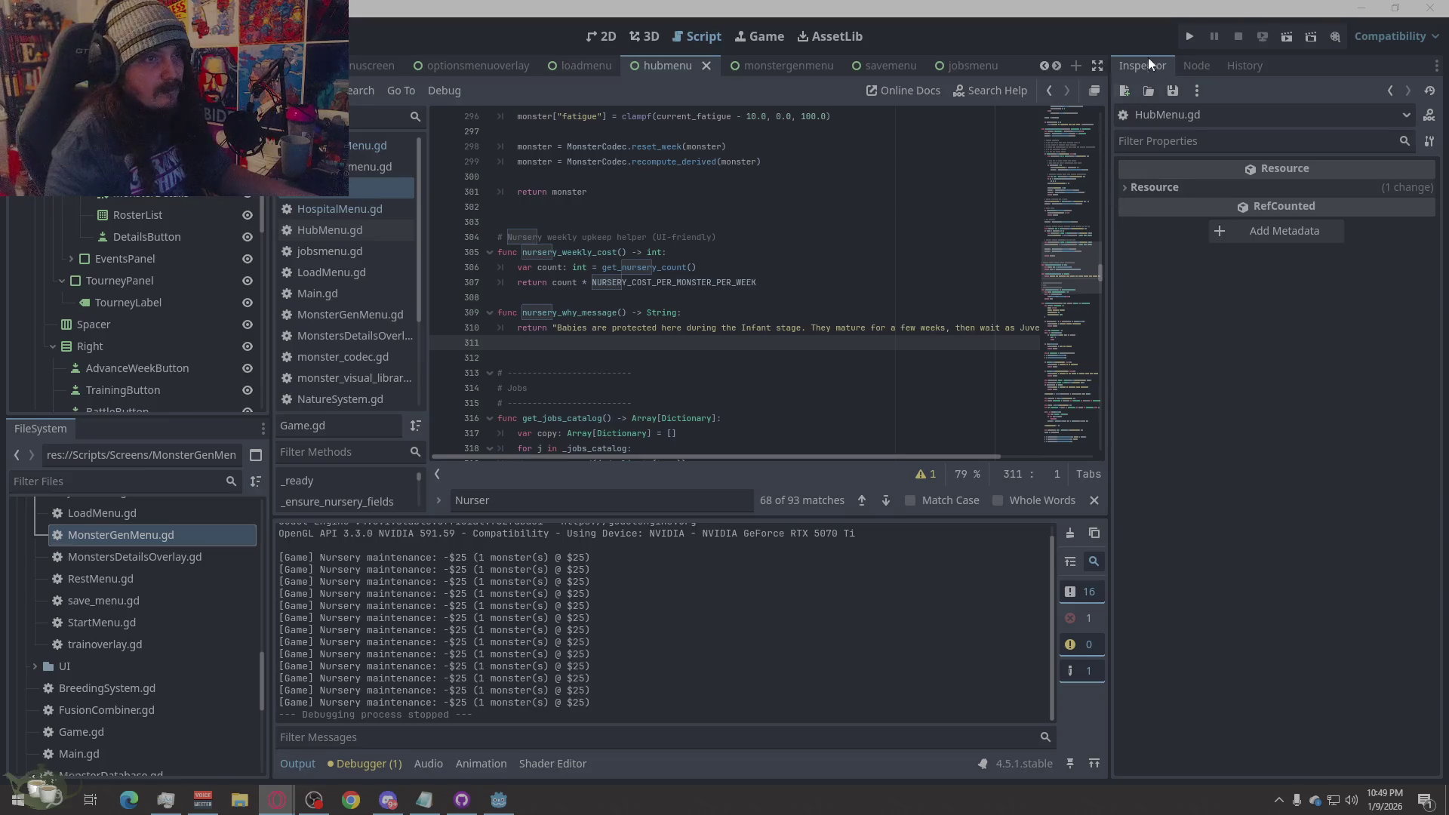
- Run the game, start a New Game, and check the Hospital and Monster Shrine
click(1184, 42)
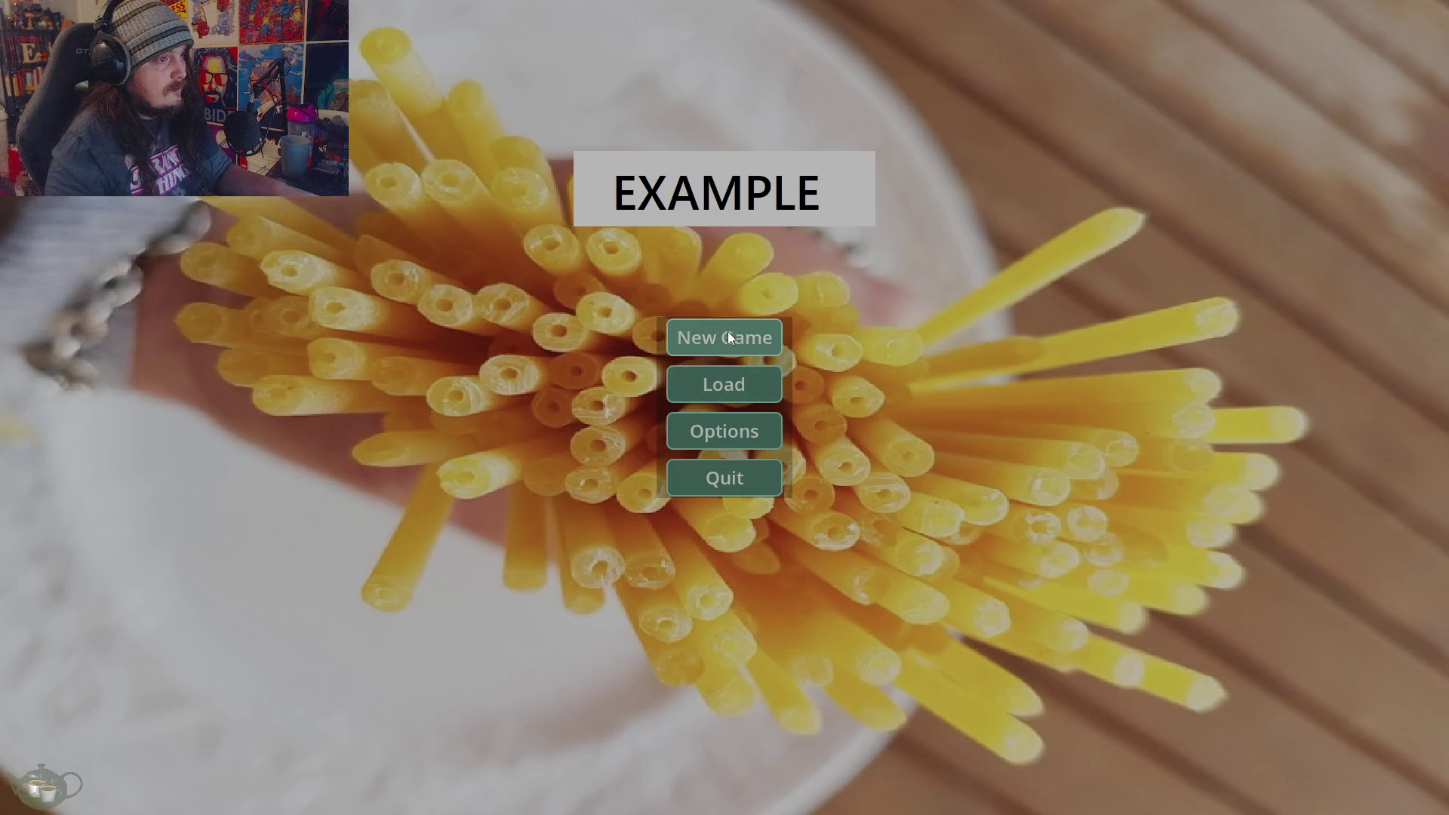
click(728, 332)
click(1334, 313)
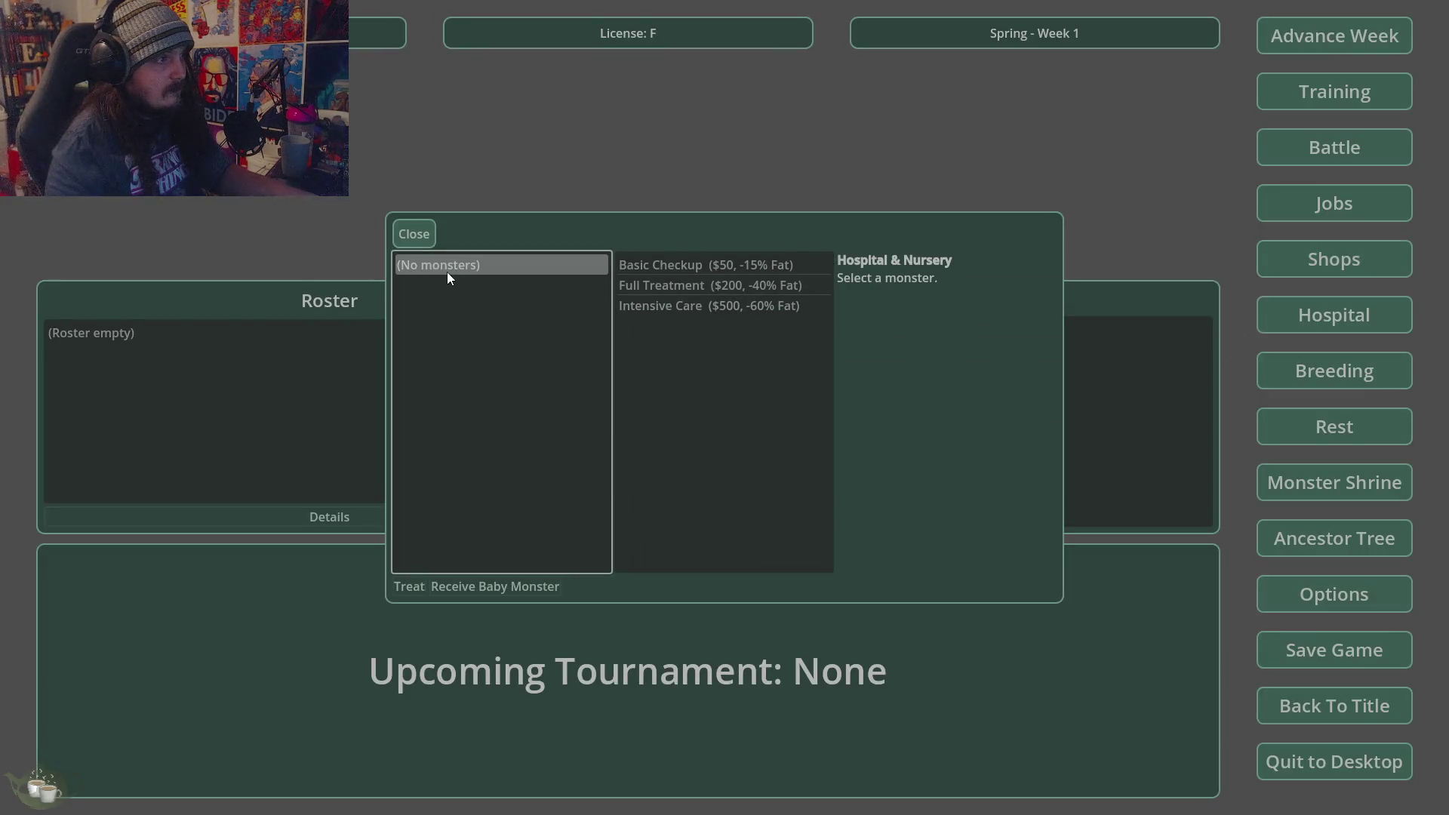
click(417, 234)
click(1352, 486)
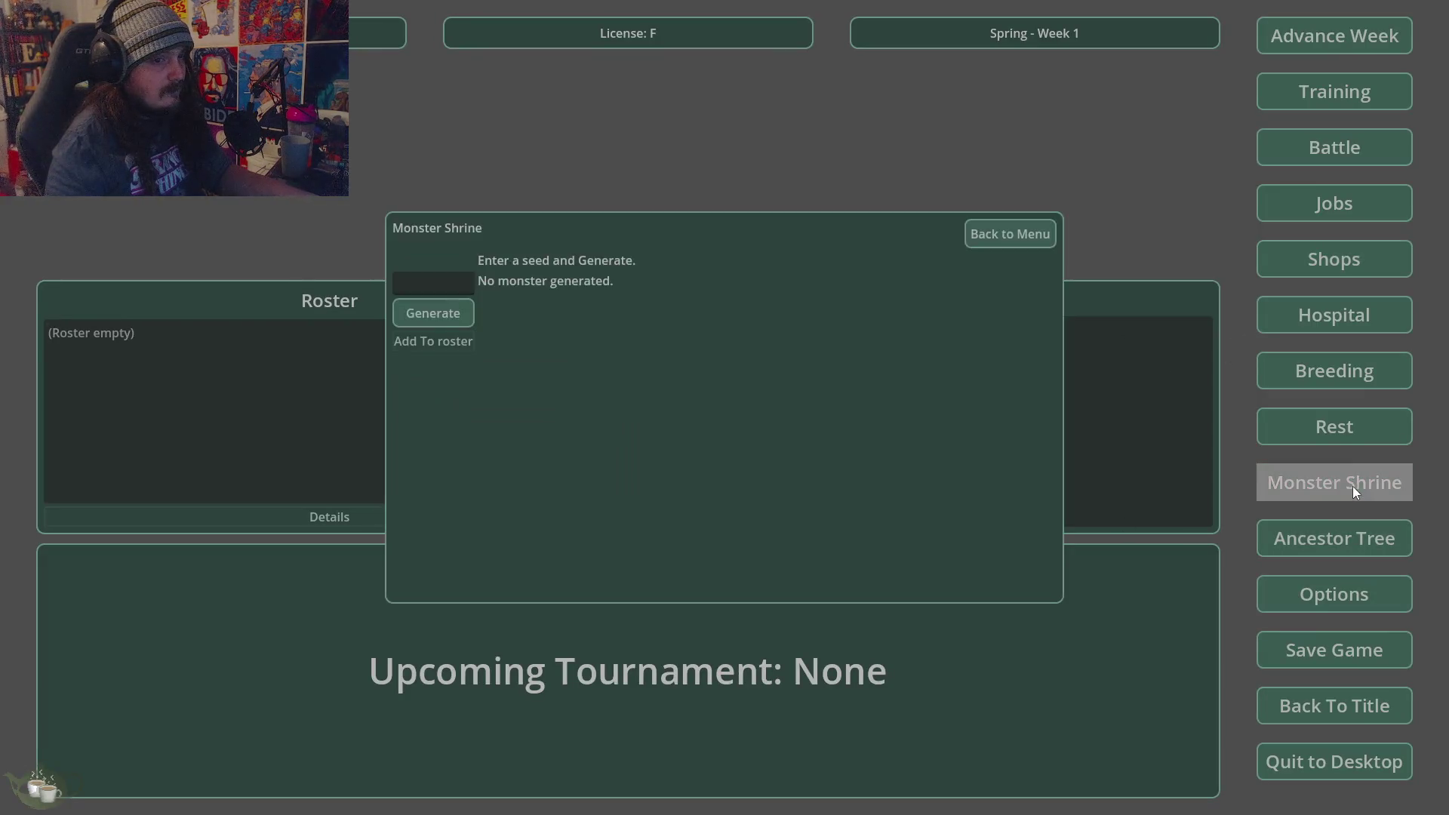
click(430, 309)
click(435, 341)
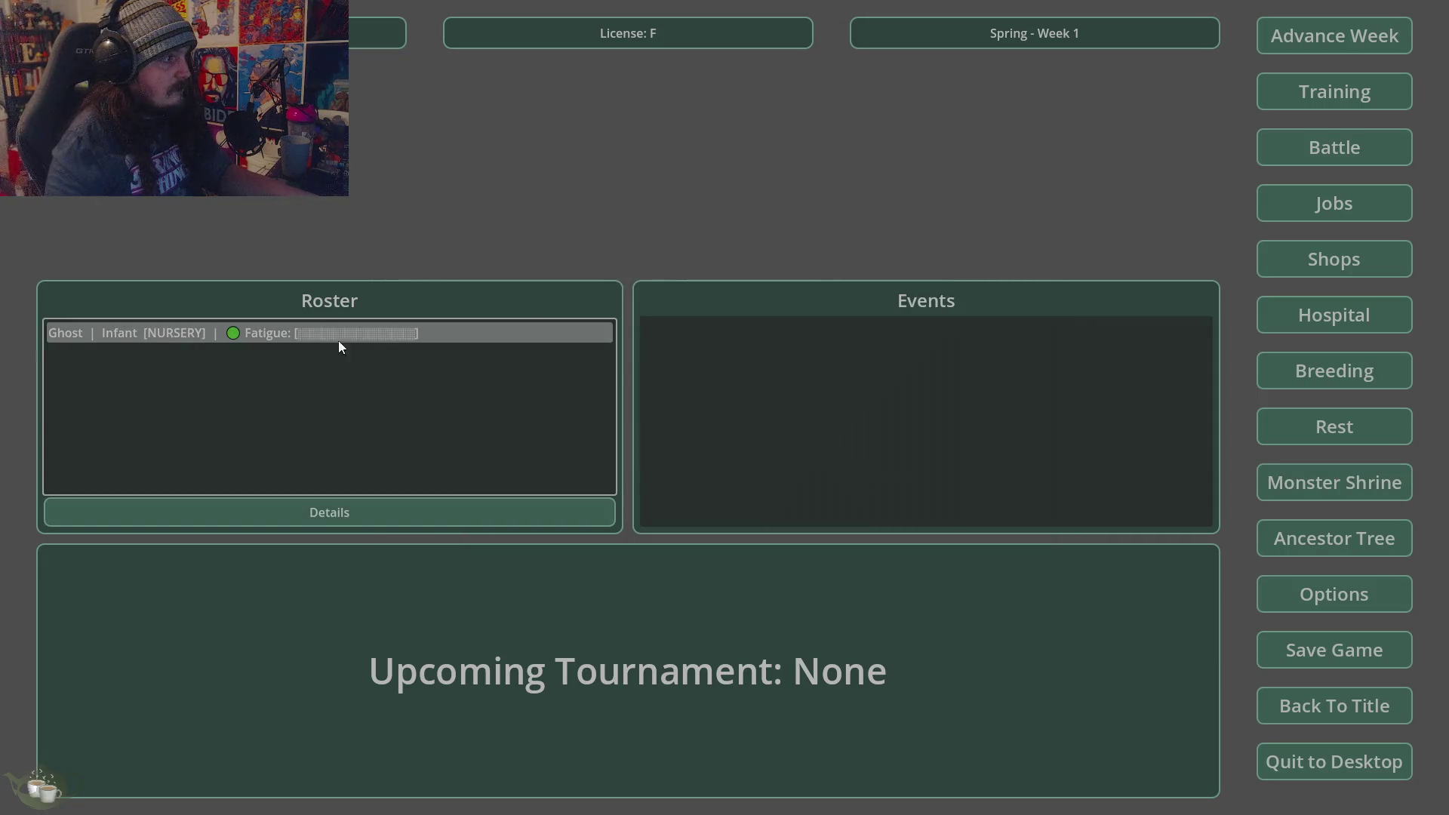
click(1336, 323)
click(539, 267)
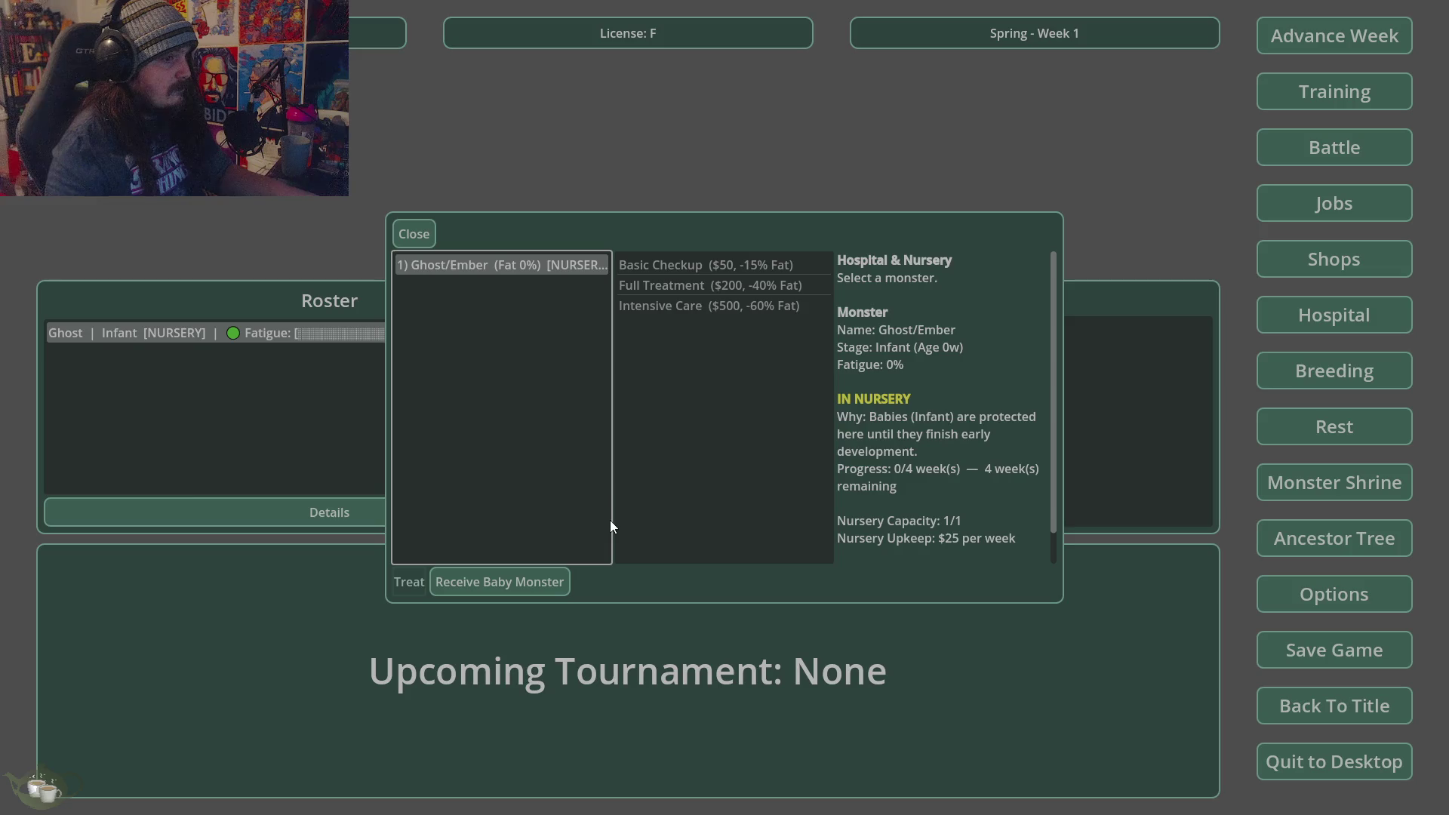
scroll(943, 513, down, 1)
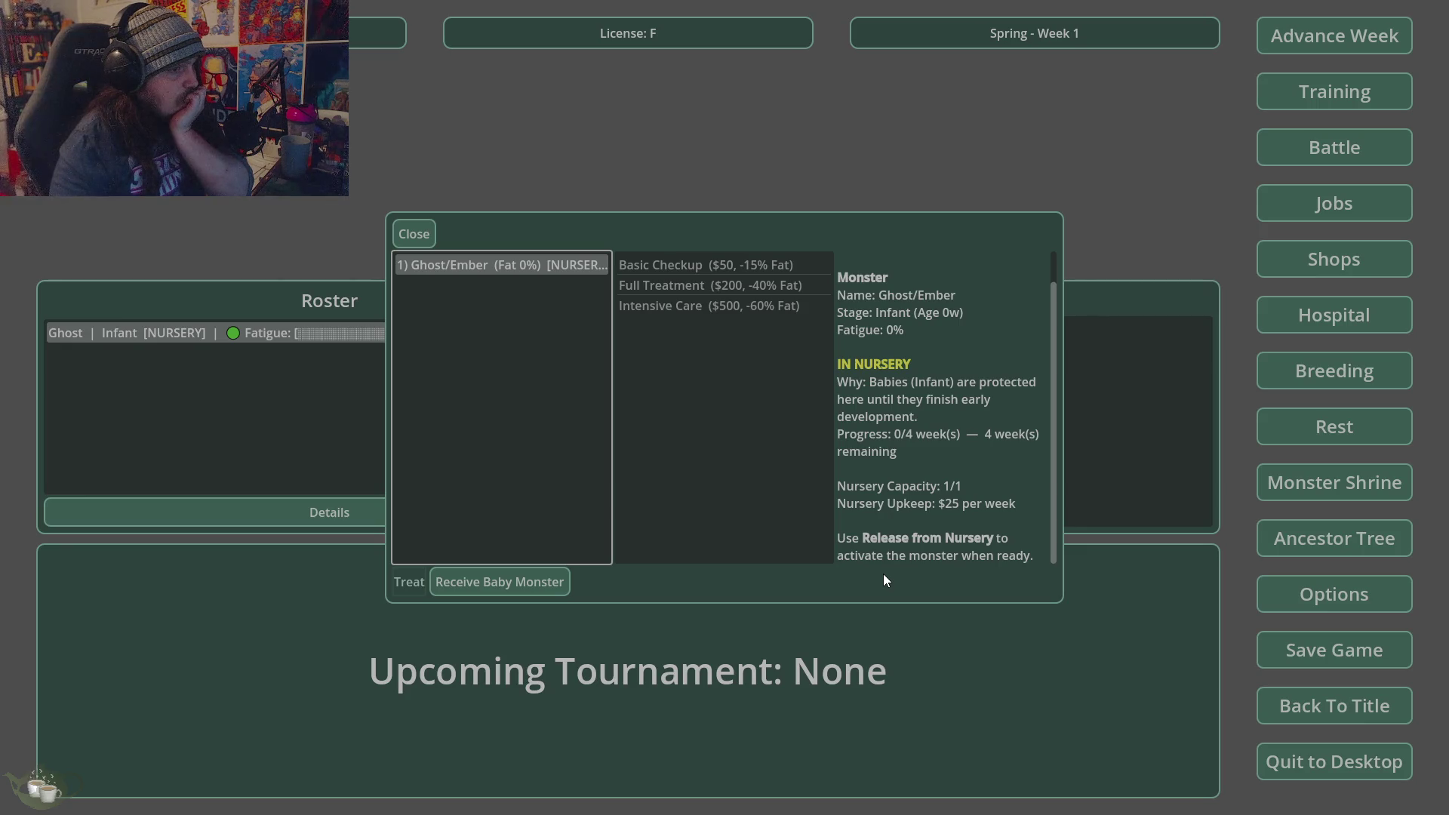
scroll(924, 537, up, 1)
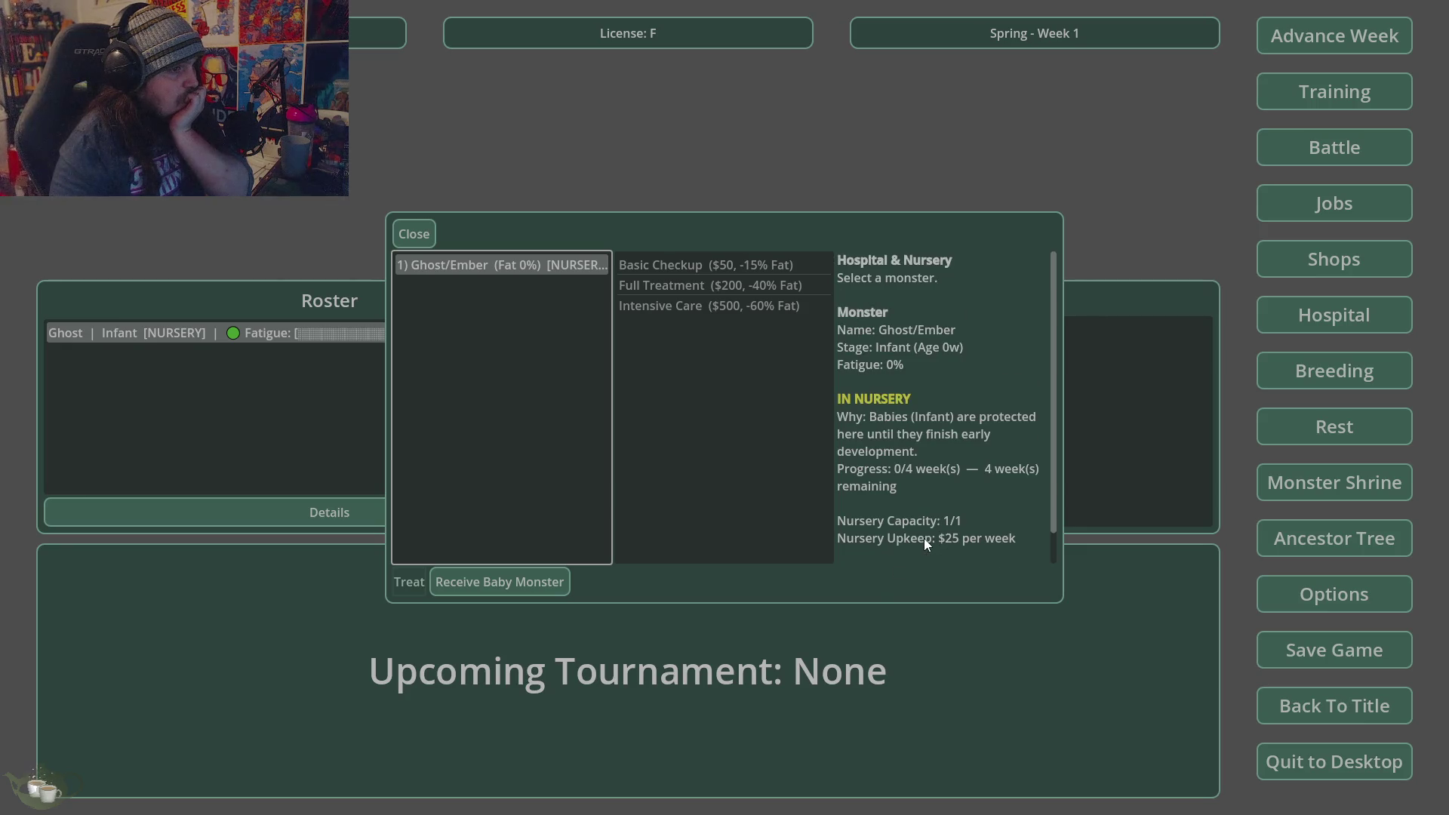
click(439, 582)
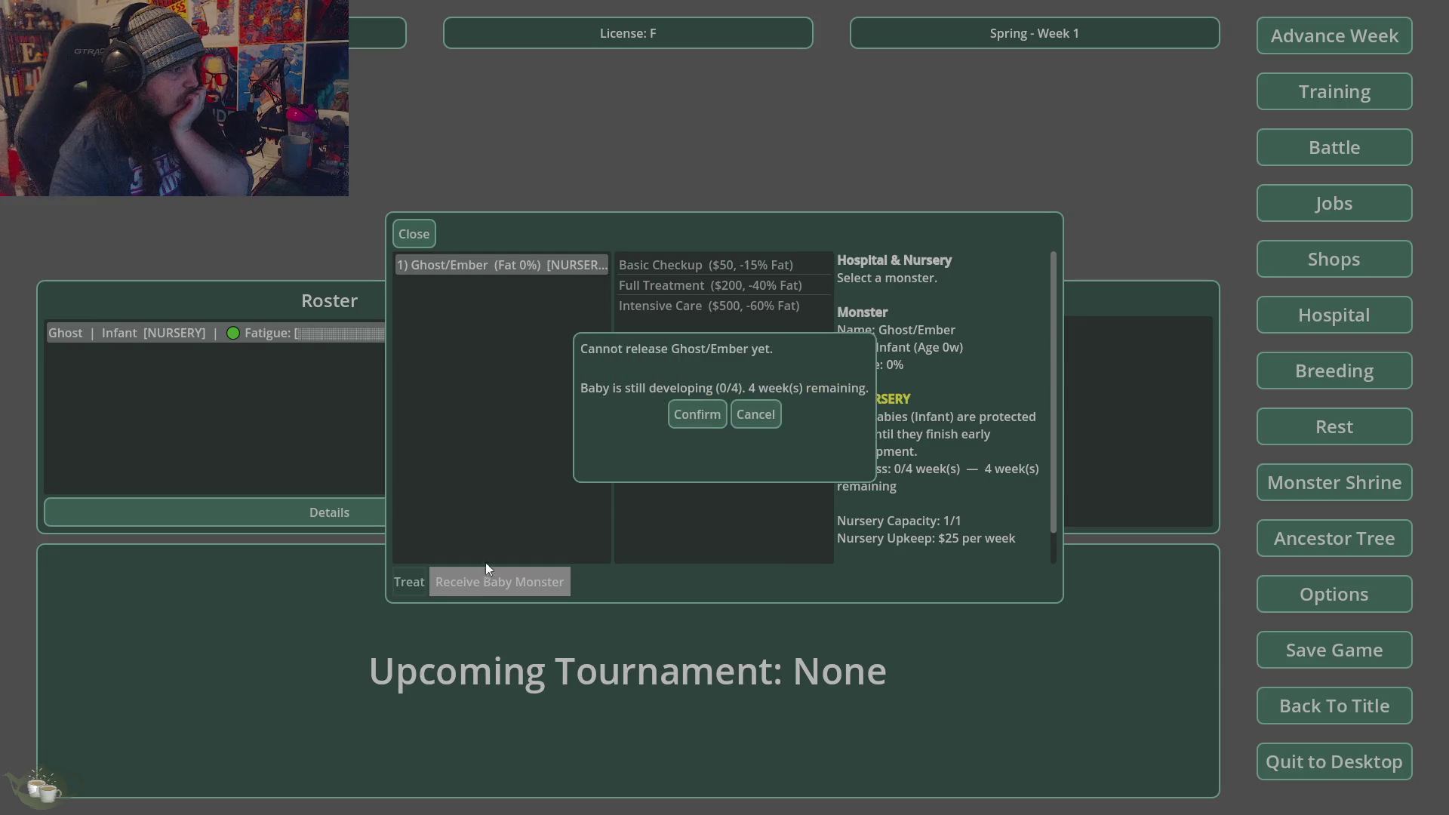
click(696, 424)
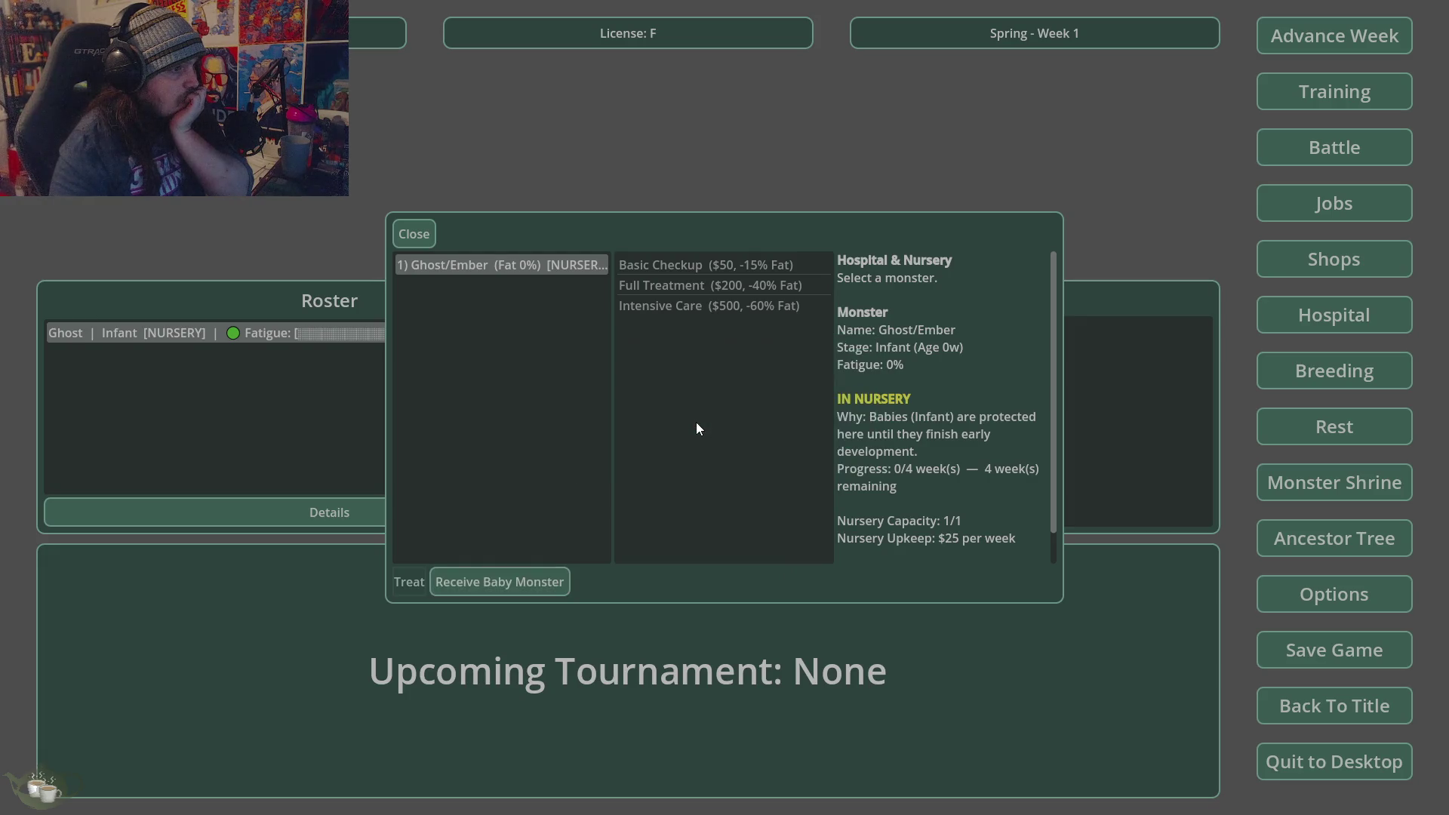
click(527, 580)
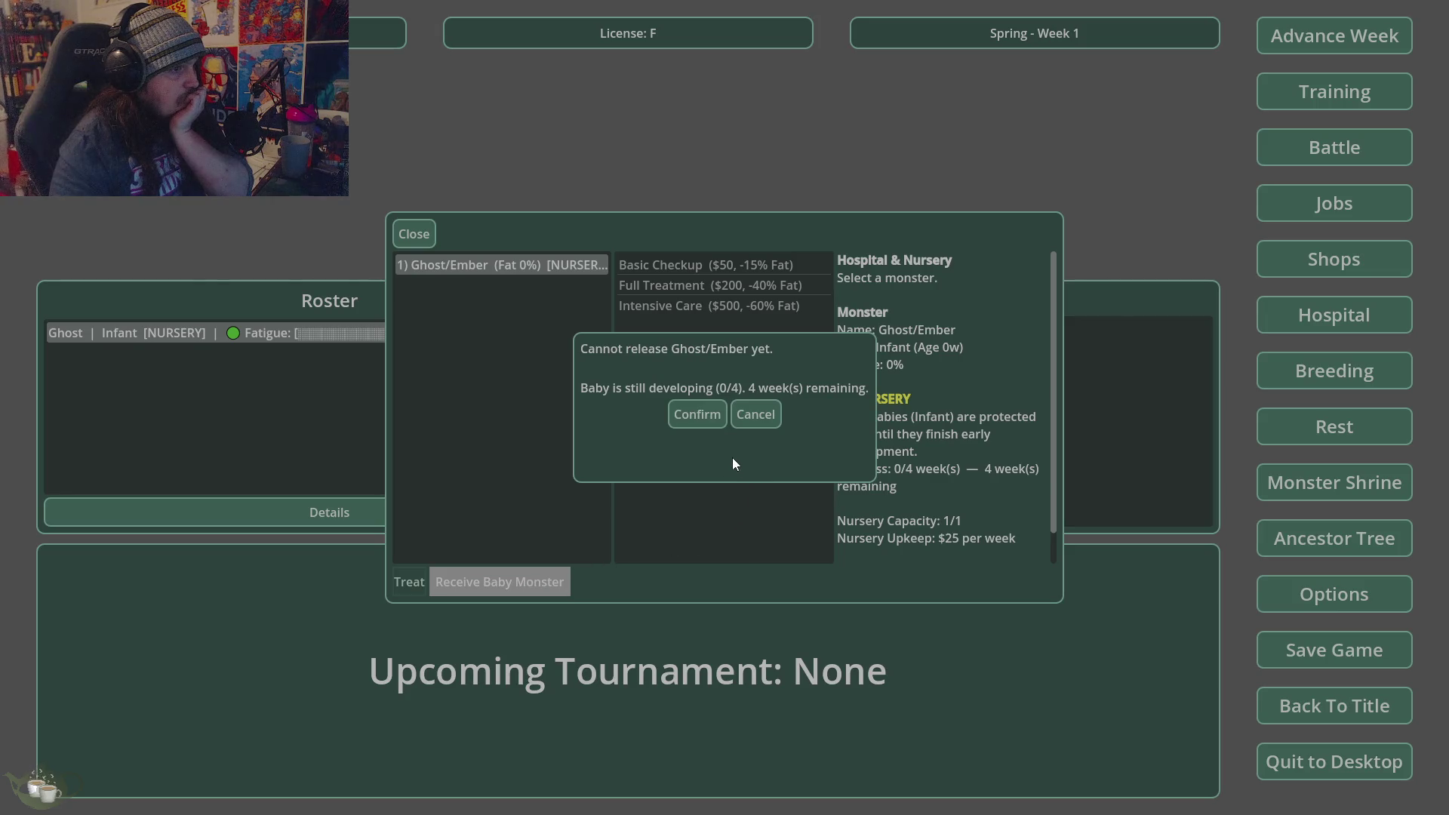
click(732, 412)
click(413, 235)
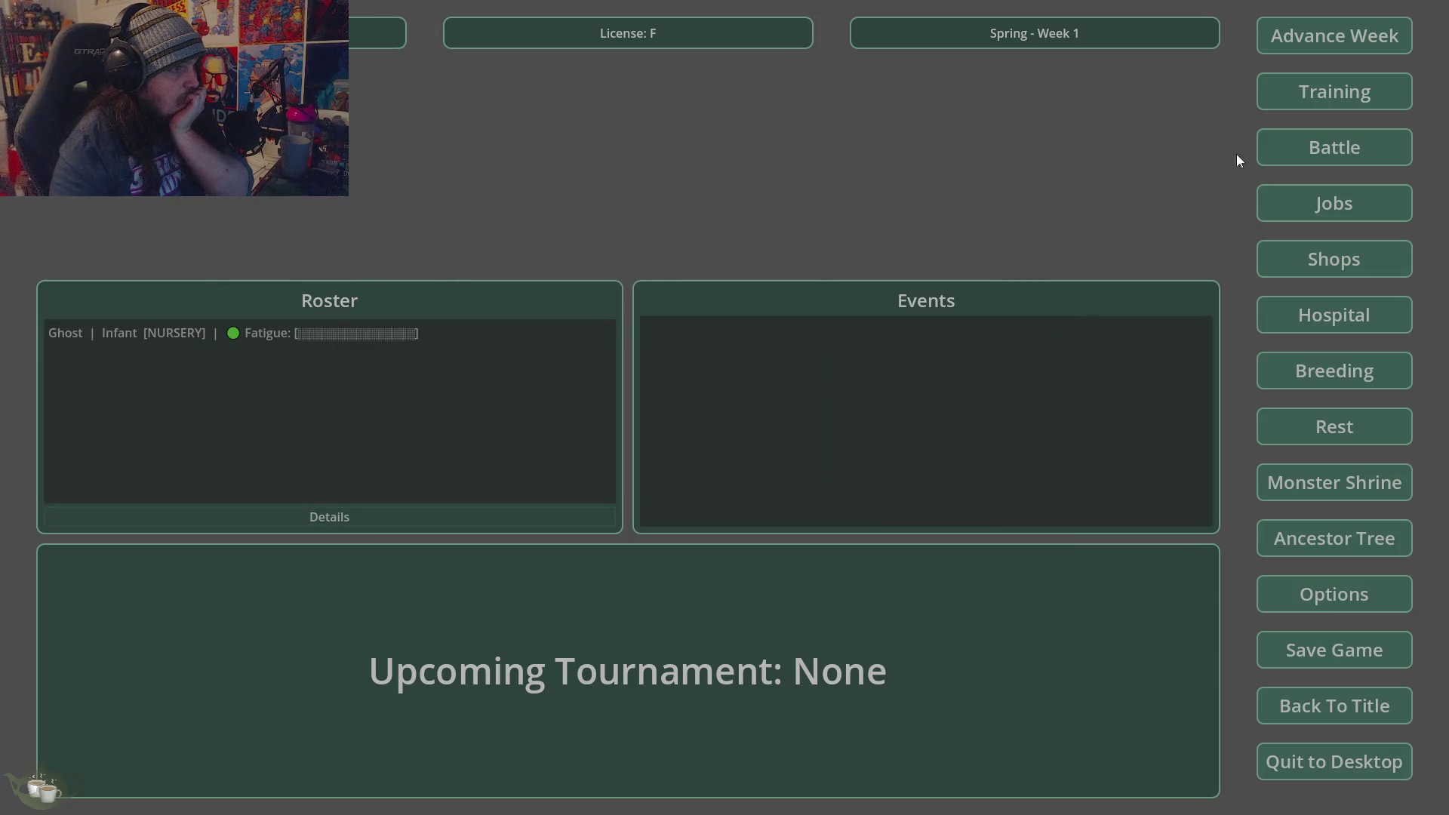
- Advance four weeks to Spring Week 5
click(1342, 34)
click(696, 462)
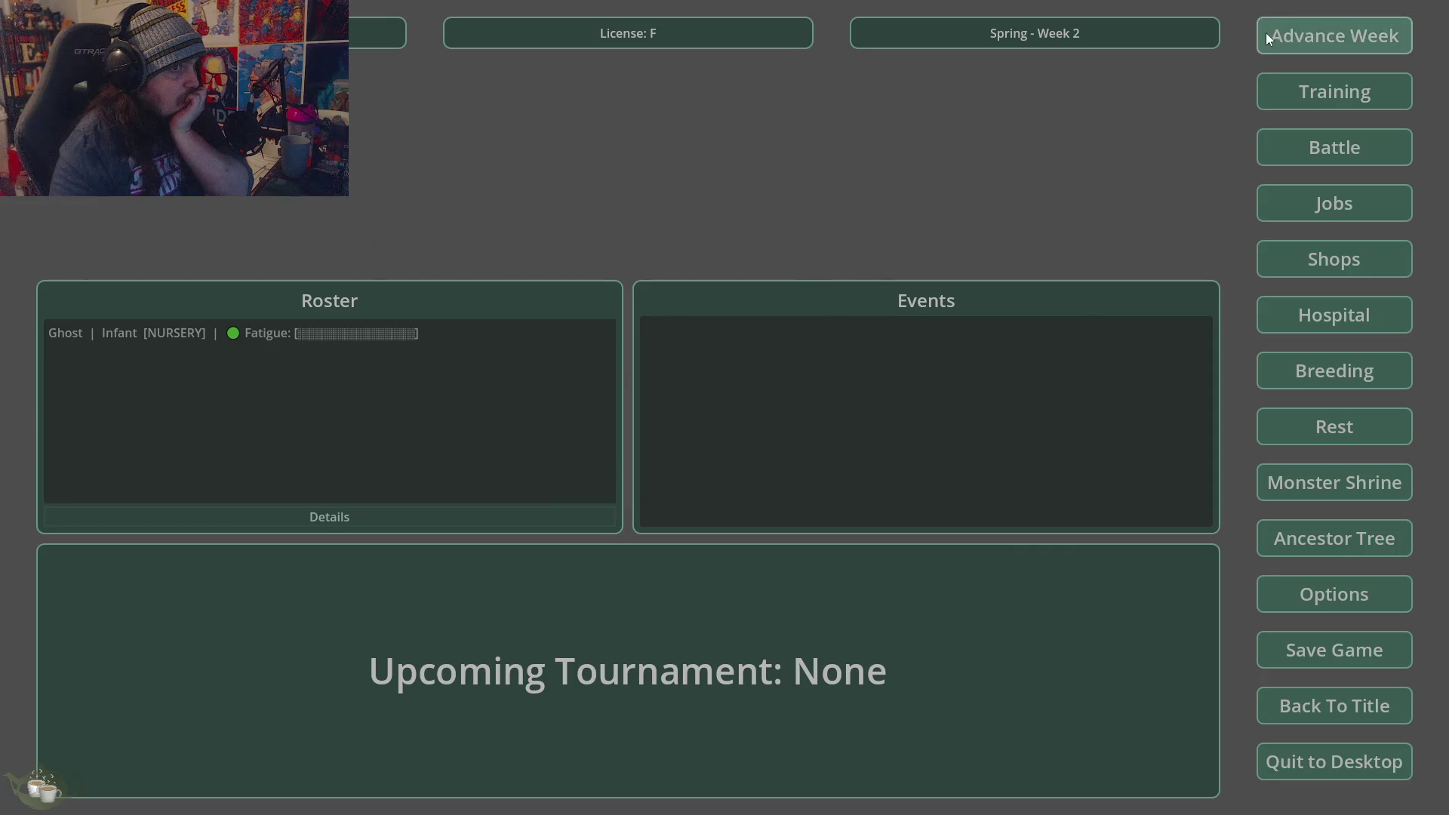
click(1265, 35)
click(697, 465)
click(1275, 36)
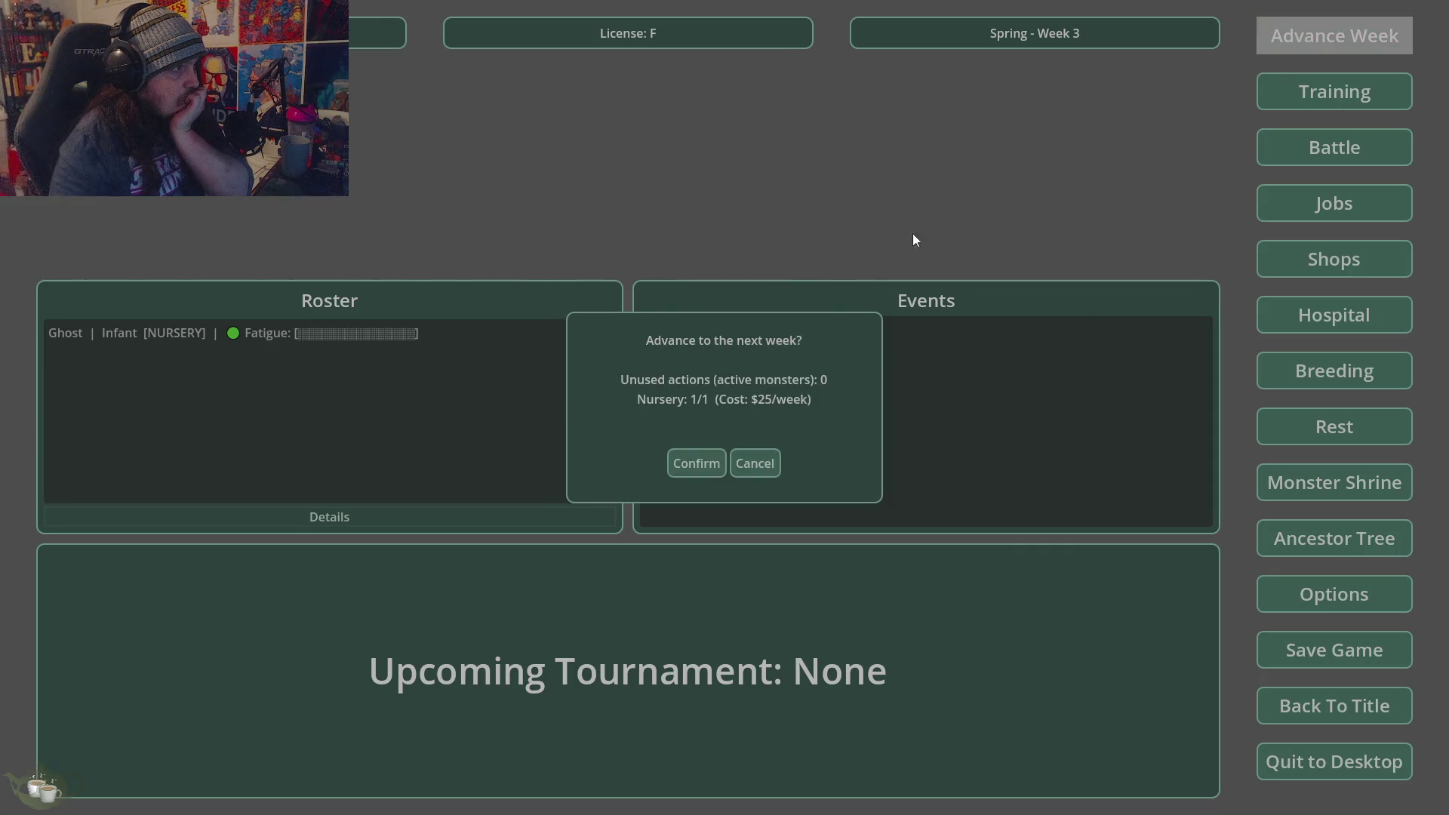
click(714, 463)
click(1335, 41)
click(696, 463)
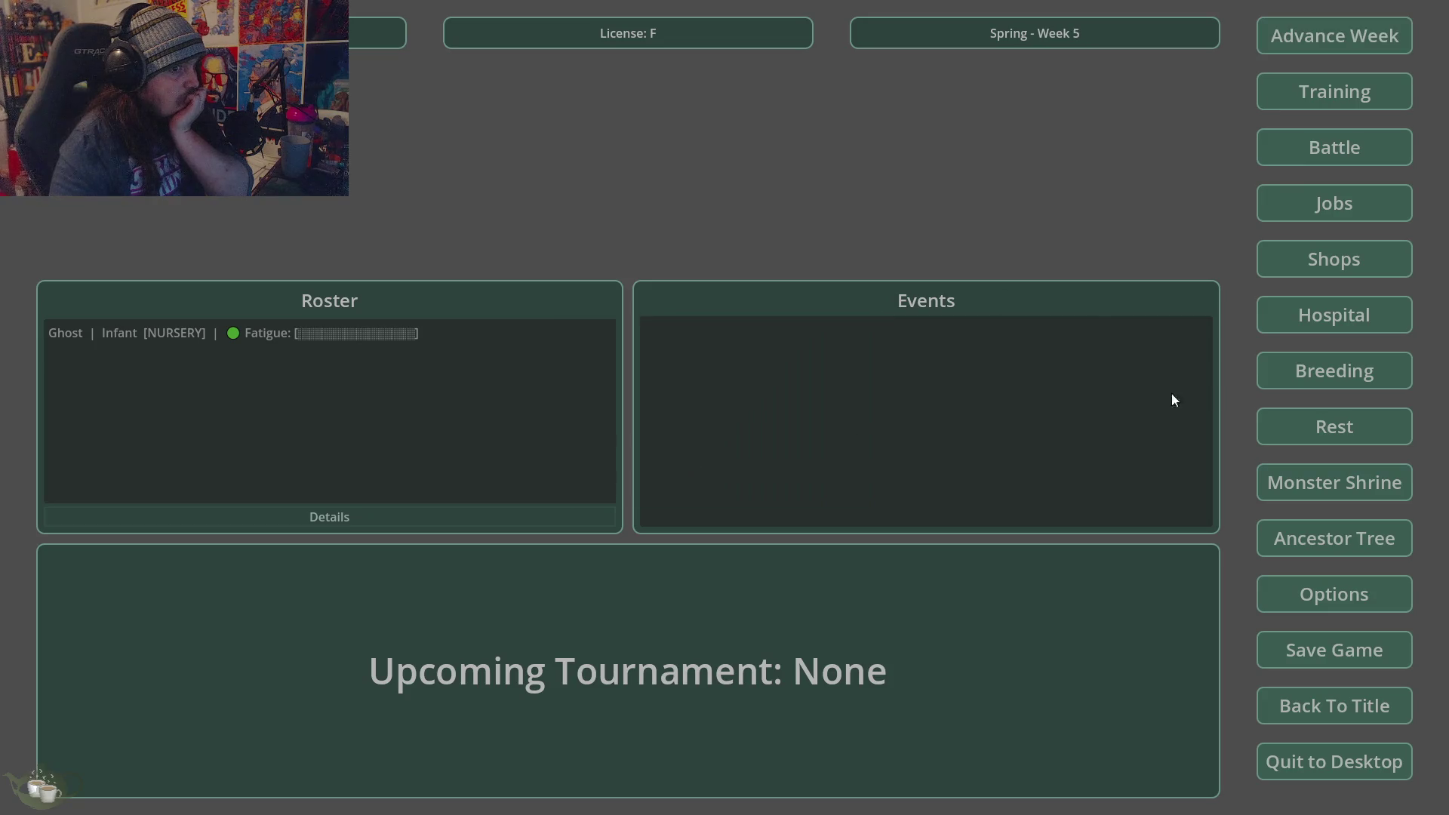
- Release Ghost/Ember from the nursery and select the Juvenile Ghost in the roster
click(1347, 311)
click(545, 263)
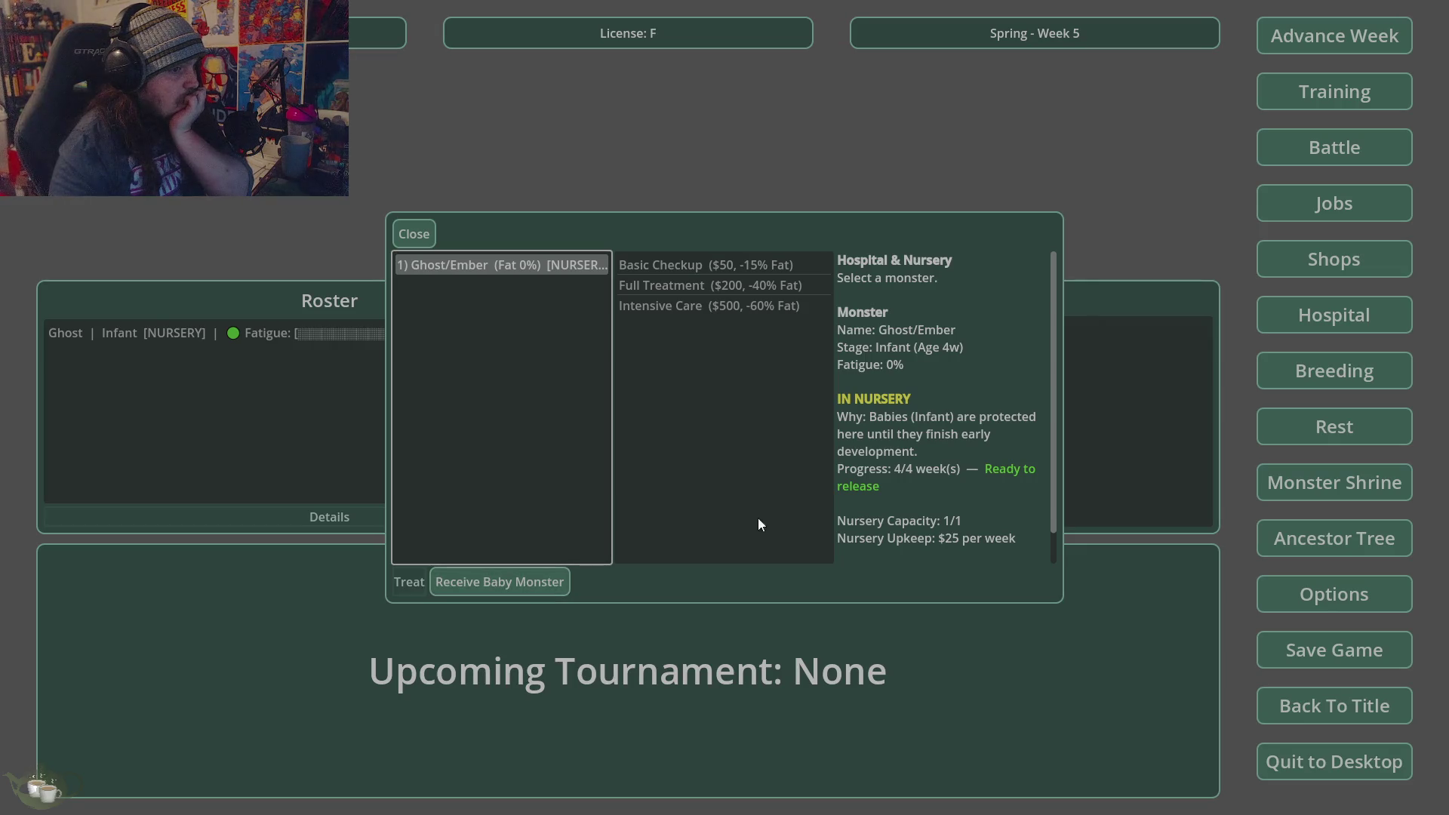
scroll(995, 441, down, 1)
click(482, 581)
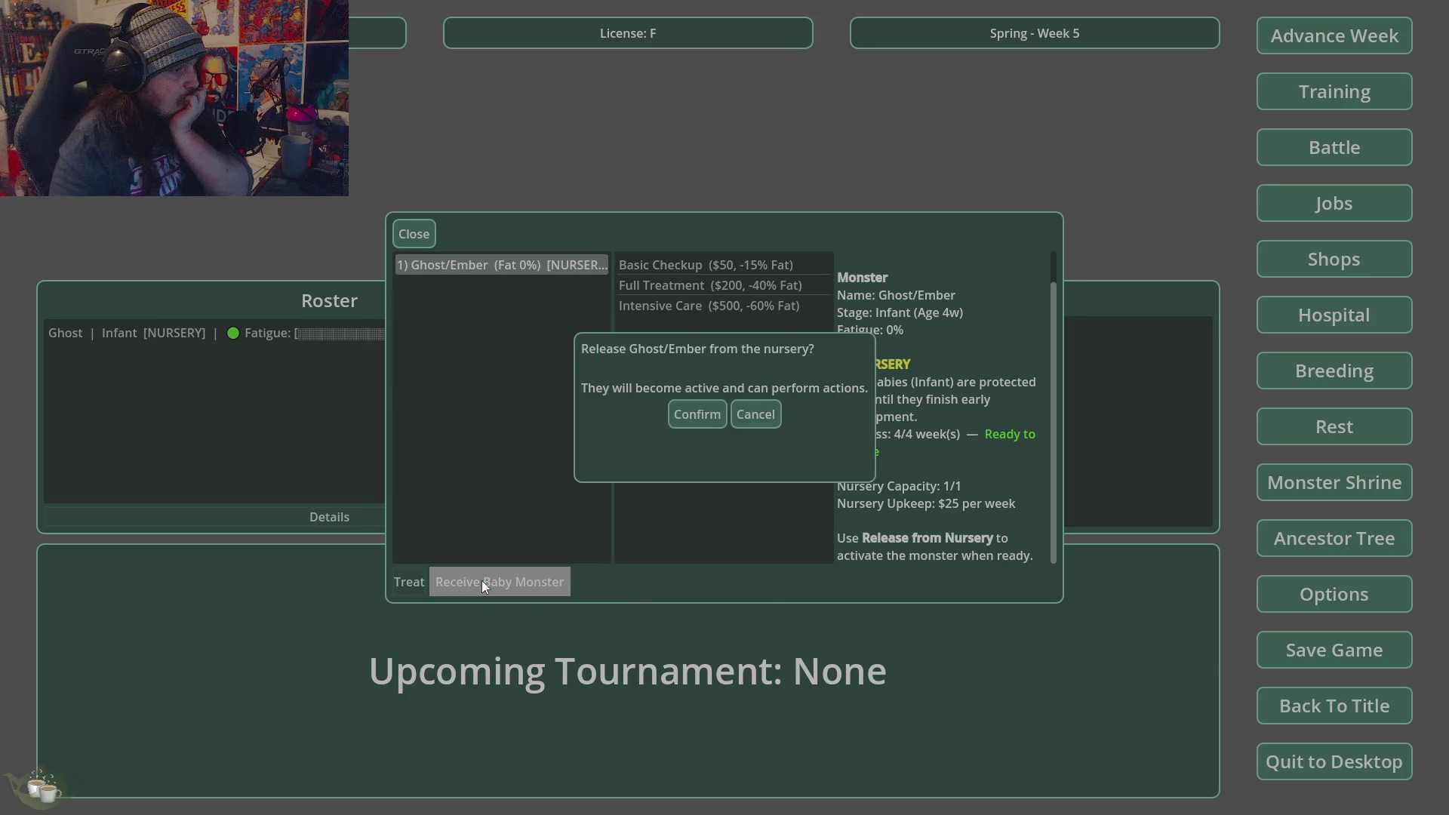
click(697, 418)
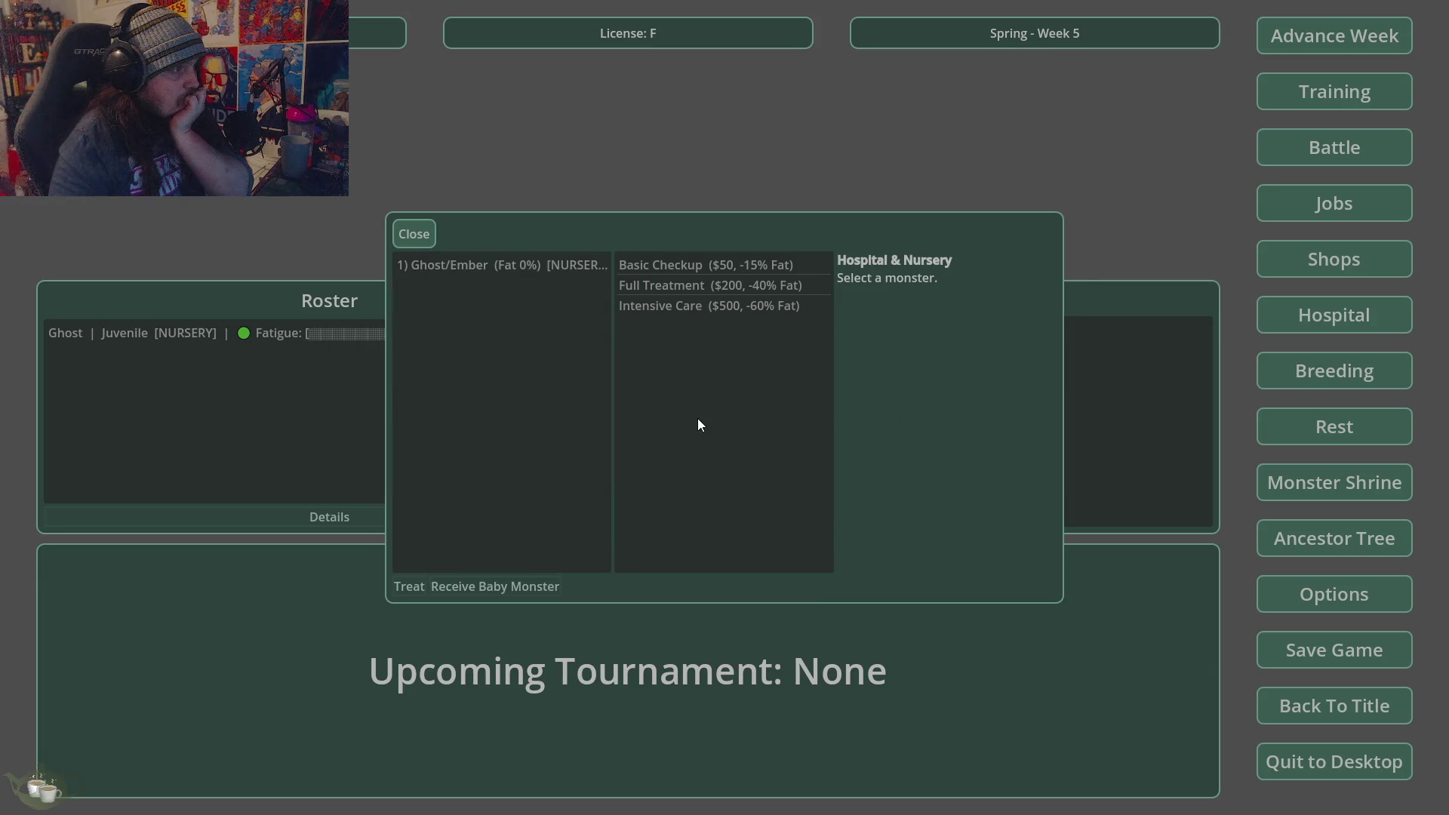
click(414, 234)
click(195, 332)
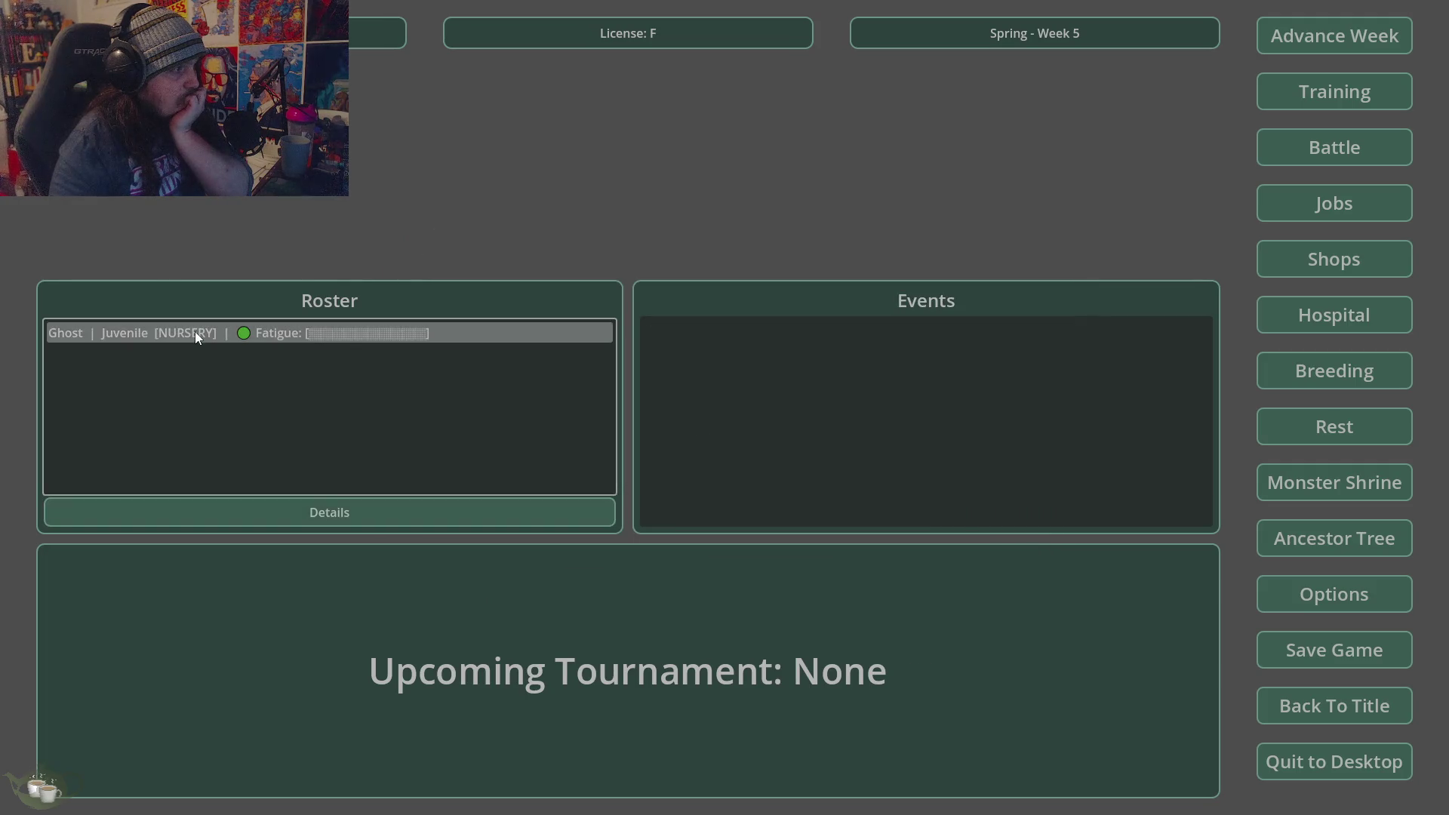
- Check the Ghost's details and generate a new monster at the Monster Shrine
click(382, 510)
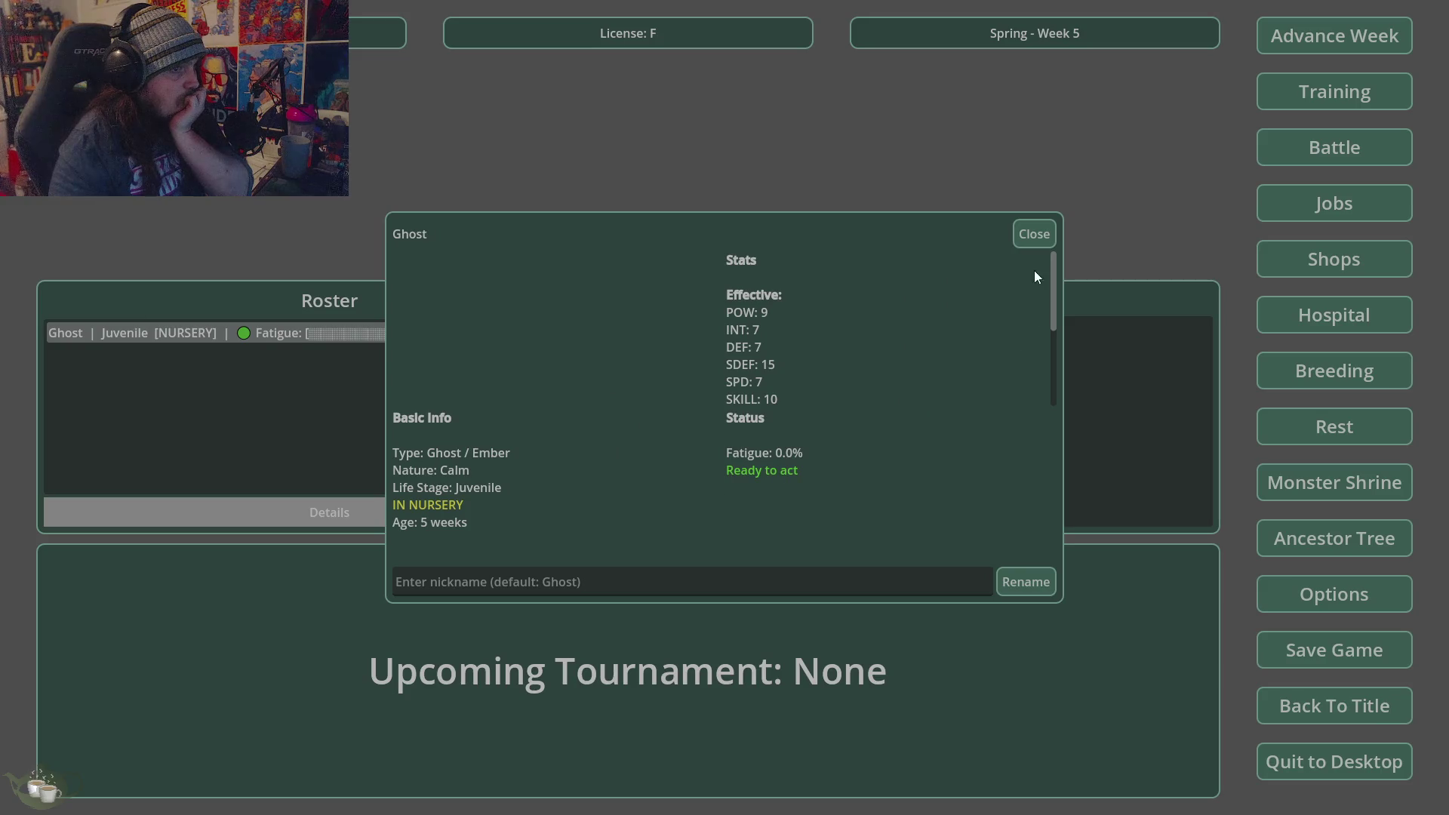
click(1031, 237)
click(1346, 487)
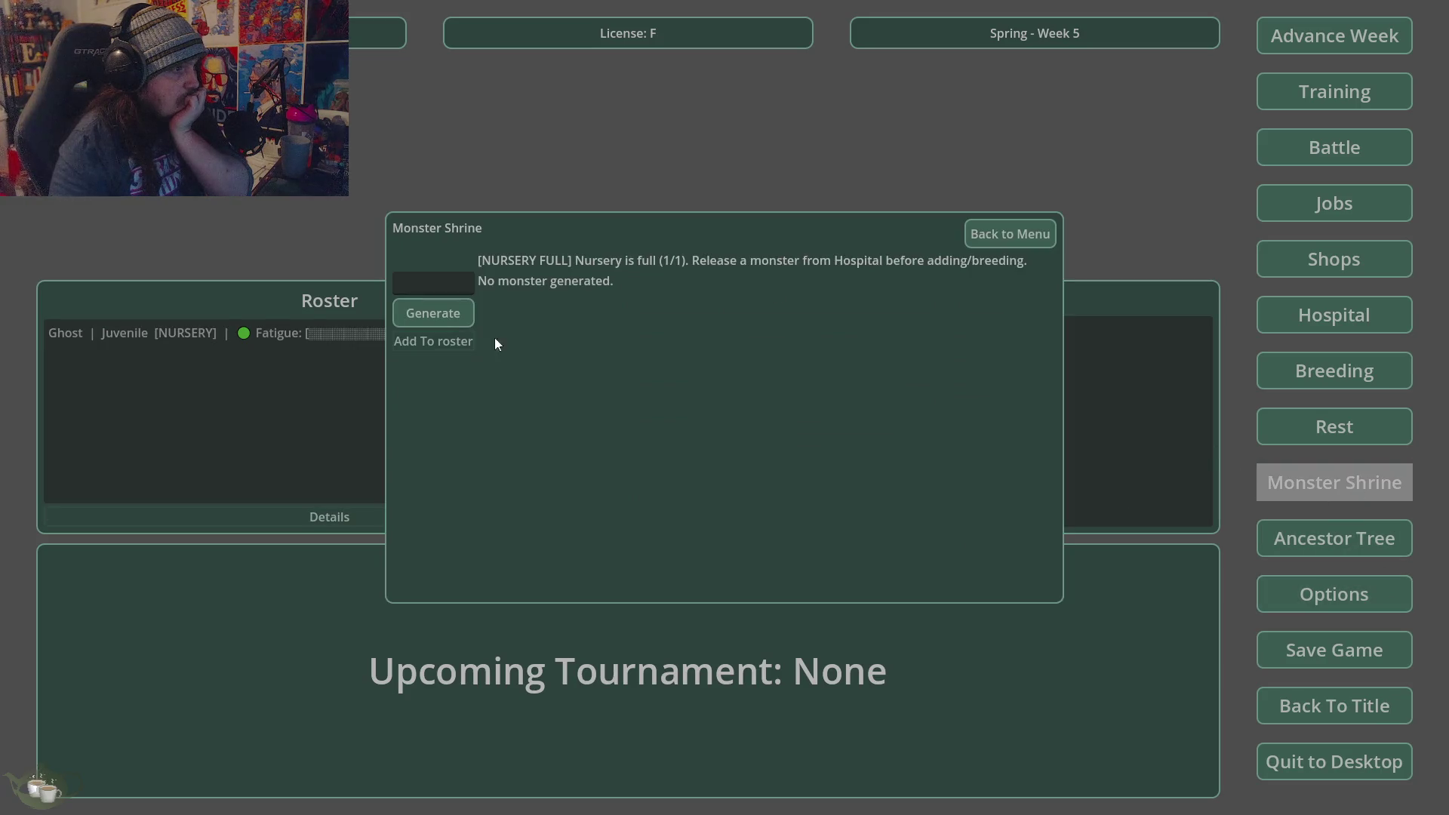
click(465, 320)
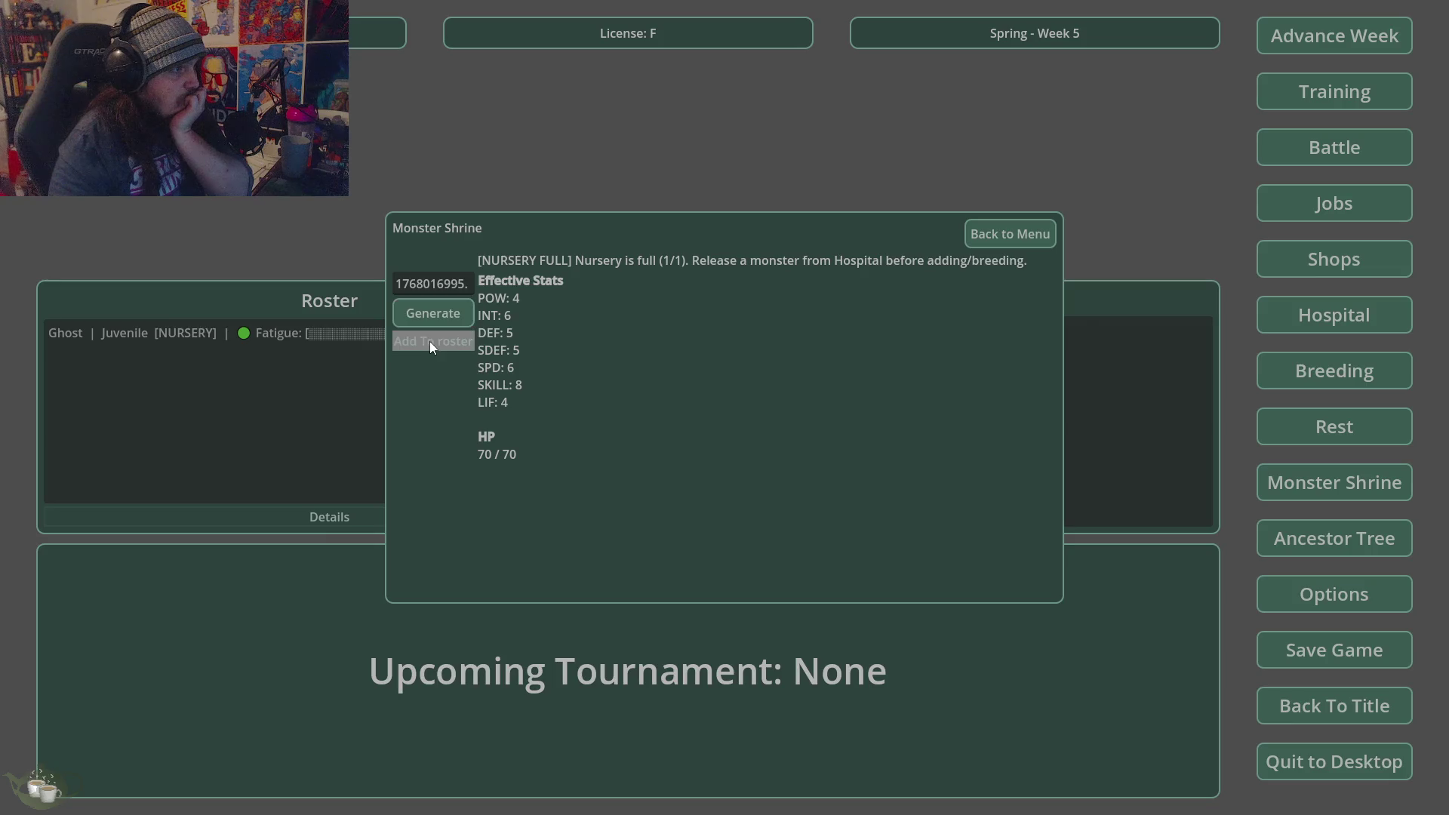
click(989, 232)
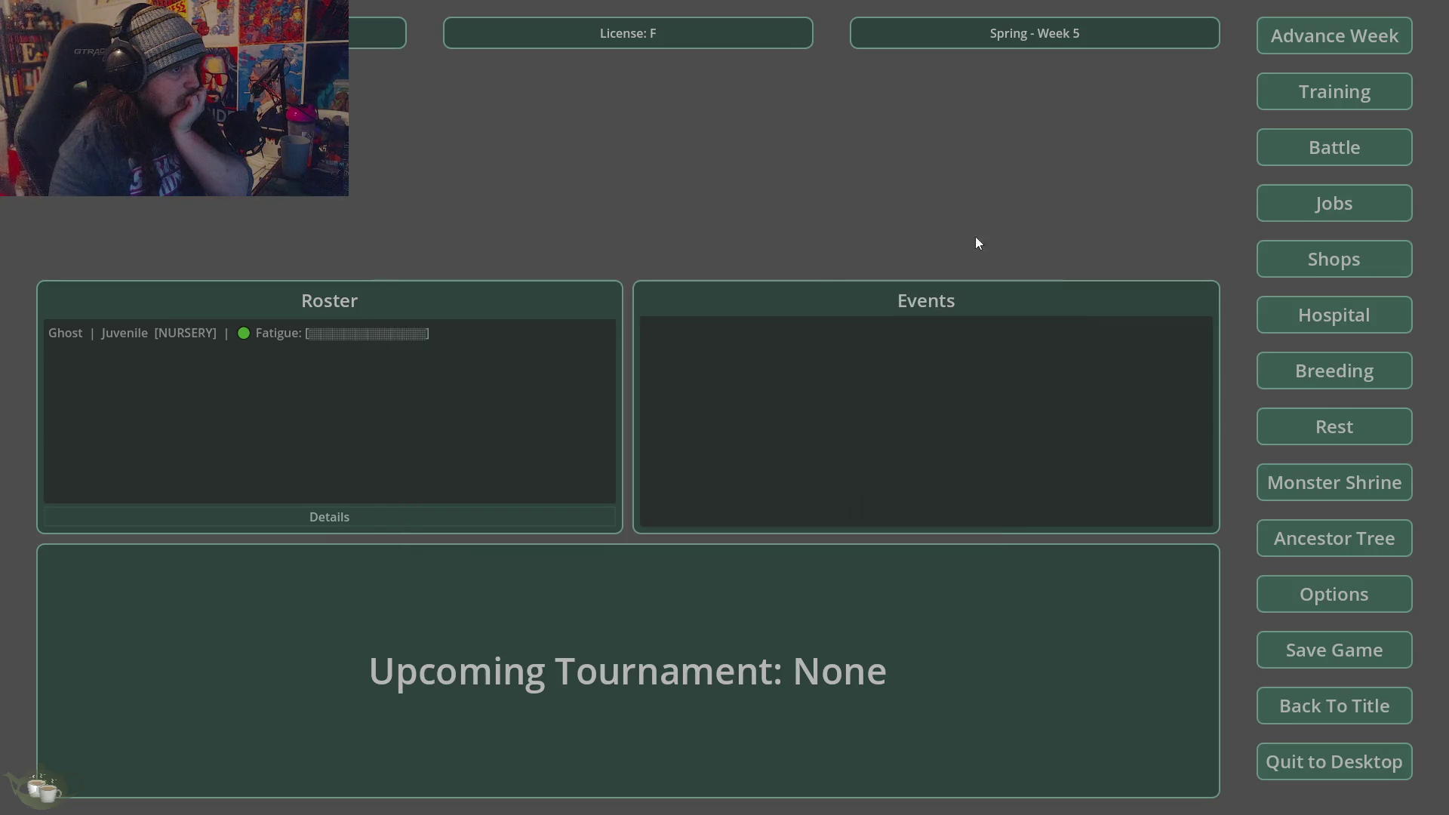
- Try releasing Ghost/Ember from the nursery and dismiss the cannot-release notice
click(1328, 315)
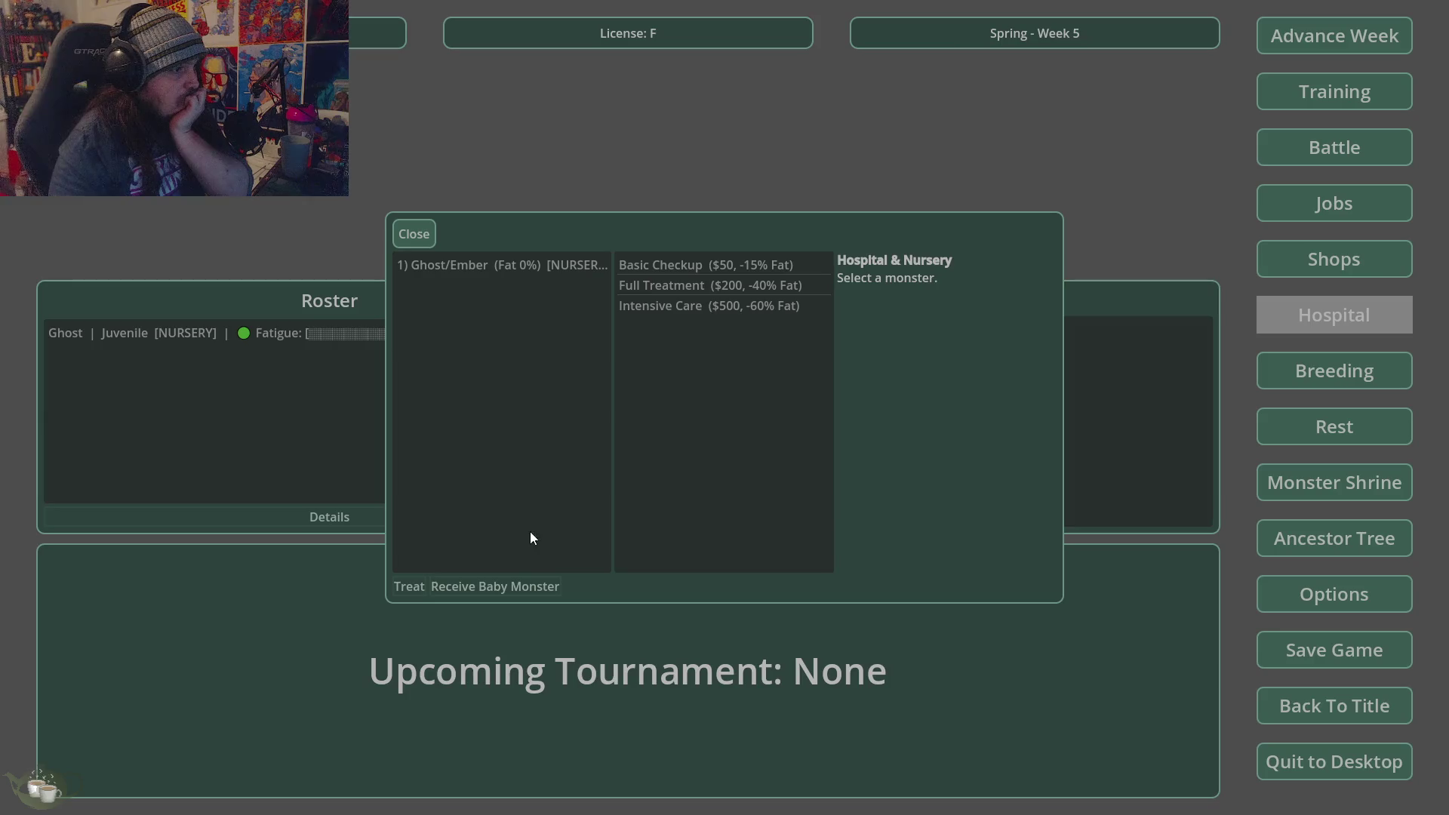
click(526, 305)
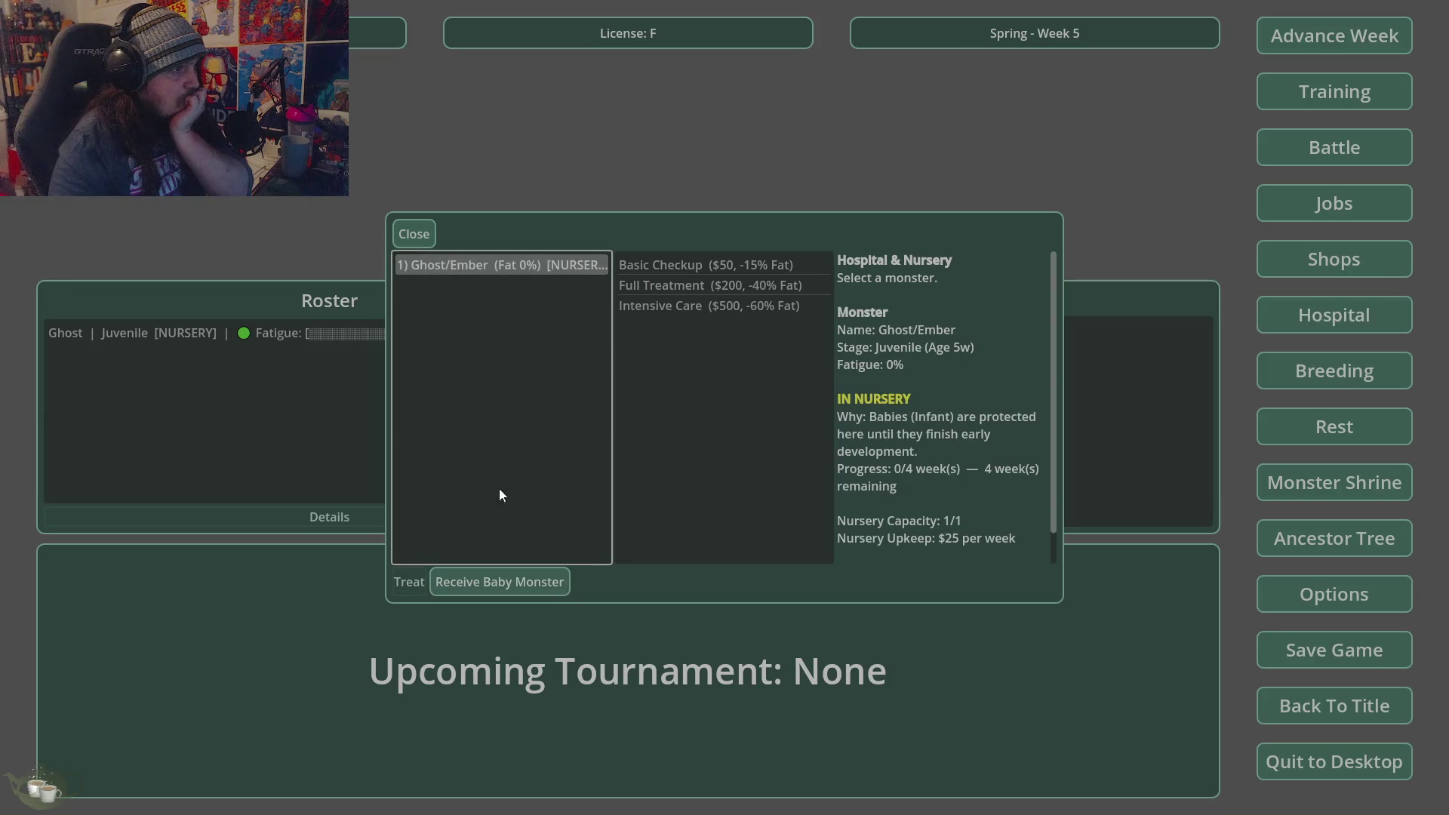
click(501, 588)
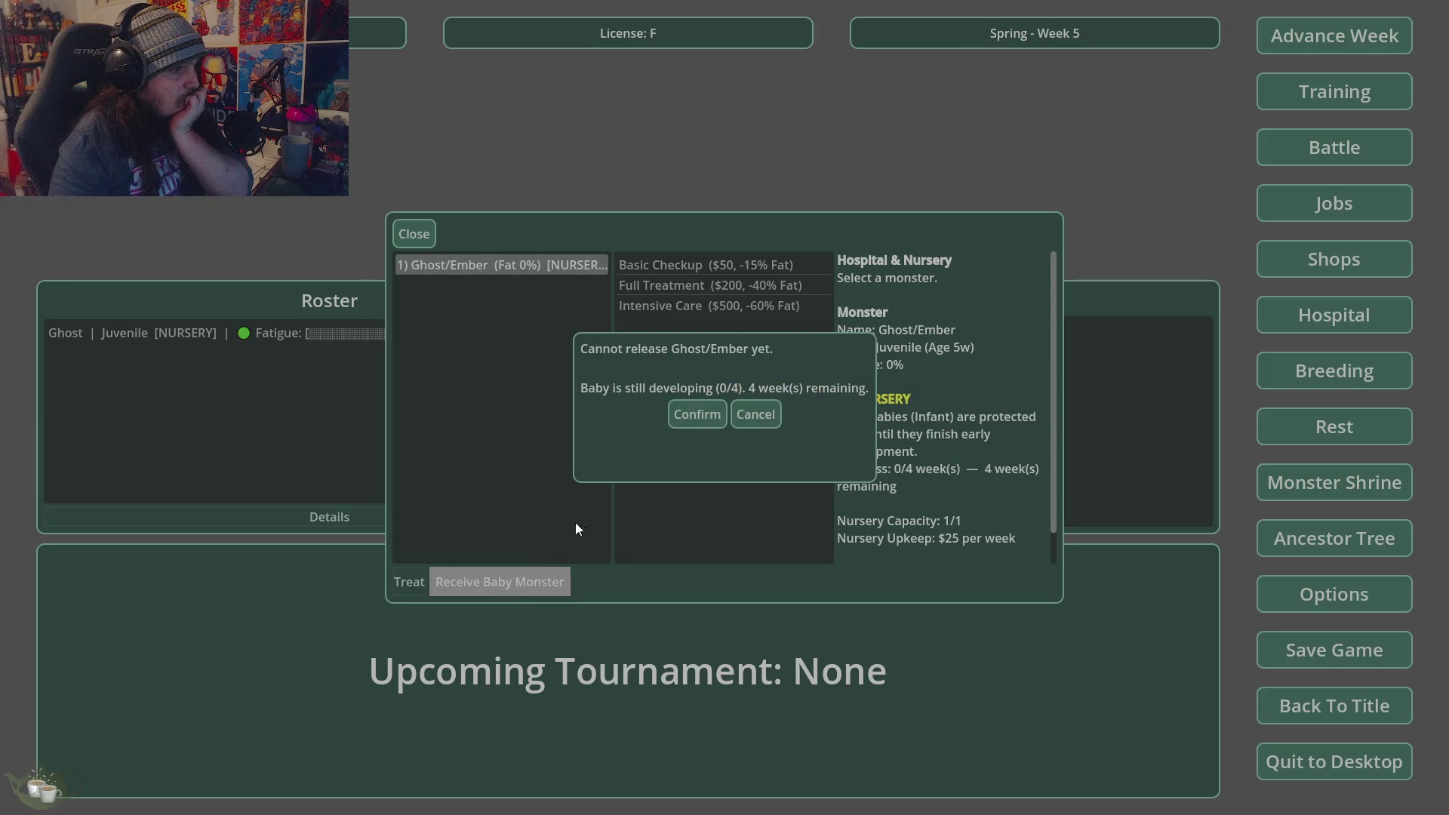
click(690, 420)
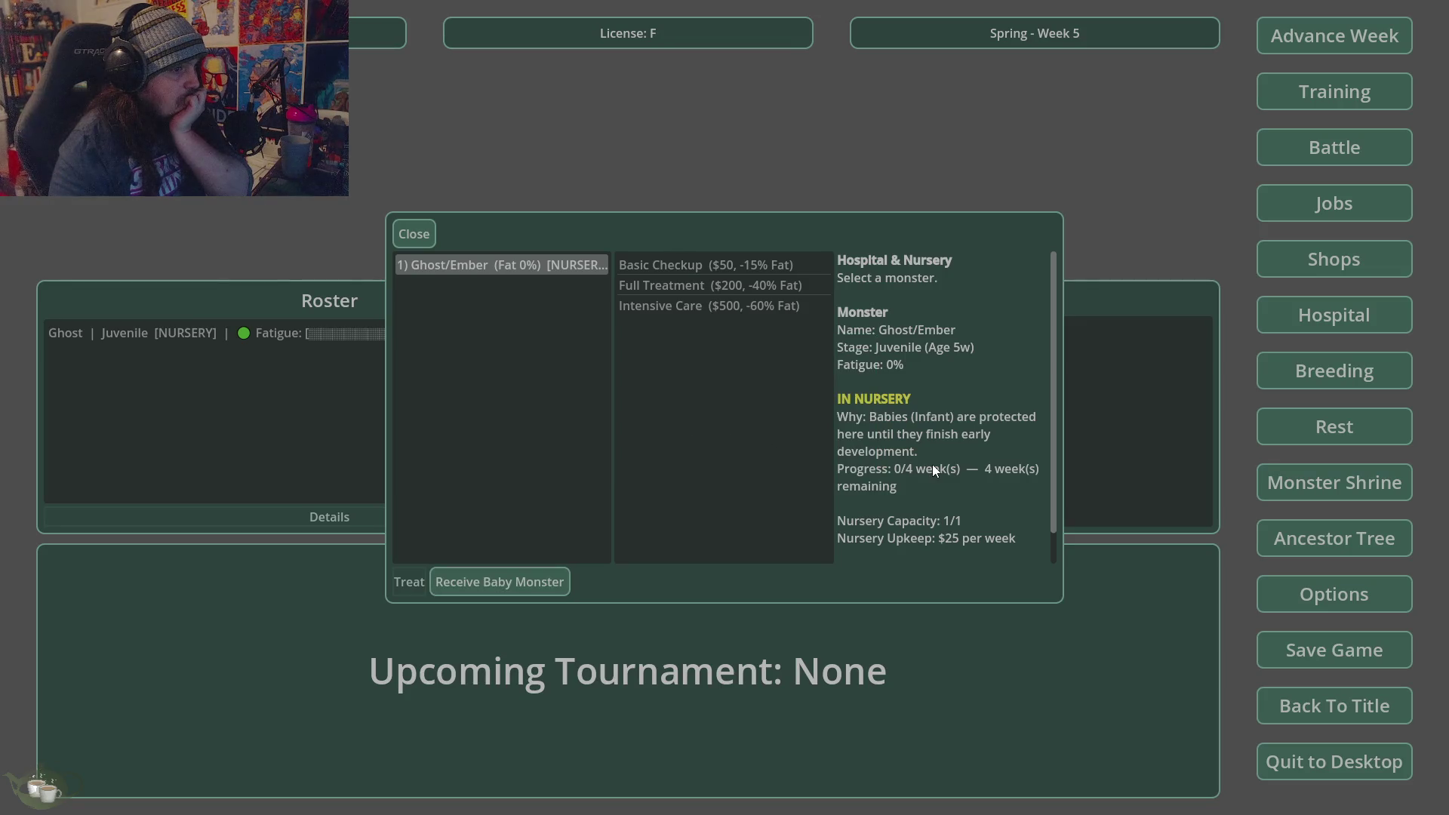
click(440, 234)
- Advance five weeks to Summer Week 10
click(1378, 53)
click(704, 463)
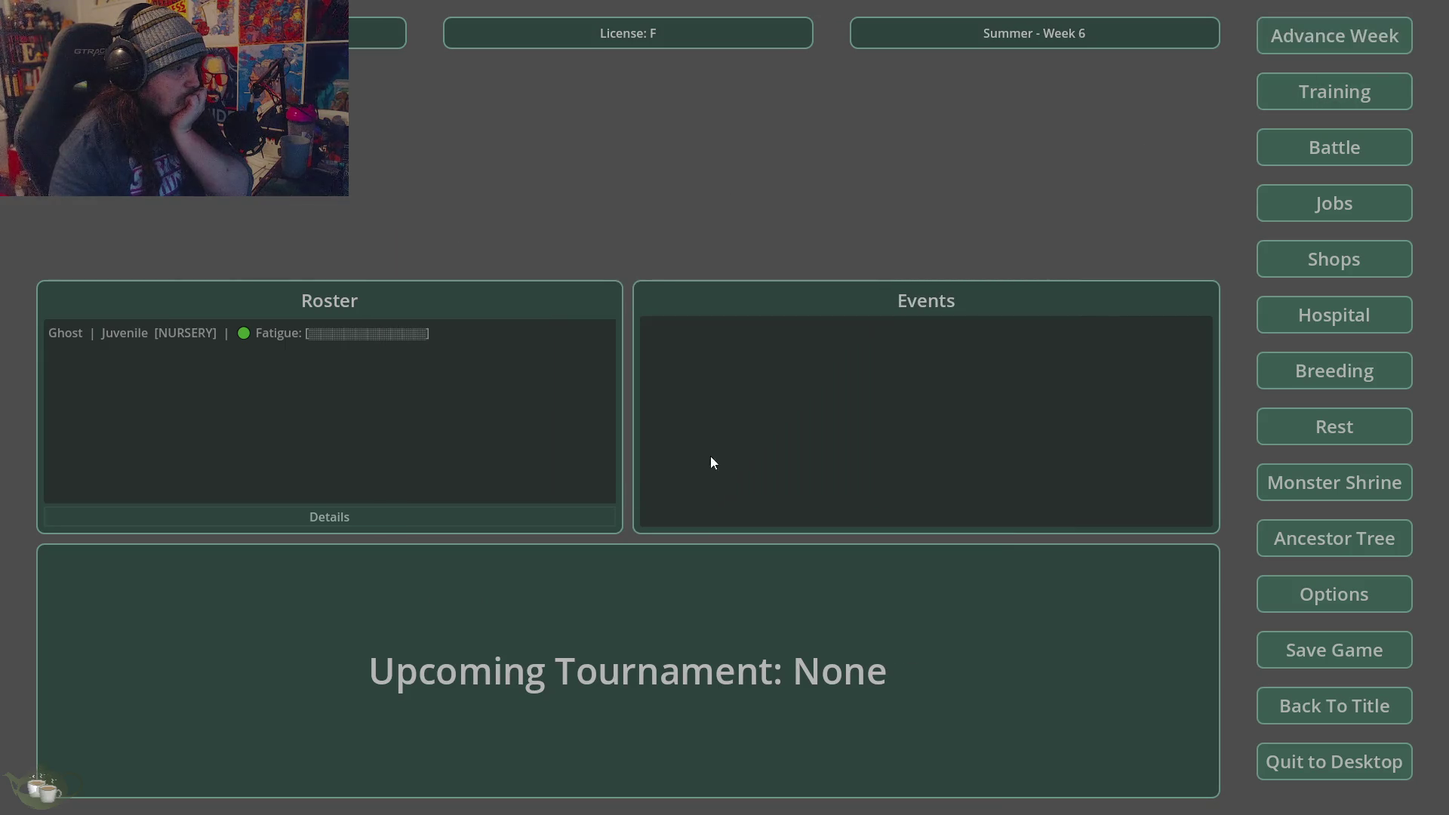
click(1317, 44)
click(695, 461)
click(1320, 43)
click(698, 463)
click(1298, 41)
click(688, 461)
click(1325, 39)
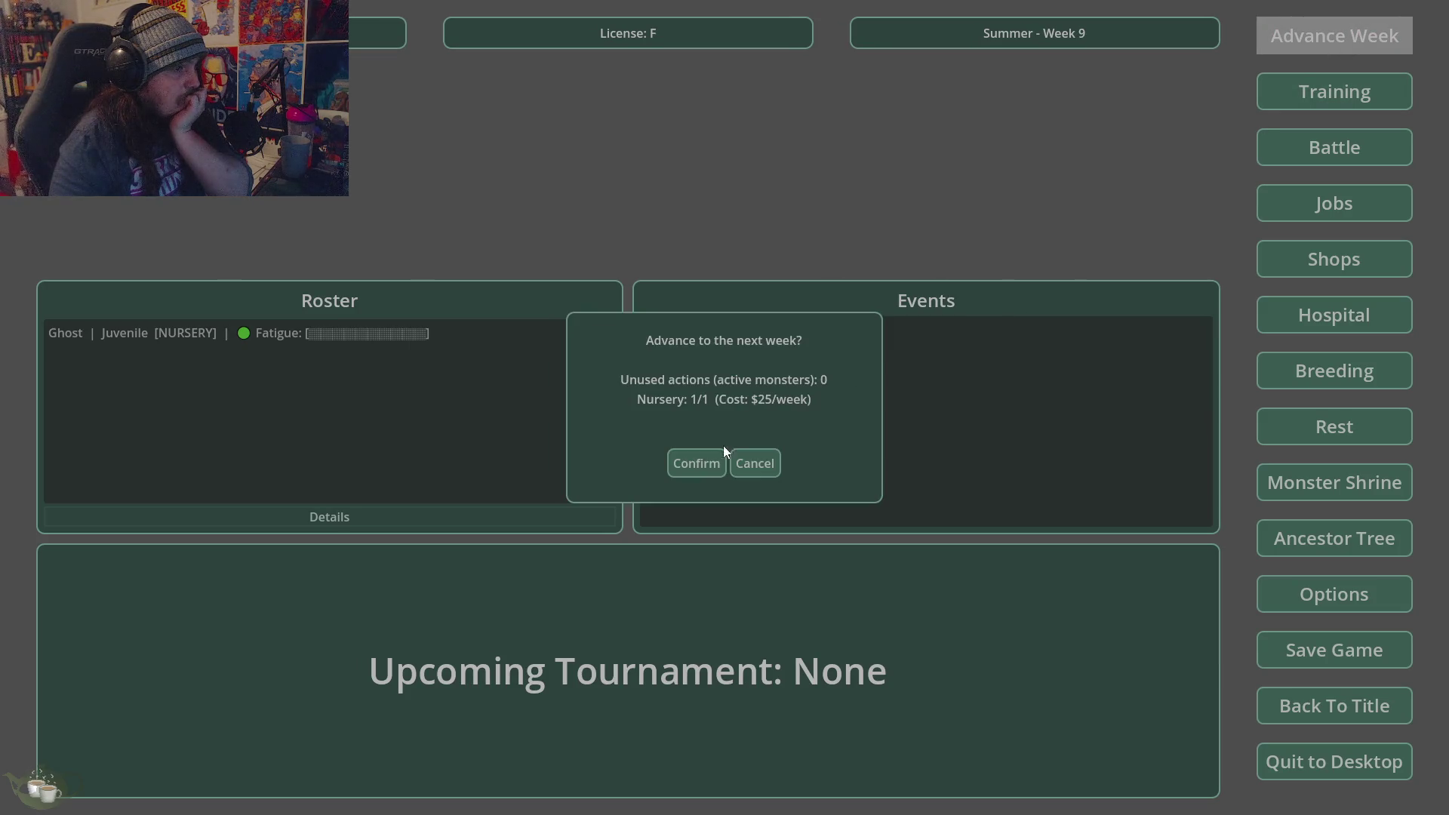
click(698, 463)
- Release Ghost/Ember from the nursery and select the now-active Juvenile Ghost
click(1323, 314)
click(521, 265)
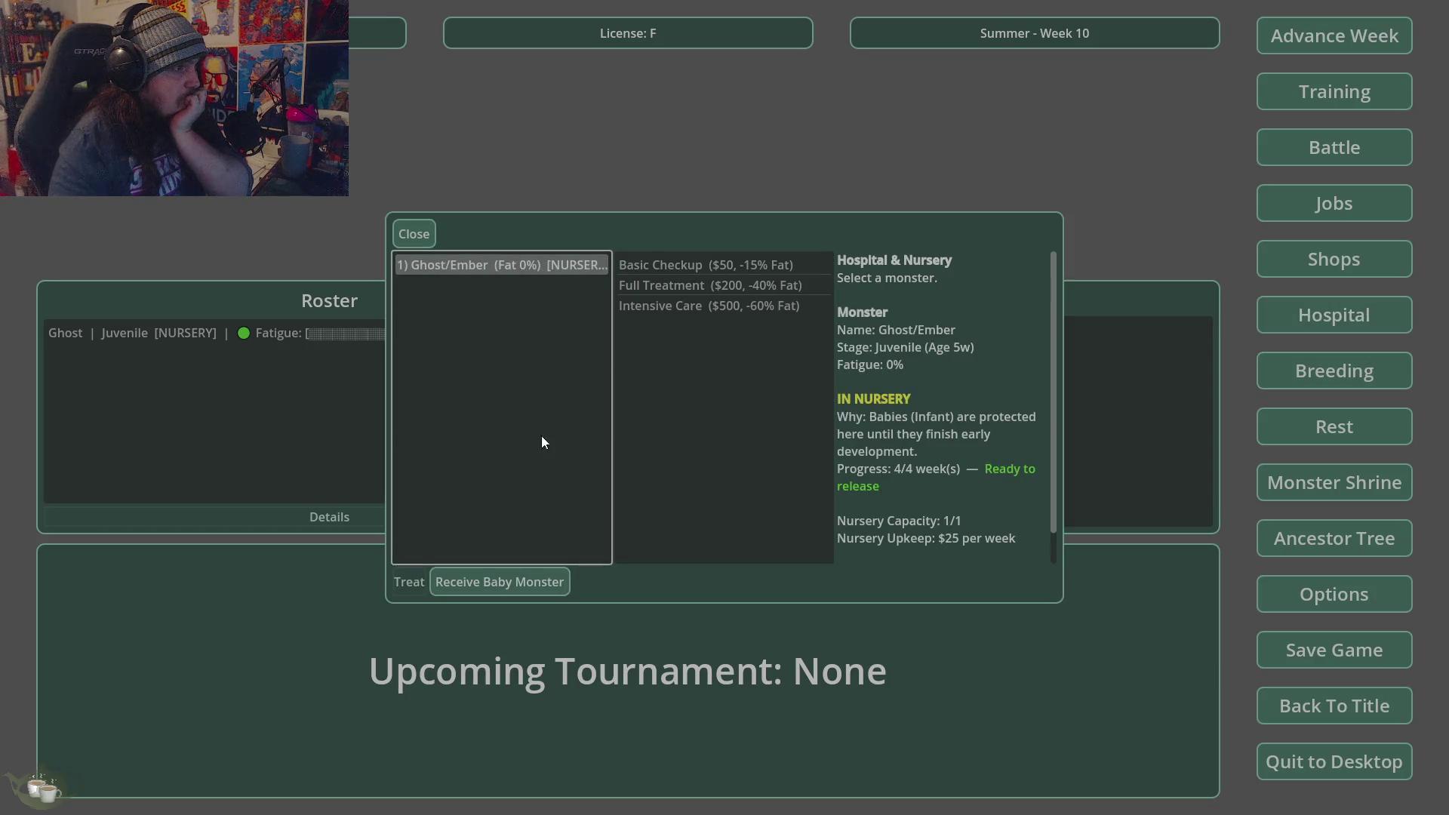
click(503, 585)
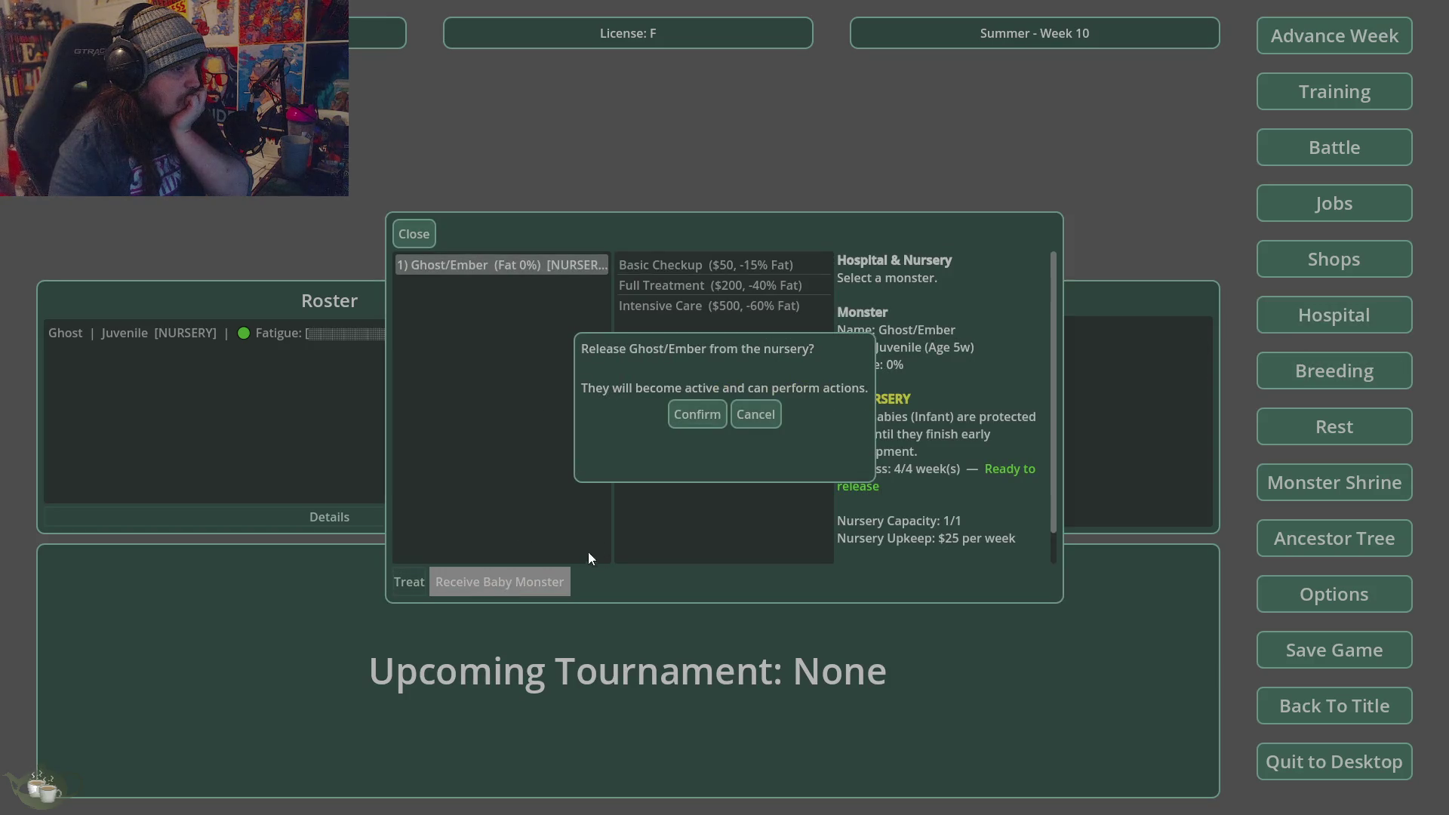
click(688, 423)
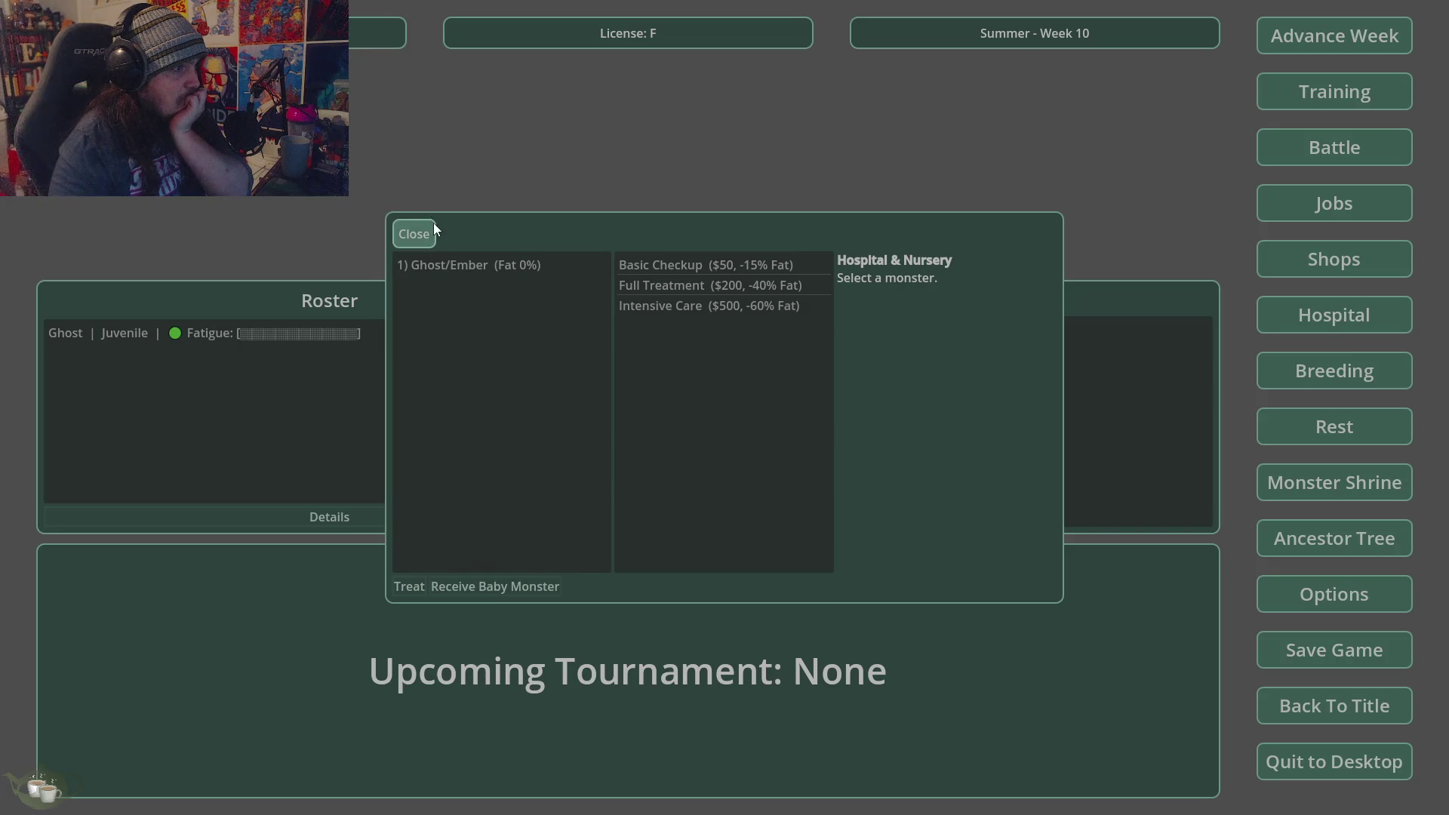
click(428, 228)
click(178, 333)
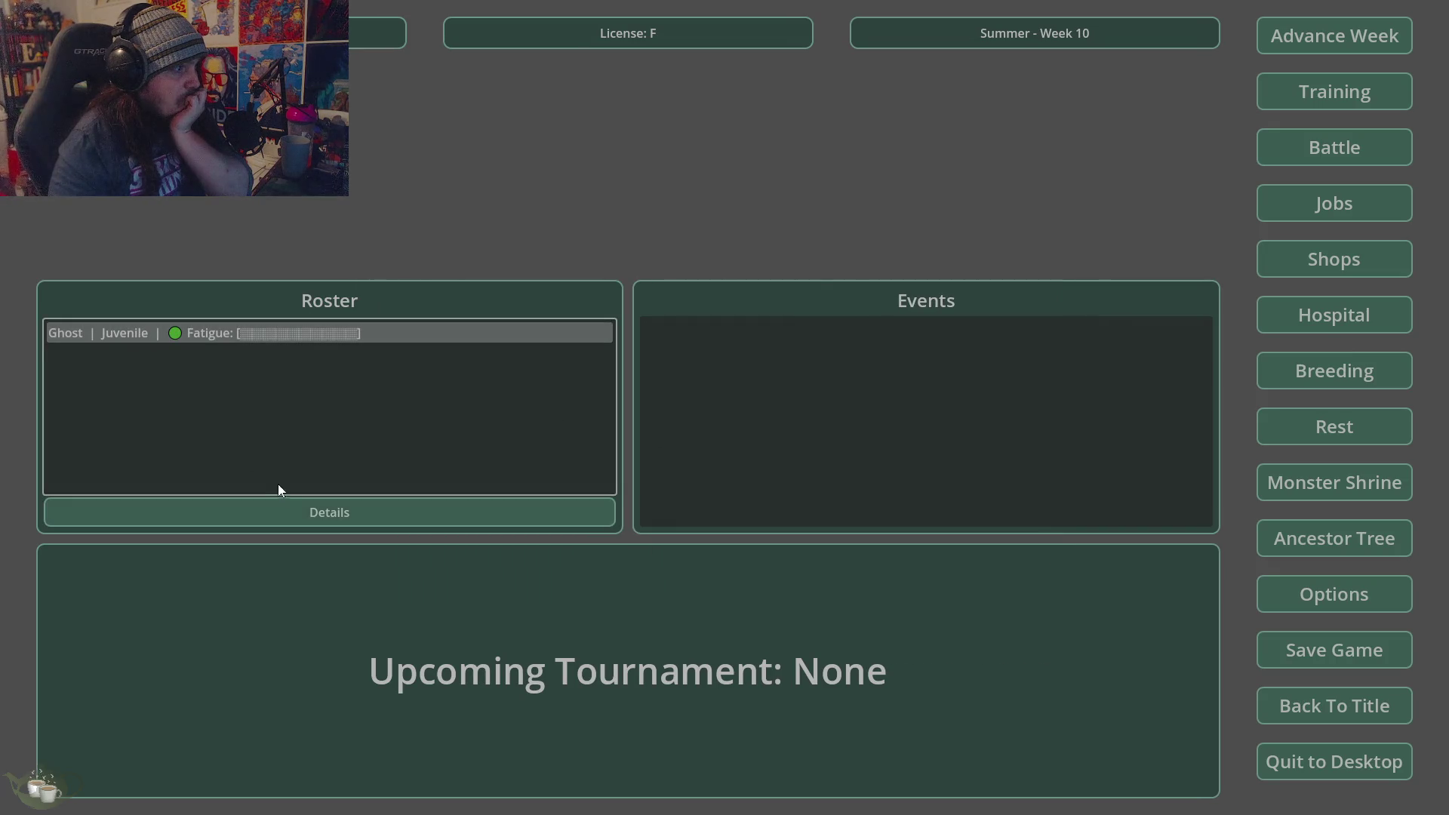
- Generate a Slime at the monster shrine, add it to the roster, and review the Ghost and Slime details
click(310, 512)
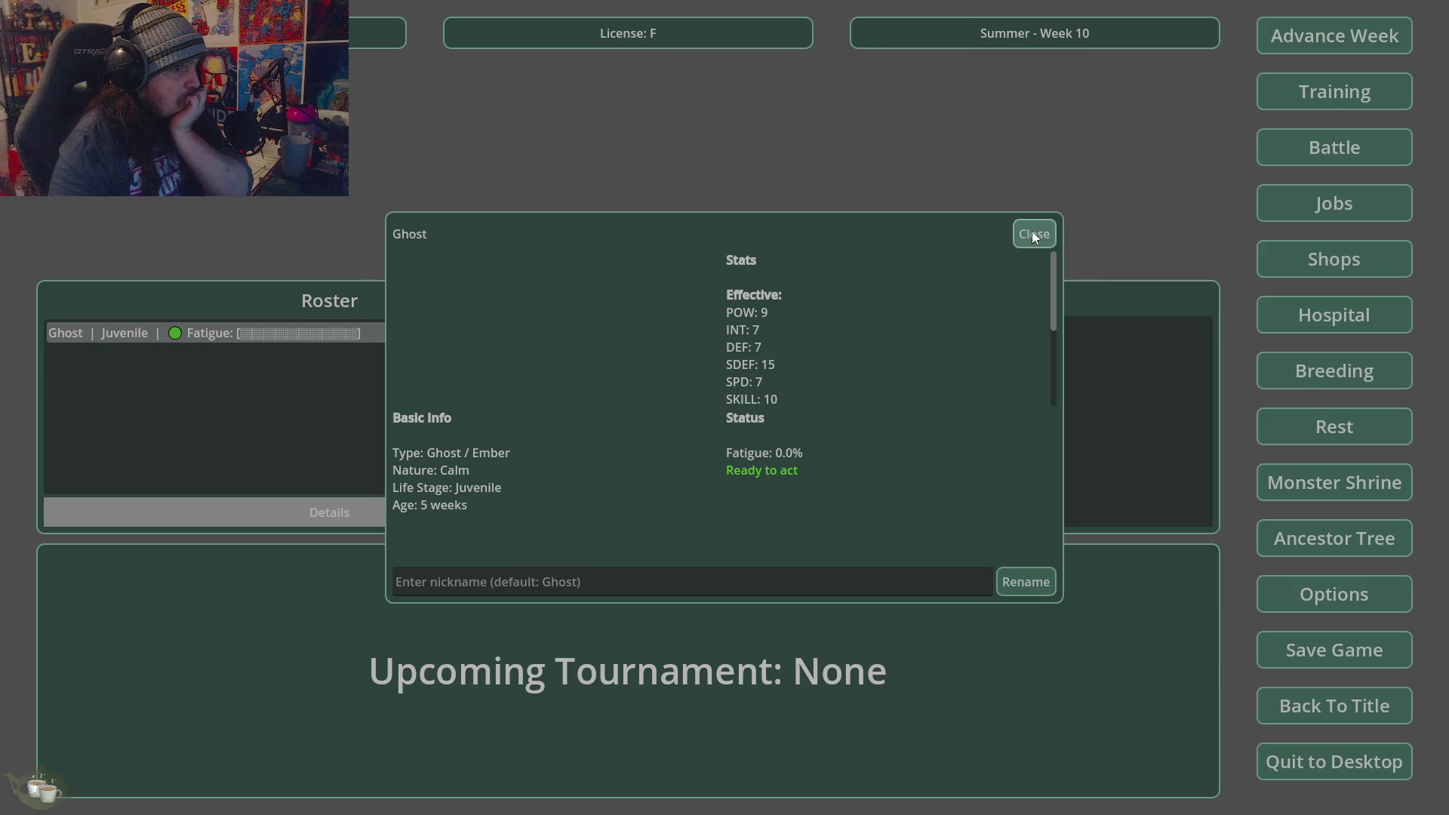
click(1033, 235)
click(1358, 482)
click(446, 319)
click(434, 346)
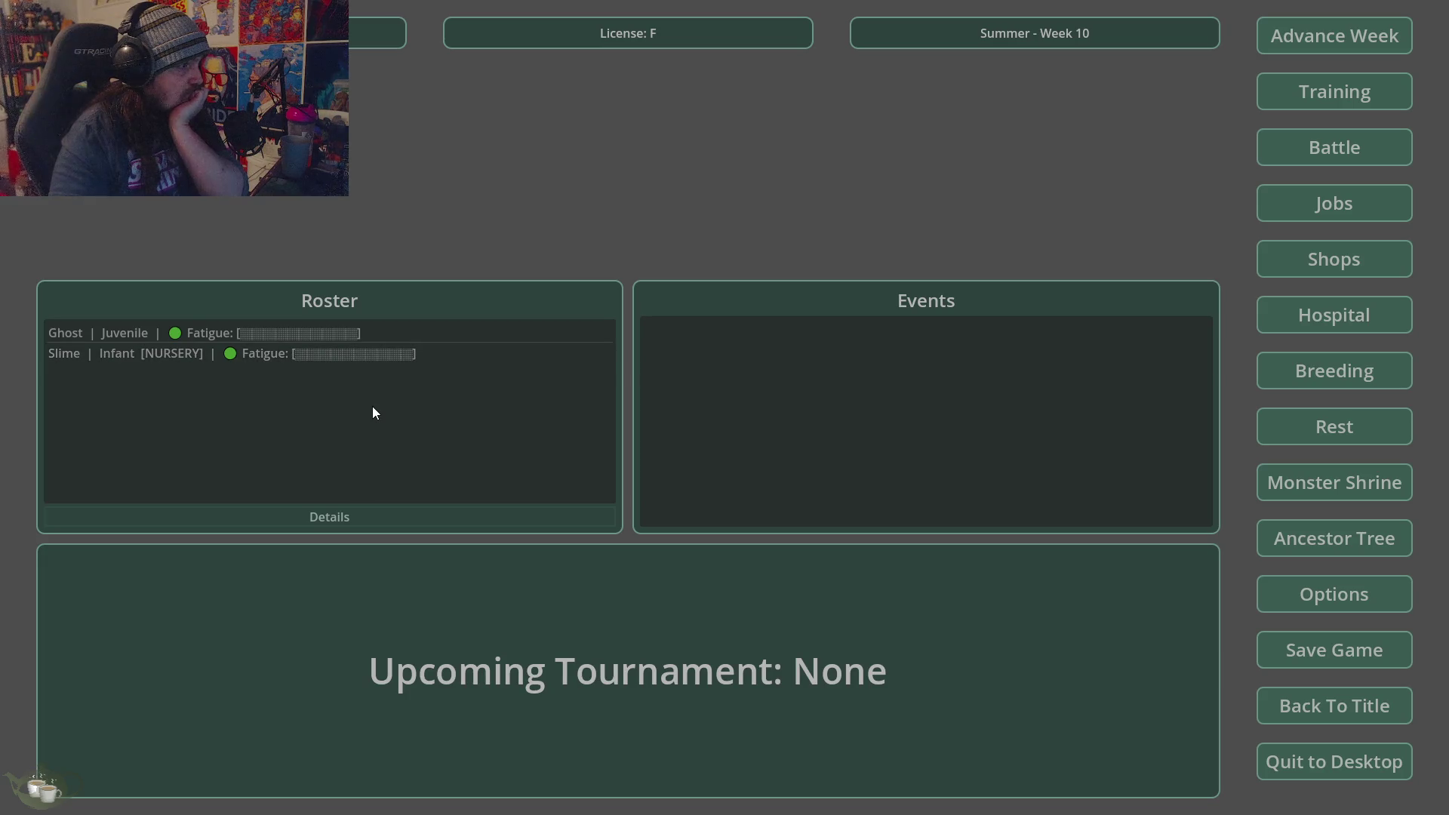
click(326, 335)
click(339, 512)
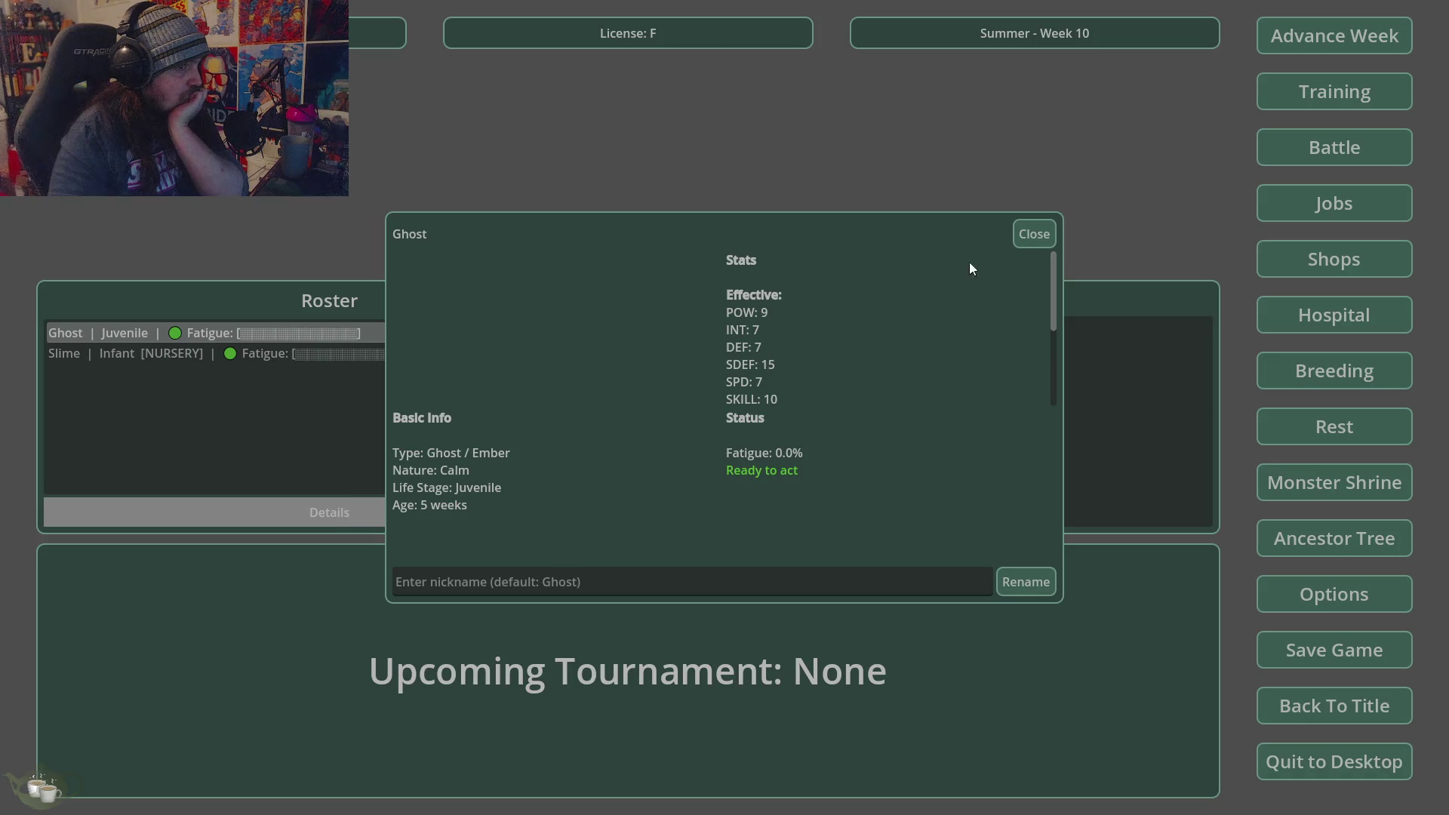
click(1033, 234)
click(233, 353)
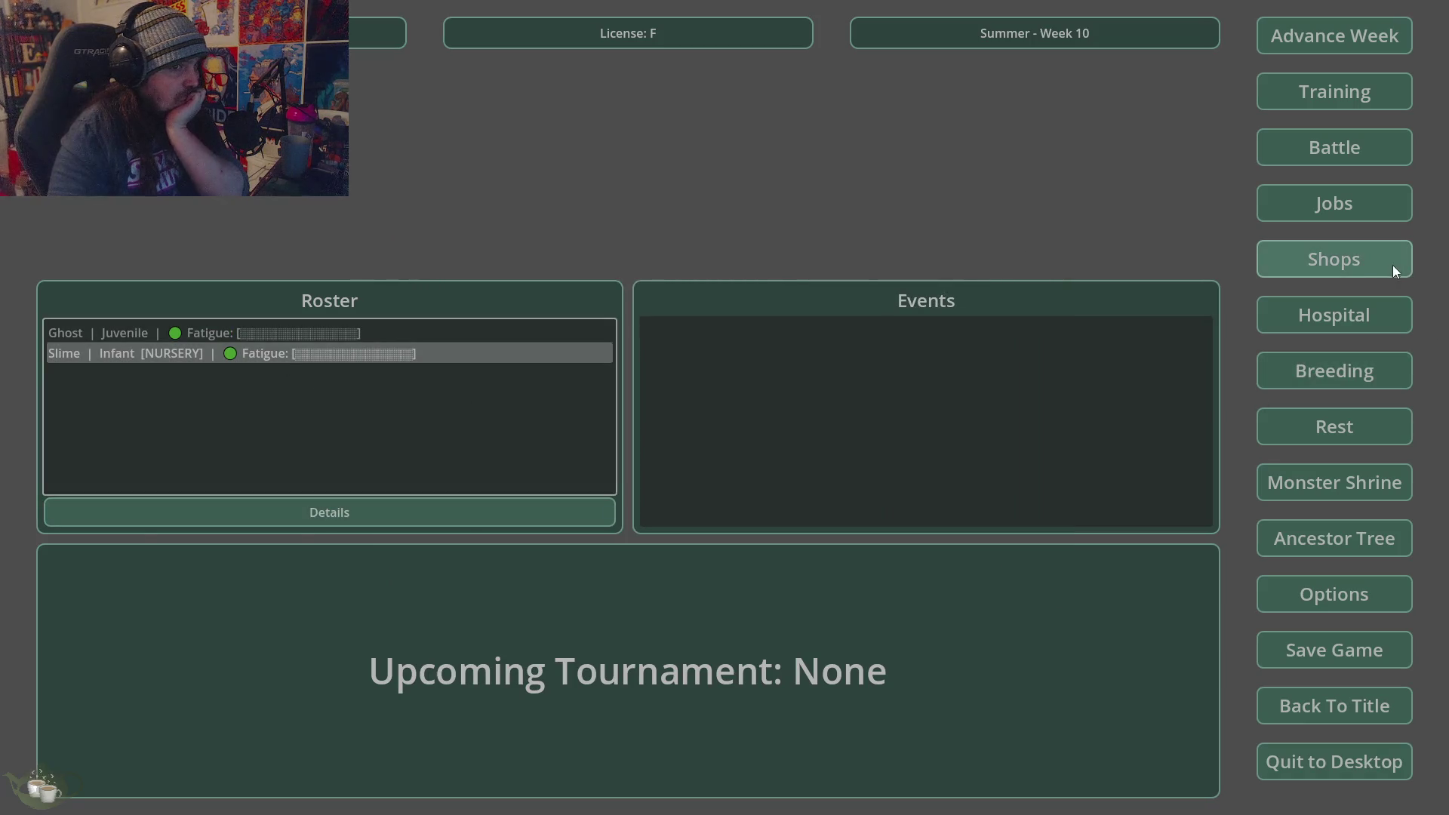
click(296, 506)
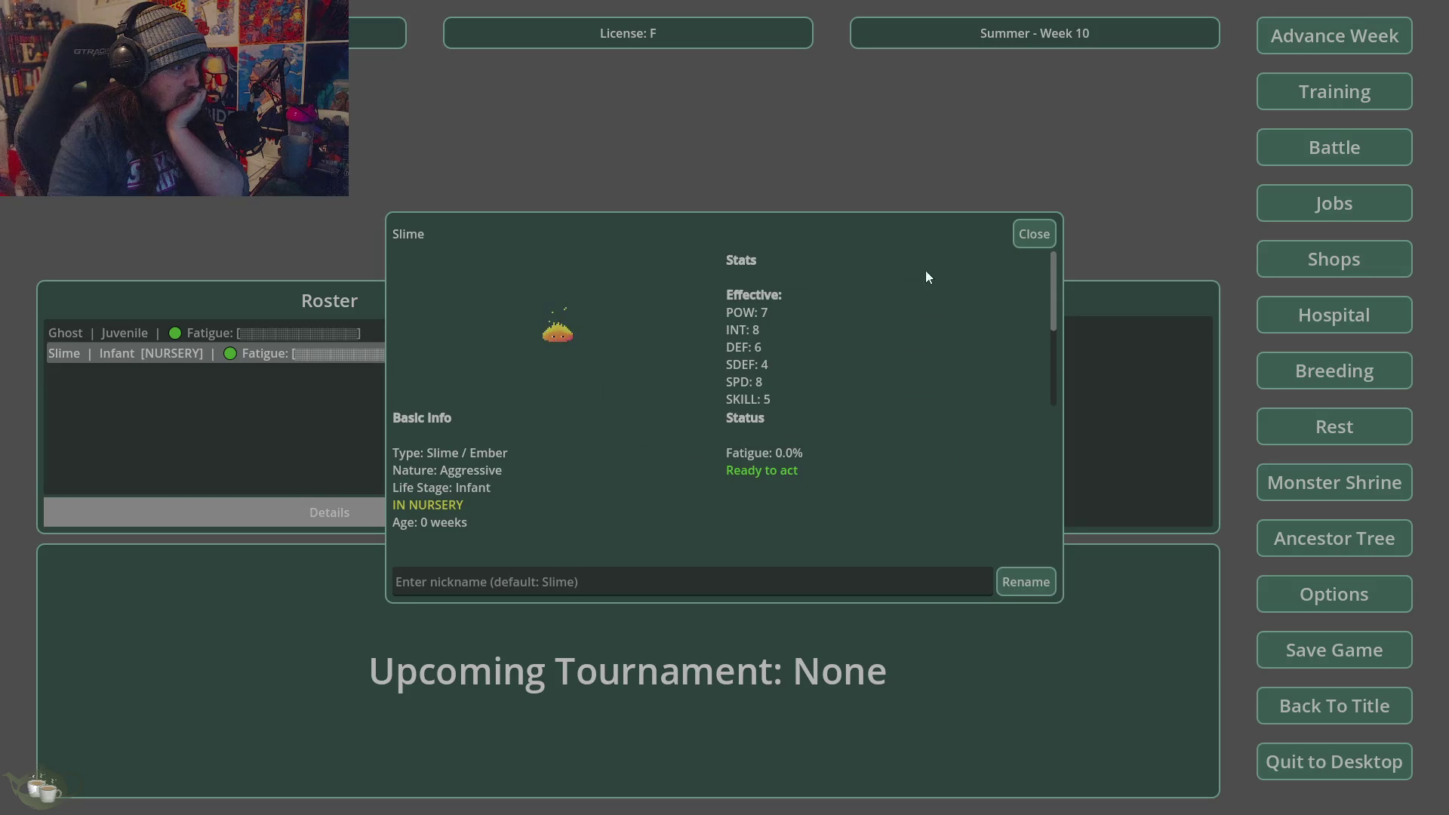
- Try releasing the Slime from the nursery and dismiss the not-ready-to-release warning
click(1046, 231)
click(1396, 316)
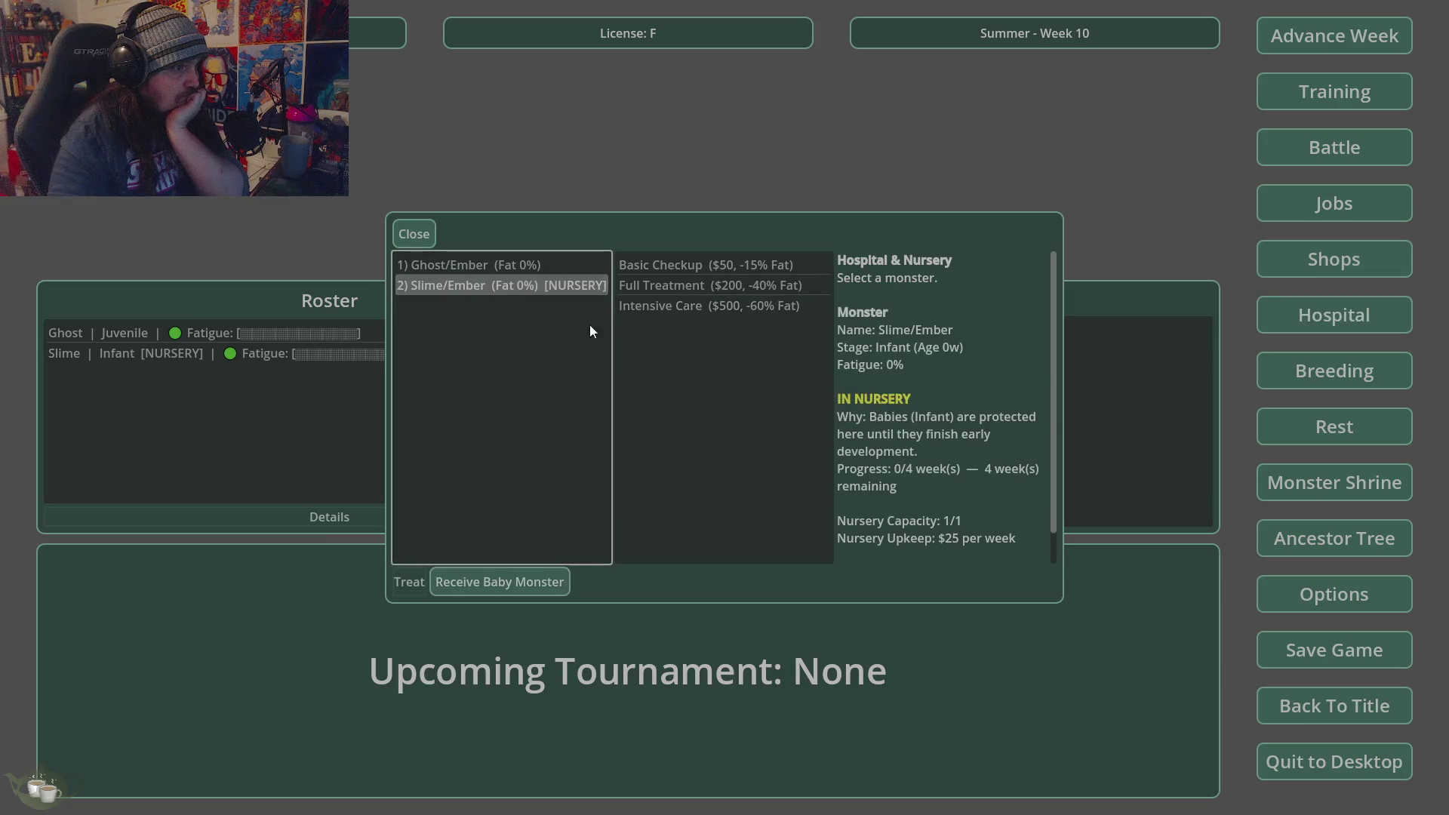
click(495, 585)
click(685, 417)
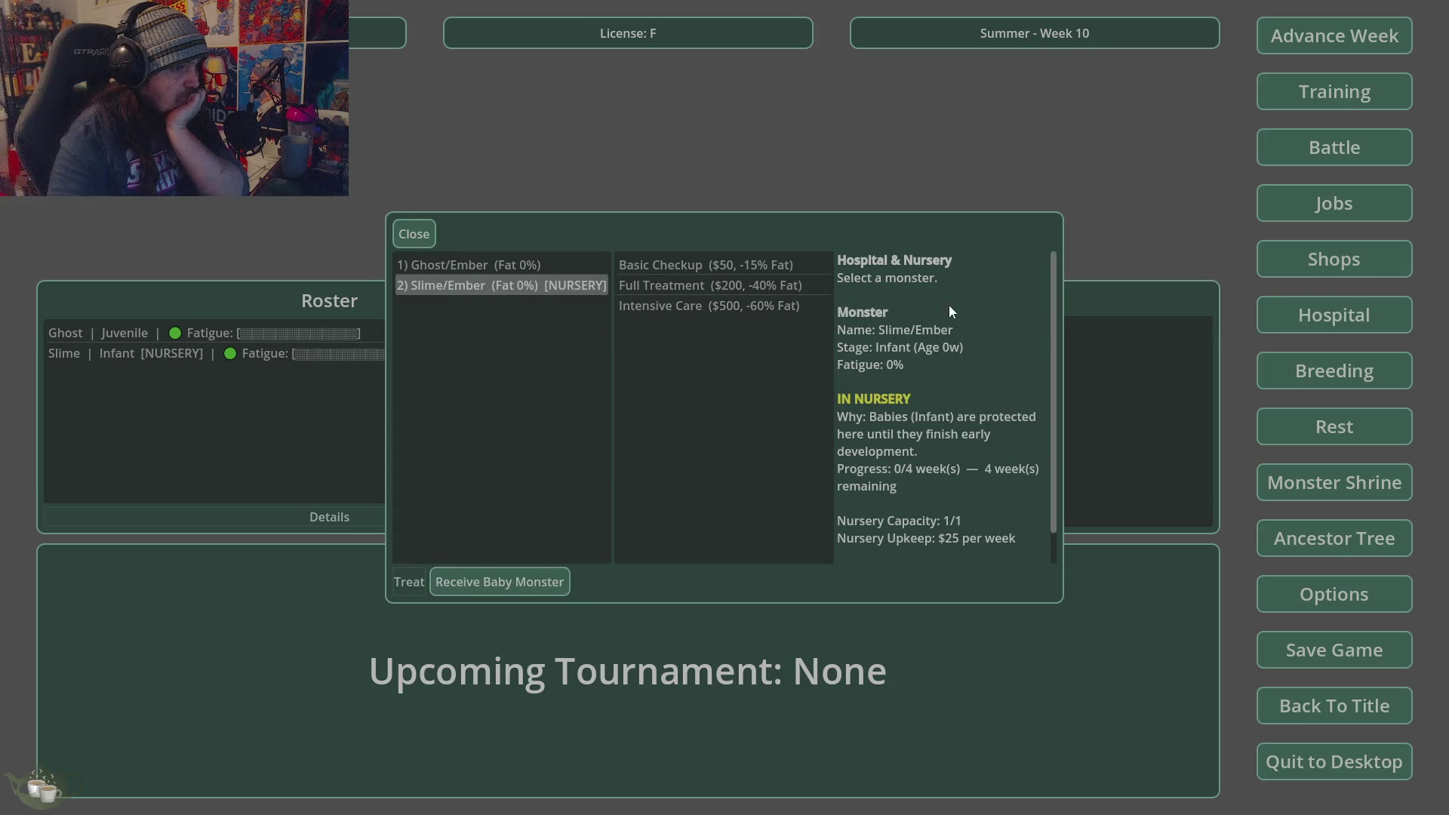
click(414, 234)
- Advance two weeks to Fall Week 12
click(1329, 38)
click(685, 457)
click(1319, 23)
click(692, 462)
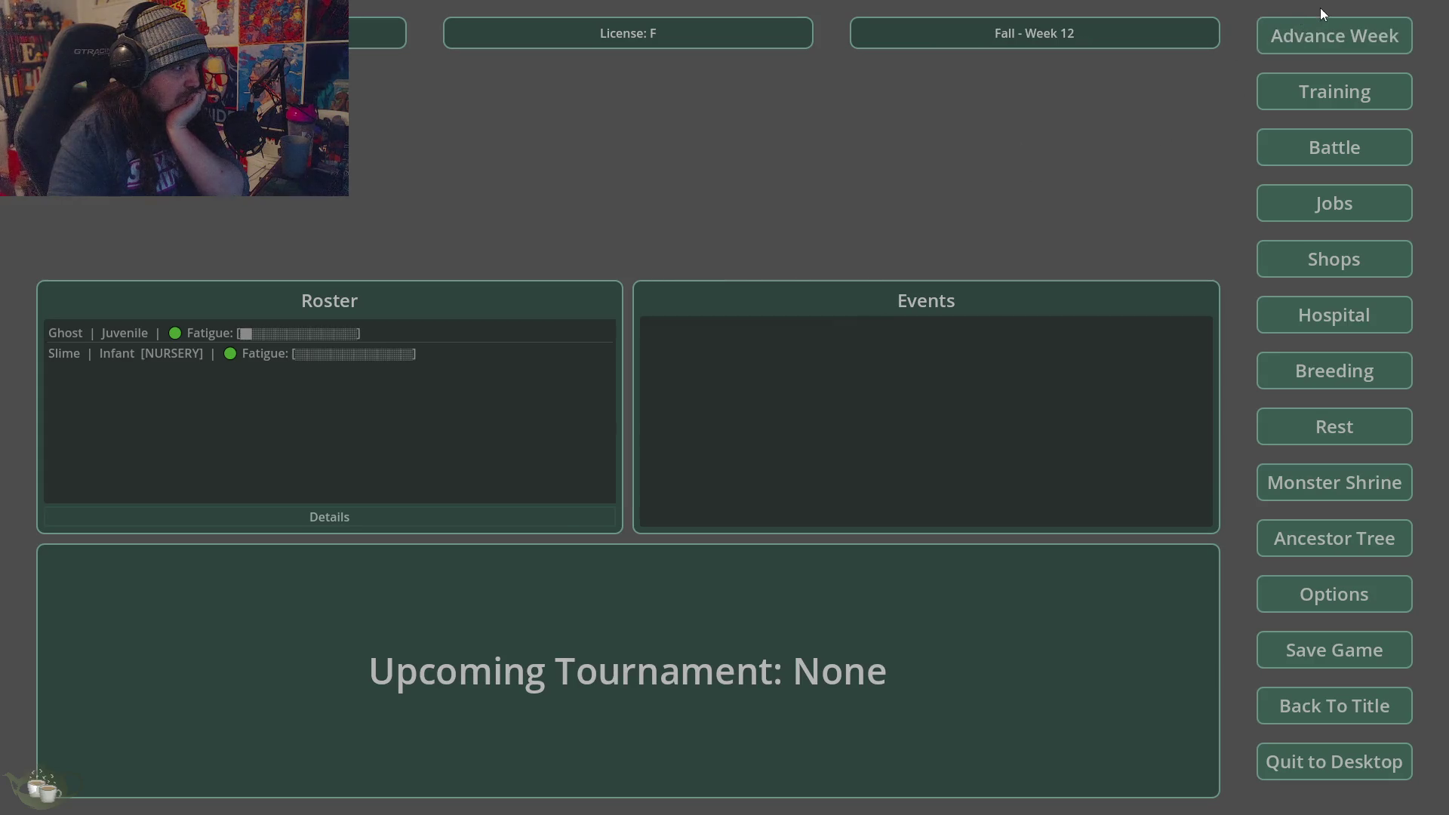
- Check the Ghost's details, then advance three weeks to Fall Week 15
click(302, 336)
click(330, 519)
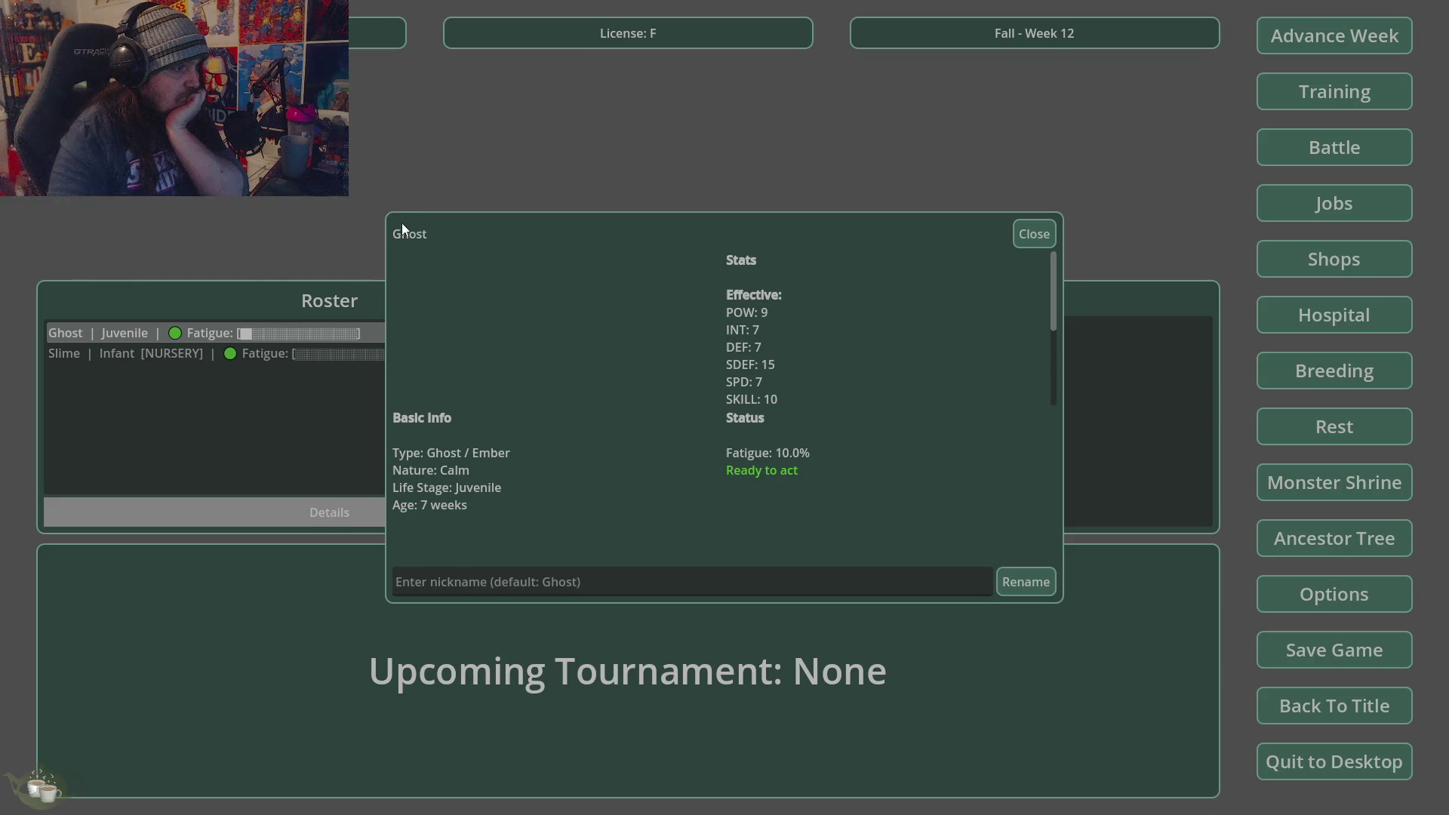
click(1017, 236)
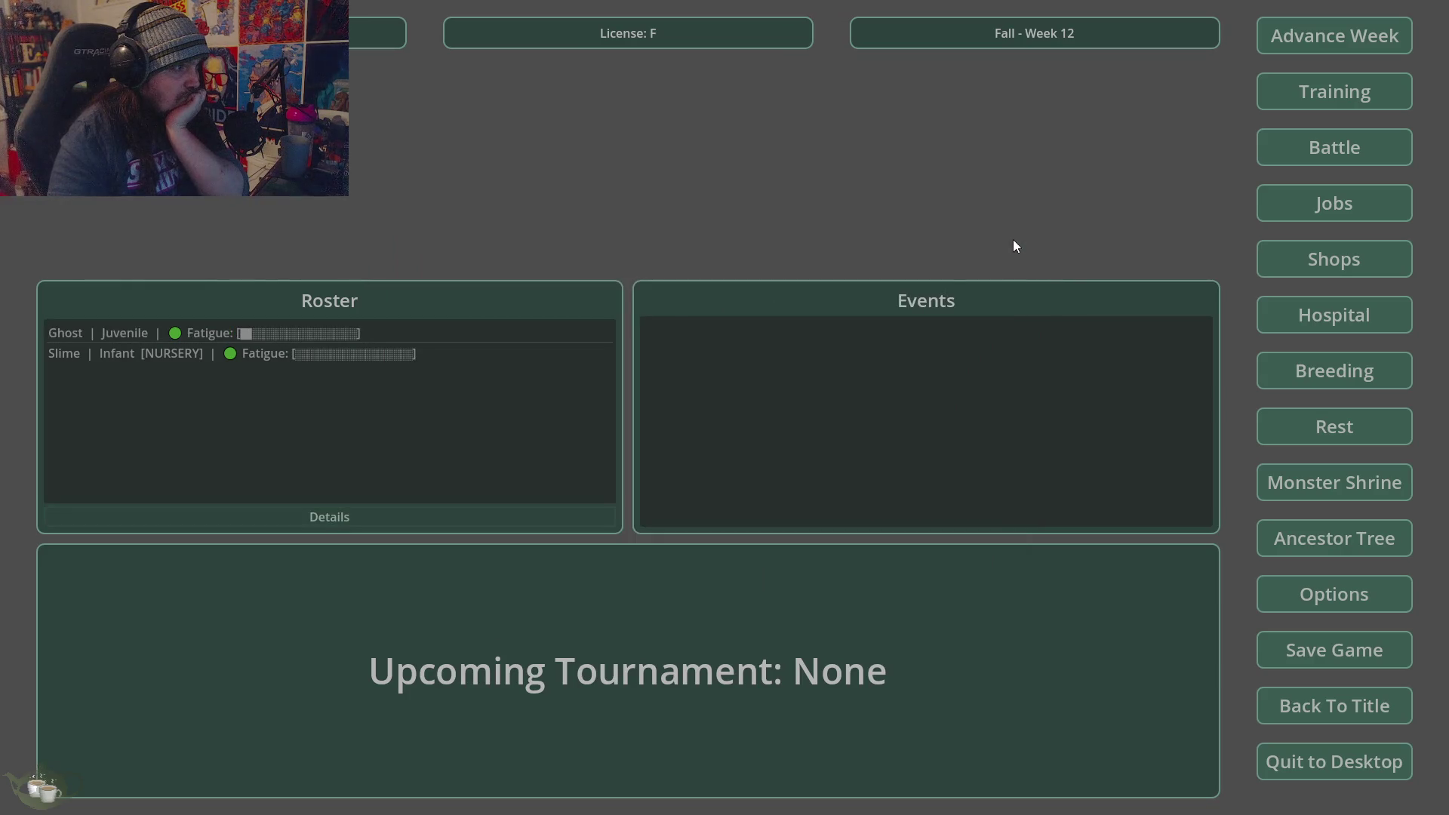
click(1369, 36)
click(677, 477)
click(1292, 29)
click(680, 476)
click(1294, 26)
click(680, 459)
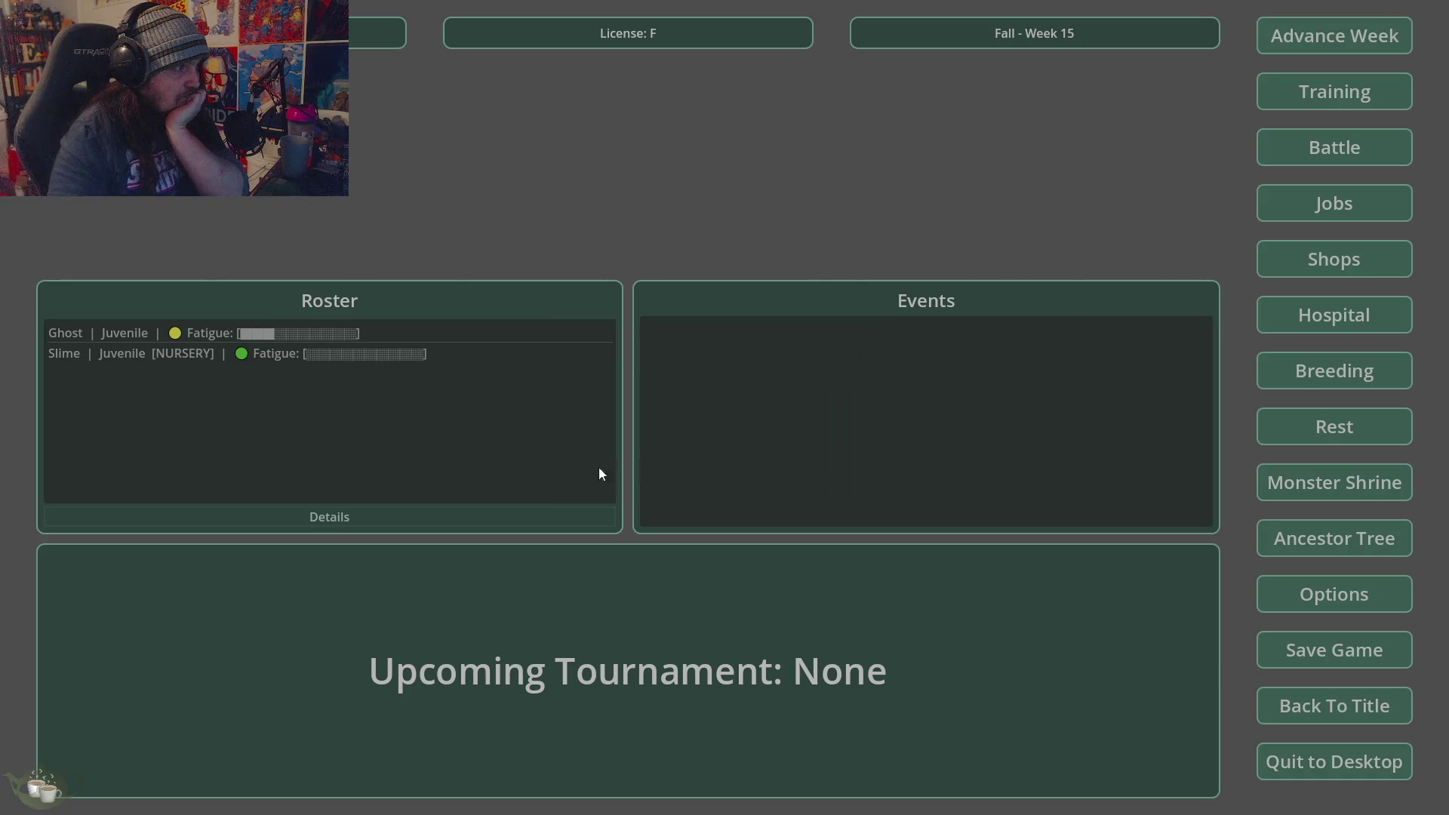
- Release the grown Slime from the nursery and compare the Slime and Ghost hospital statuses
click(302, 360)
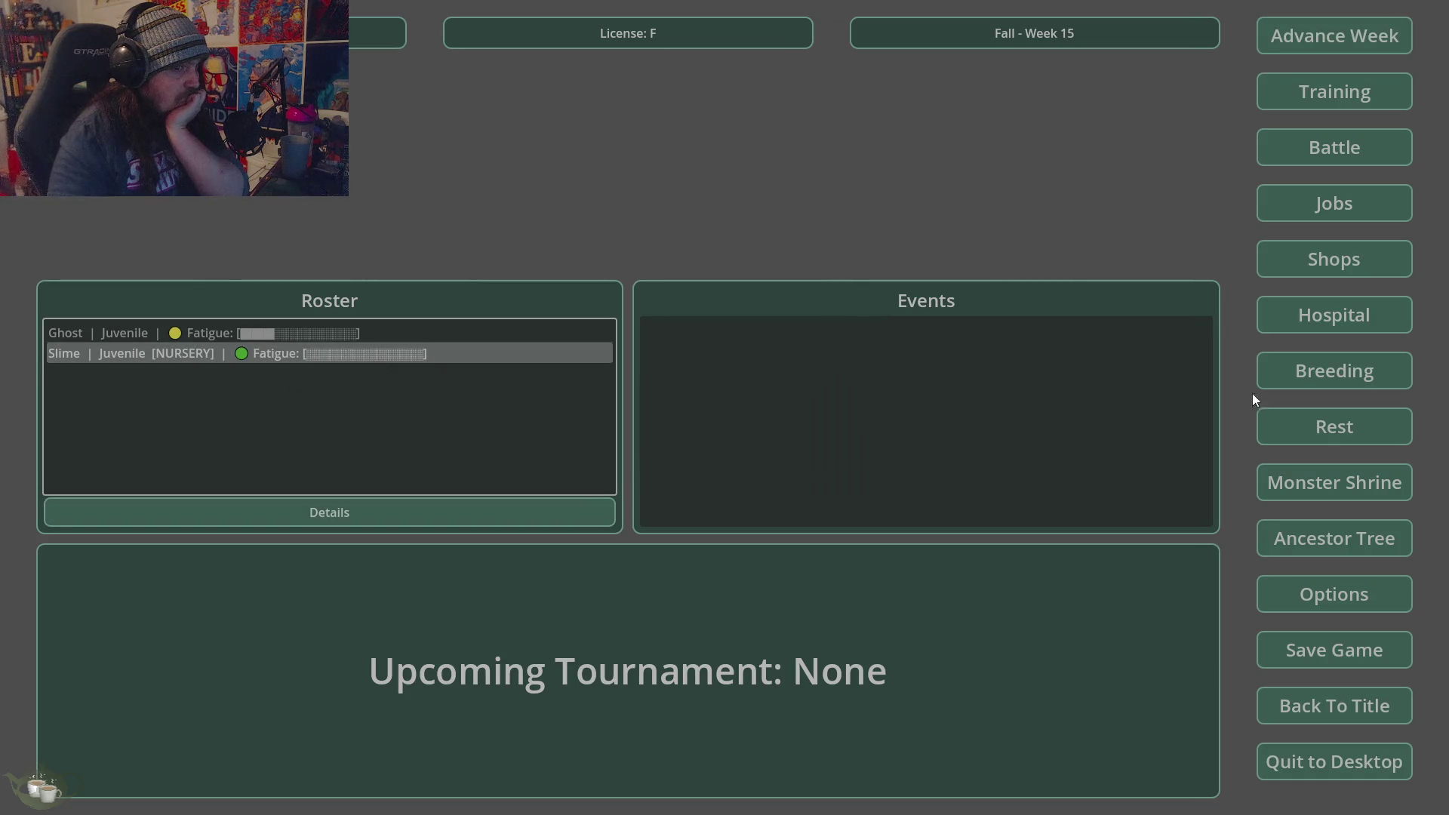
click(1334, 320)
click(538, 285)
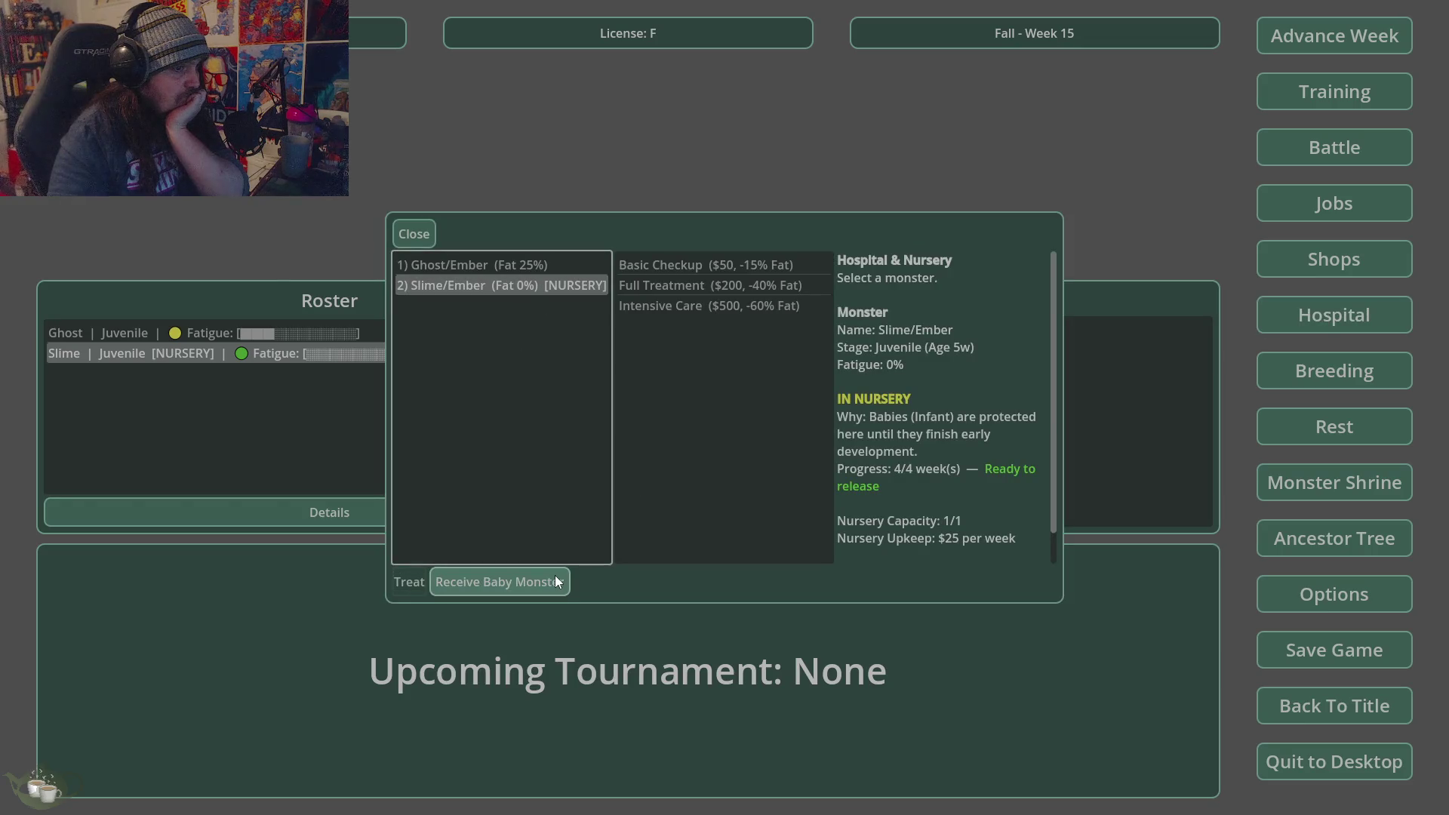
click(556, 579)
click(698, 415)
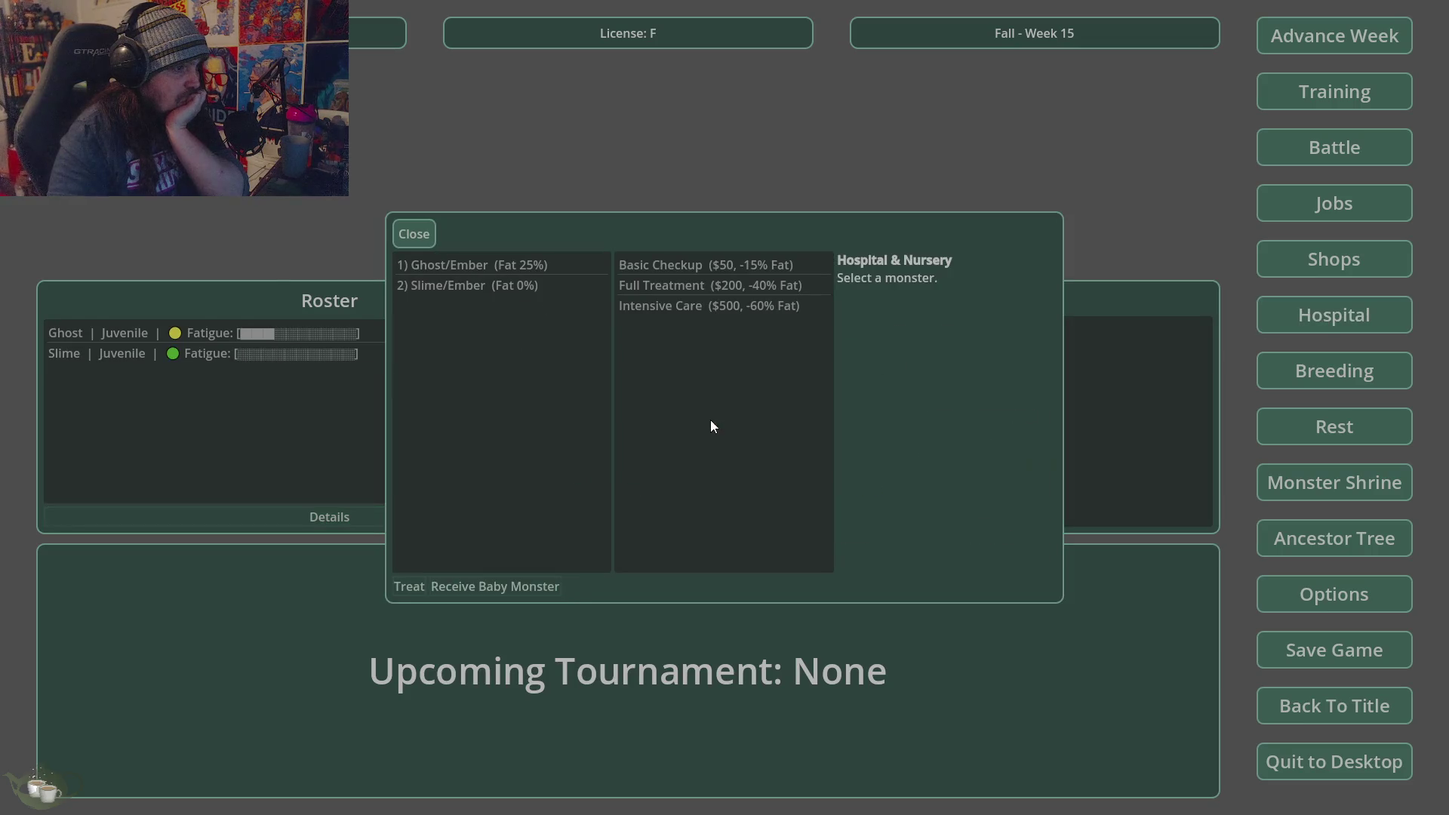
click(489, 290)
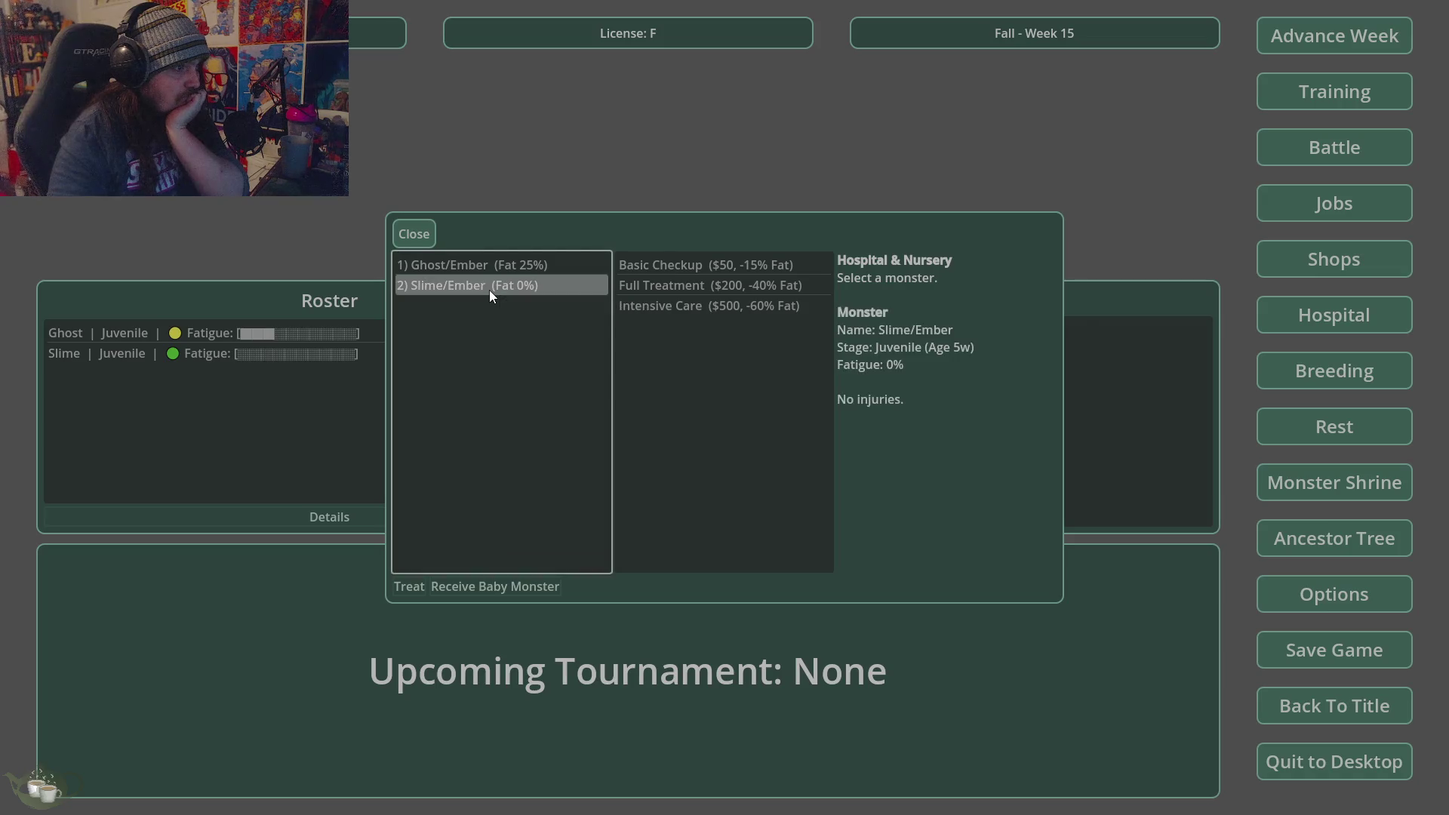
click(499, 268)
click(501, 285)
click(413, 227)
- Advance to Fall Week 16 and select the Slime in the roster
click(1364, 42)
click(690, 463)
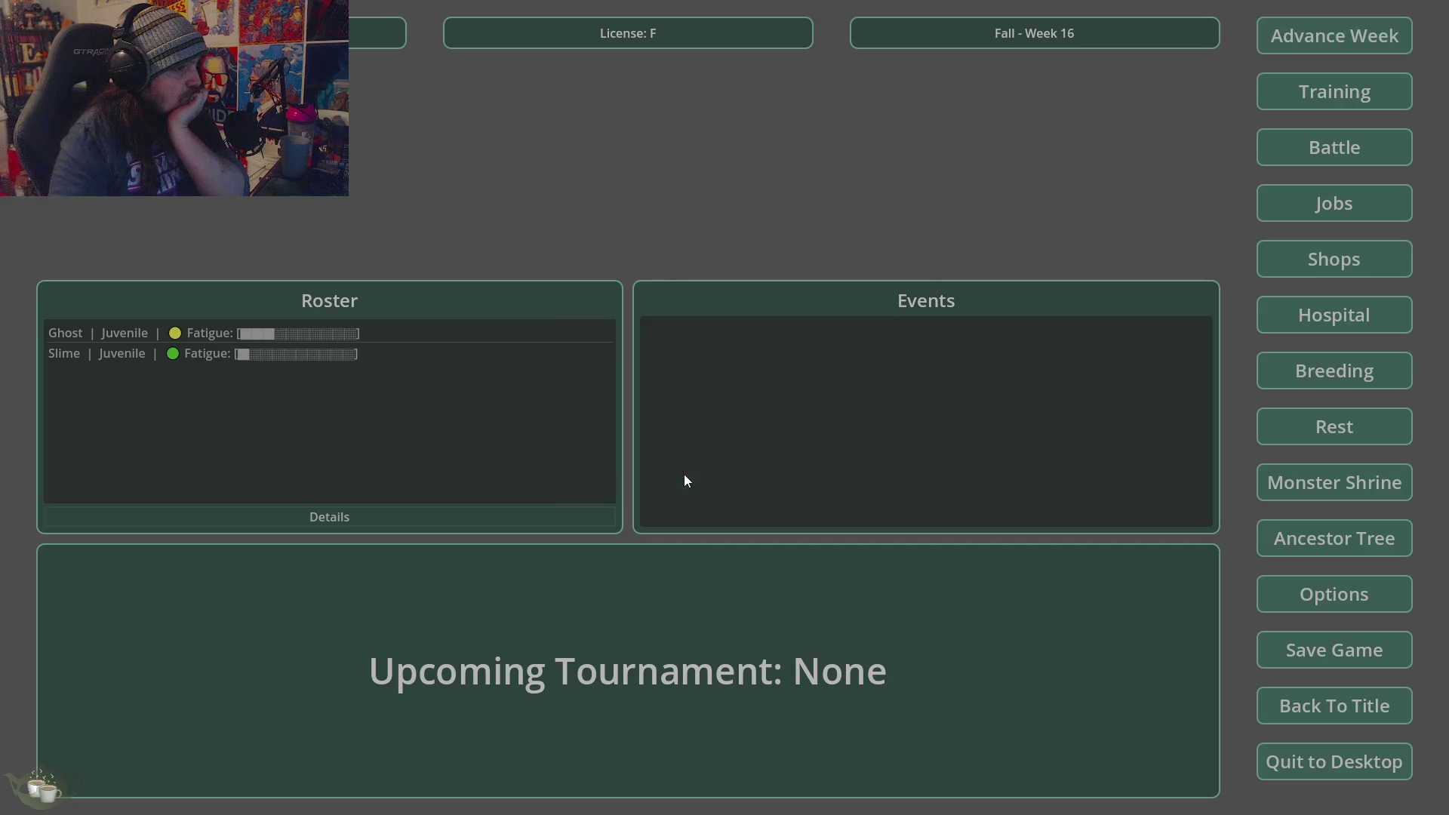
click(288, 358)
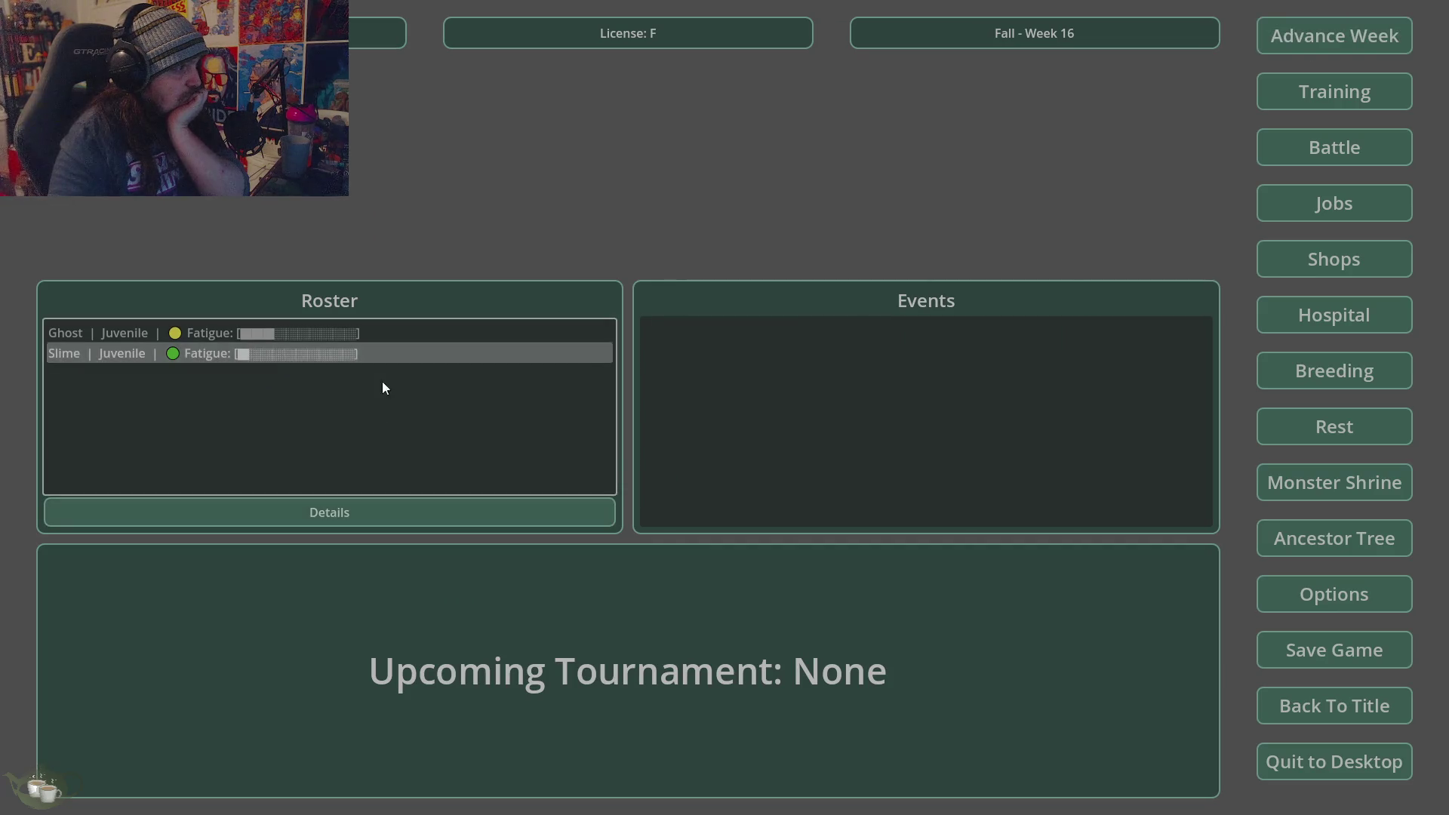
- Pair Ghost/Ember and Slime/Ember as parents, review the preview, and confirm breeding an Ember infant
click(1333, 374)
click(495, 266)
click(466, 446)
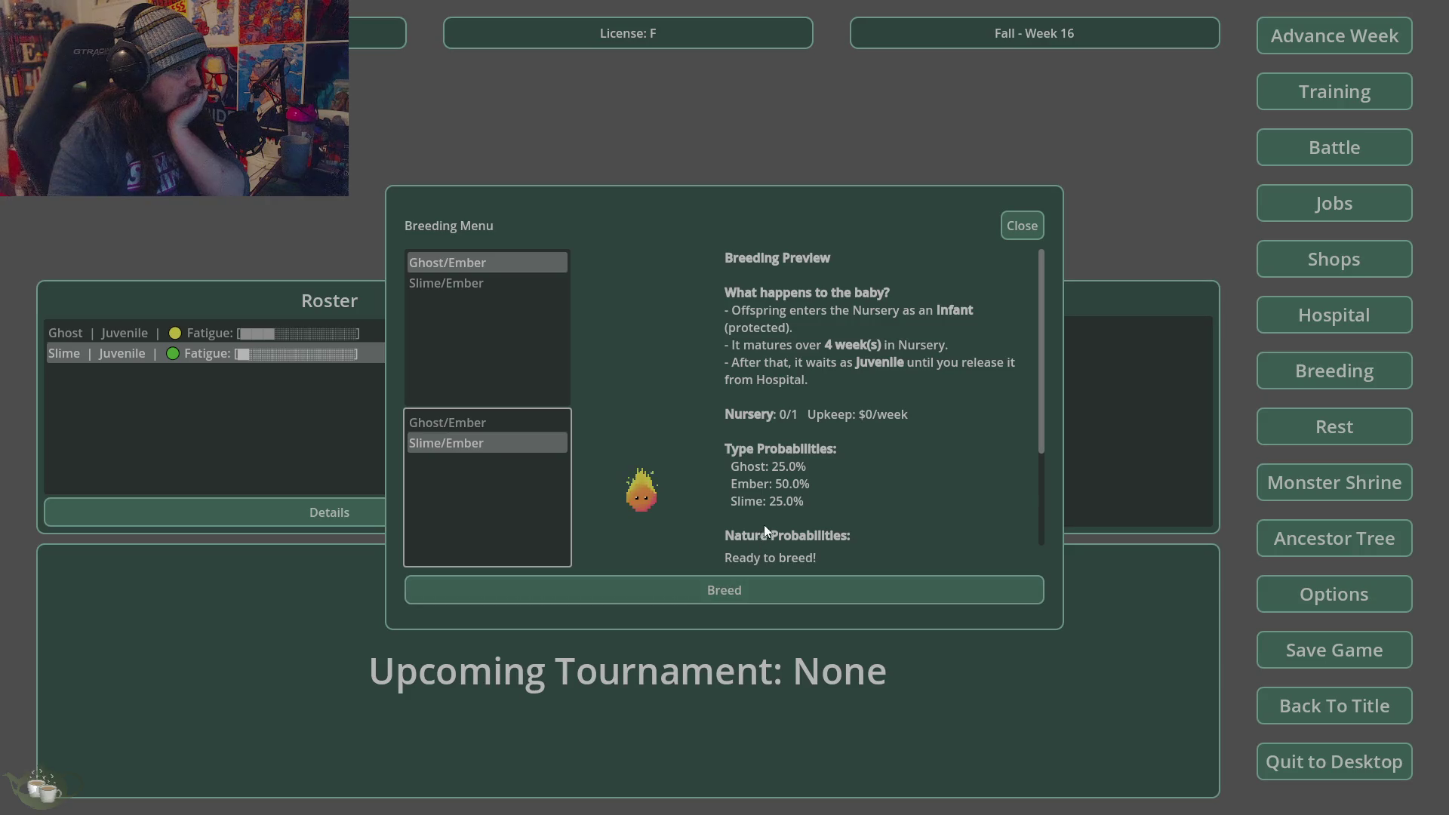
scroll(762, 525, down, 3)
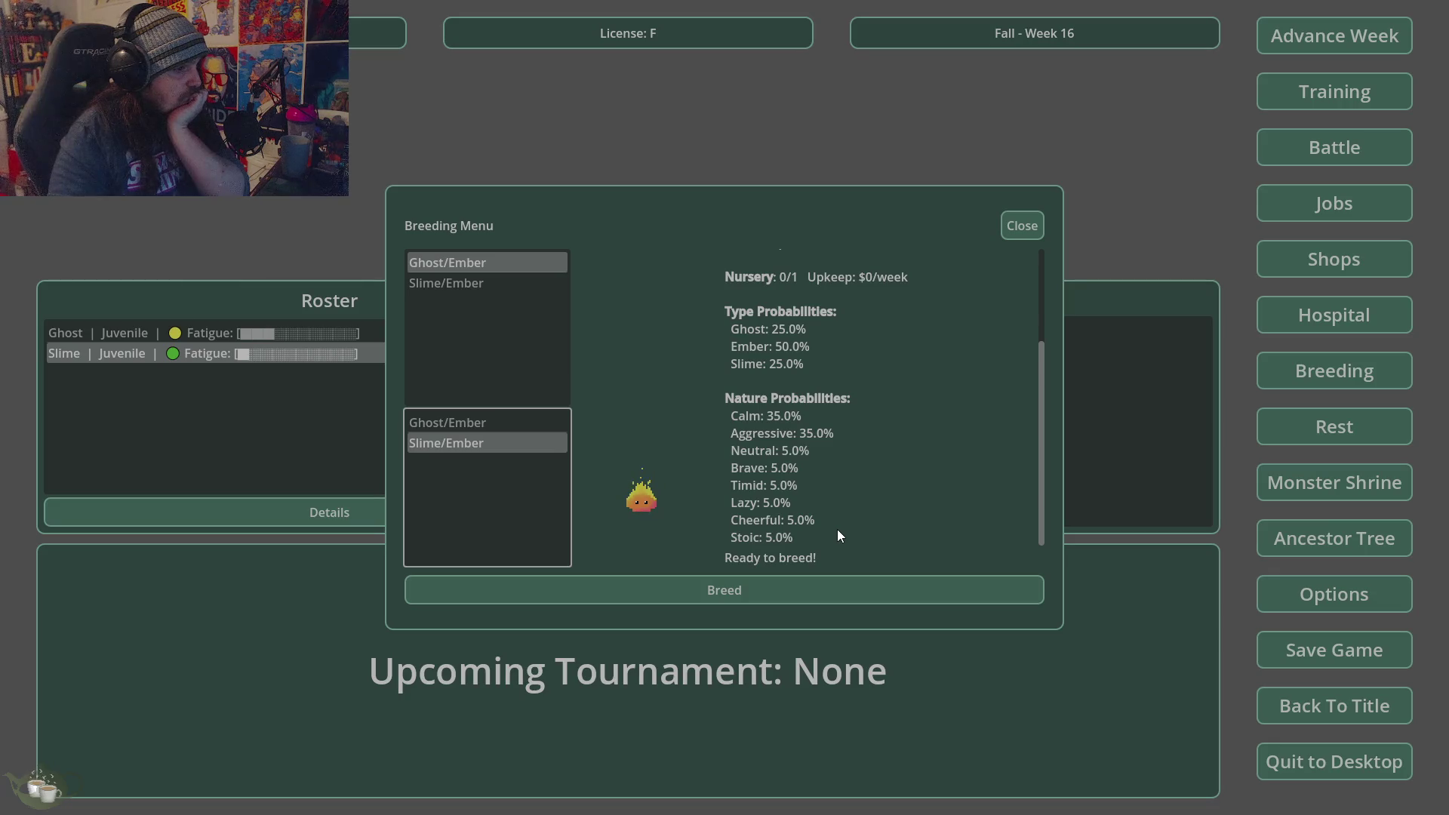
scroll(854, 538, up, 3)
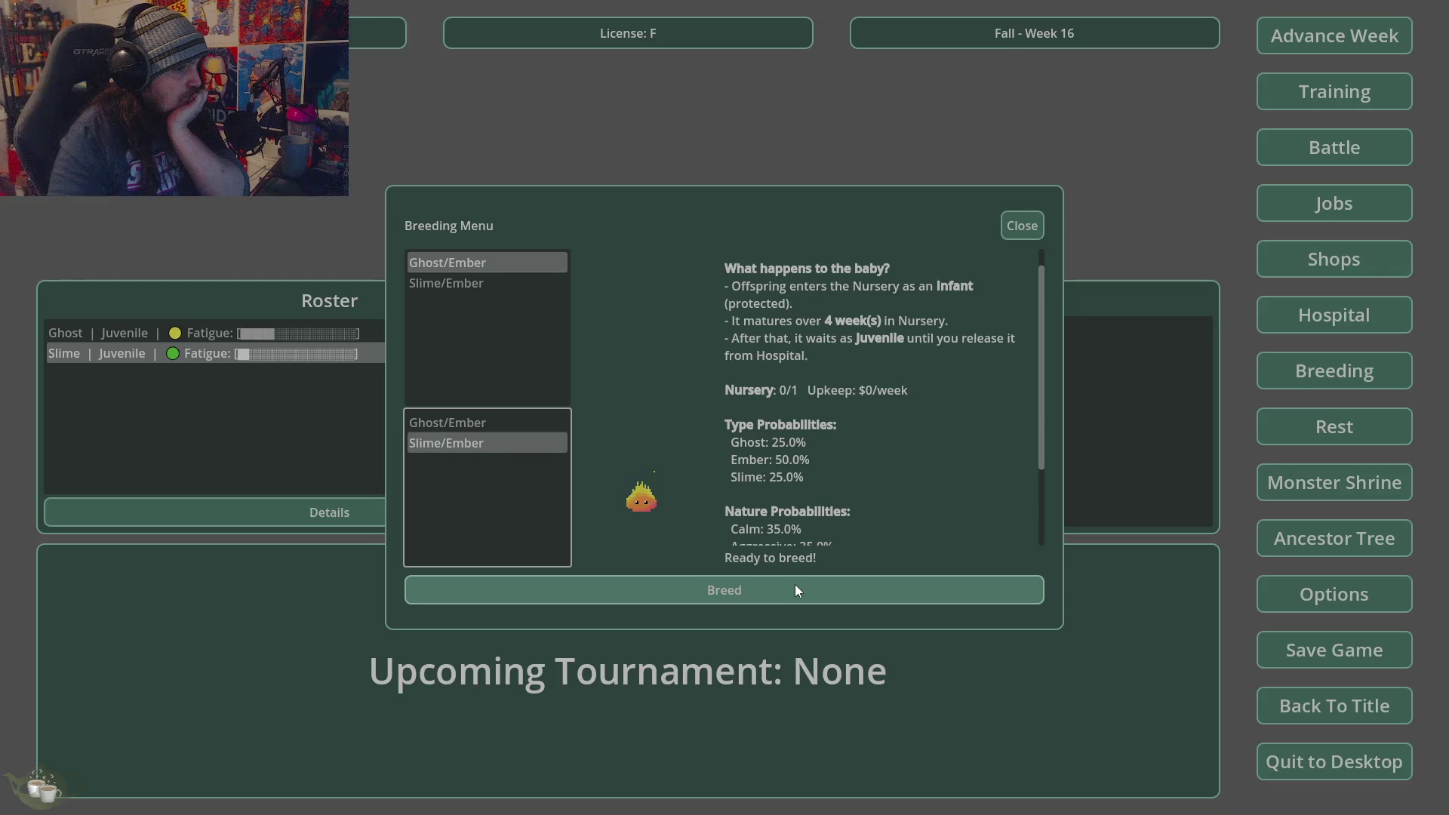
scroll(832, 533, up, 1)
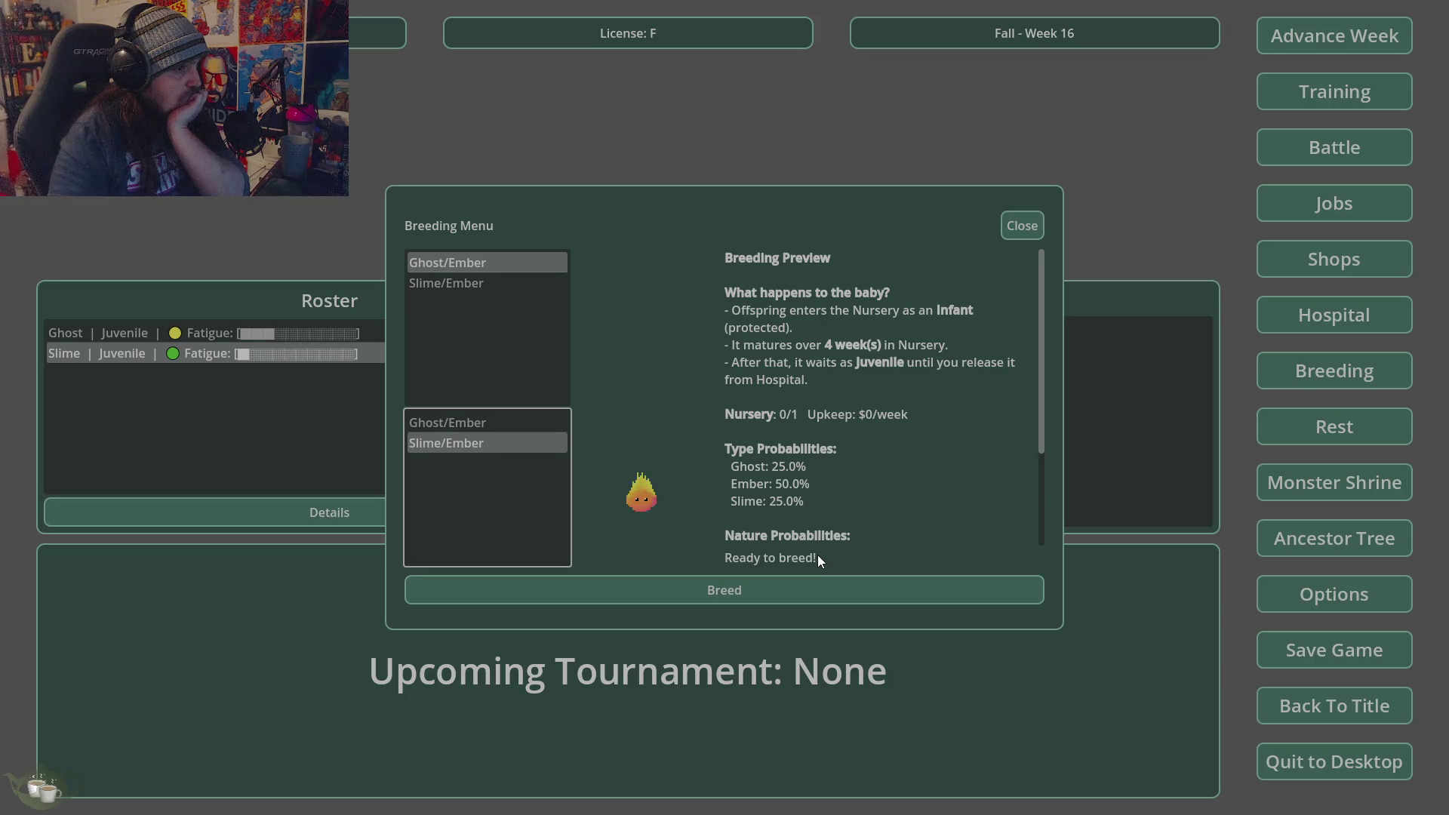
click(737, 587)
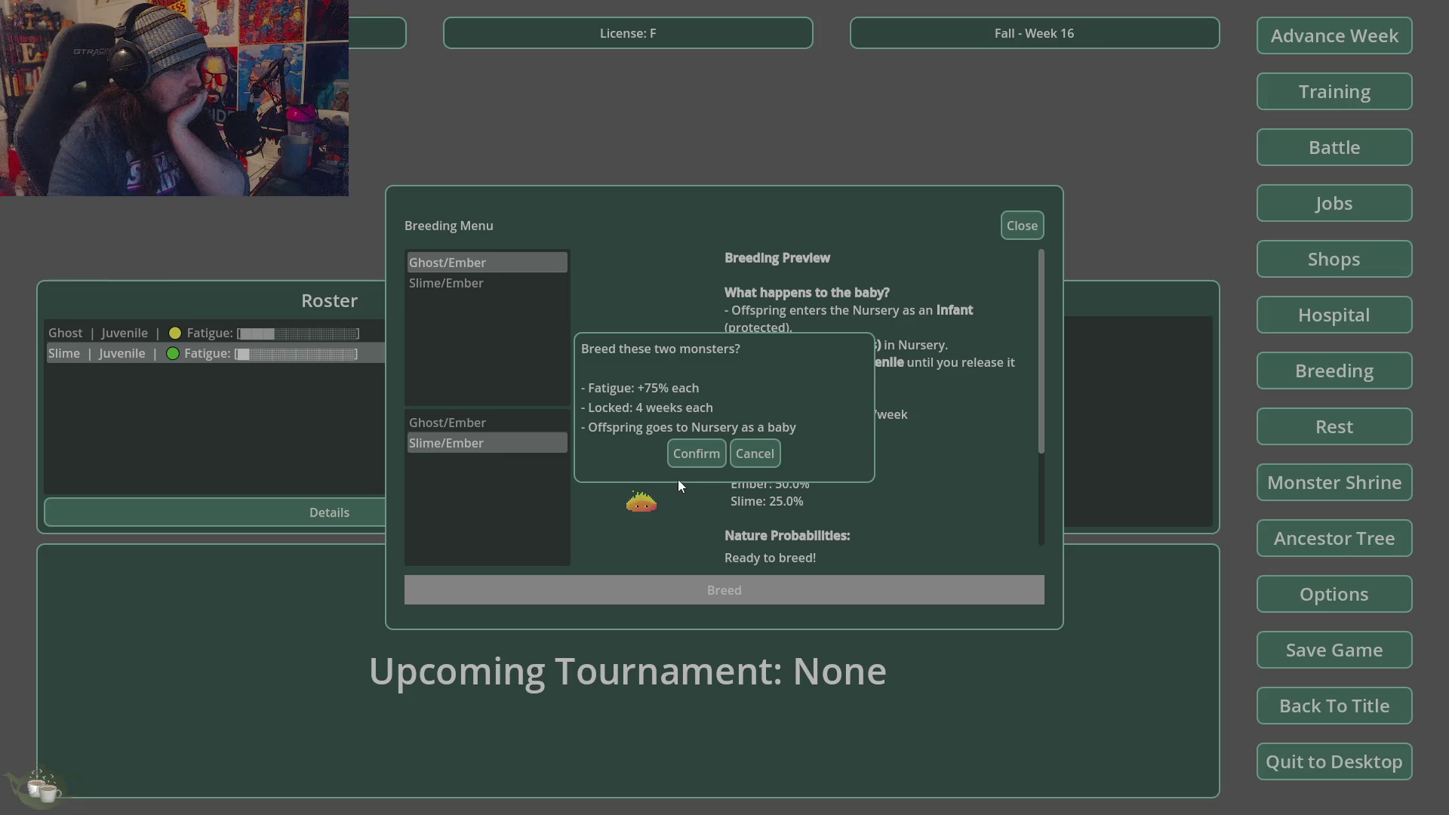
click(694, 454)
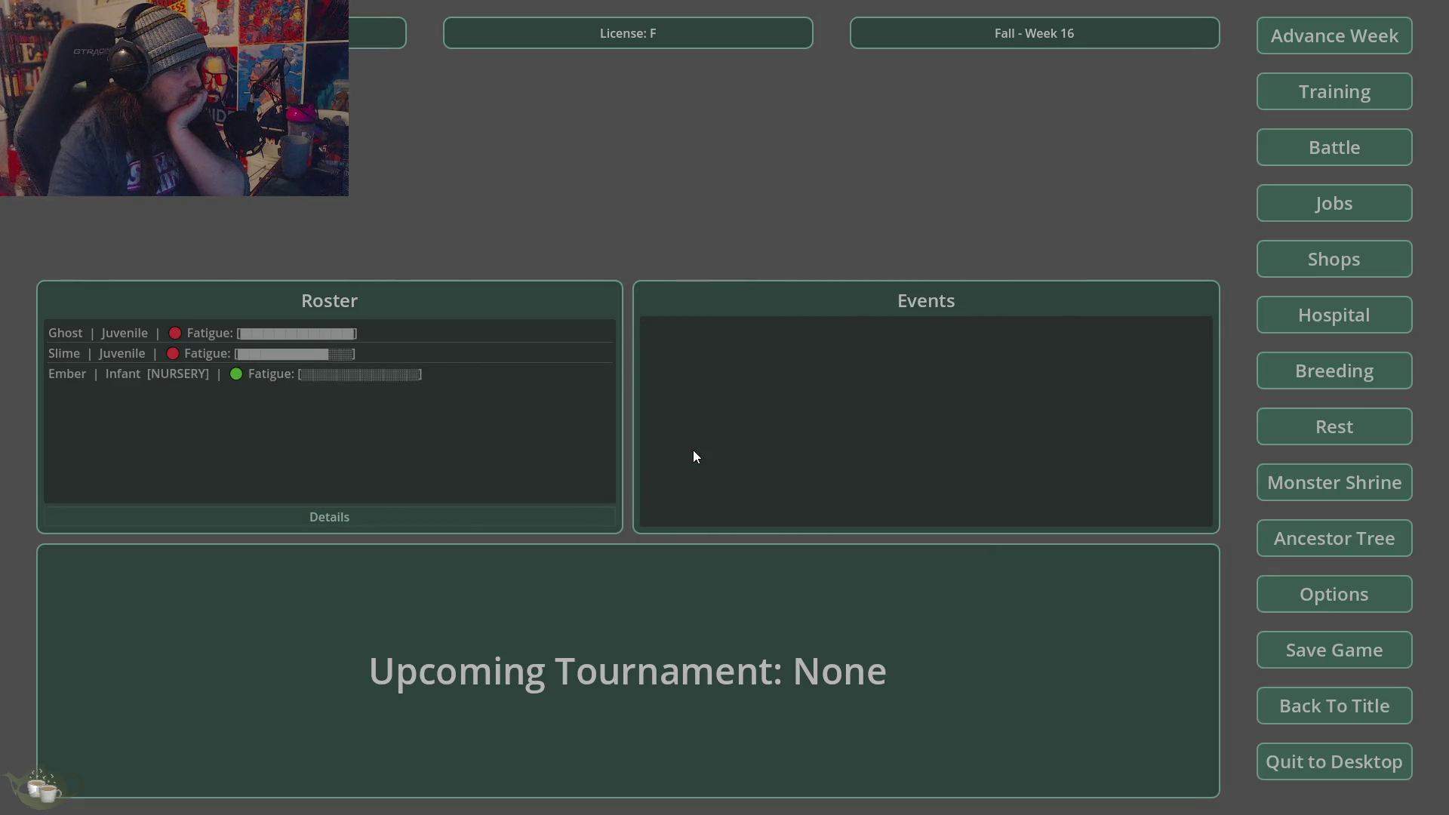
- Review the new Ember infant's details, then give the Ghost the nickname 'cumby'
click(456, 375)
click(458, 519)
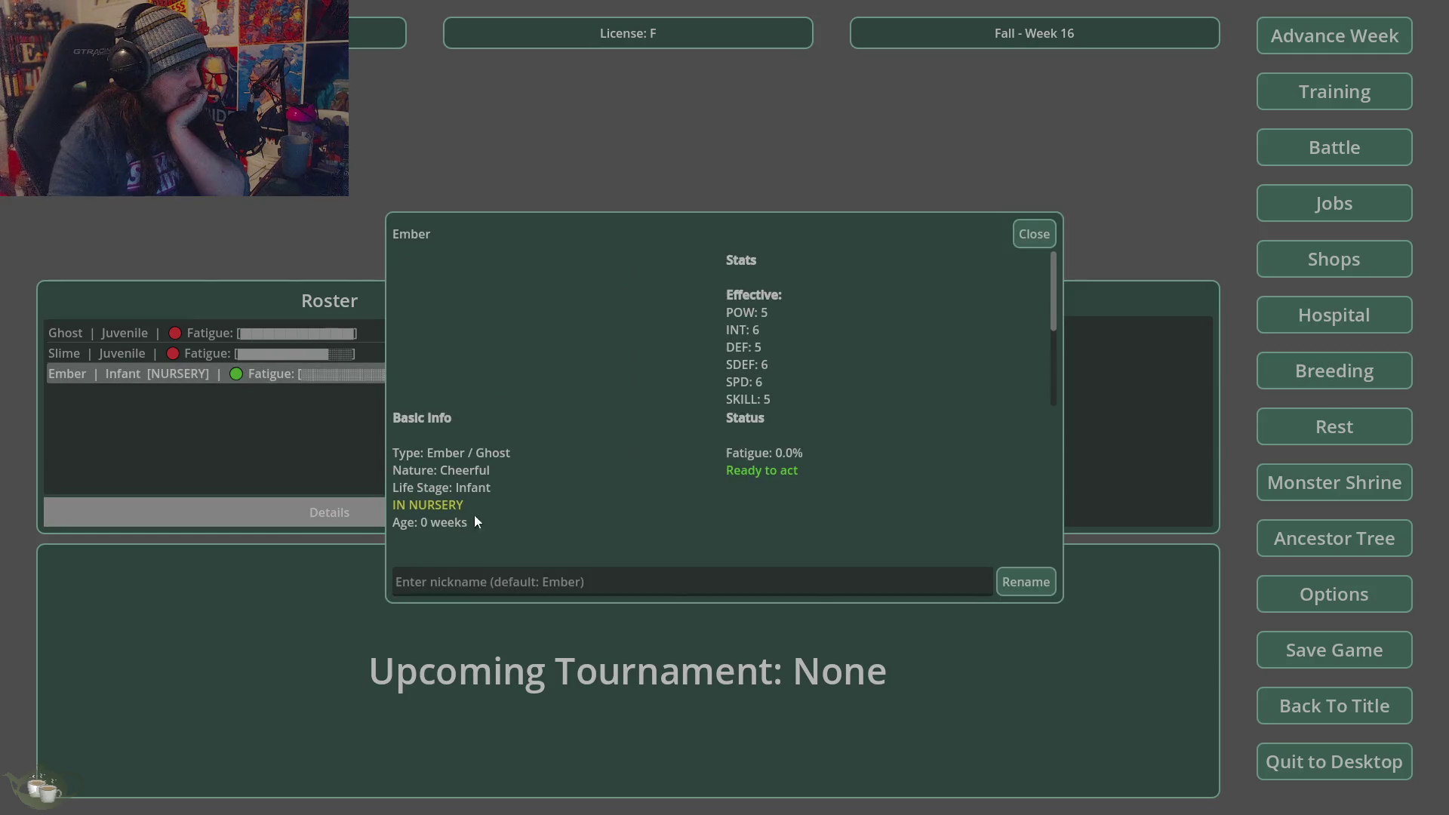
click(1048, 226)
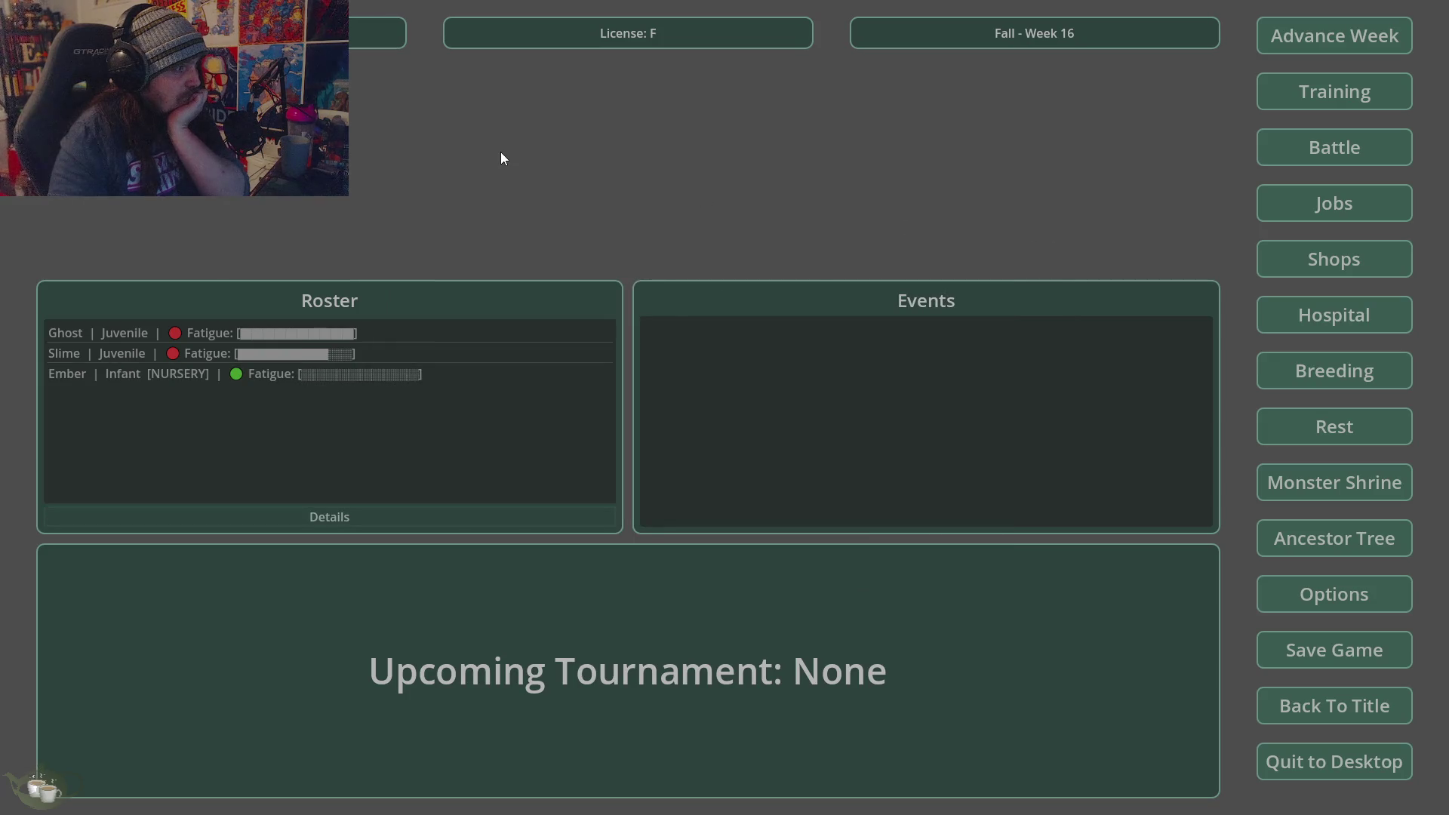
click(383, 336)
click(405, 517)
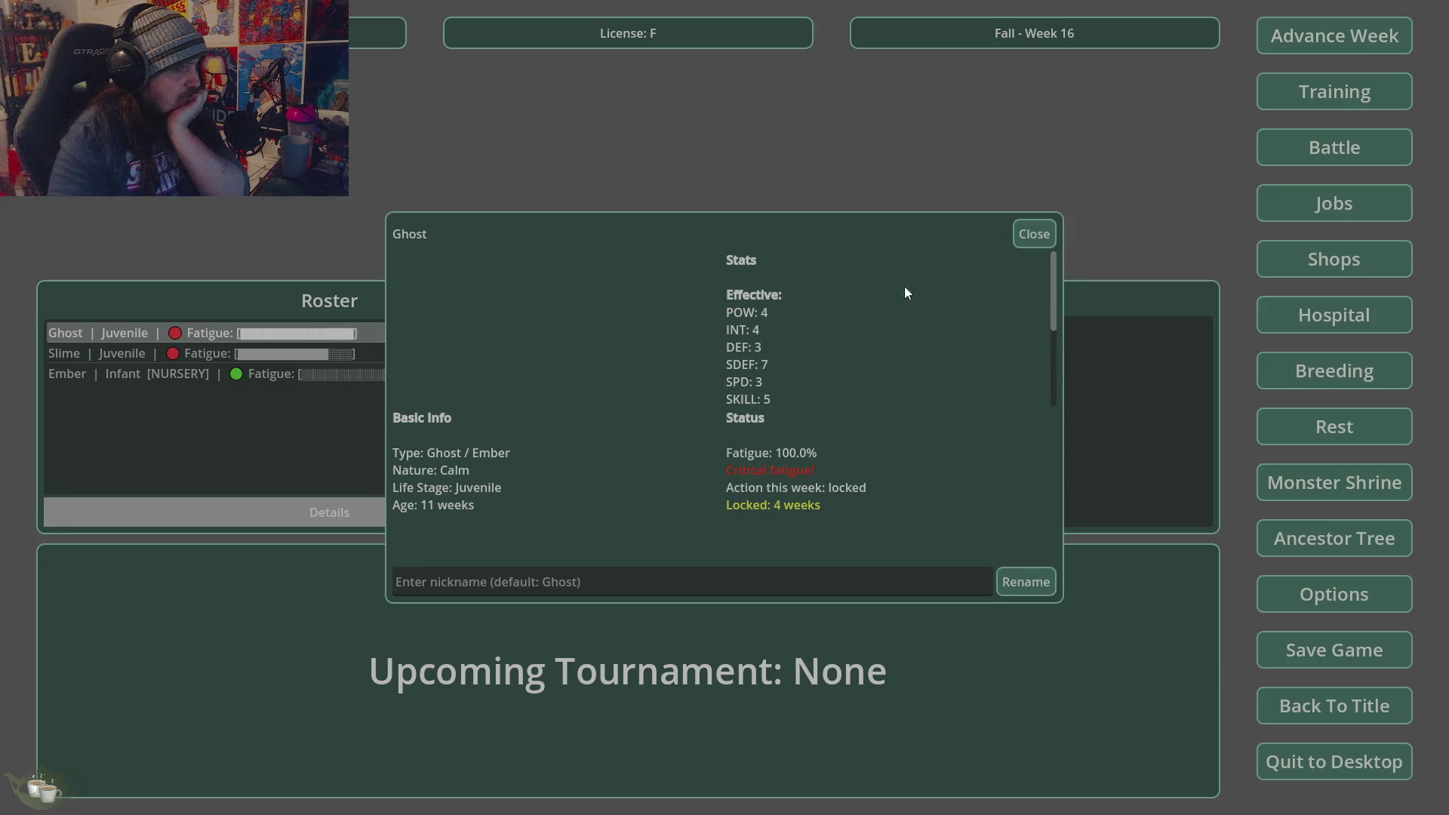
click(787, 586)
text(cumby)
click(1025, 582)
click(1034, 235)
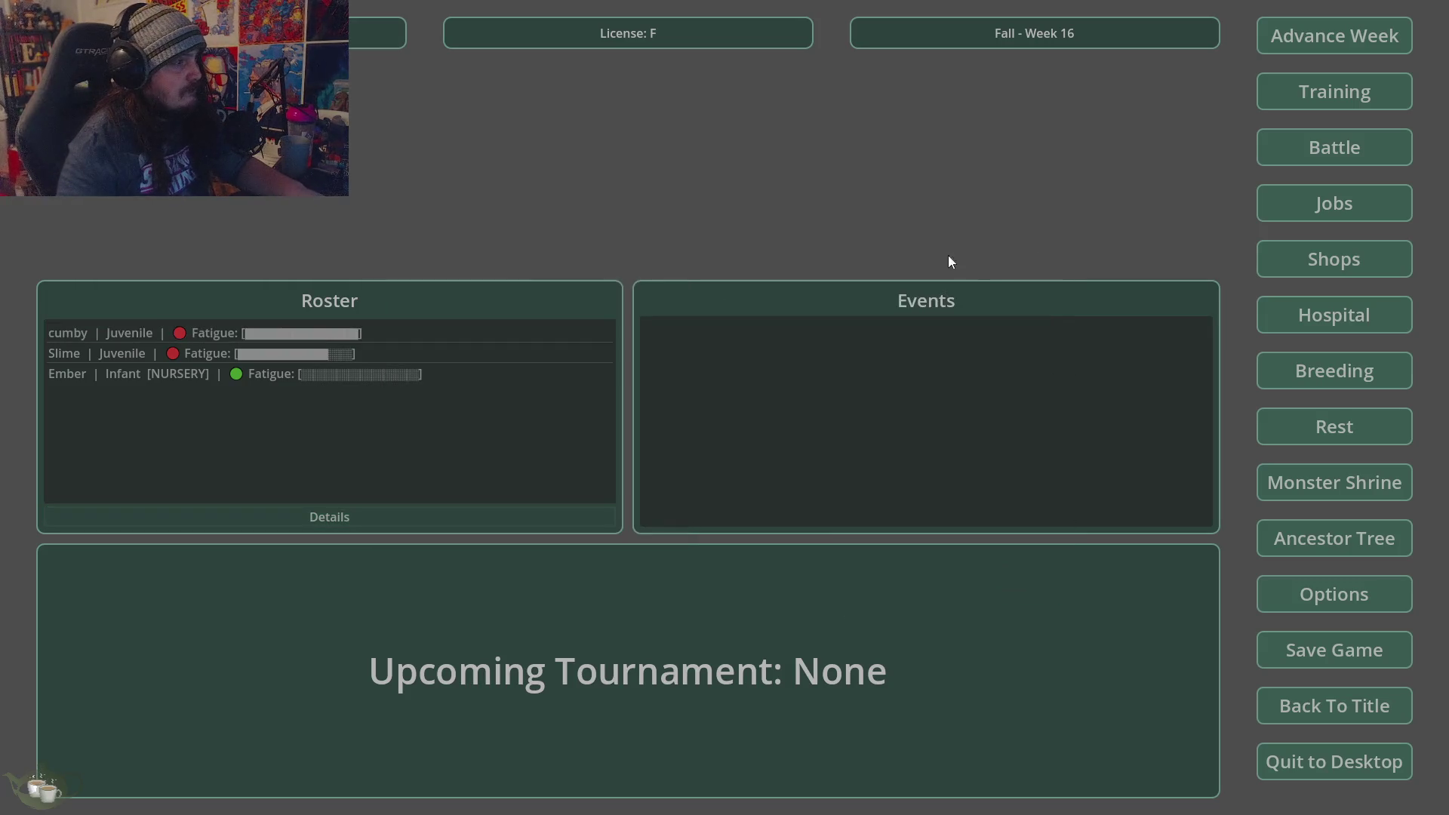
- Give the Slime the nickname 'Jork Shlork Prime'
click(189, 353)
click(329, 512)
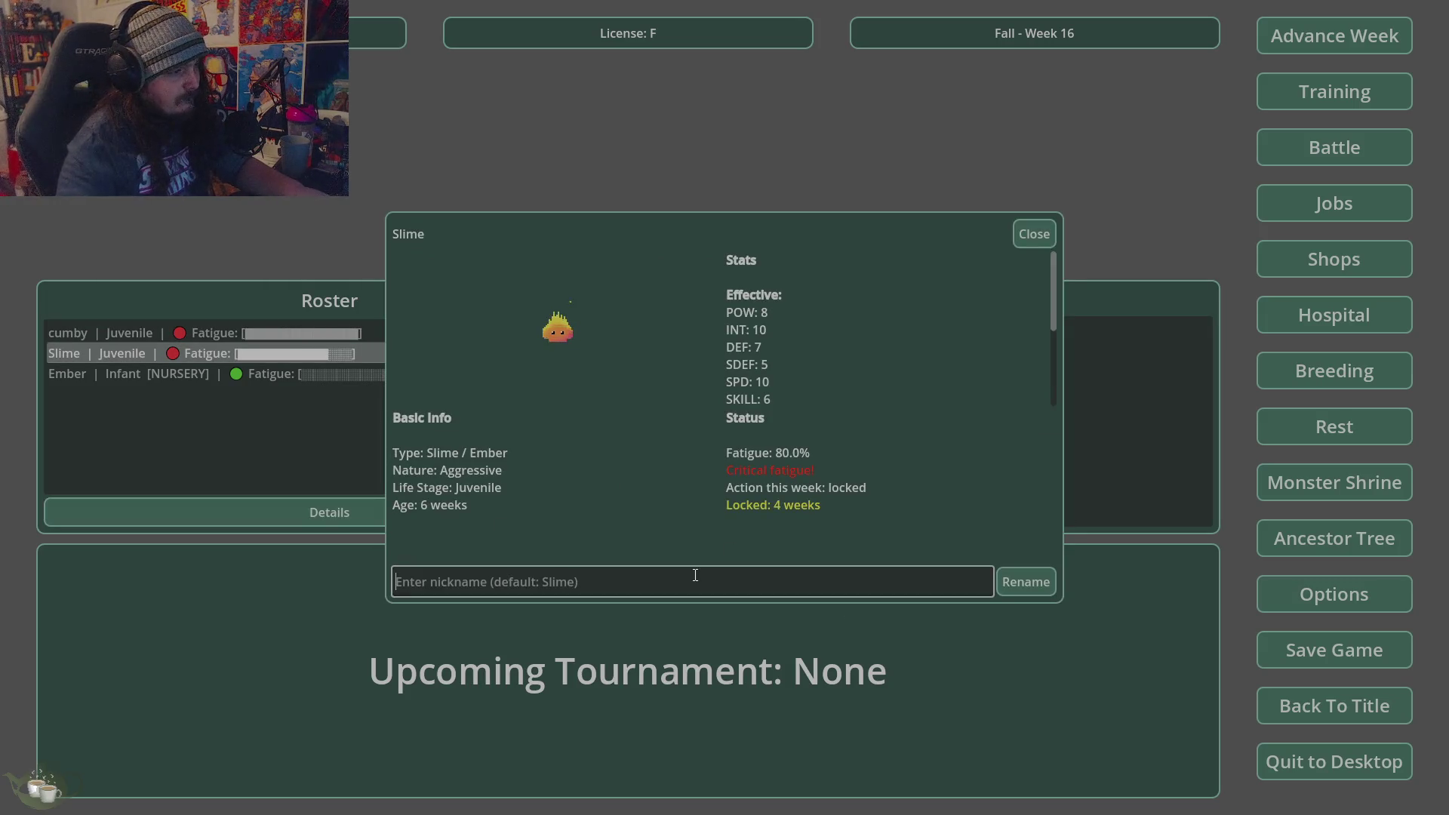
text(Jork Shlork Prime)
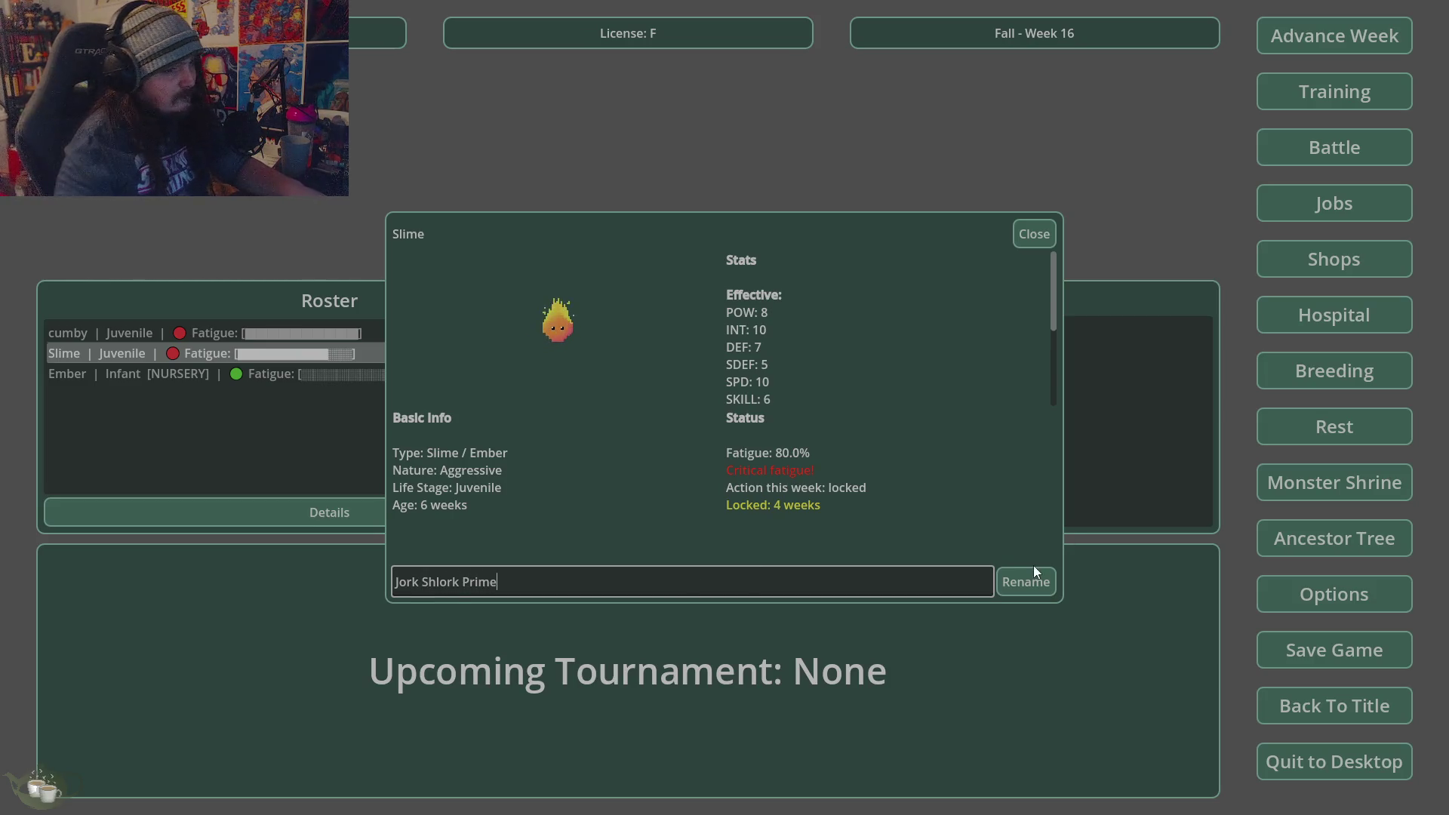
click(1041, 573)
click(1049, 240)
click(1315, 557)
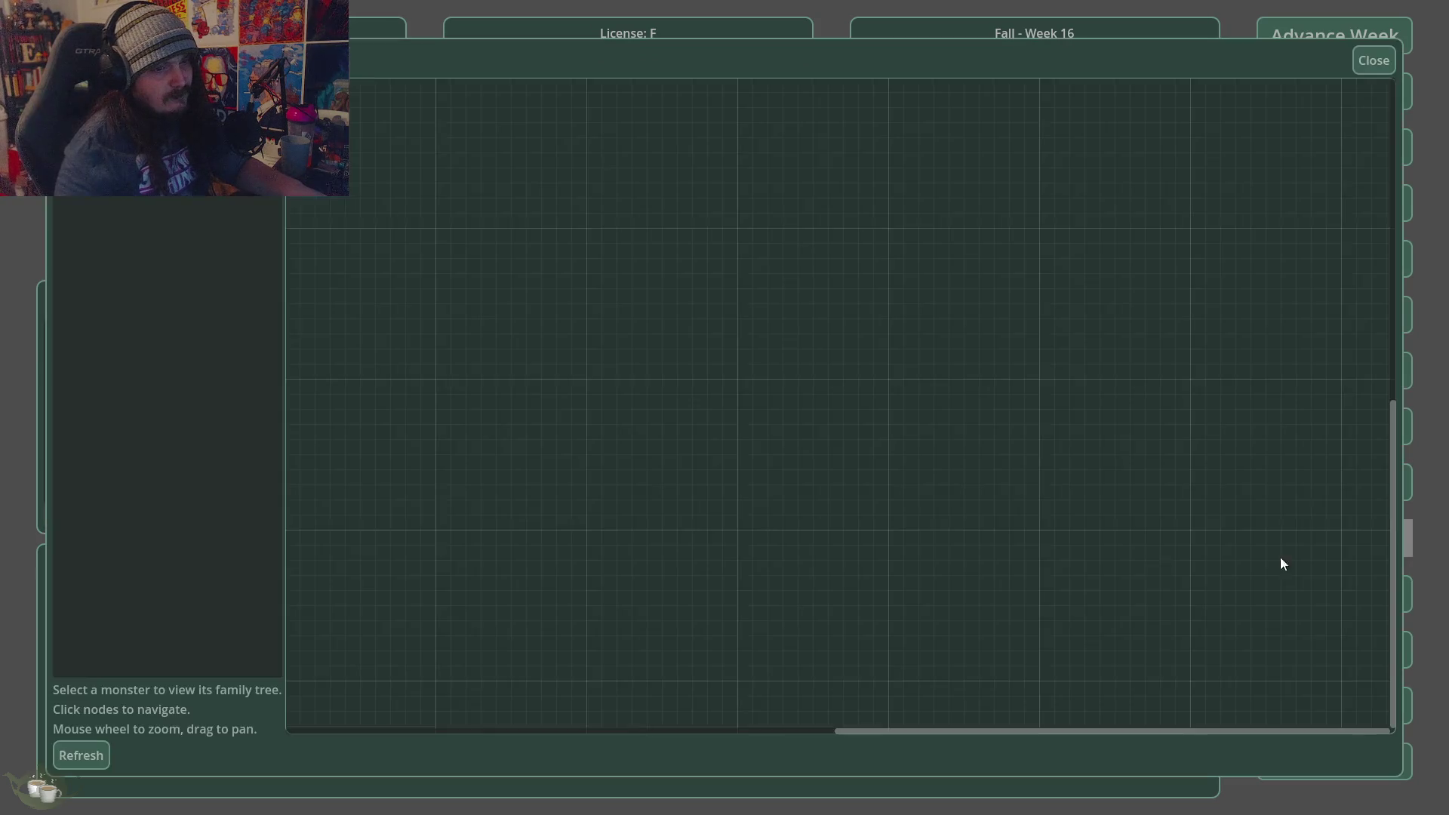
click(103, 201)
scroll(750, 558, down, 2)
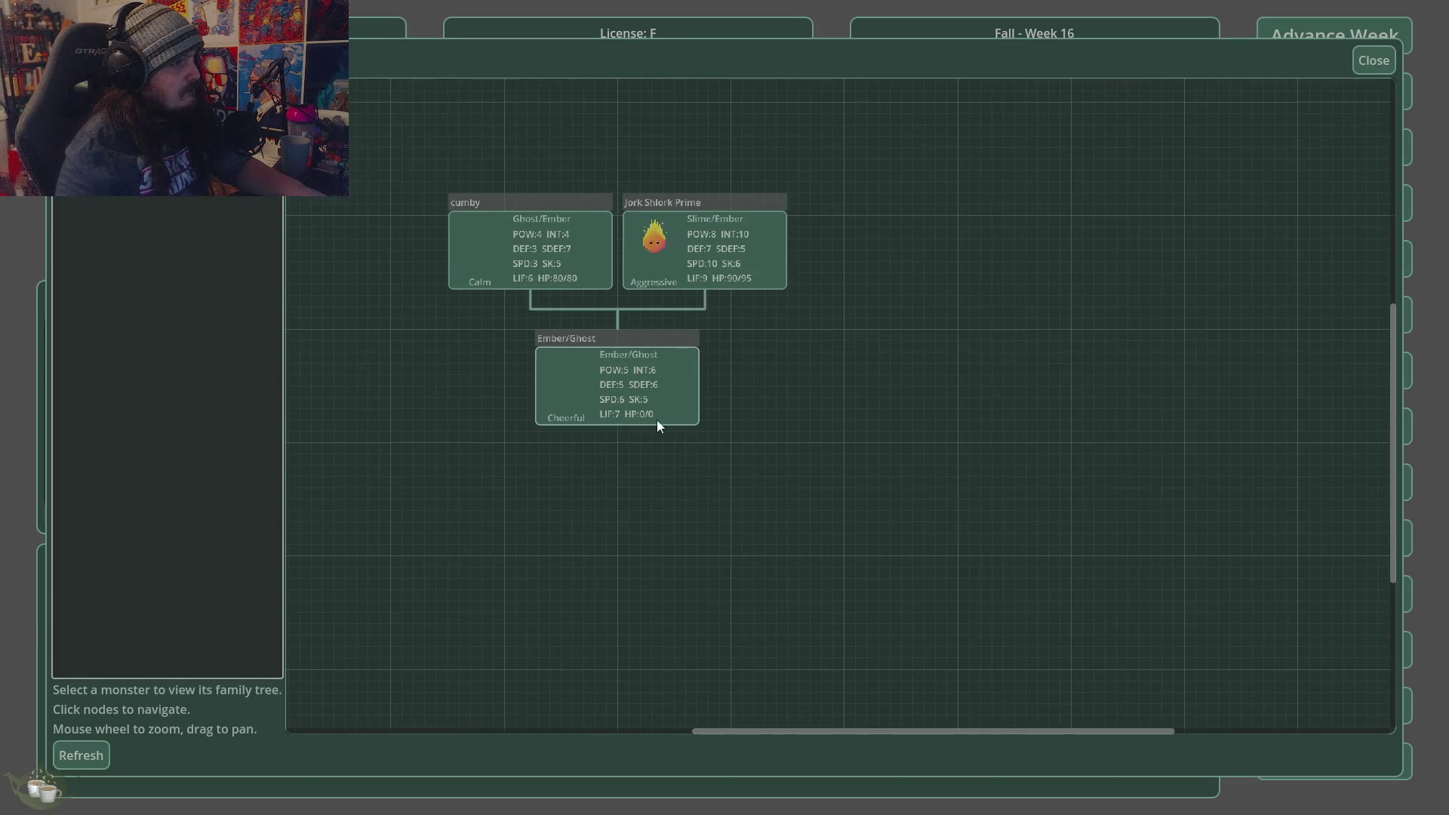
scroll(695, 480, up, 2)
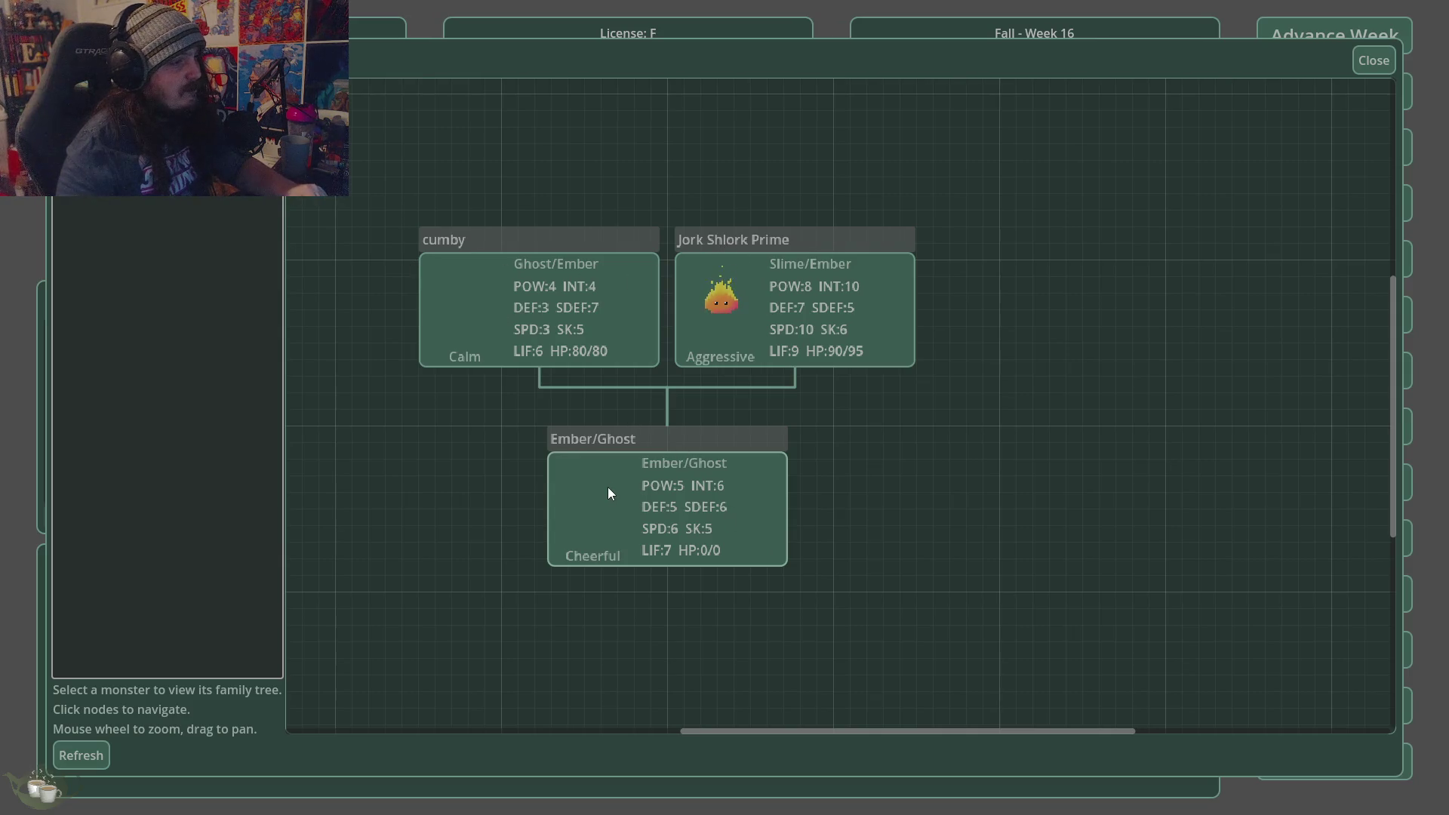
click(1373, 62)
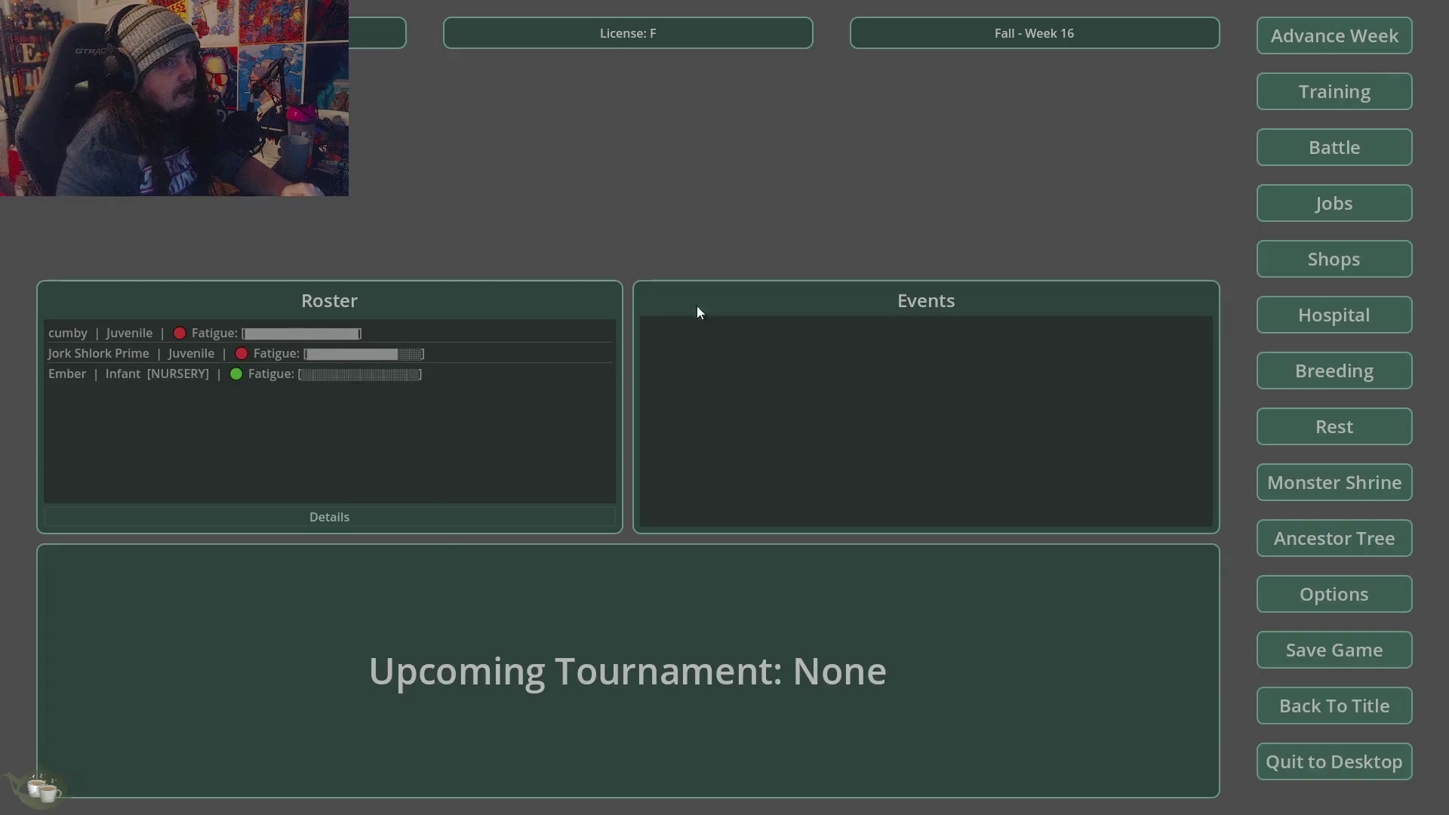
- Give the Ember infant the name 'Count Jorkula'
click(369, 375)
click(258, 505)
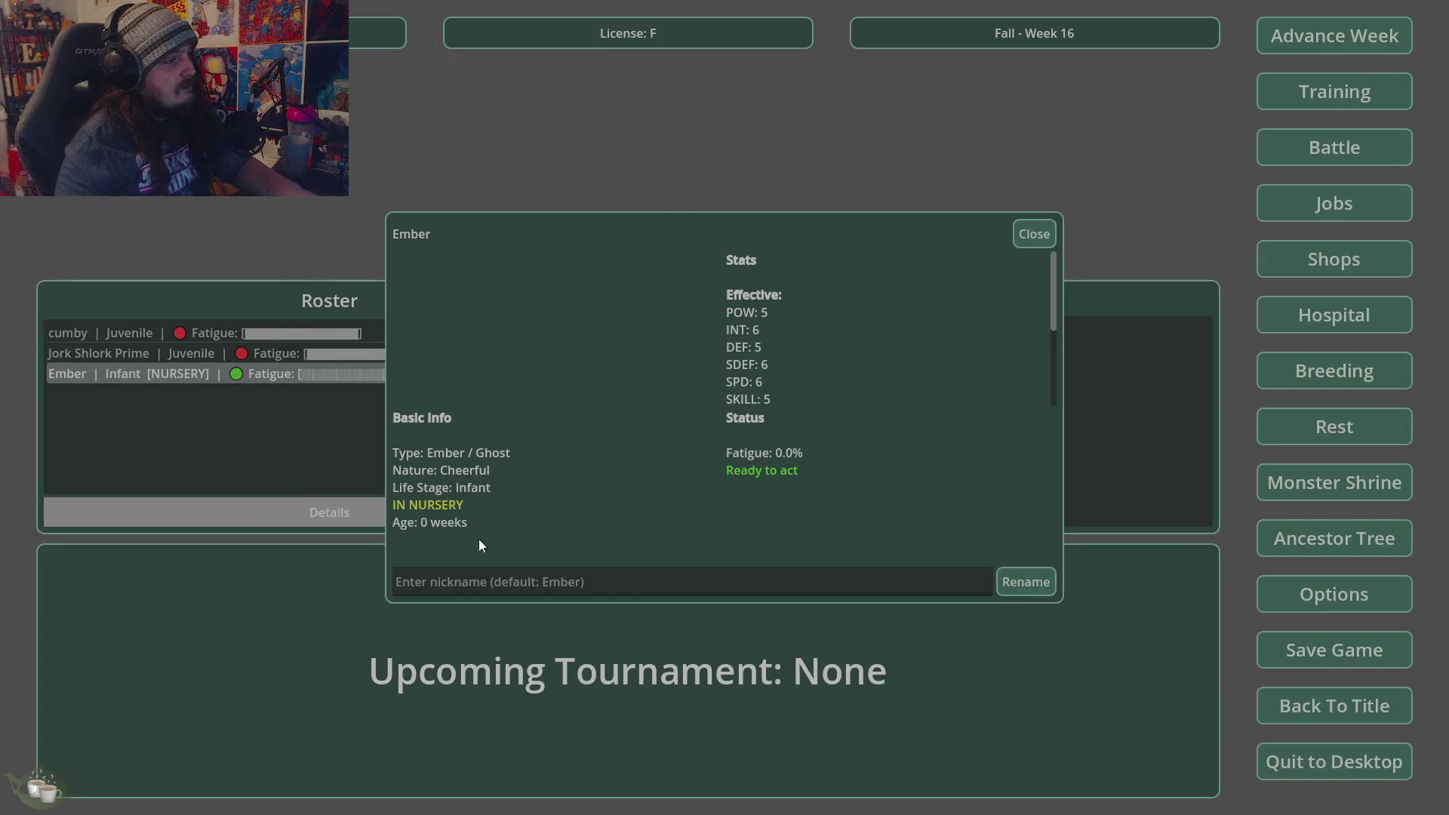
click(454, 579)
text(Count )
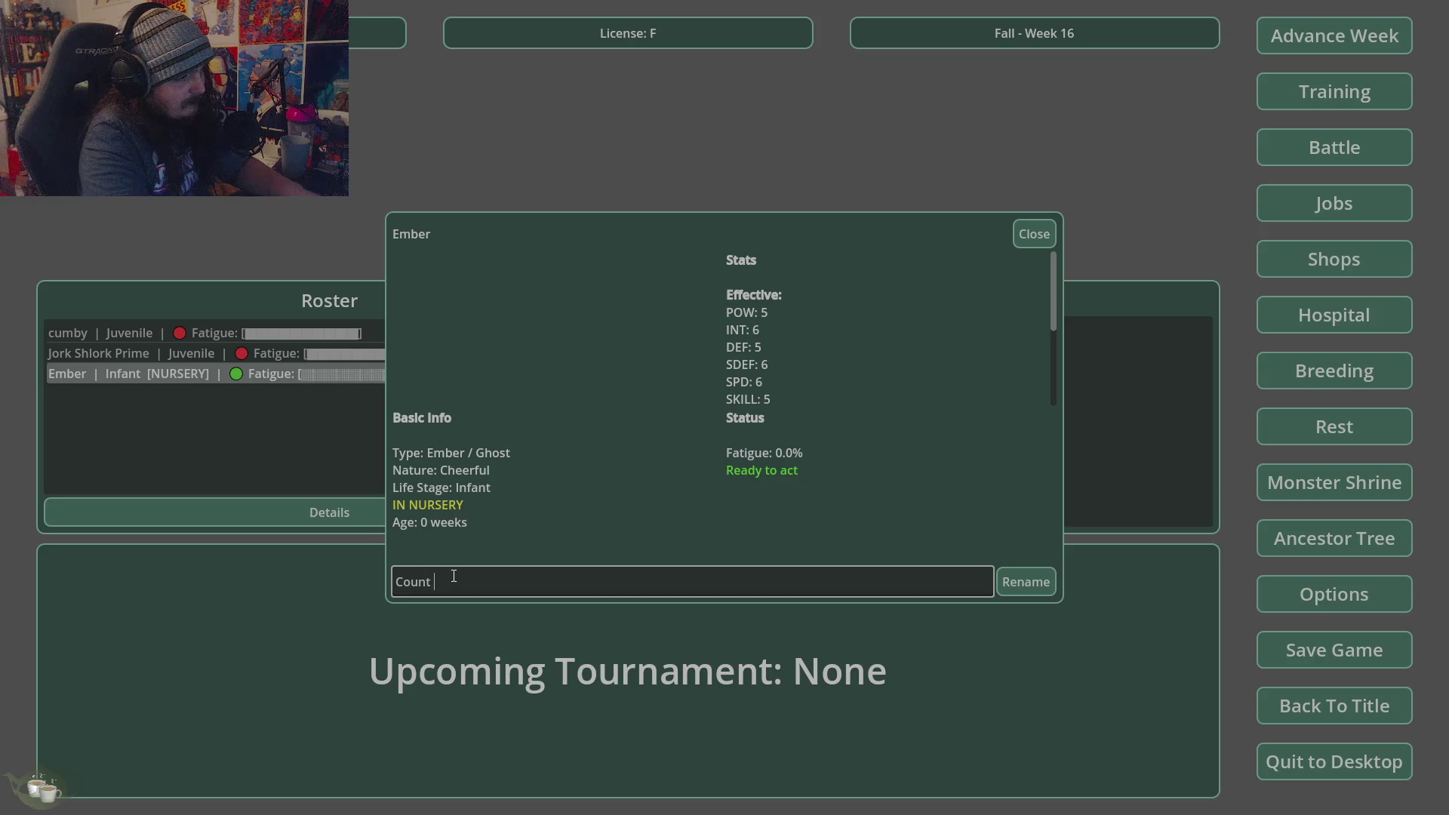
text(Jorkula)
click(1045, 578)
click(1043, 240)
- Zoom through the Ember's family tree, then quit the game to desktop
click(1260, 541)
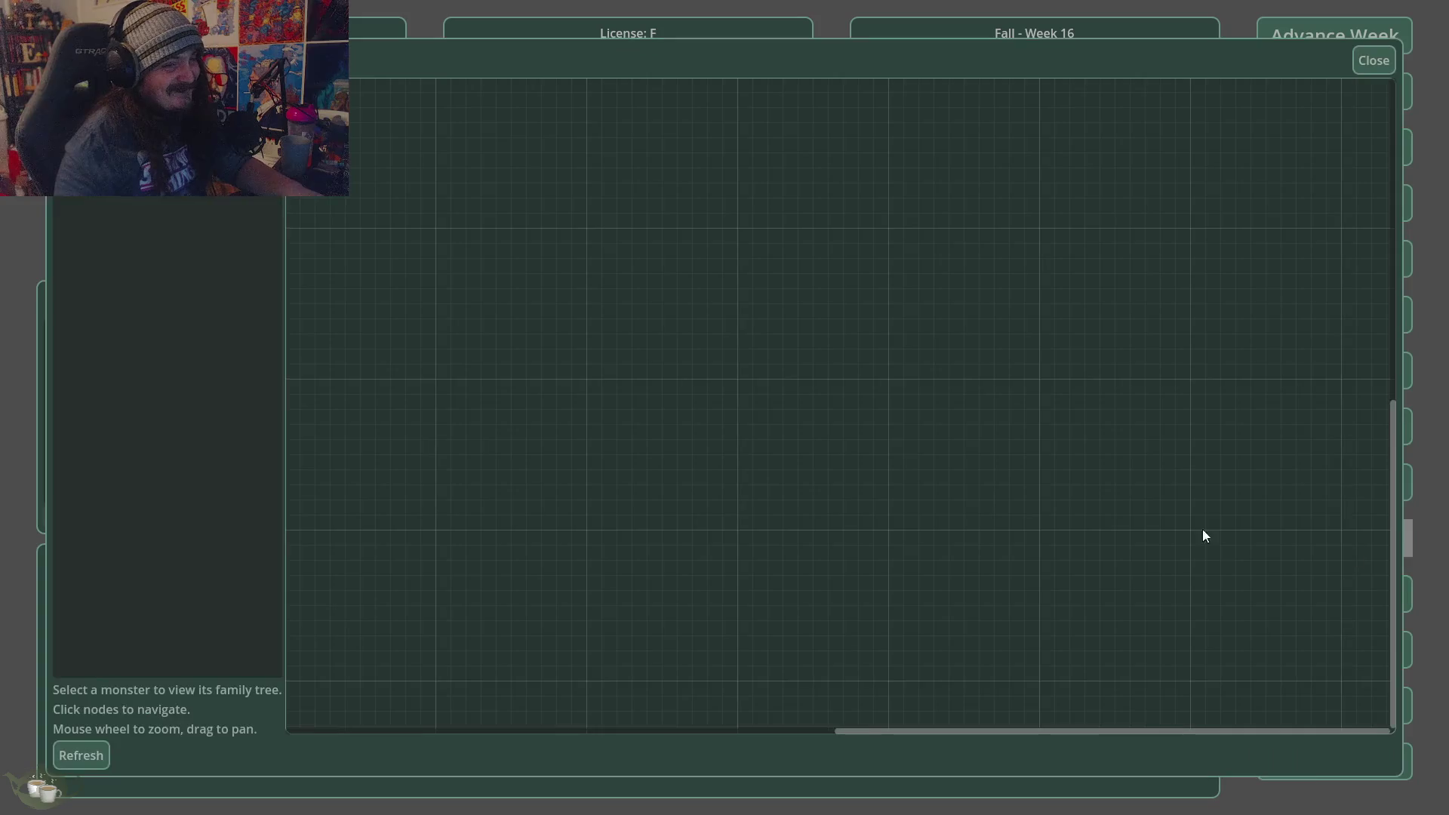
scroll(820, 556, down, 2)
scroll(864, 555, up, 4)
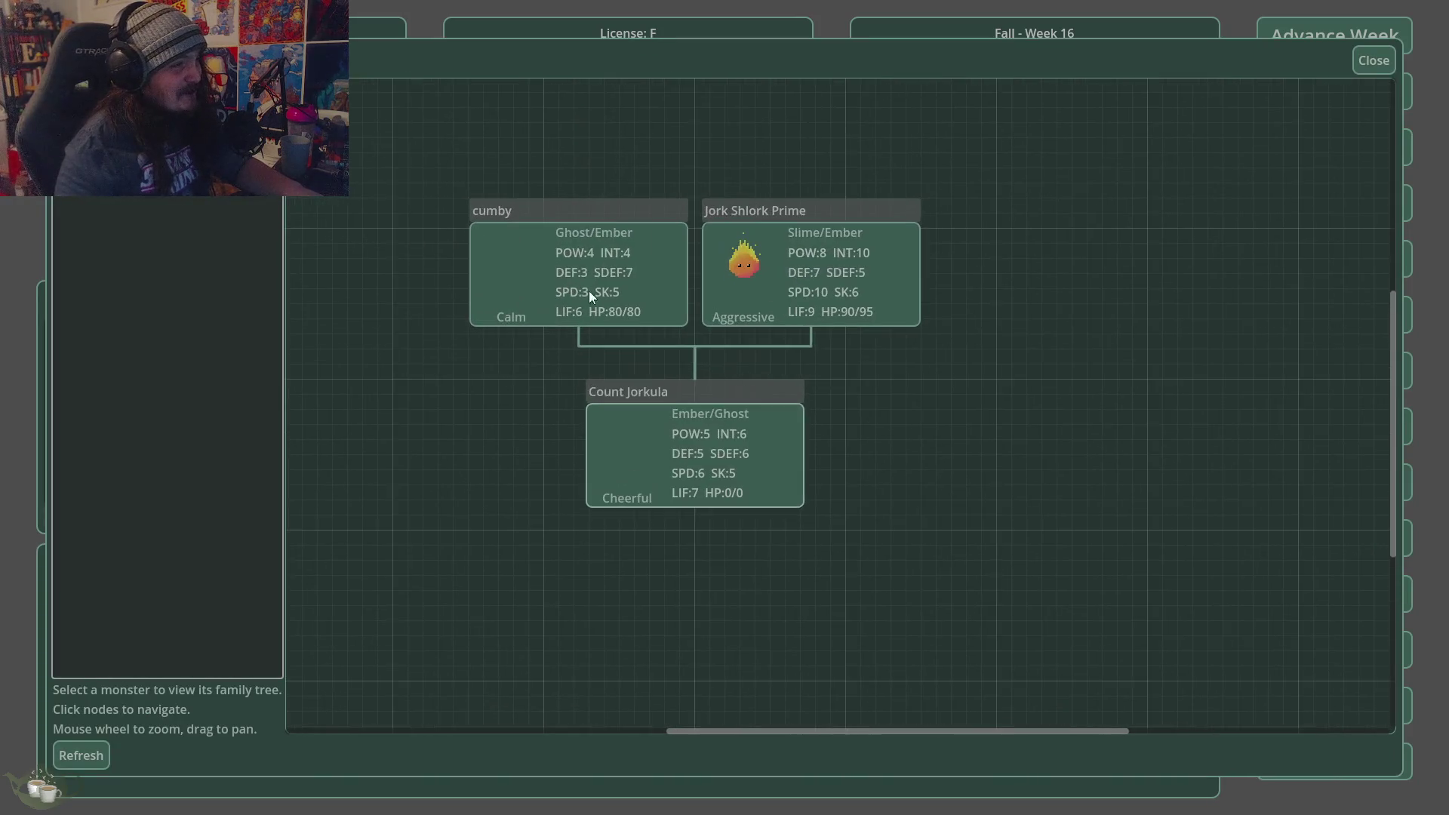
scroll(802, 601, down, 1)
scroll(491, 237, up, 2)
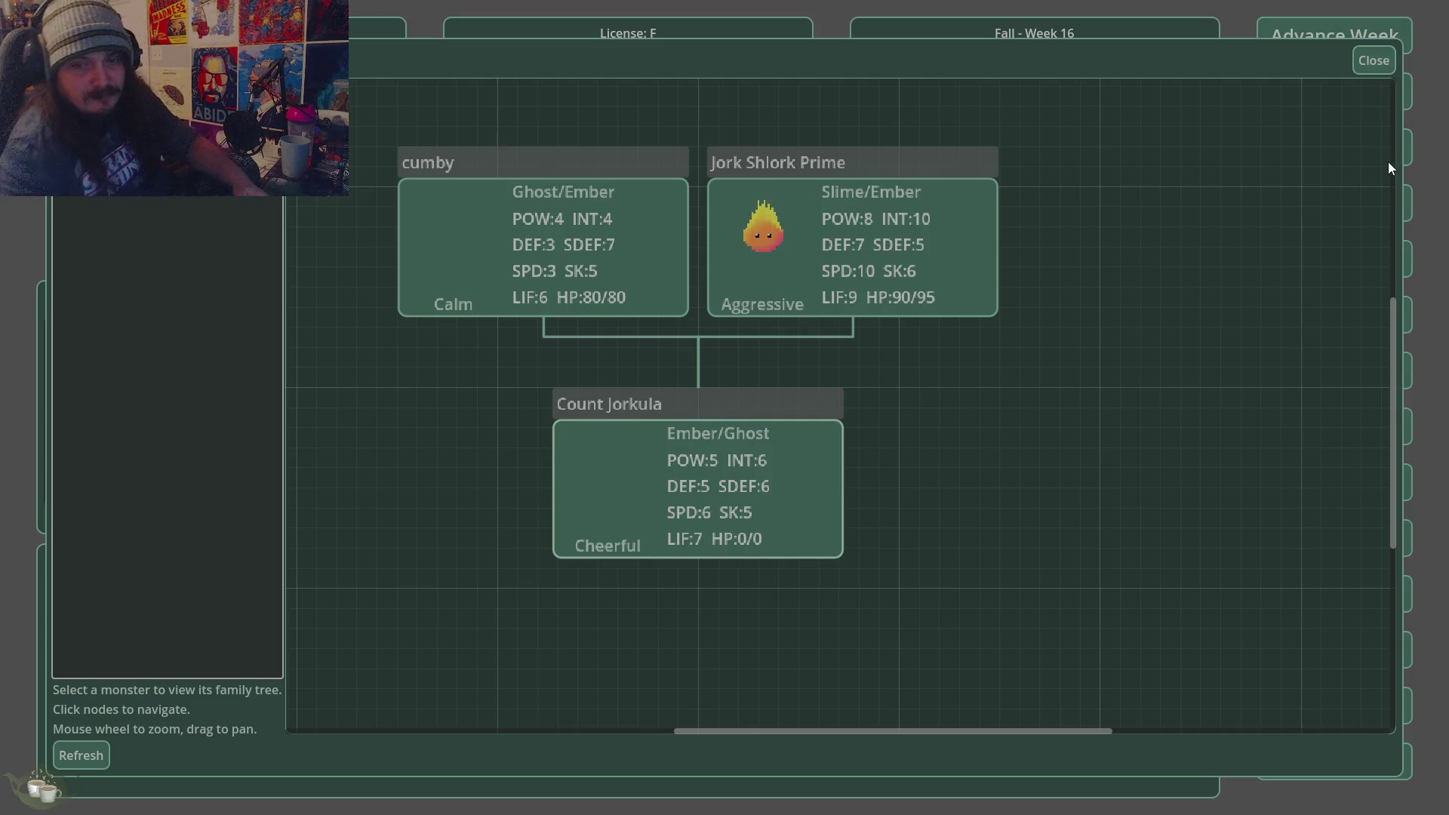
click(1373, 60)
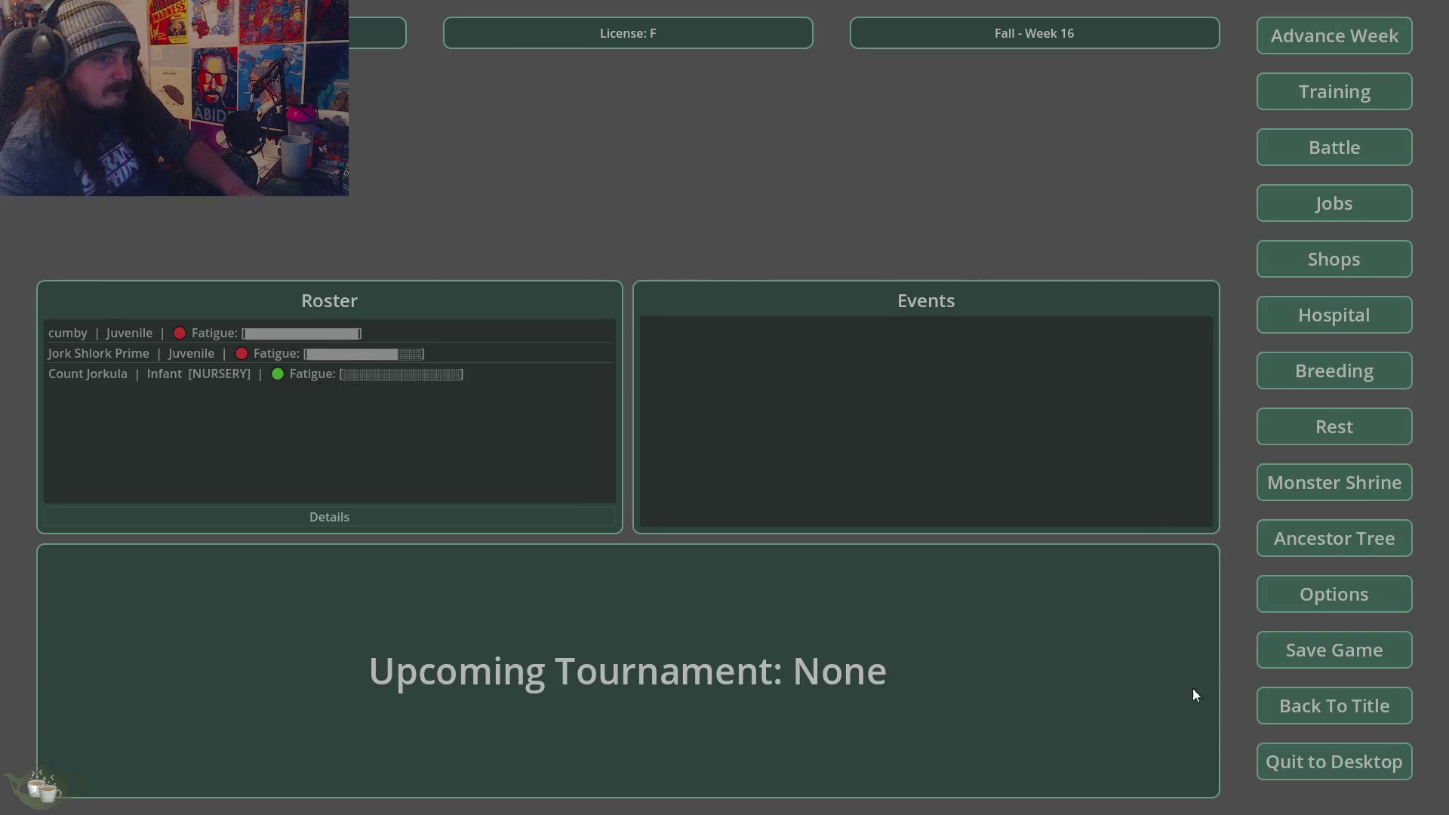
click(1312, 761)
click(687, 447)
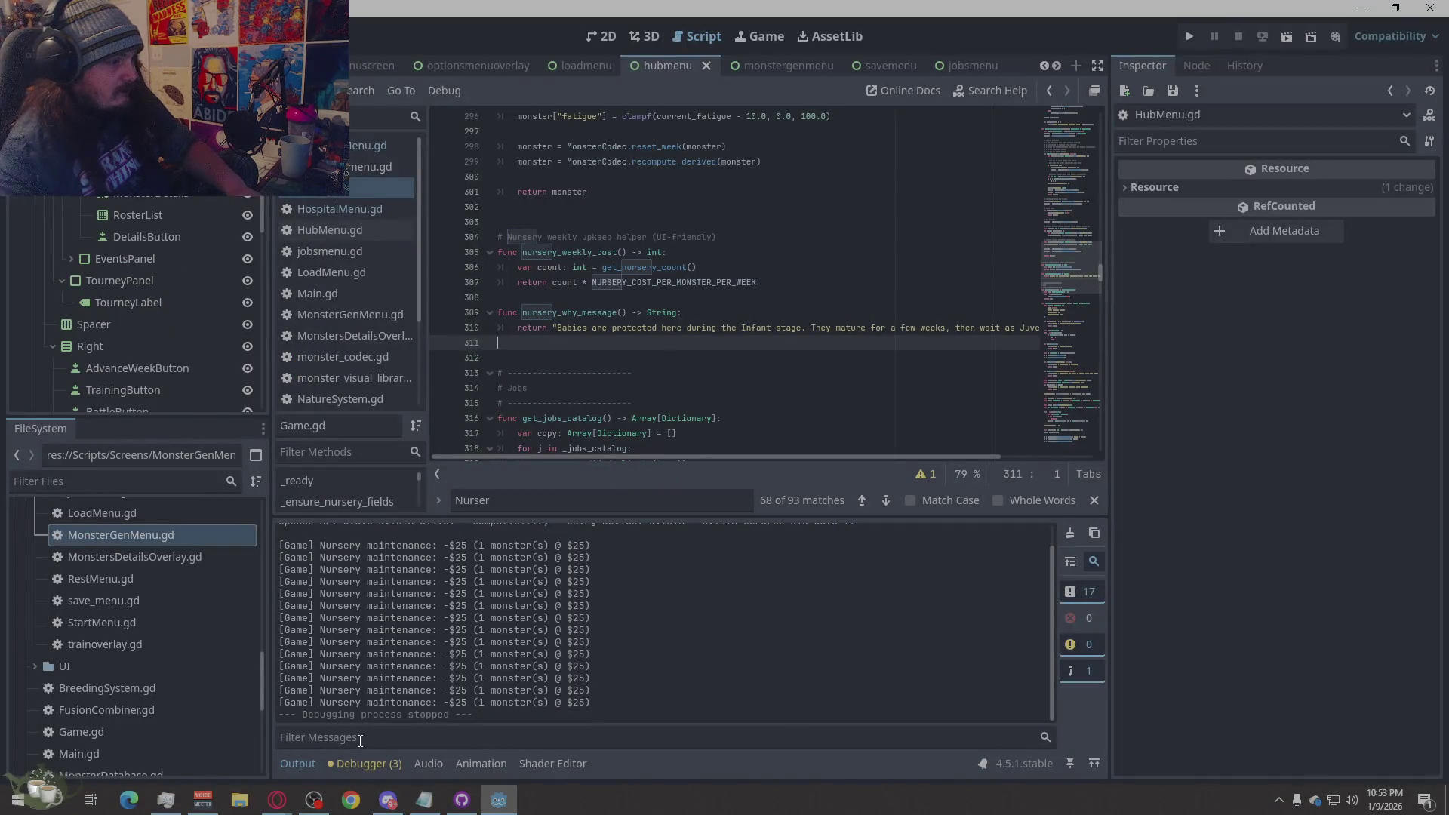
- Show the debugger's Errors tab and jump to each of the three 'ready' shadowing warnings
click(353, 764)
click(381, 529)
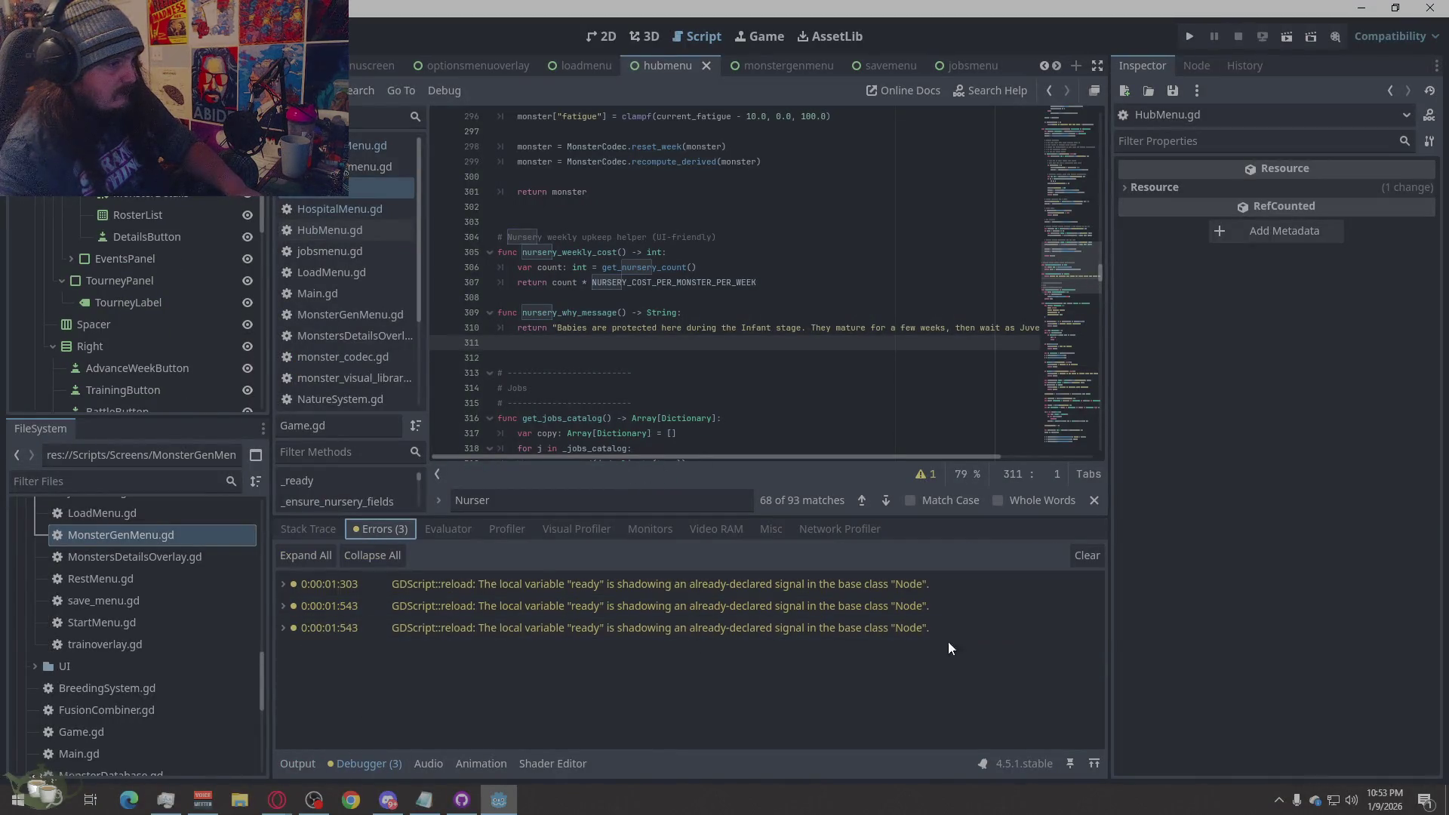
click(1012, 636)
click(670, 585)
click(664, 607)
click(655, 630)
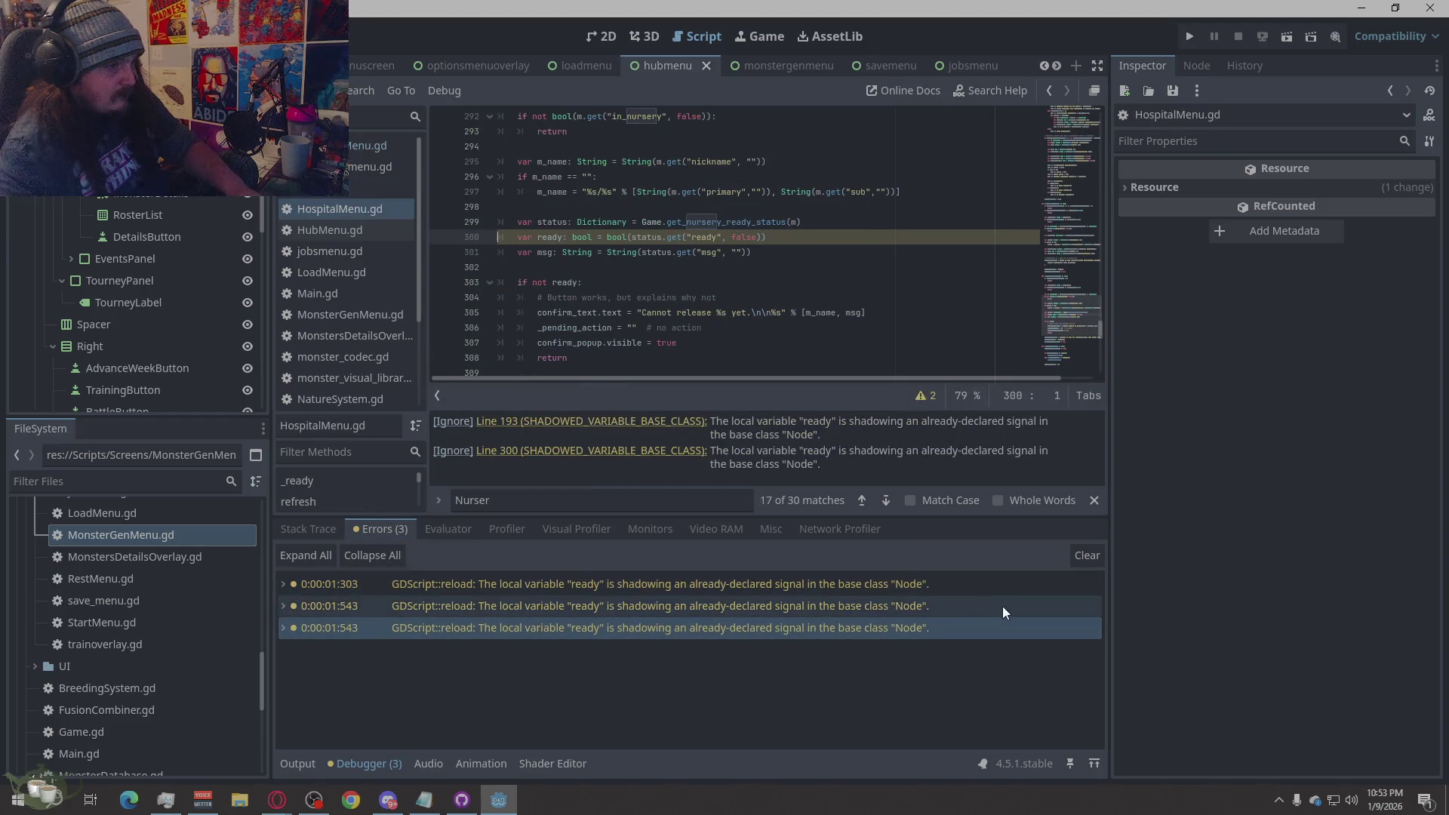
- Check the second and third warnings' context menus and revisit each warning's code line
right_click(1032, 616)
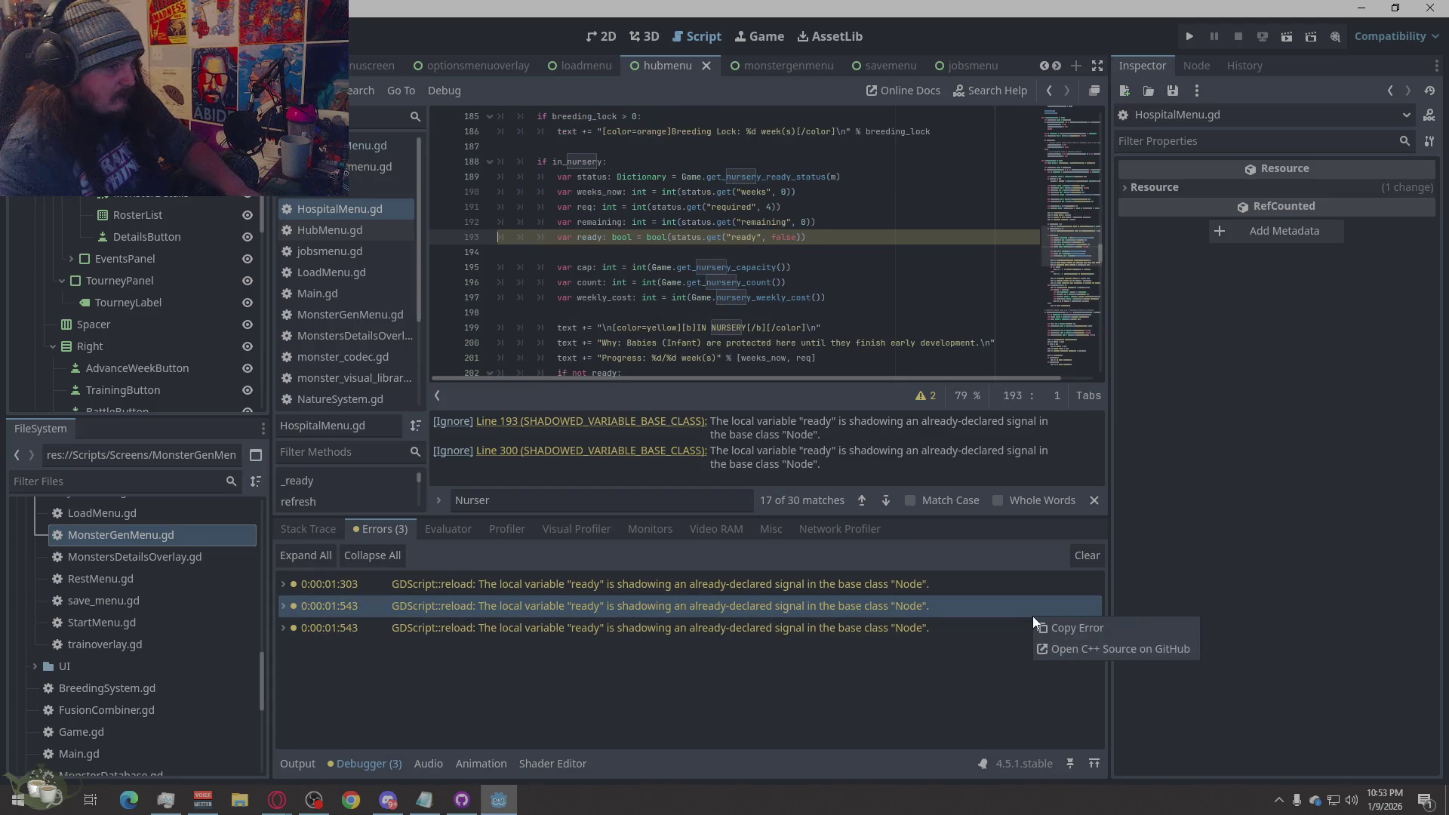
click(956, 619)
right_click(957, 619)
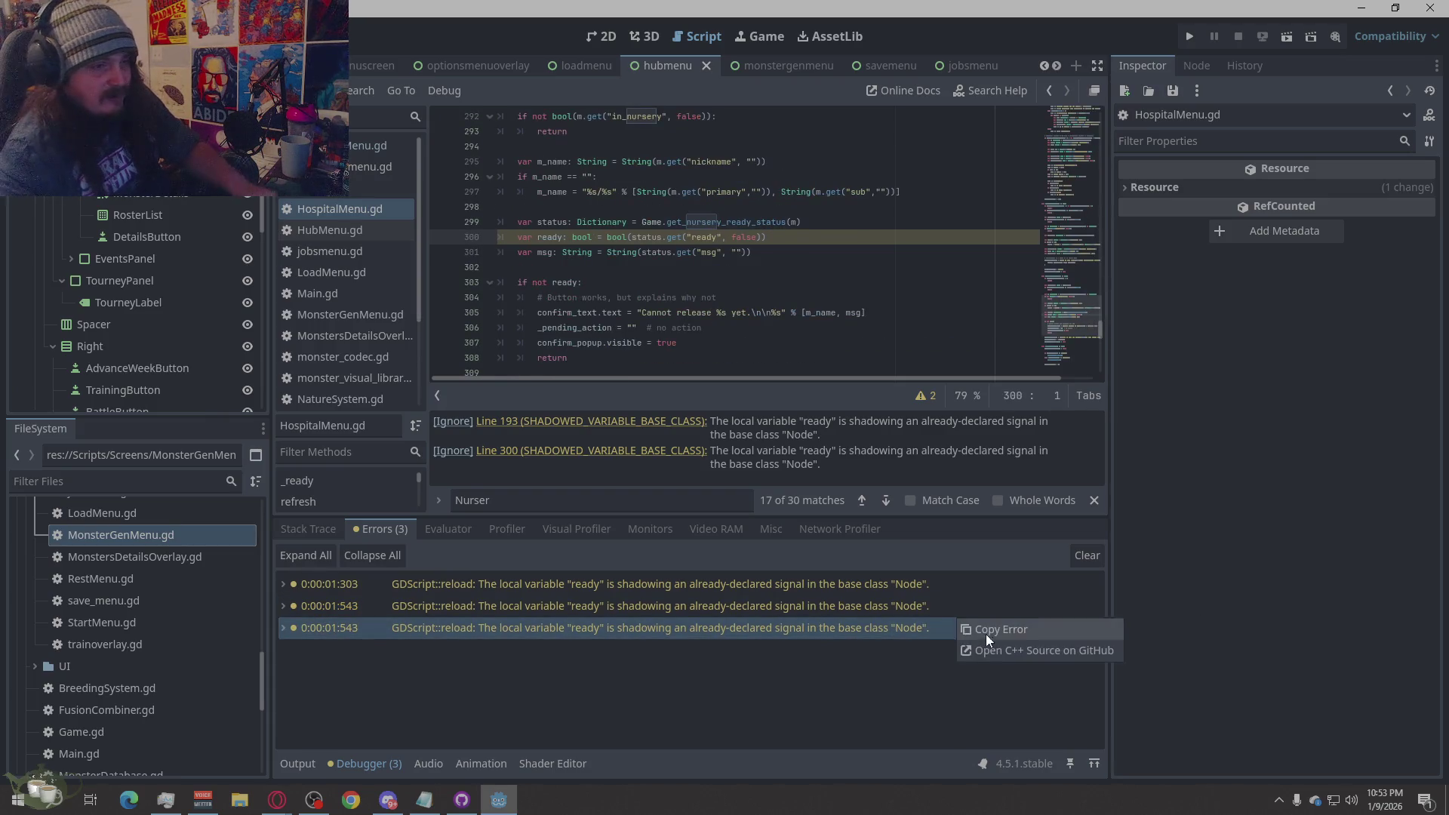
click(982, 632)
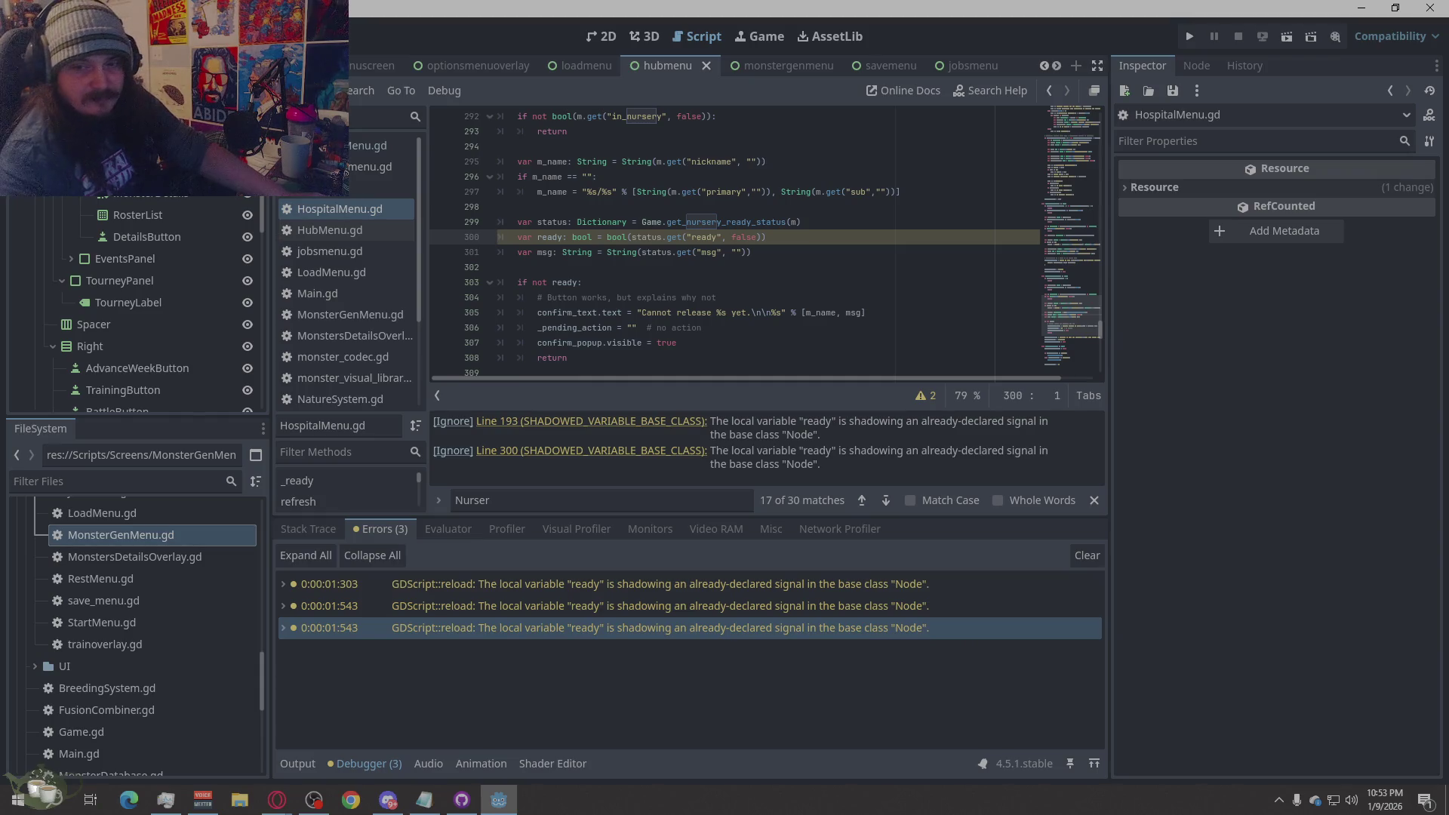
click(630, 596)
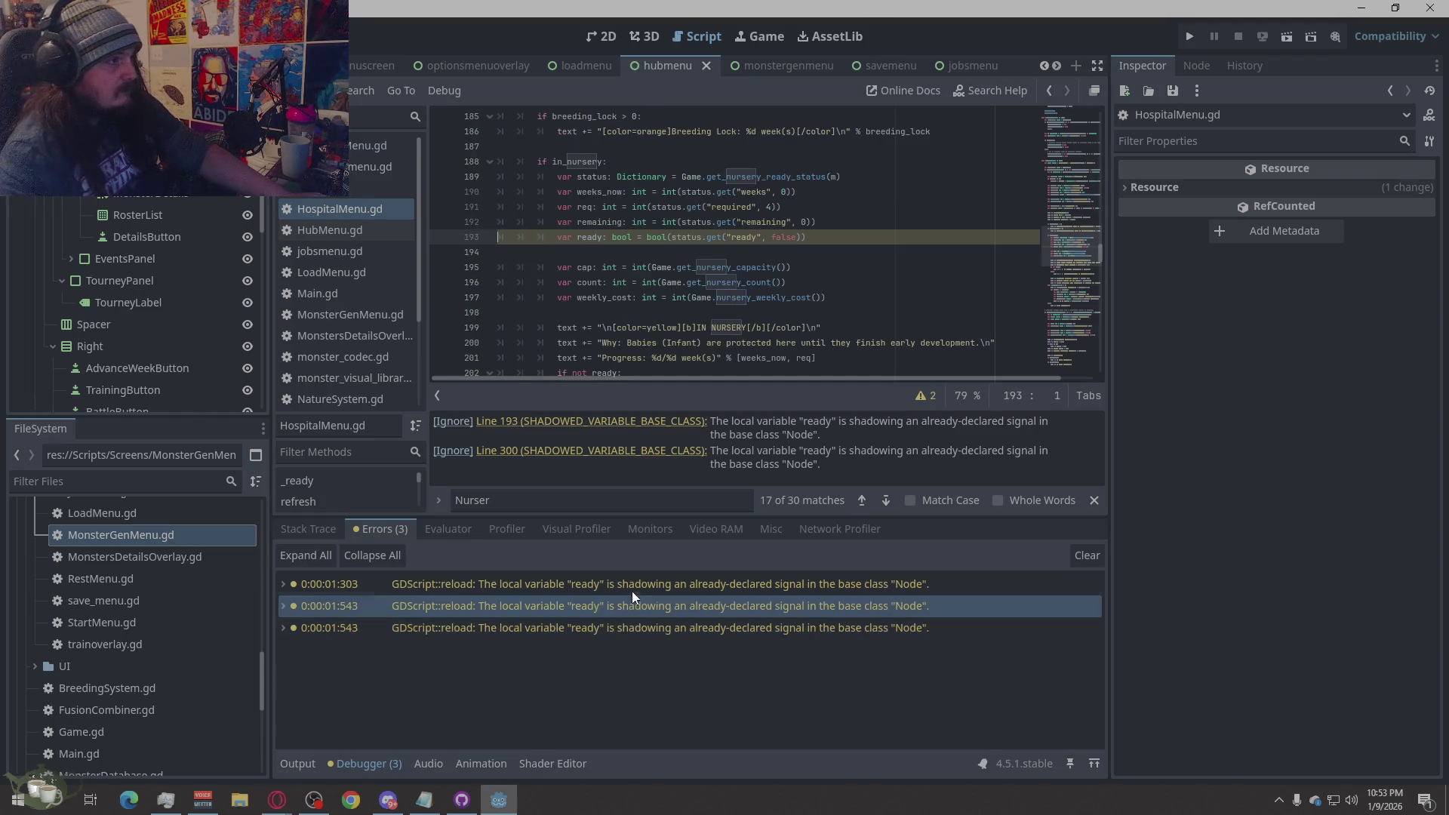
click(631, 590)
click(638, 629)
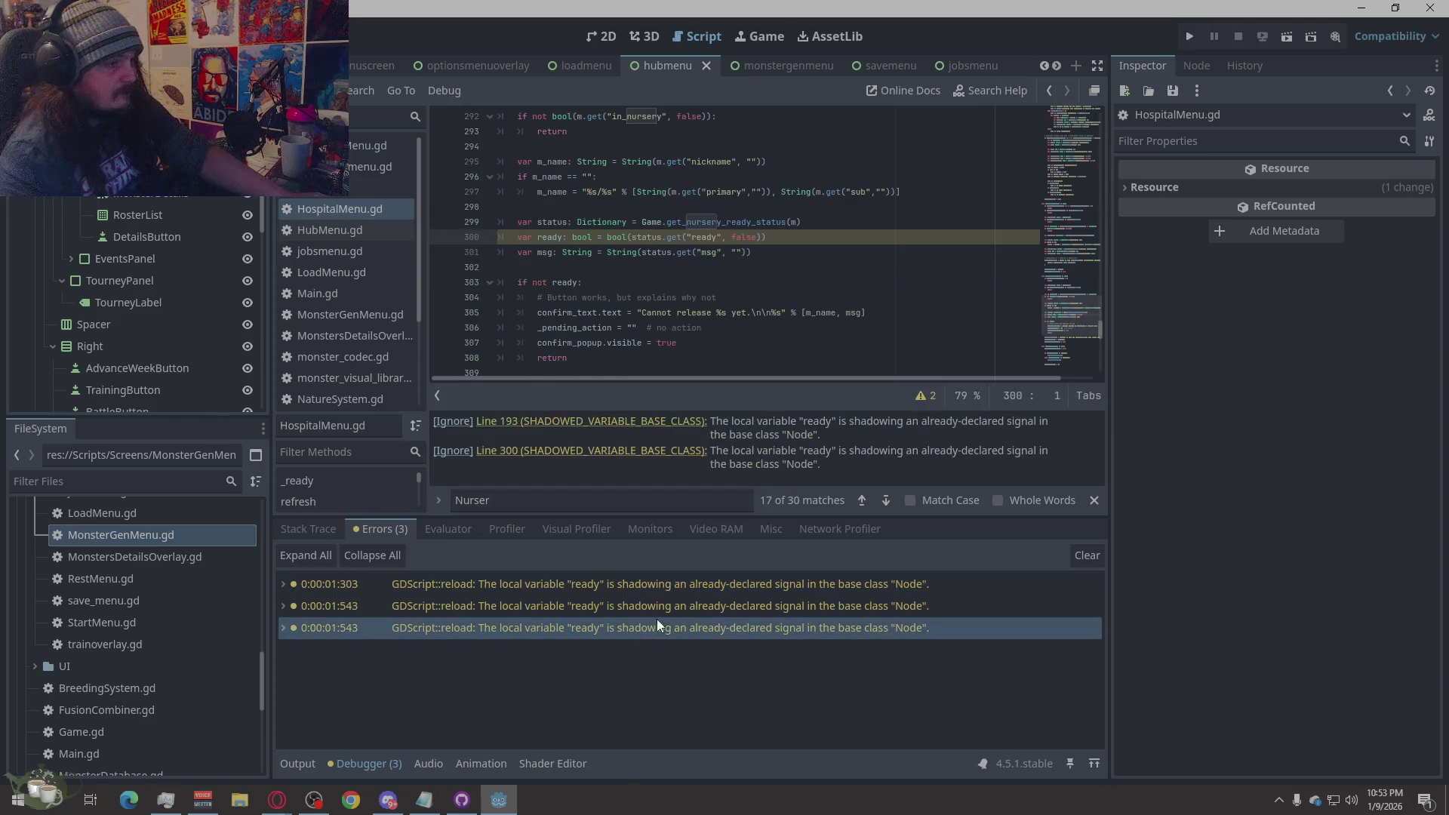
- Compare the flagged lines in Game.gd and HospitalMenu.gd against the browser, including line 95
key(alt+Tab)
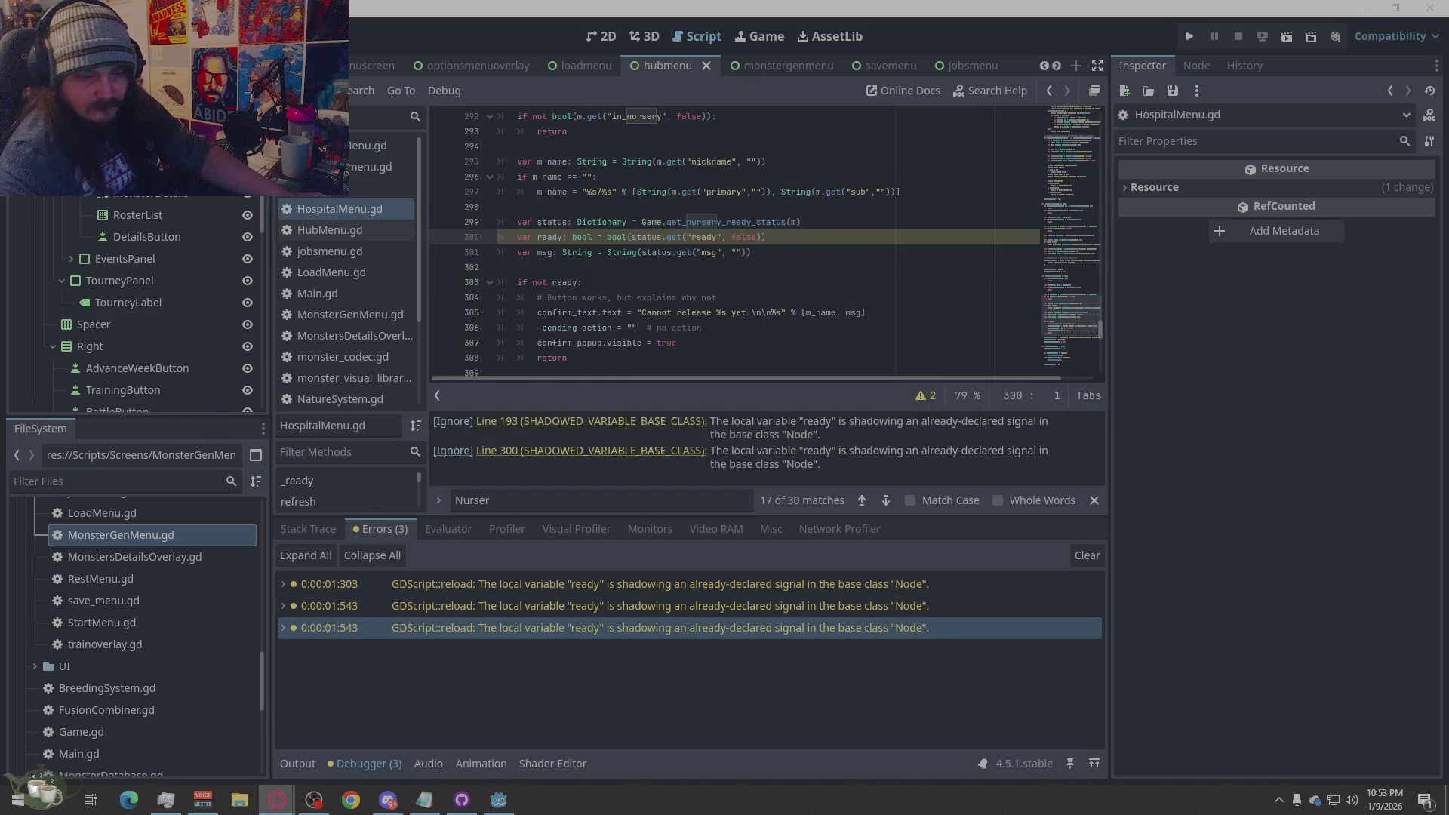
click(894, 594)
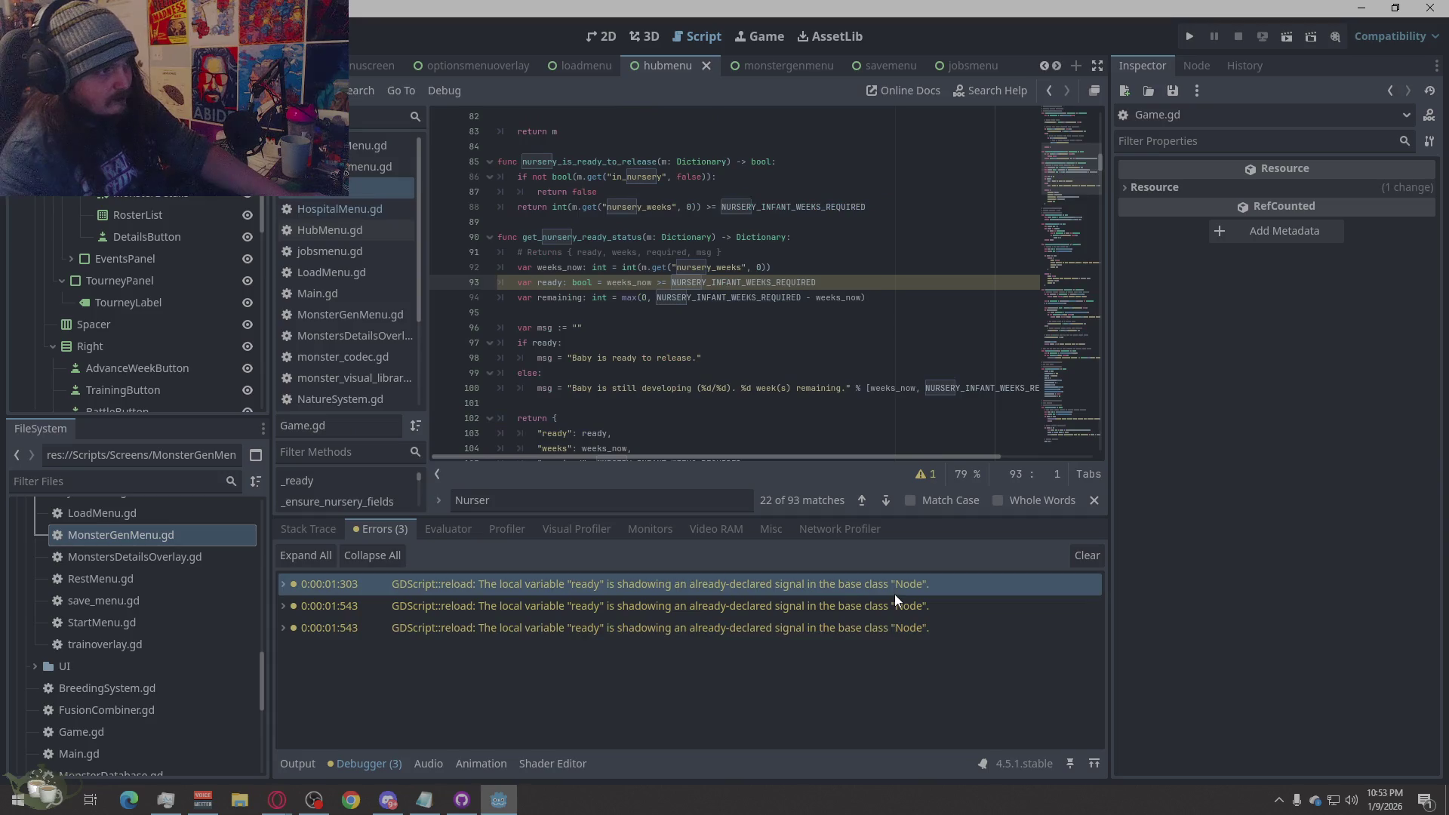
right_click(837, 583)
click(890, 588)
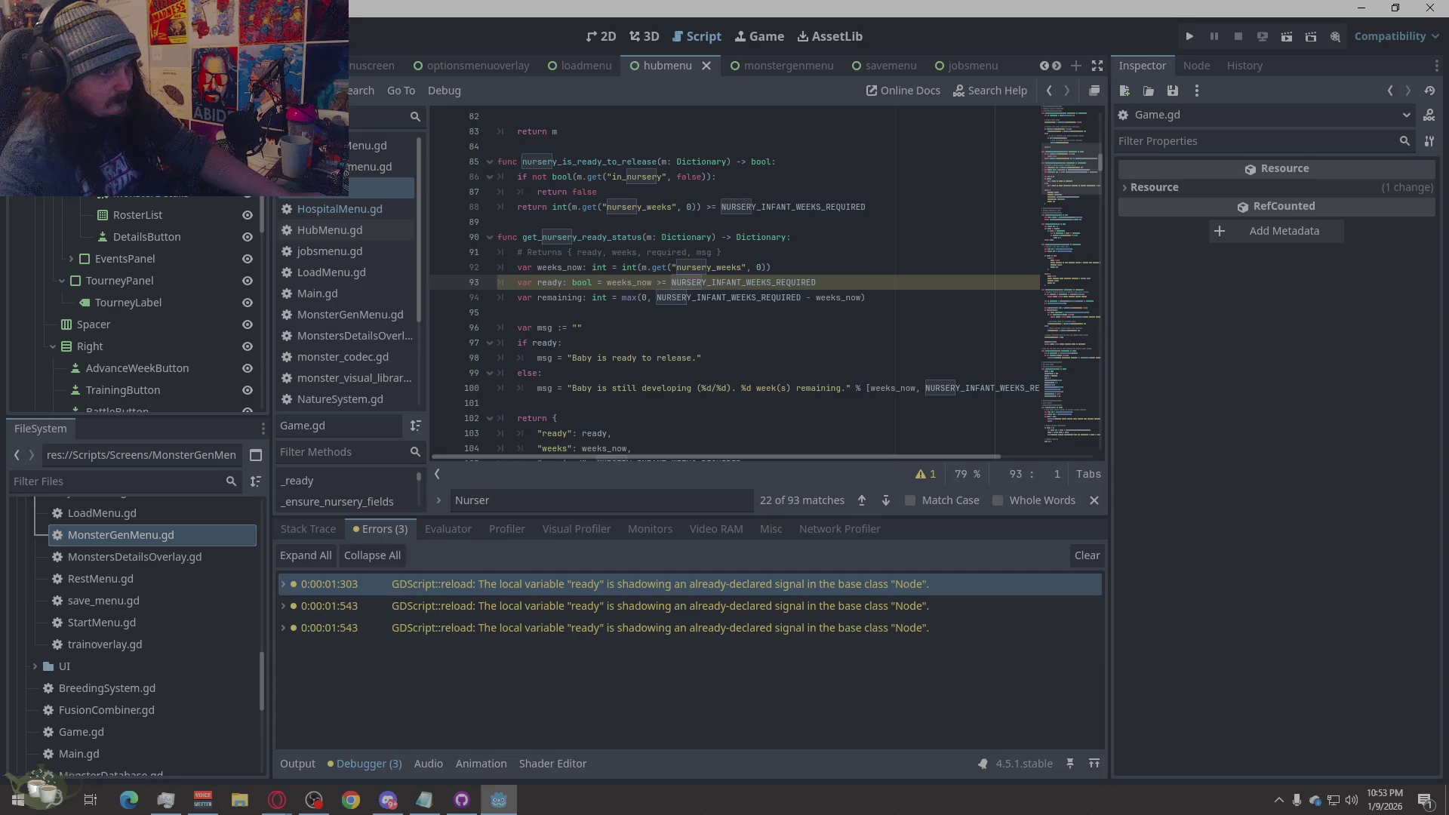
key(alt+Tab)
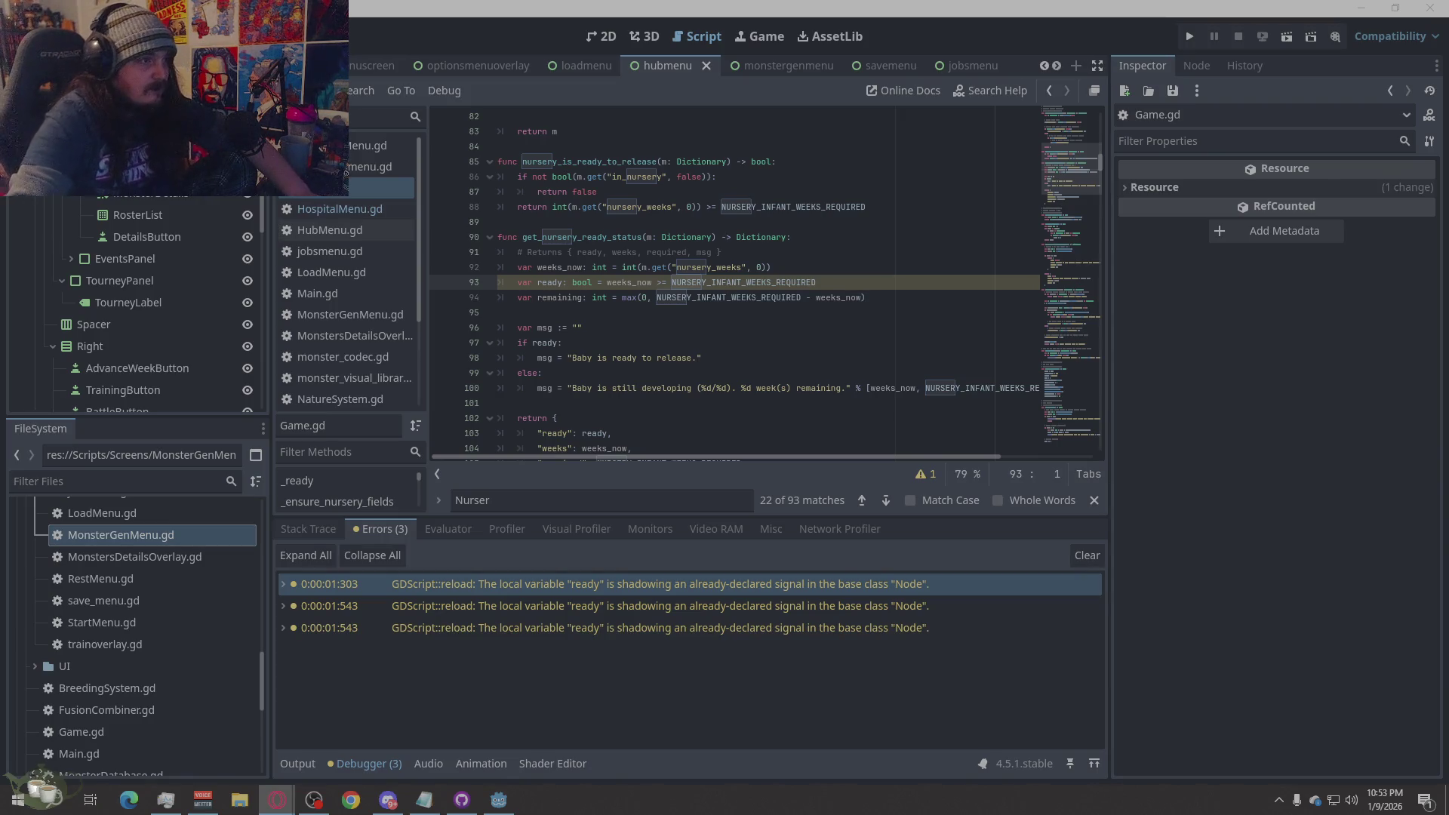
right_click(711, 311)
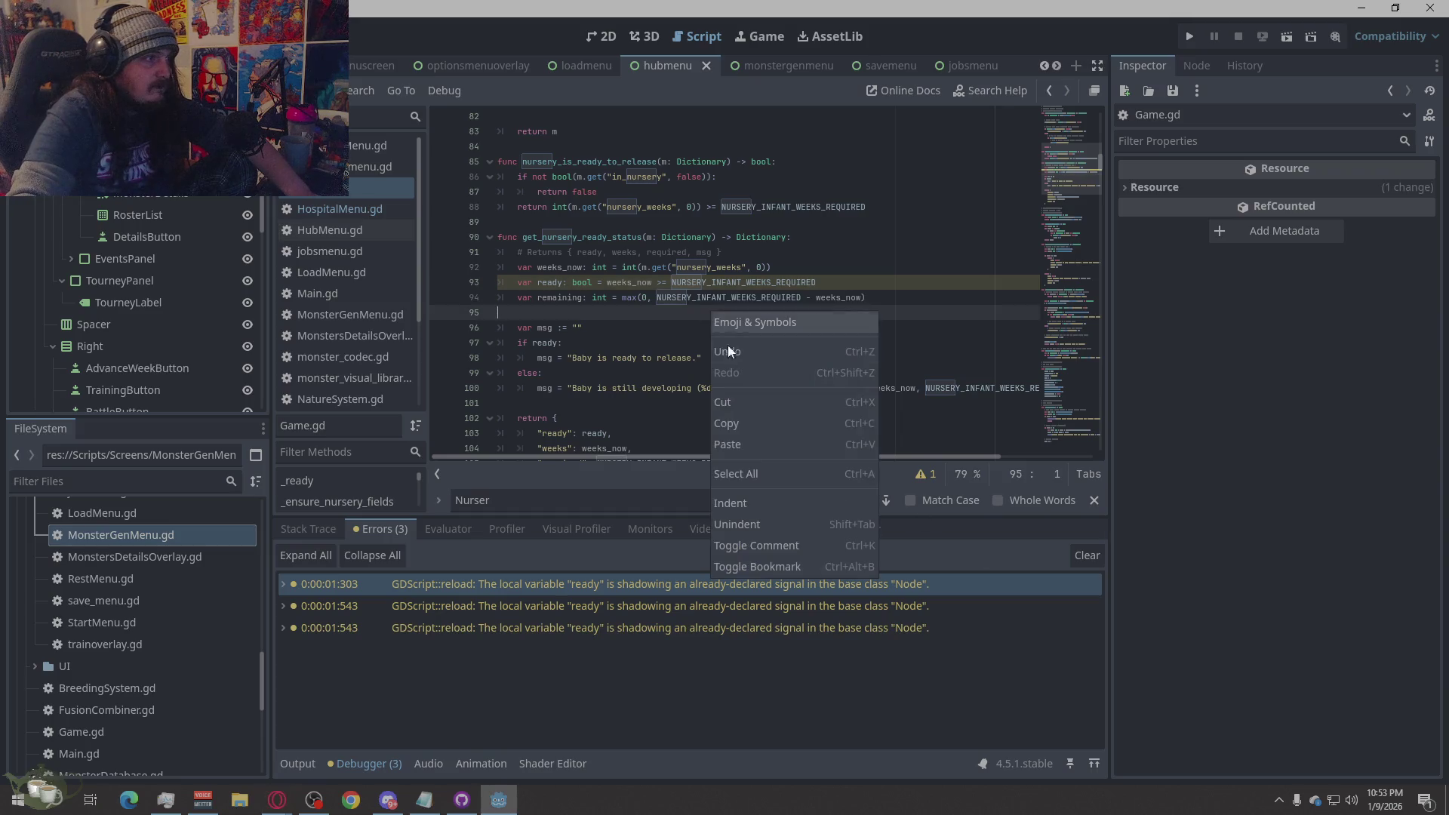
click(576, 299)
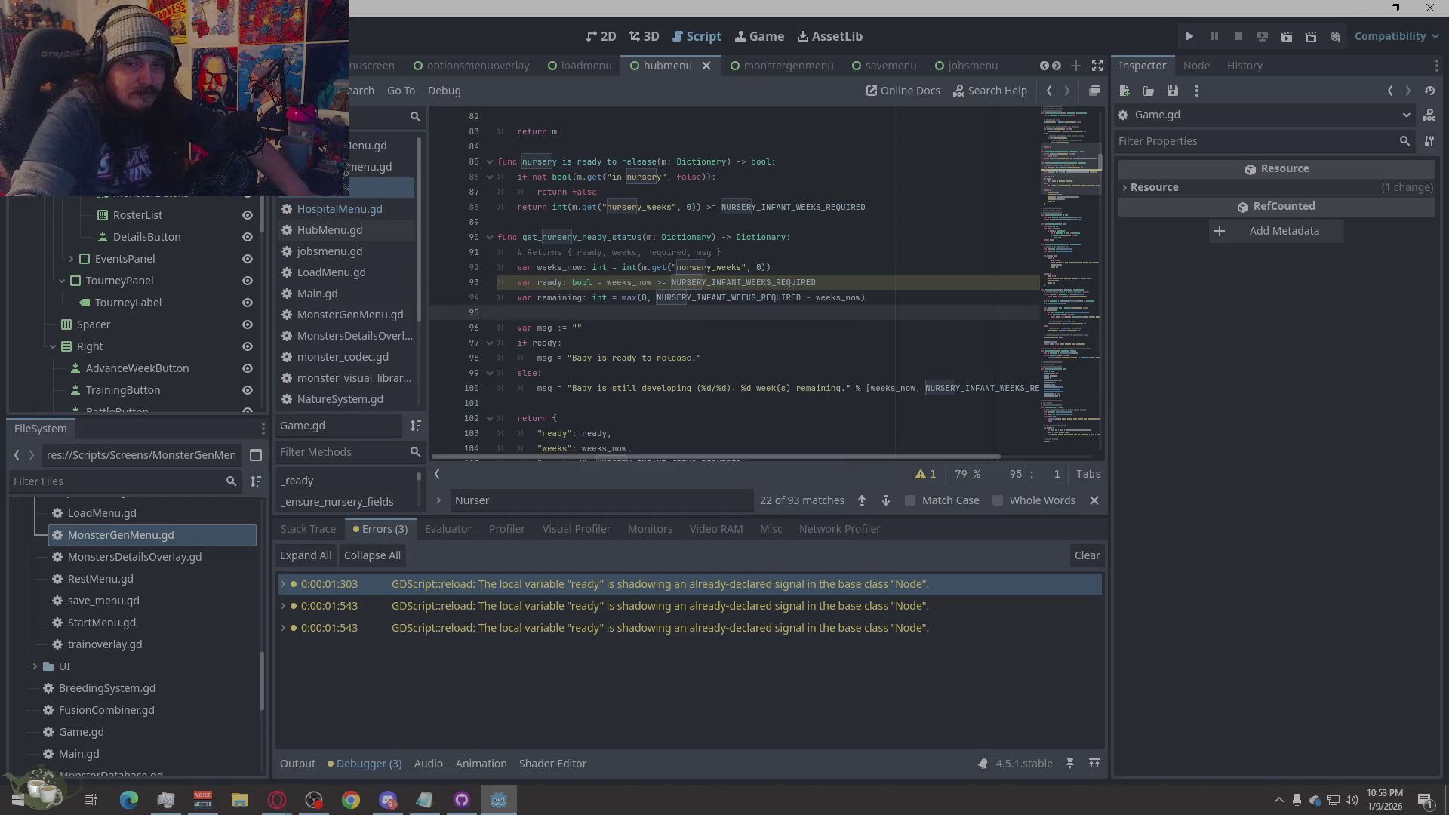
key(alt+Tab)
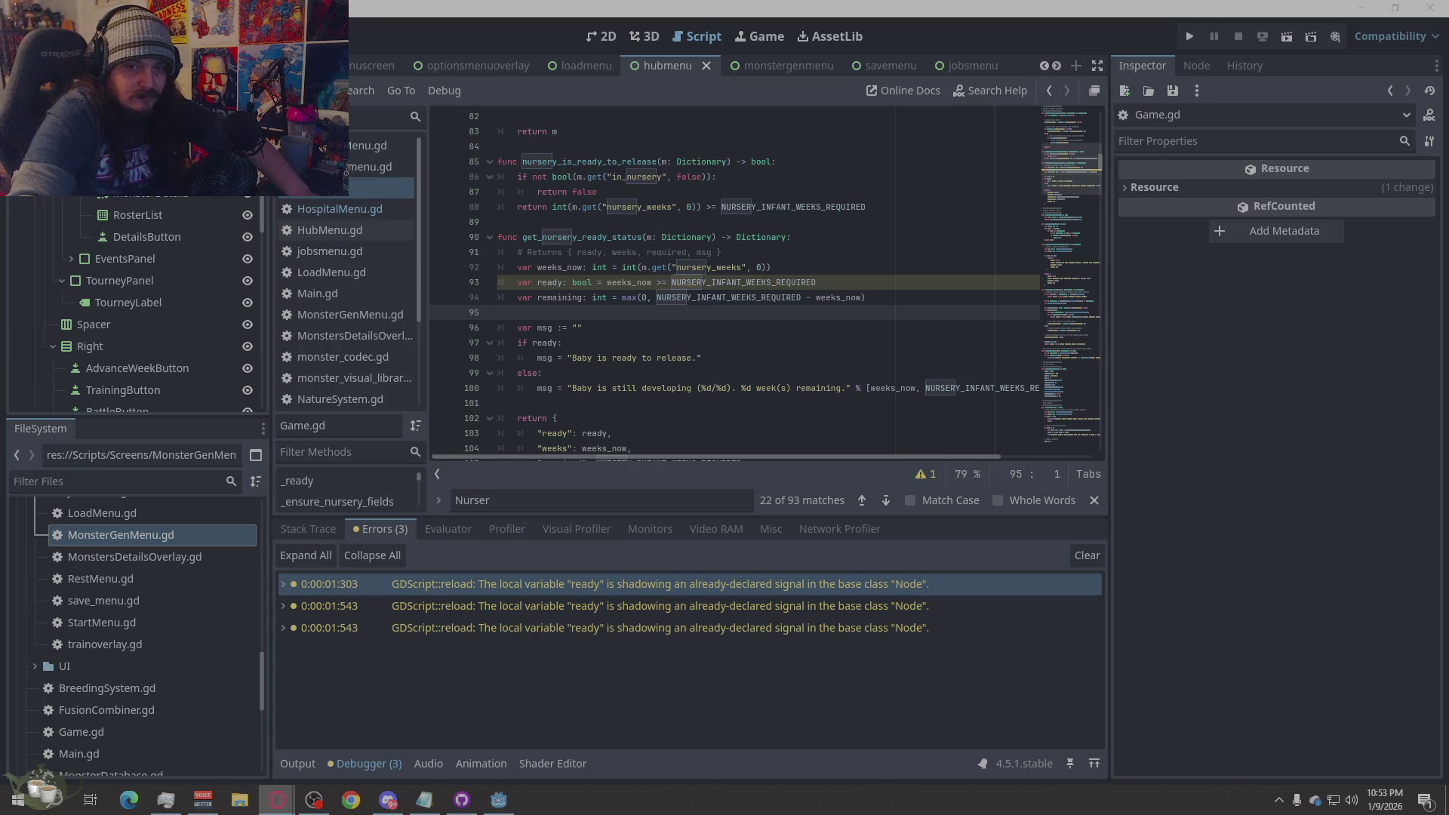
click(920, 606)
key(alt+Tab)
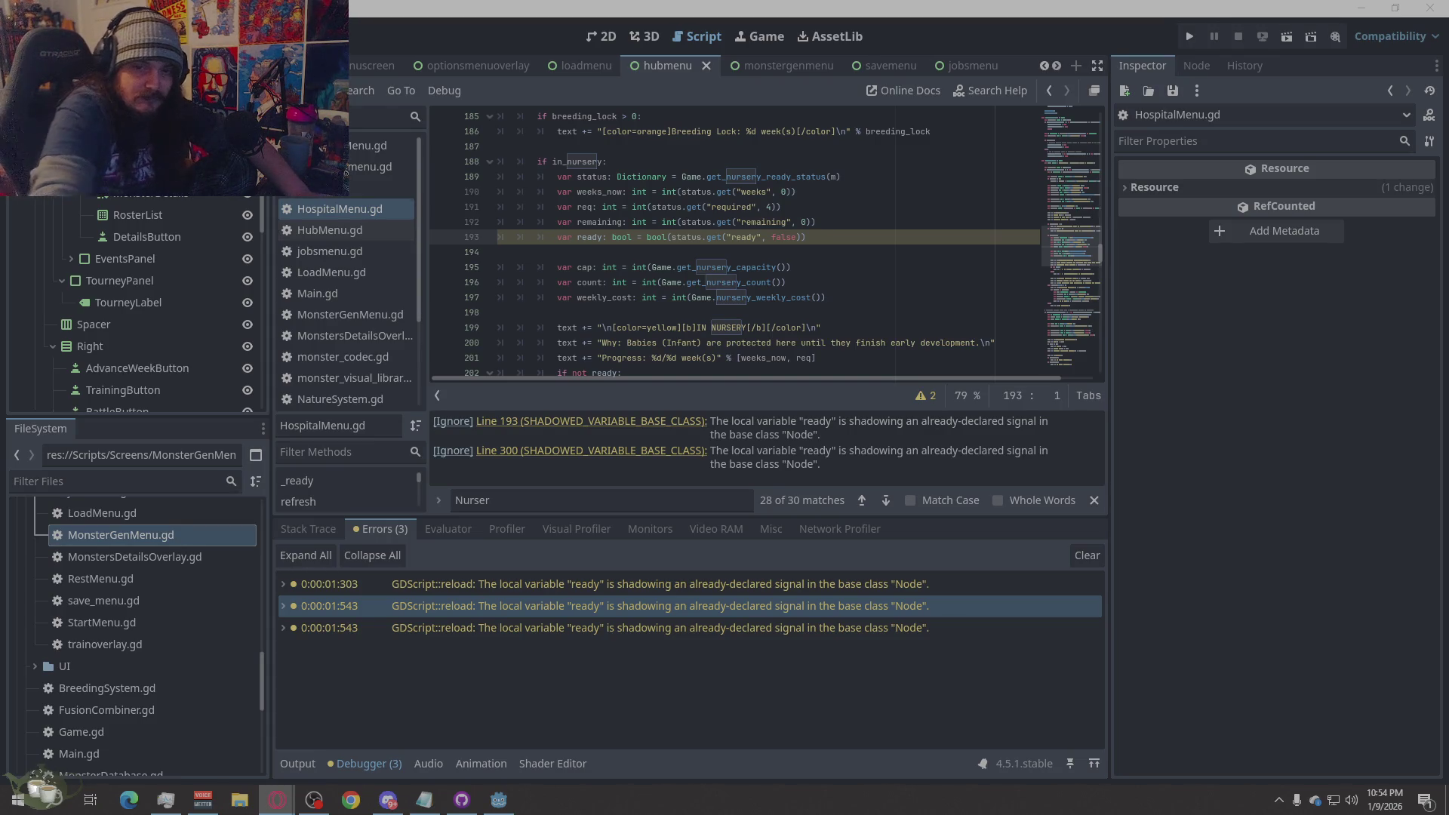
- Jump to the third warning's line in HospitalMenu.gd and select all of the script's text
click(887, 627)
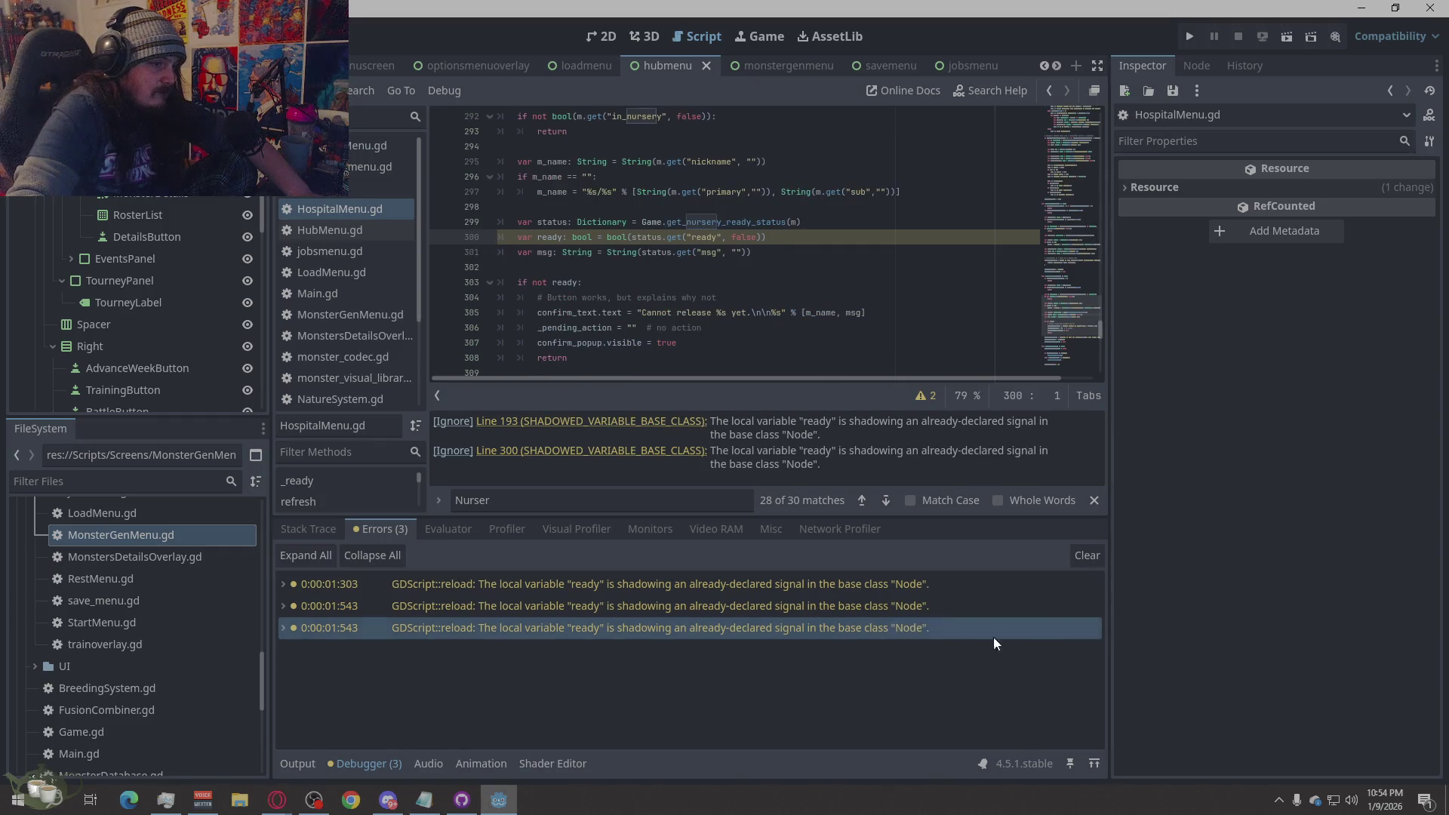
key(alt+Tab)
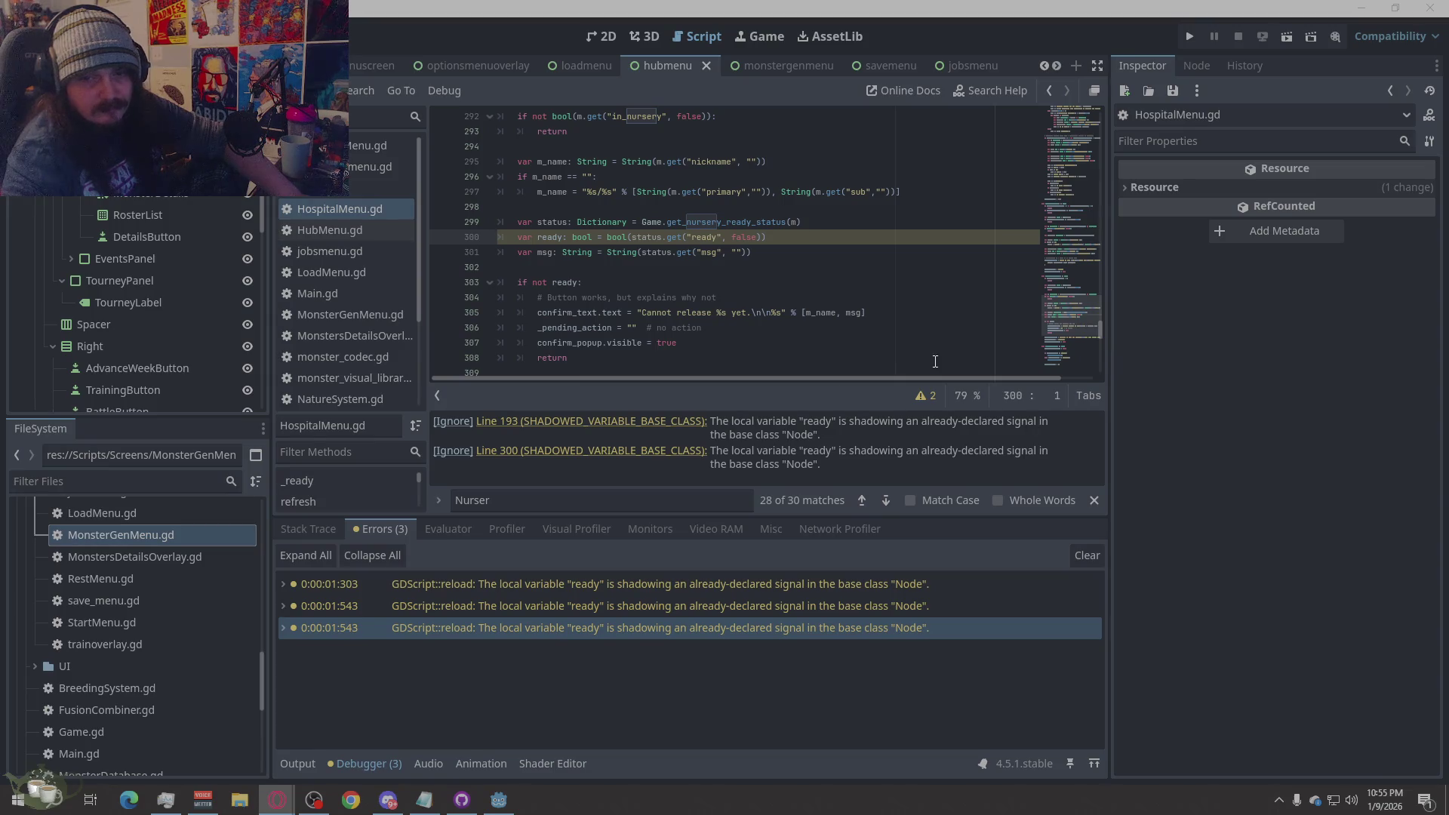
right_click(800, 284)
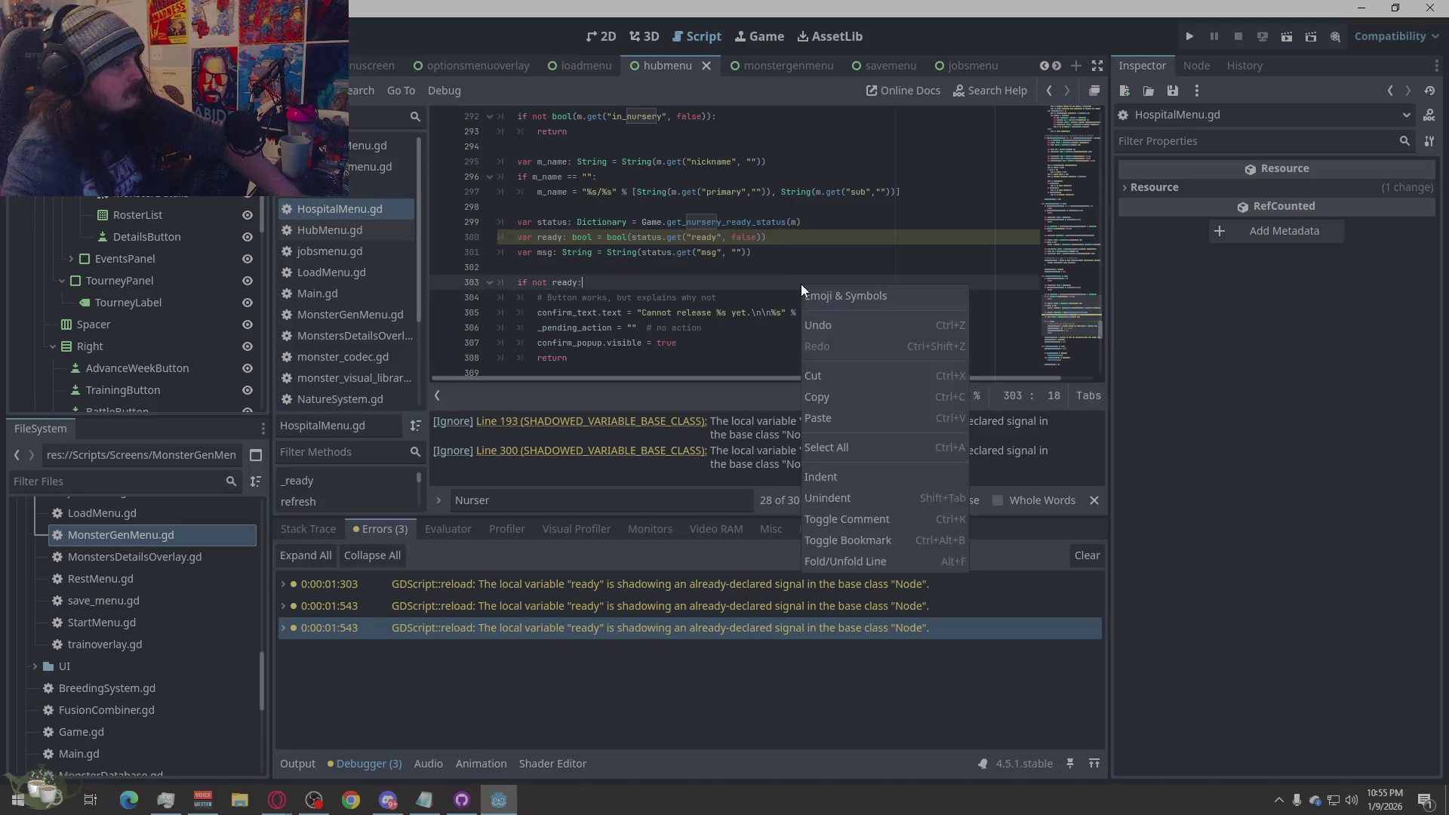
click(825, 447)
key(alt+Tab)
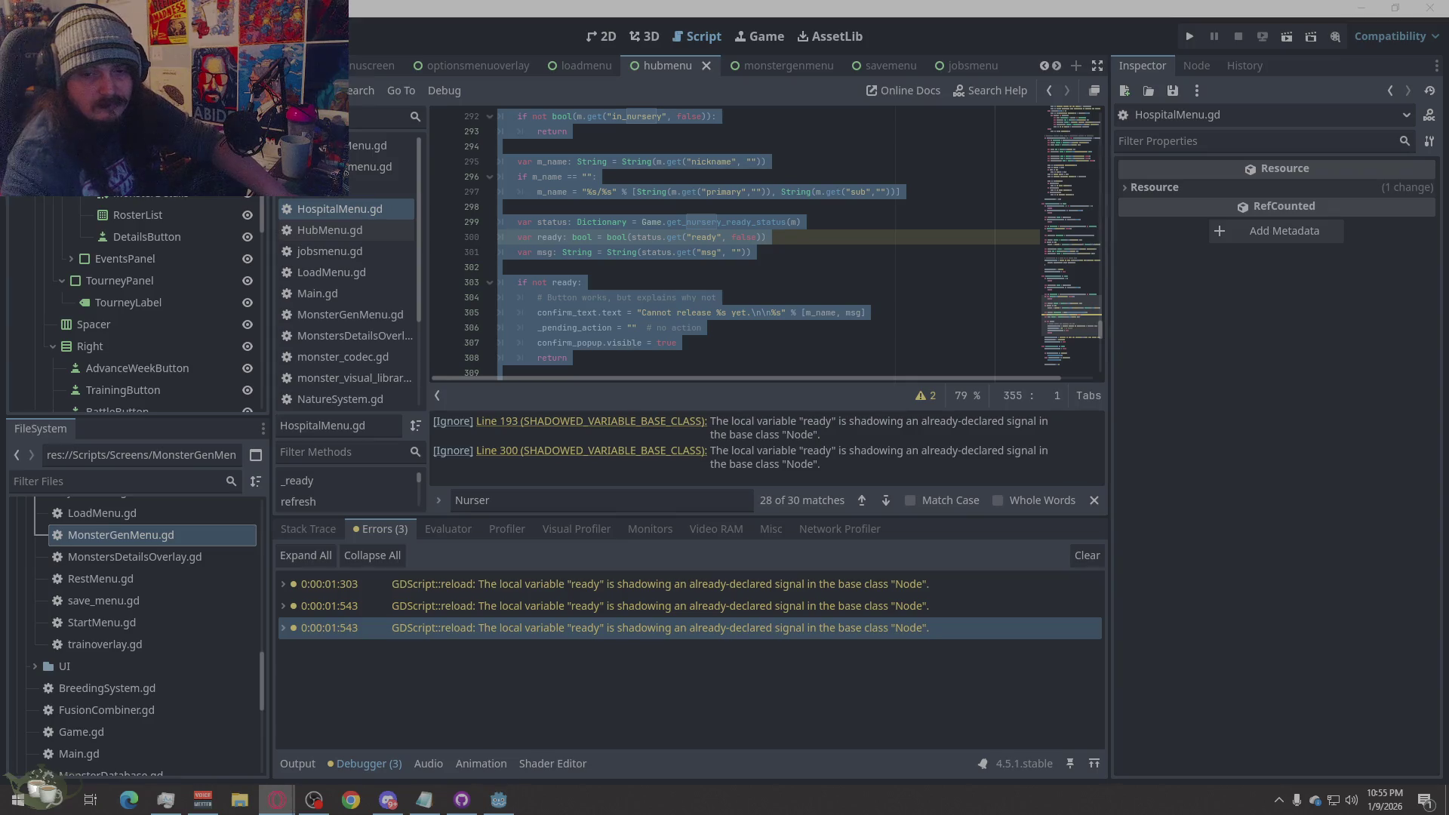
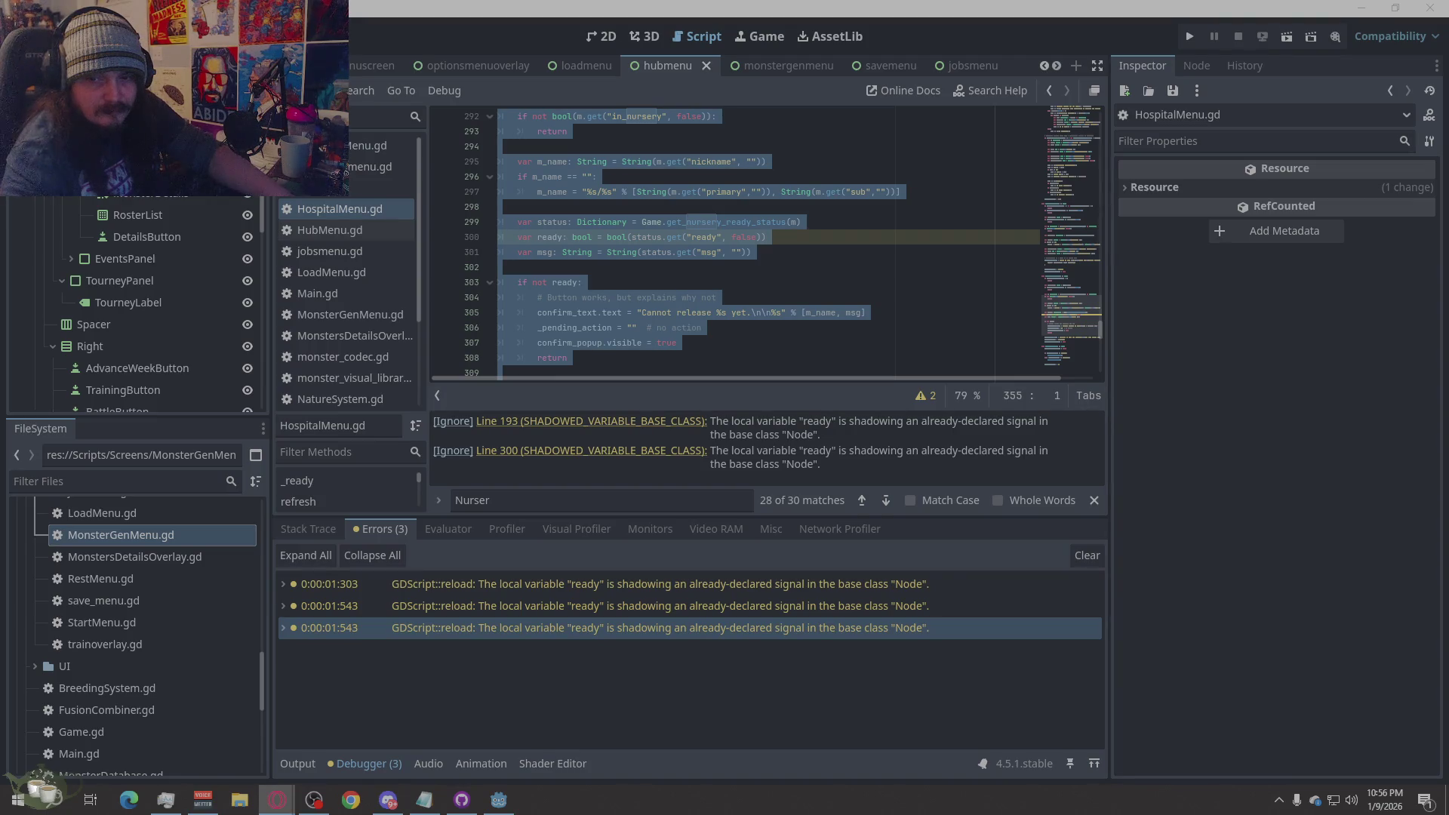
- Replace all of HospitalMenu.gd with the revised release code and save it
right_click(683, 303)
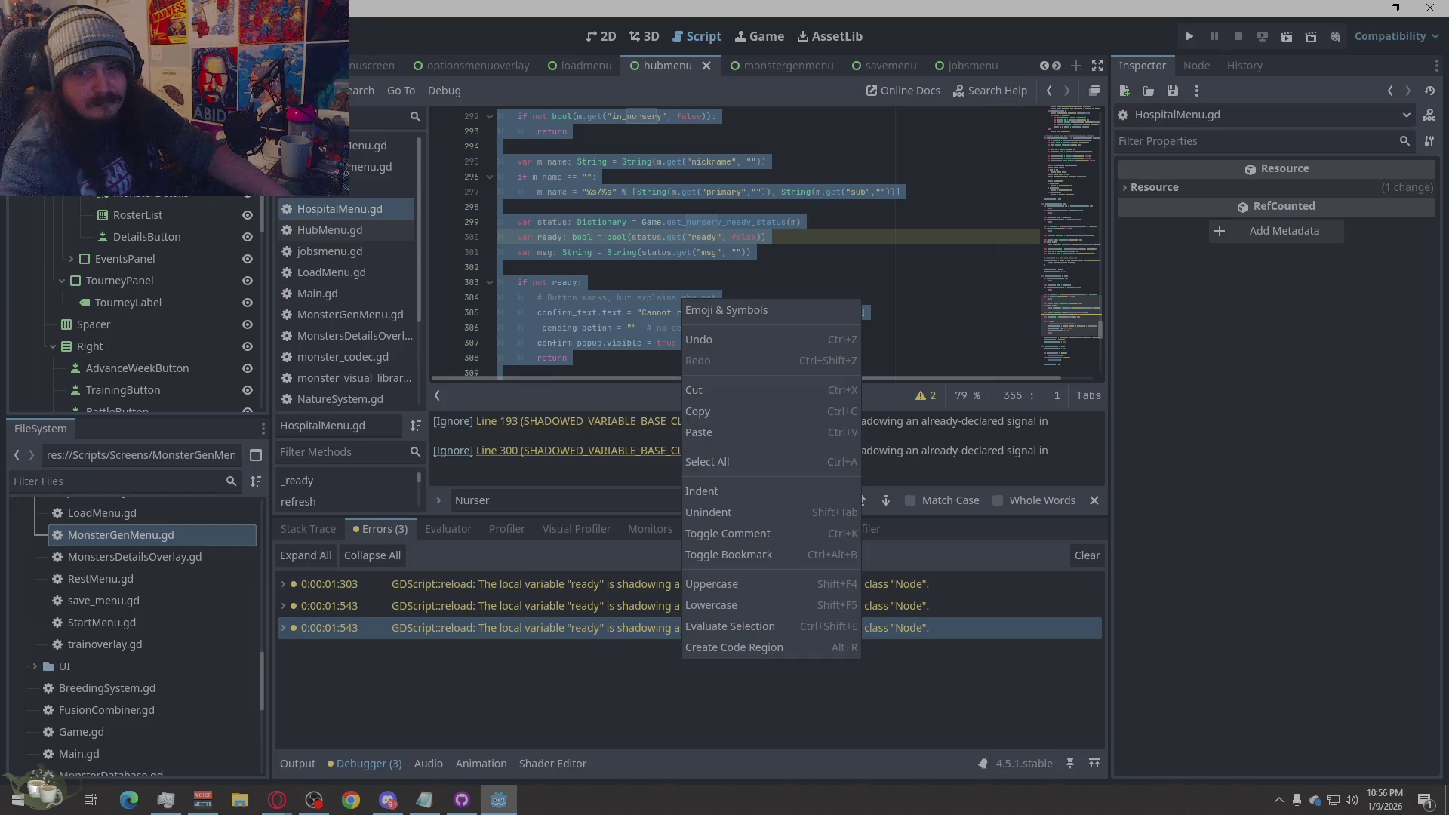
click(721, 452)
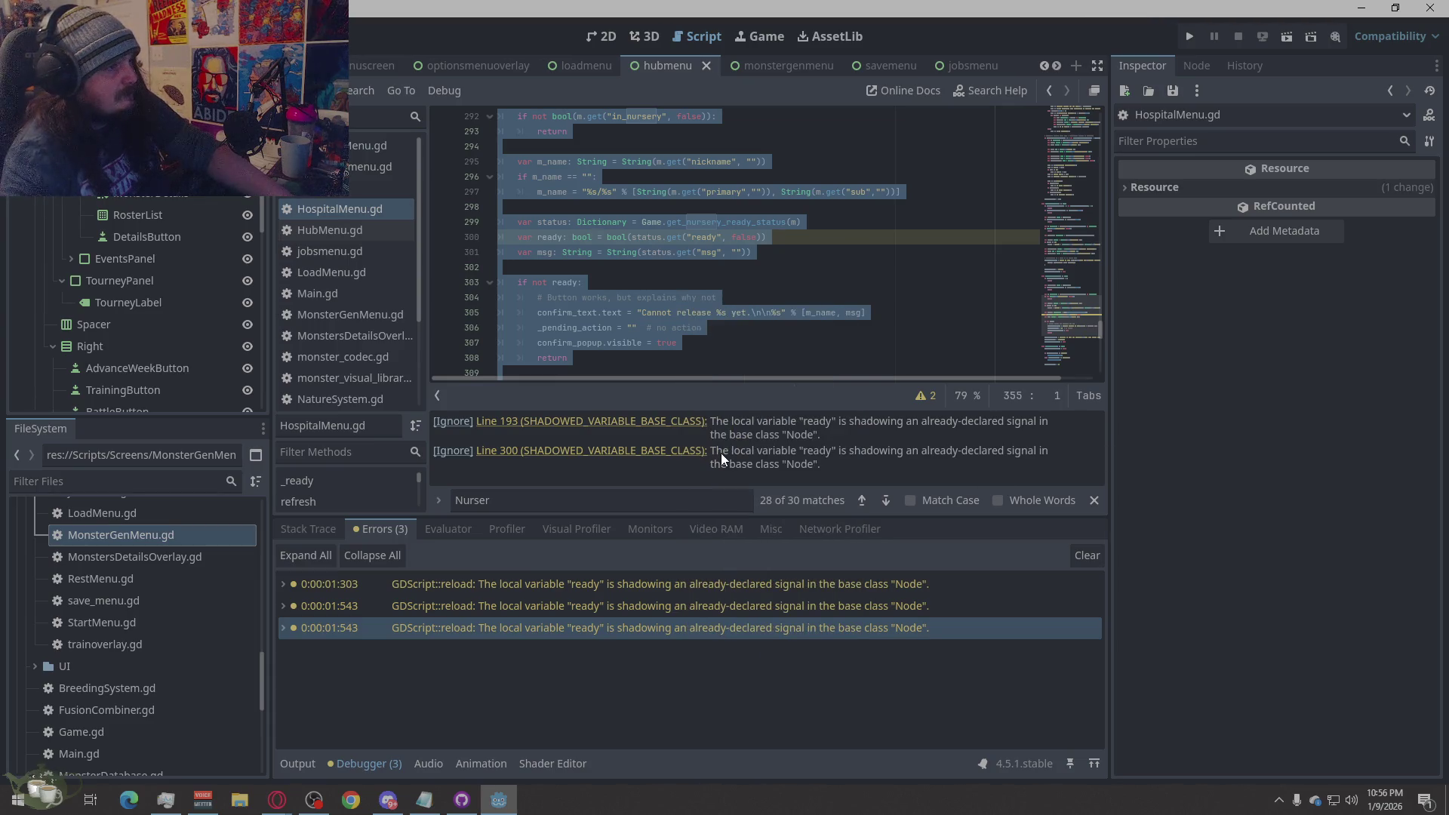
key(ctrl+v)
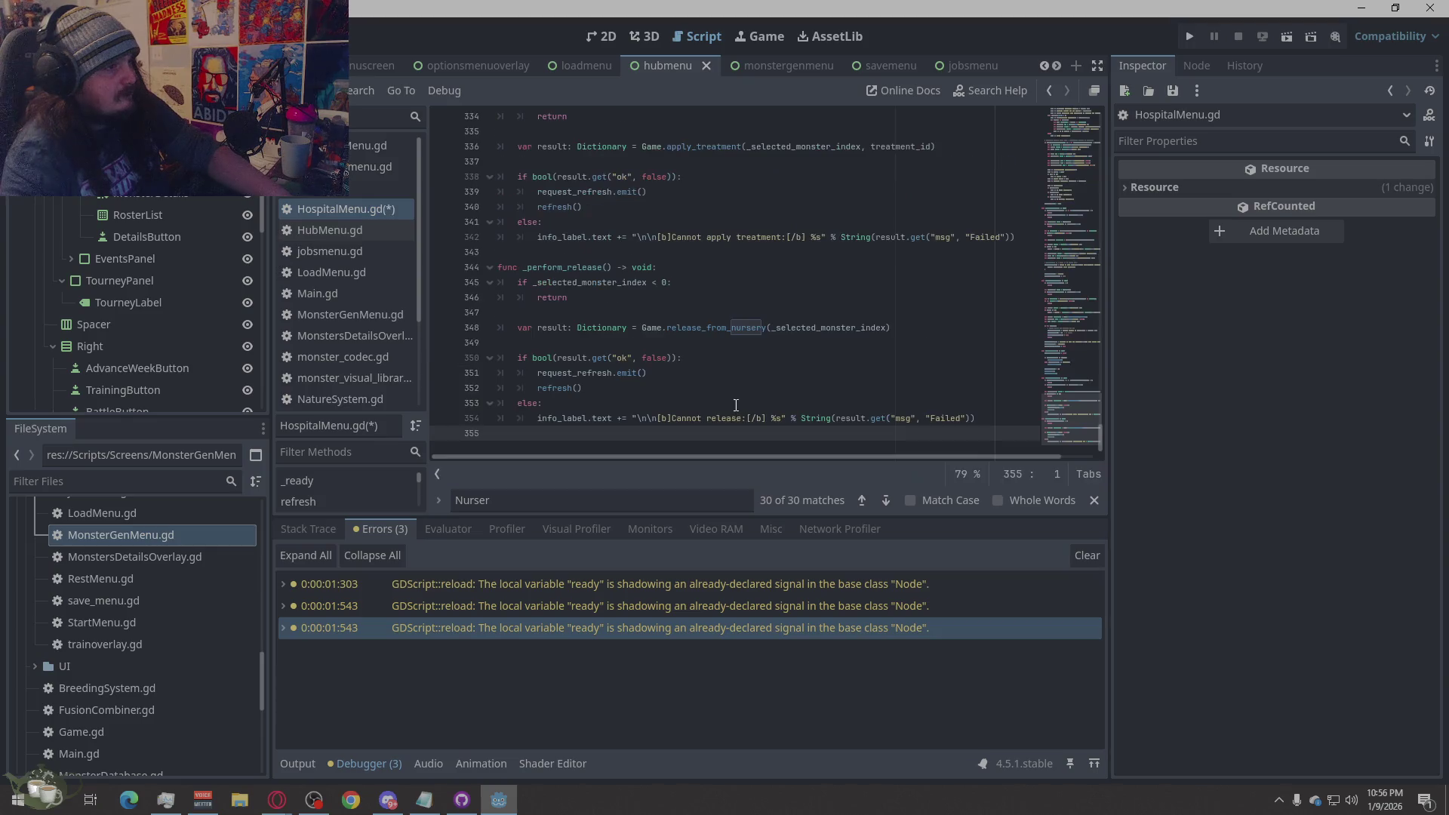
key(ctrl+s)
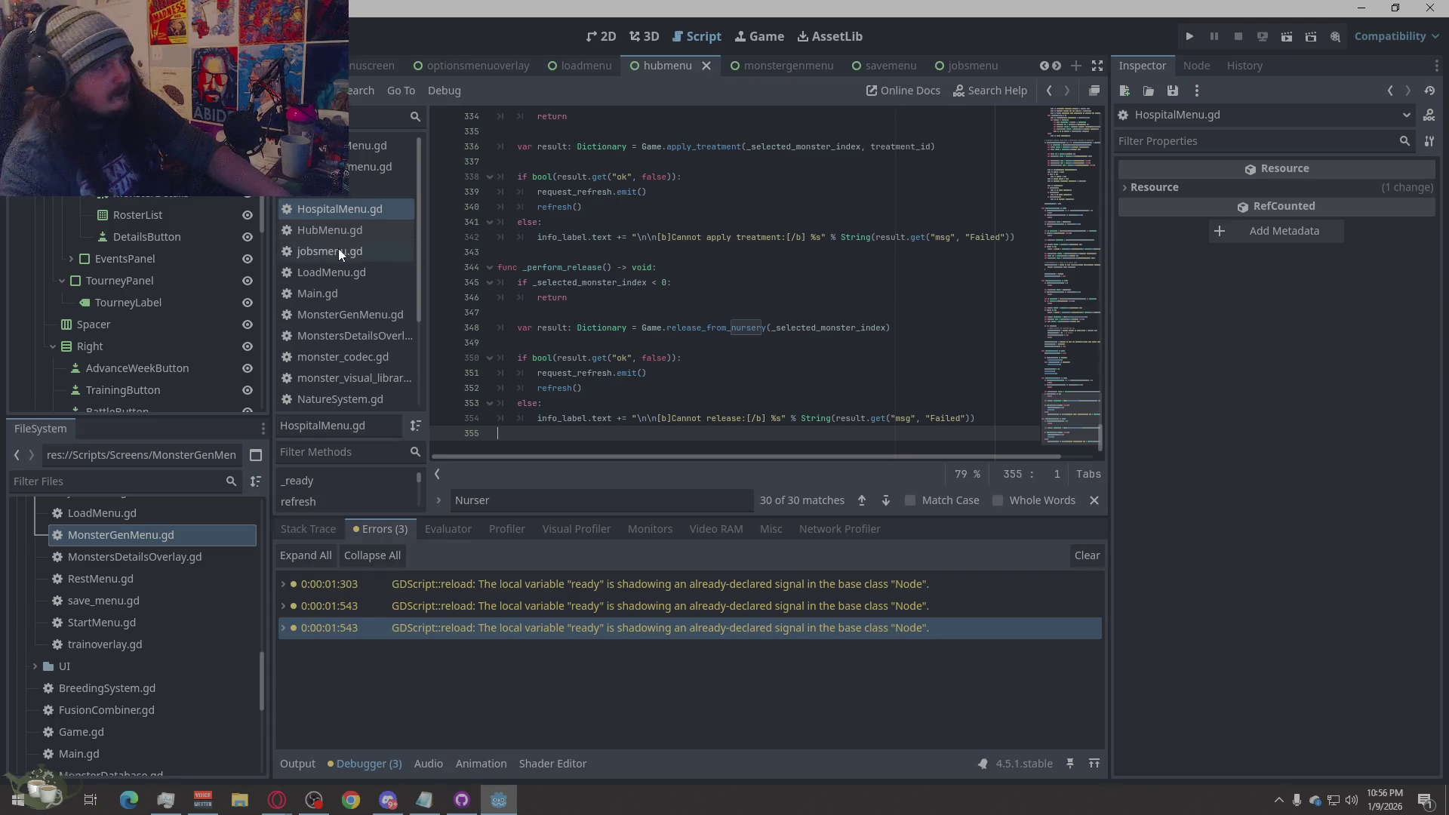
- In Game.gd, select lines 90–94 at the start of get_nursery_ready_status for replacement
click(359, 188)
right_click(749, 266)
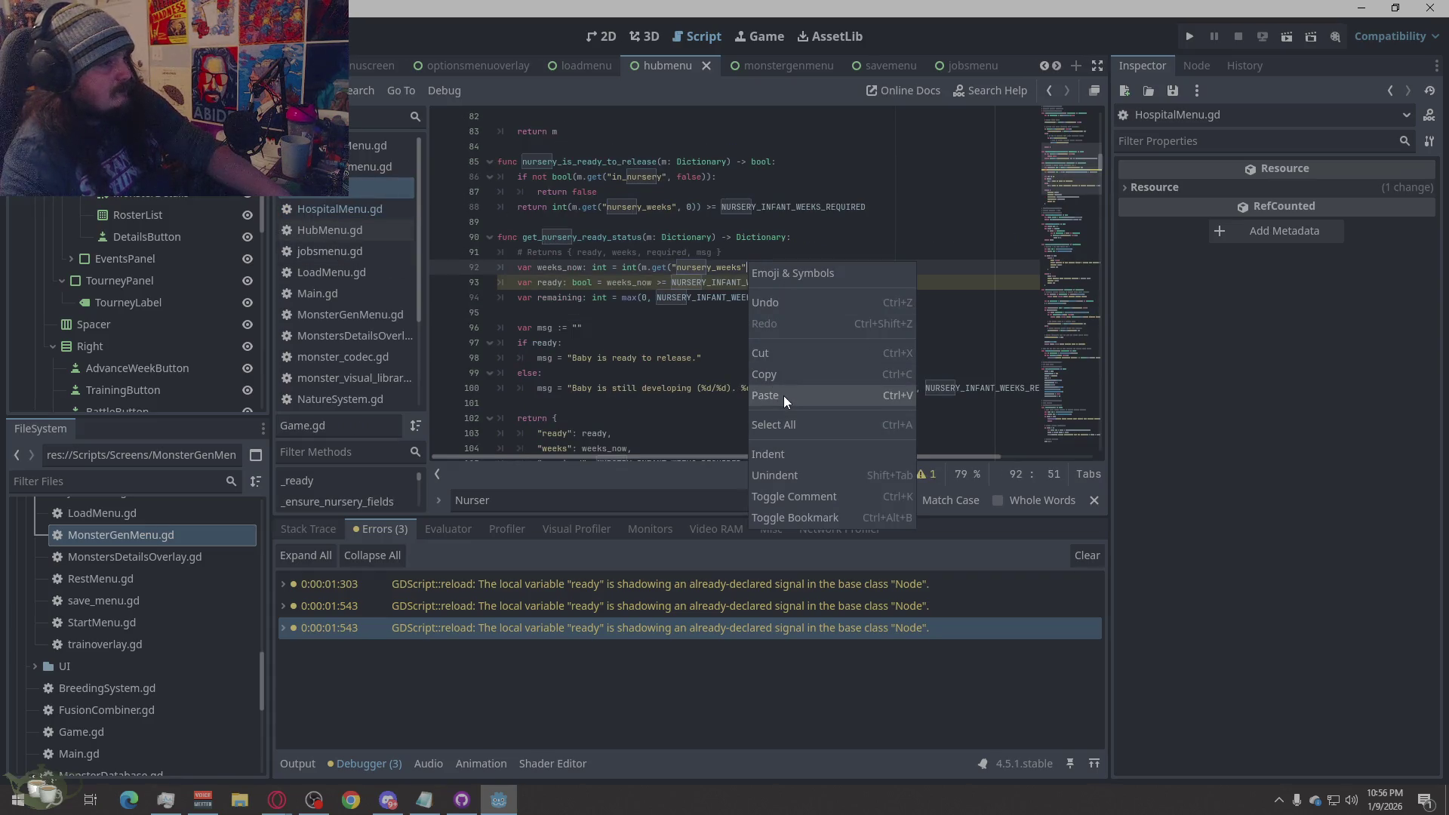
click(625, 388)
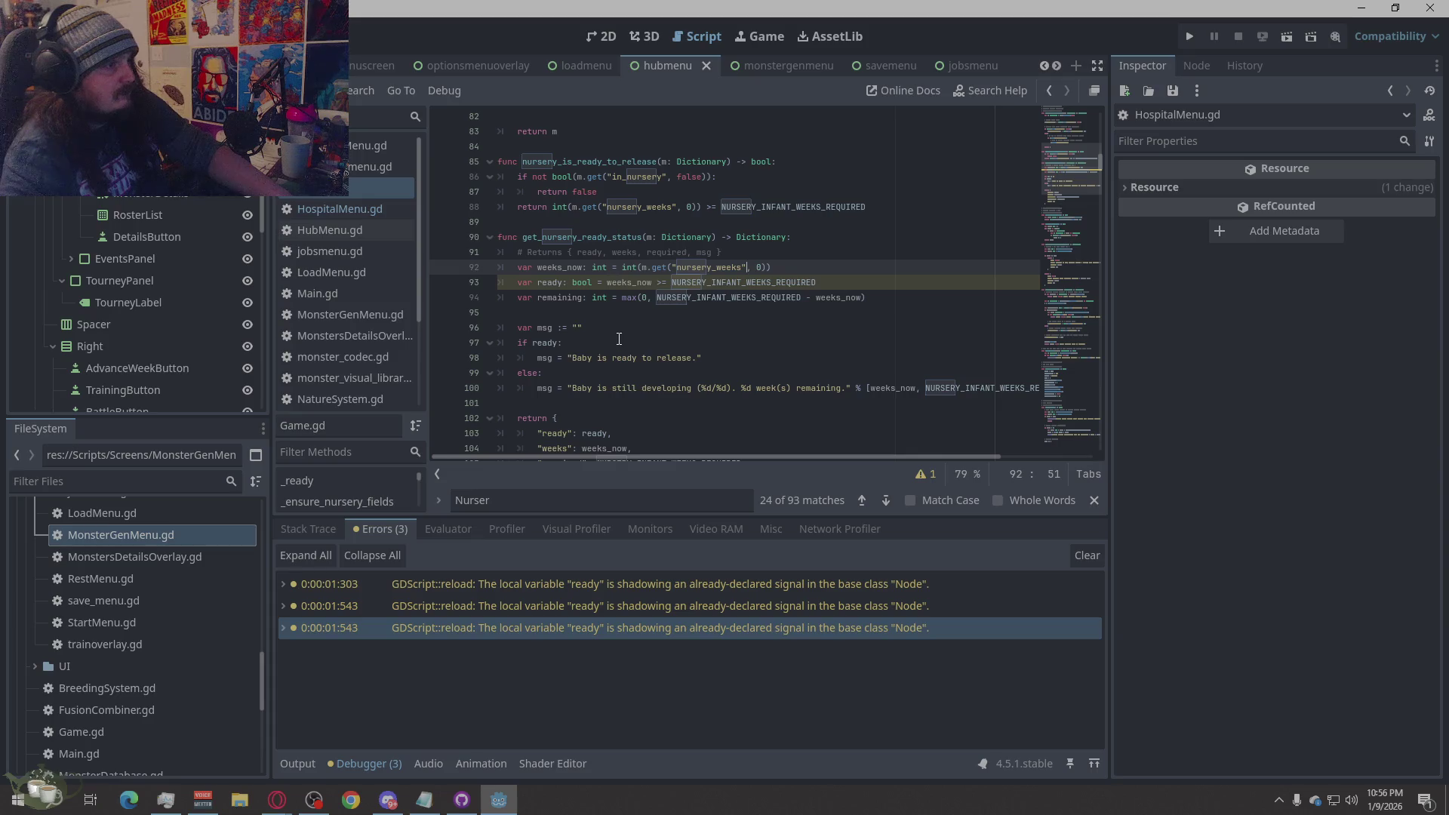
drag(551, 308, 498, 237)
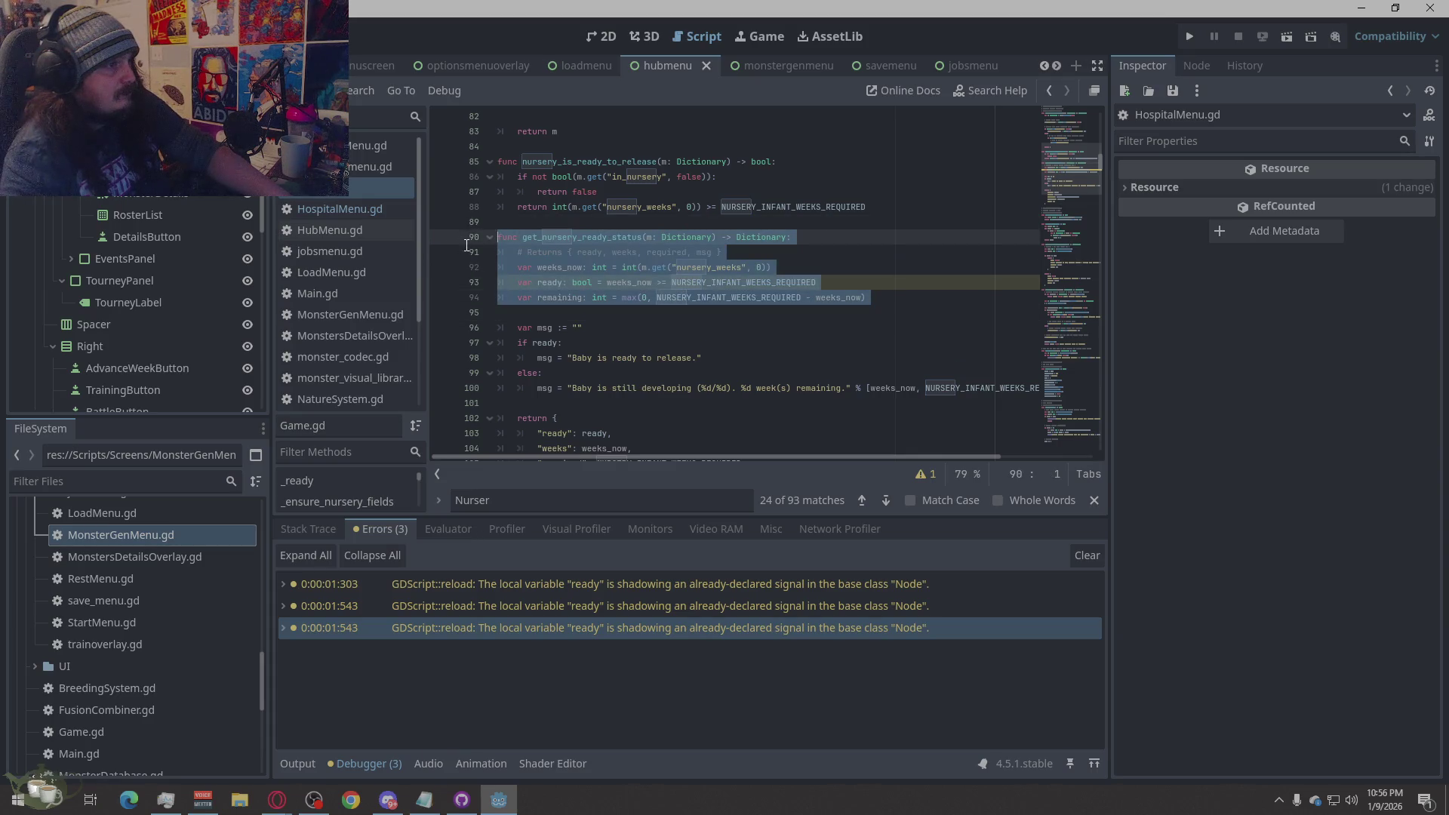
key(alt+Tab)
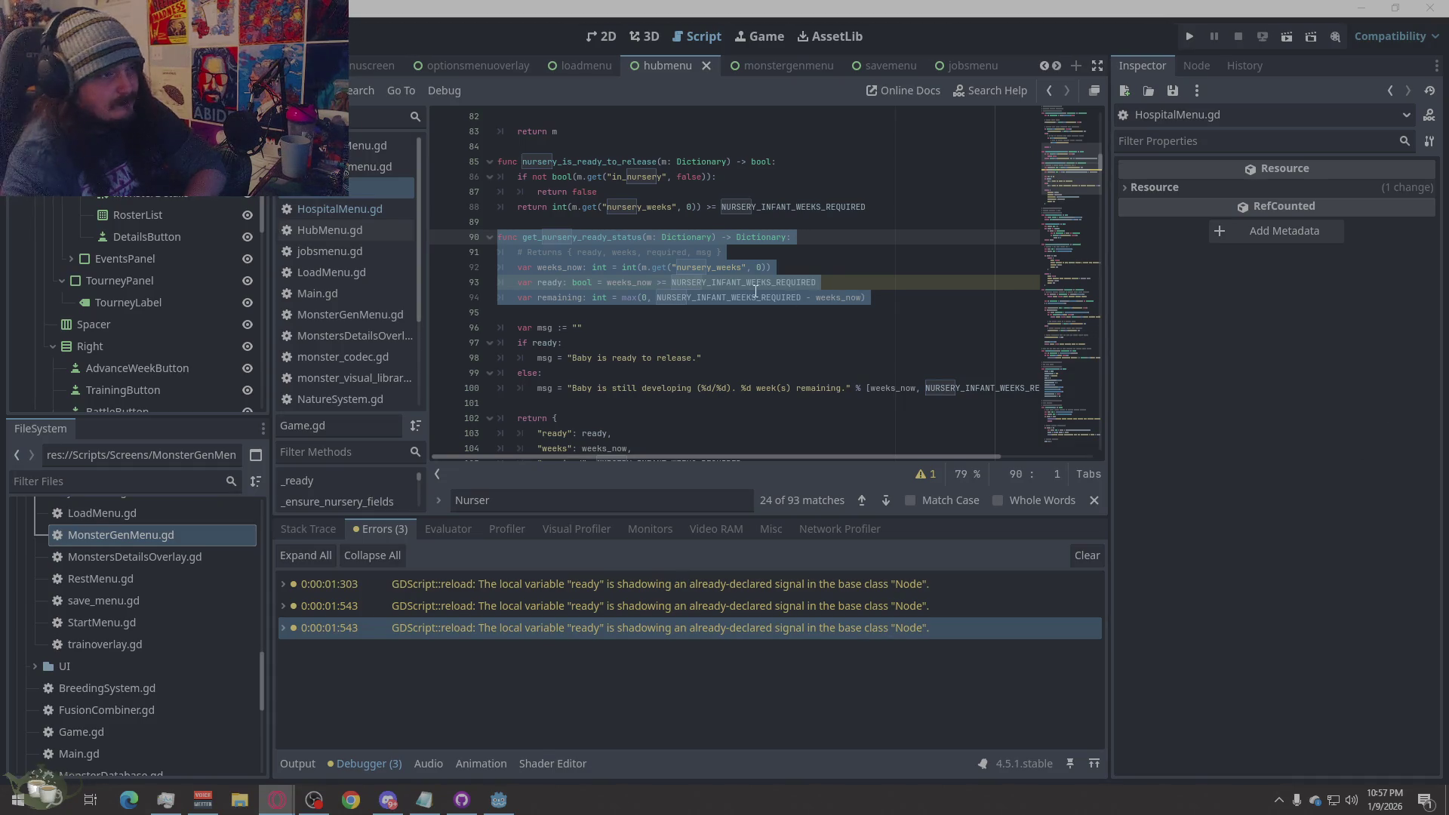
- Paste the is_ready version of get_nursery_ready_status, then jump to the msg error on line 114
right_click(718, 284)
click(739, 419)
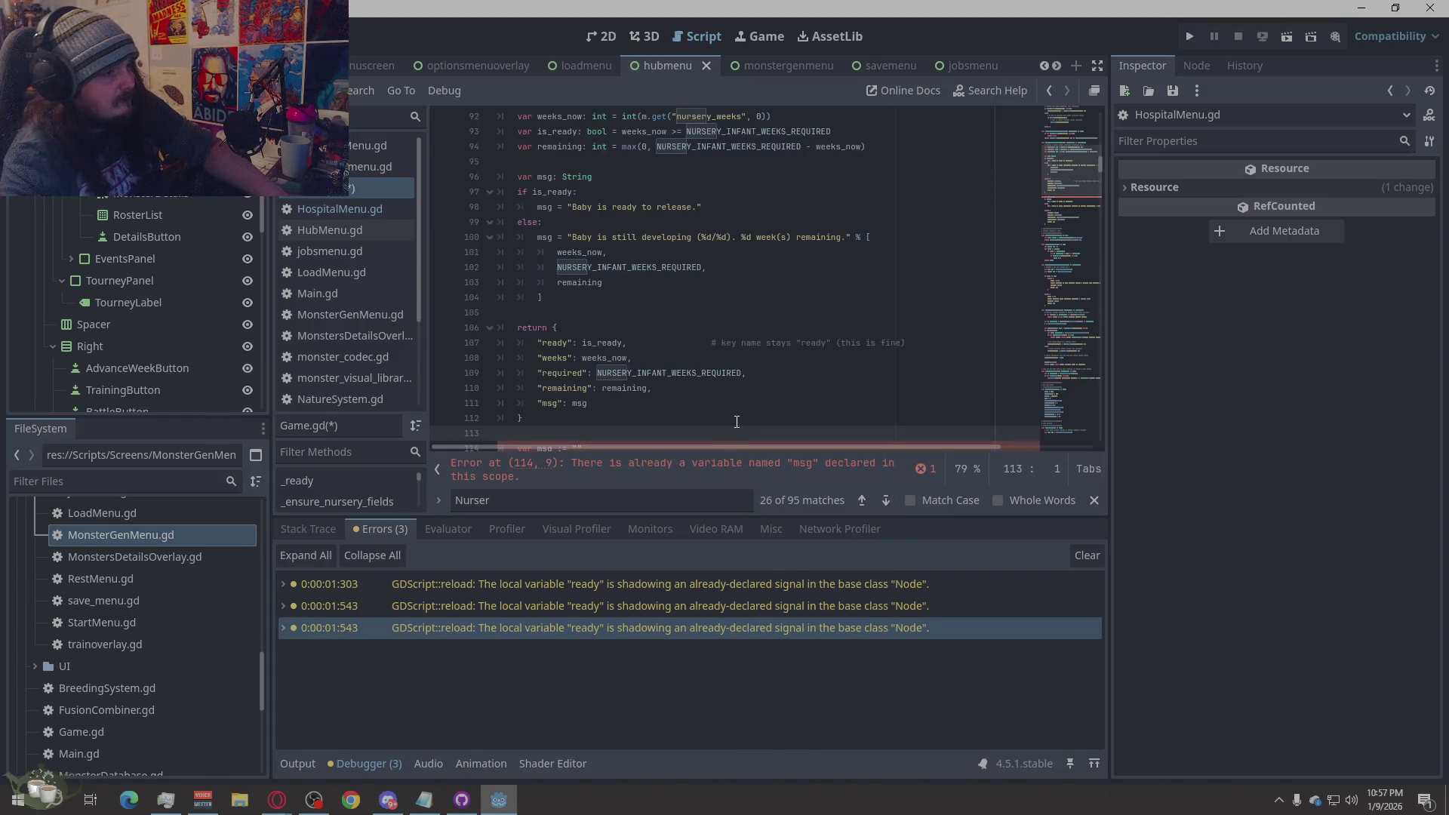
click(897, 472)
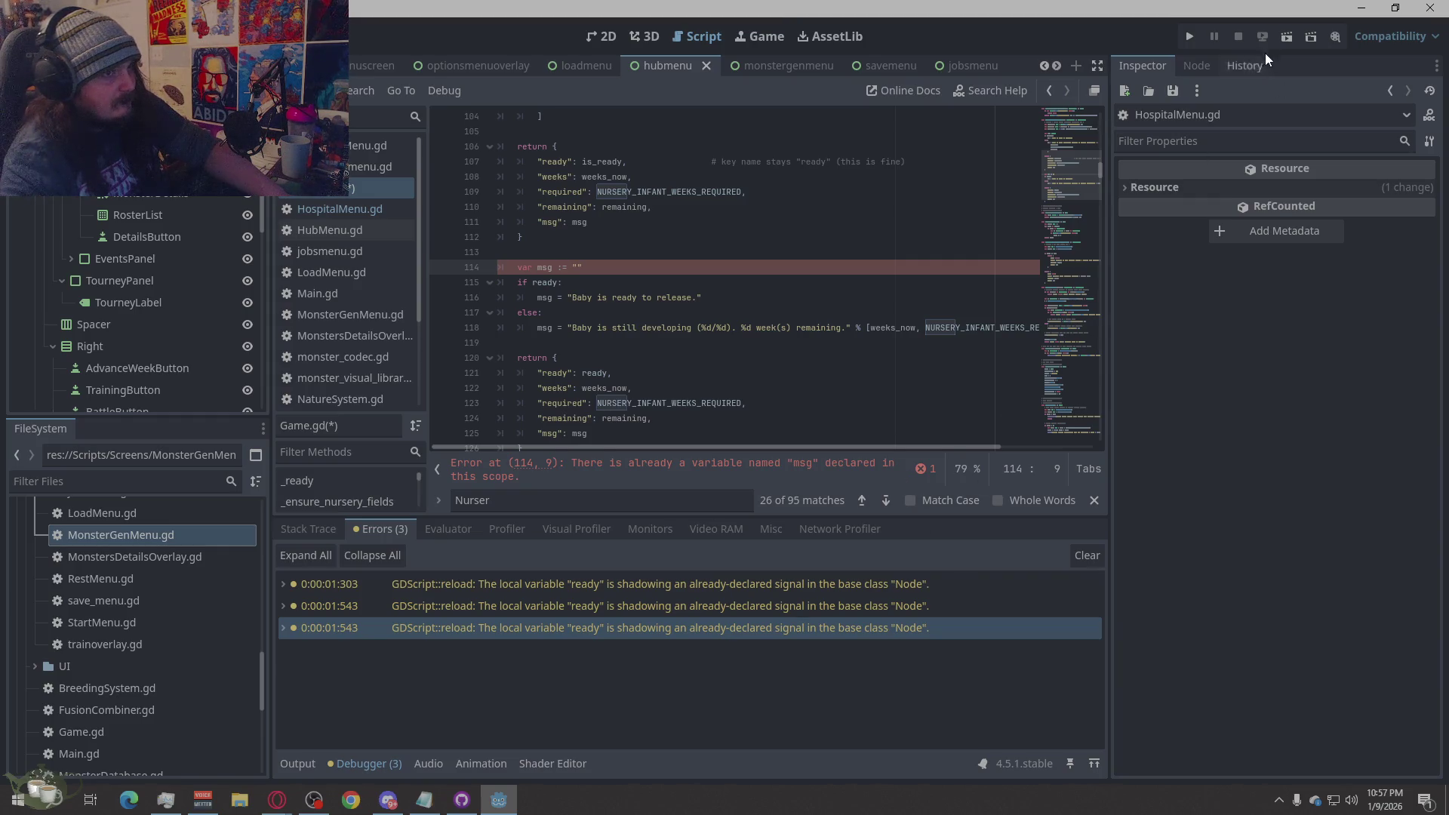
double_click(663, 468)
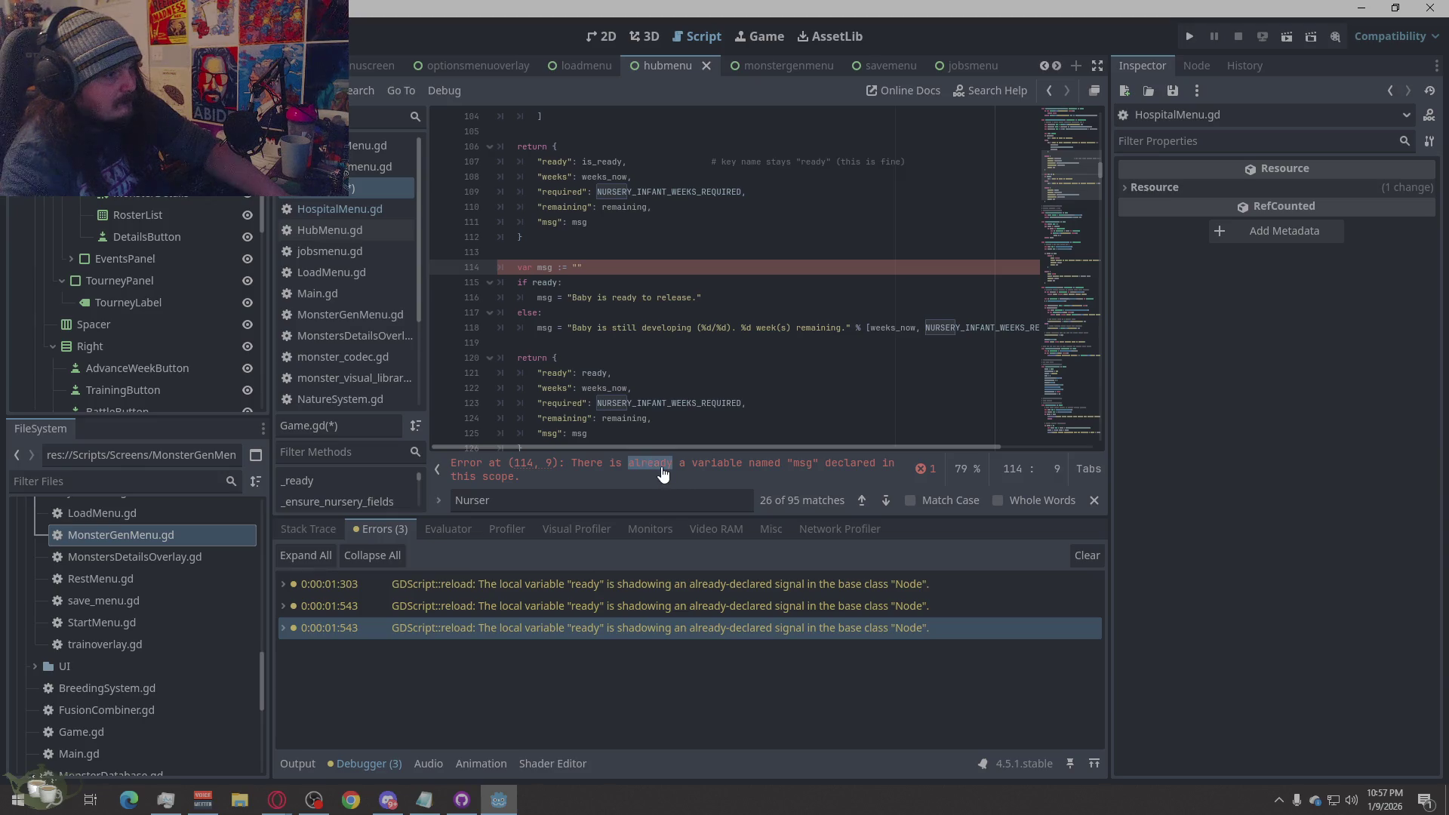
click(663, 473)
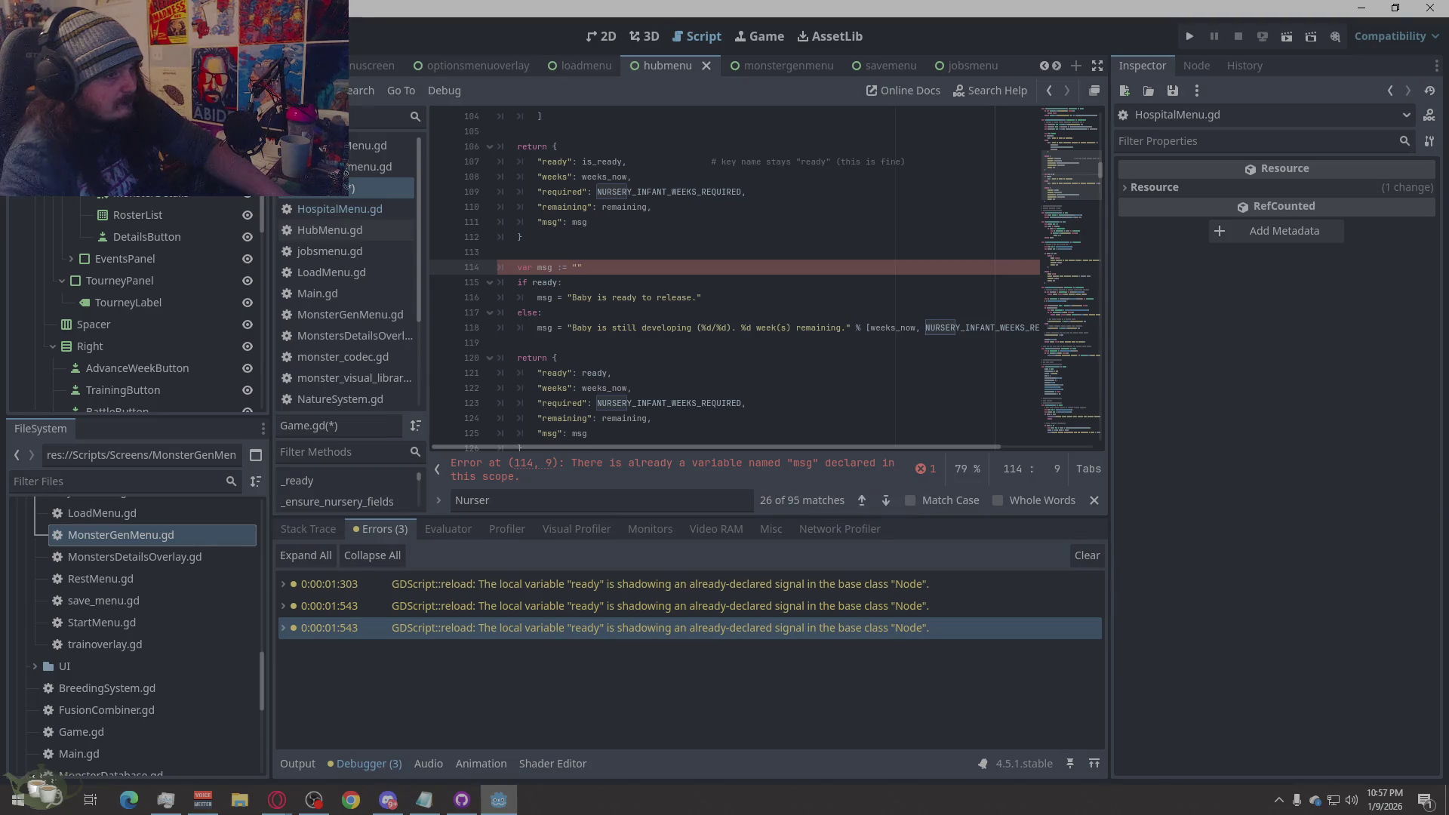
- Replace lines 90–126 with the corrected status_msg version, removing the duplicate block
click(276, 799)
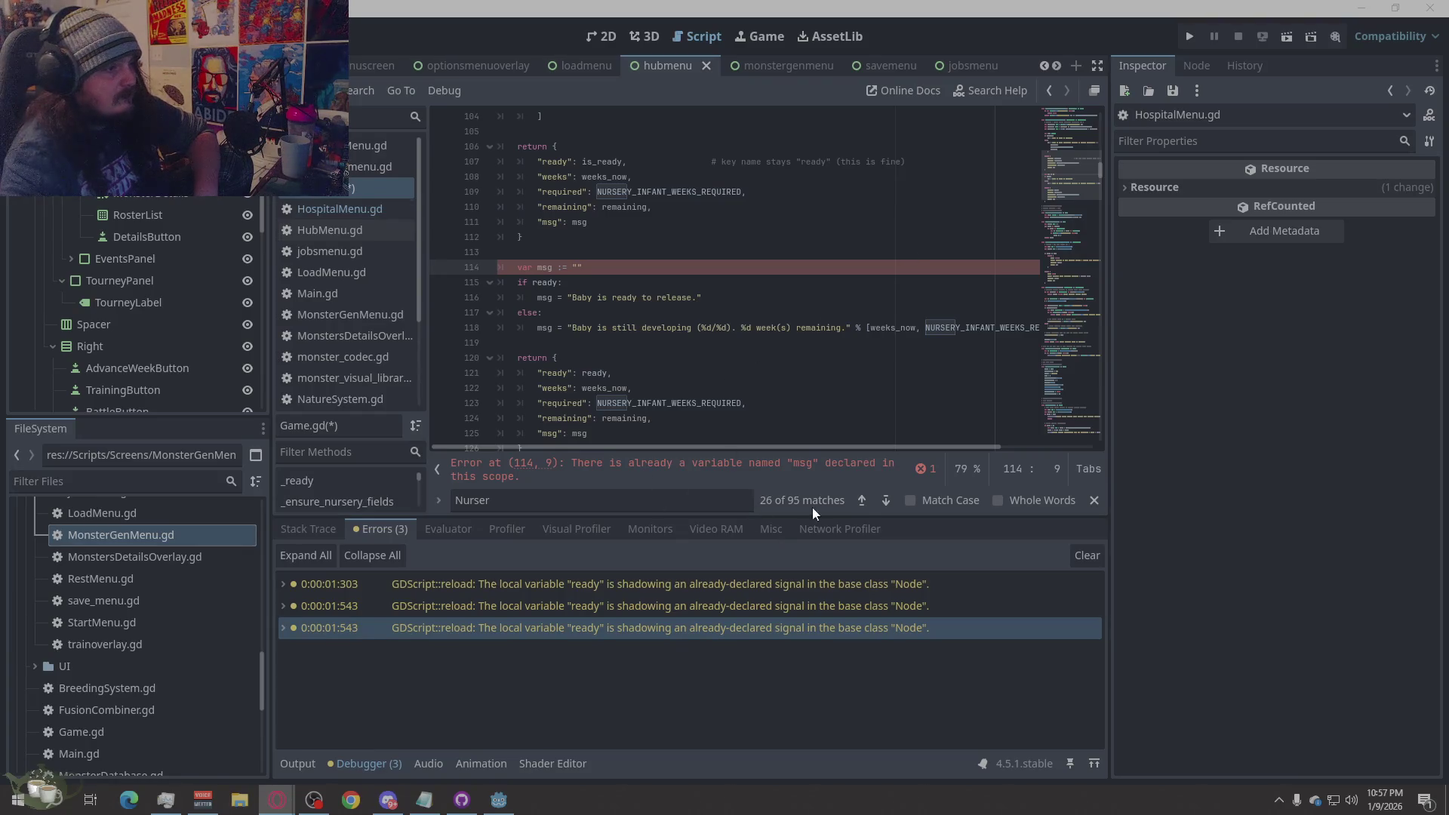
scroll(599, 349, down, 5)
scroll(599, 349, up, 12)
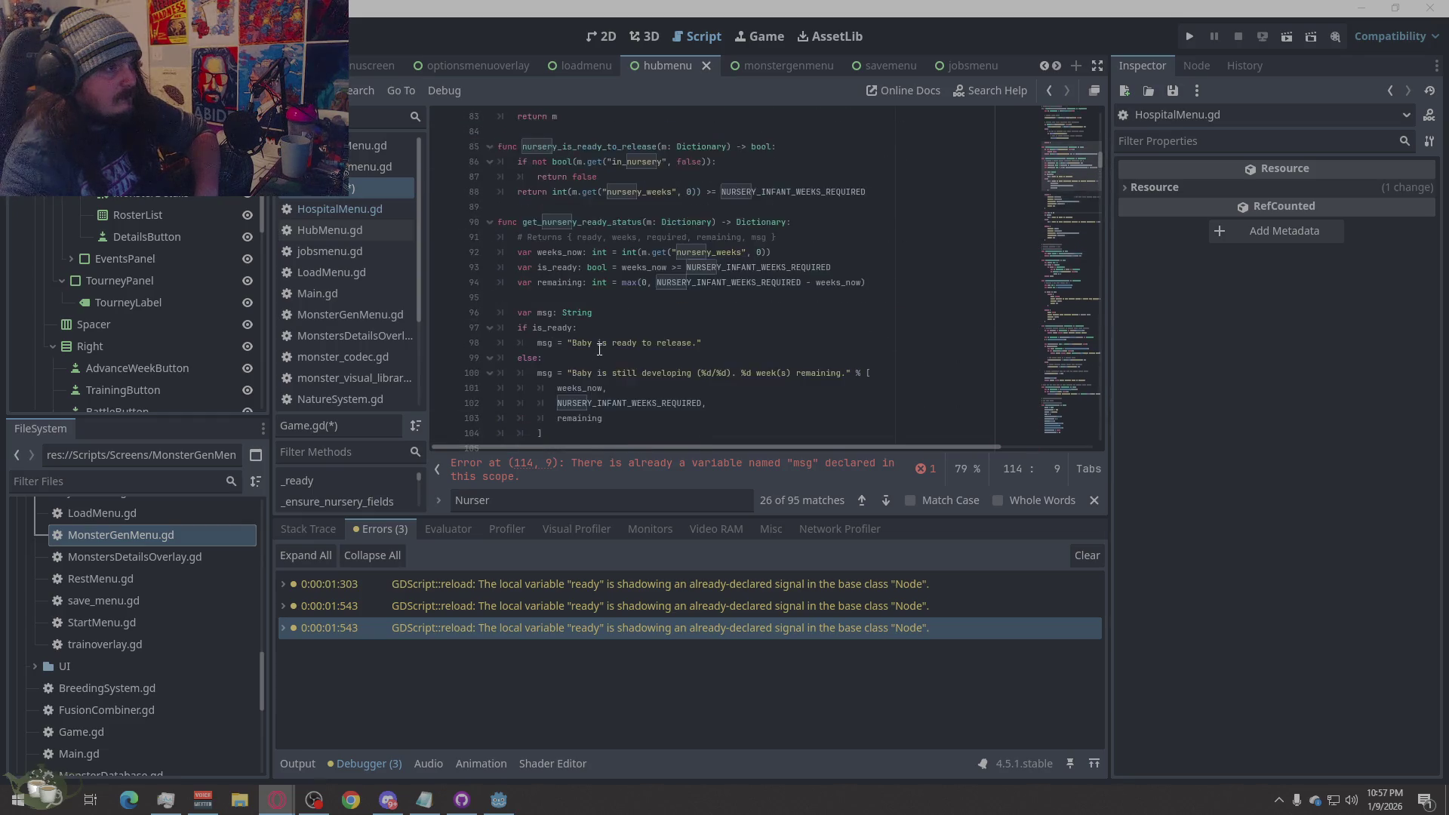
scroll(599, 348, up, 1)
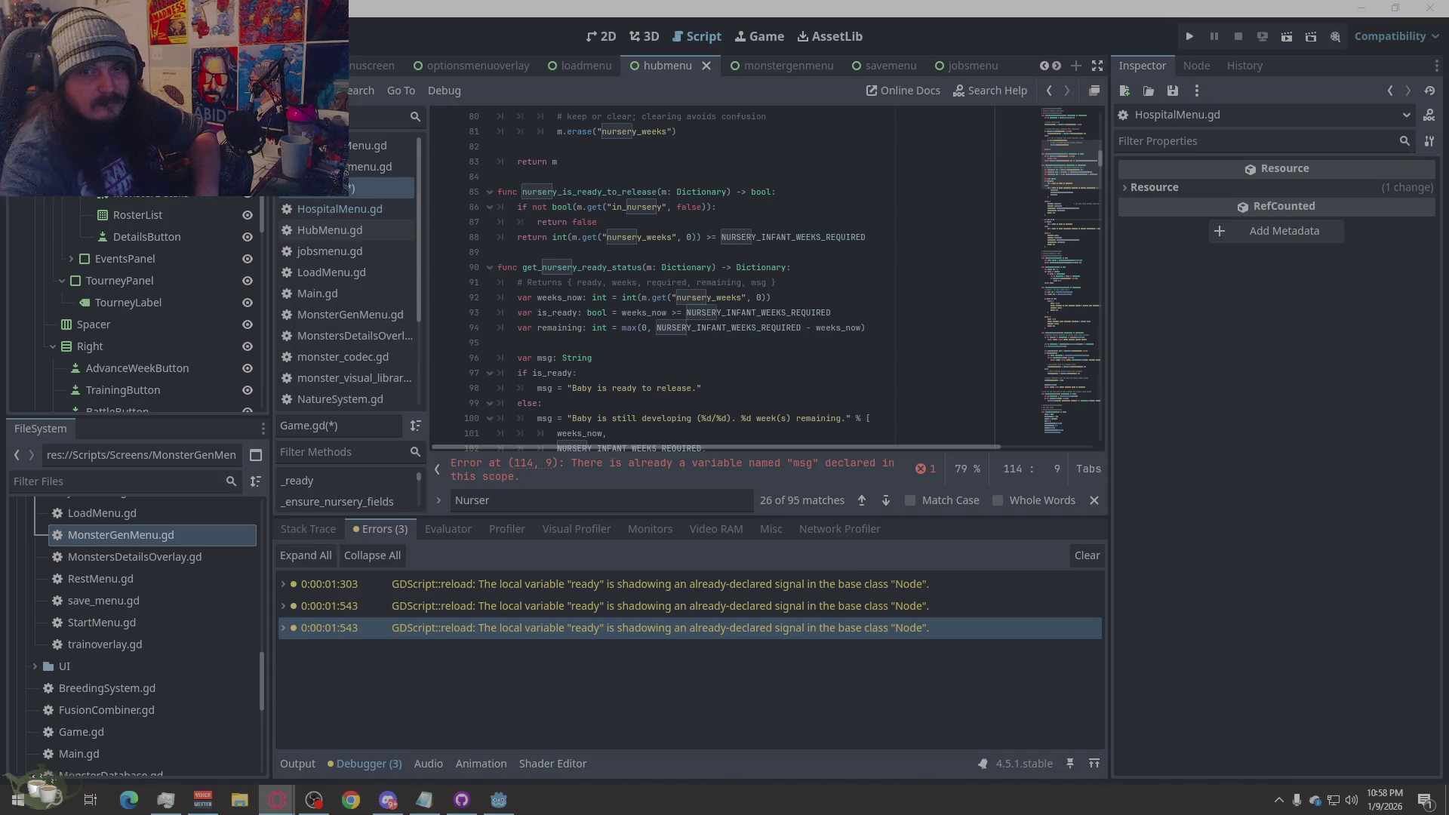
mouse_move(496, 271)
mouse_down()
mouse_move(815, 324)
mouse_move(796, 361)
mouse_up()
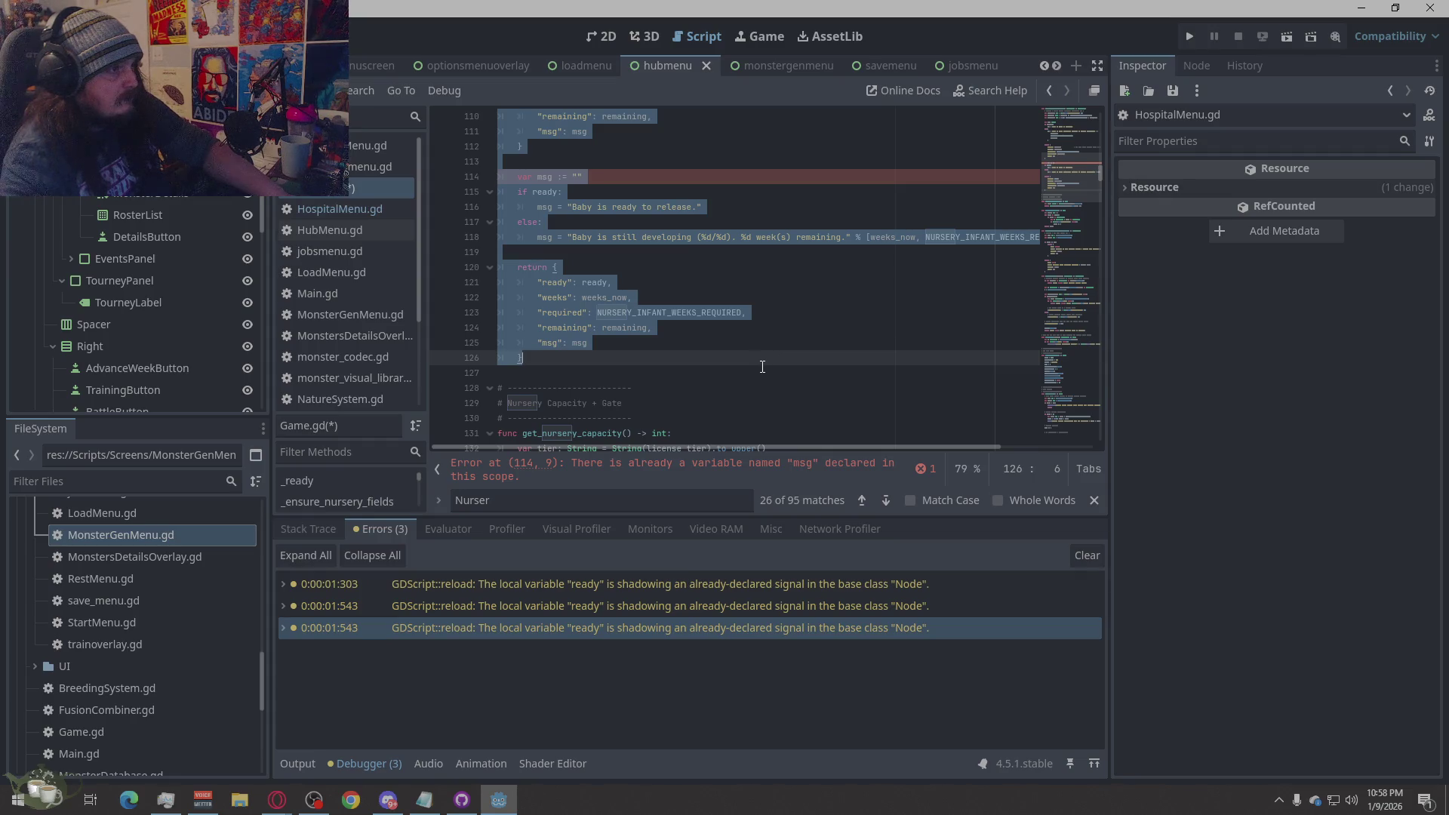
key(ctrl+v)
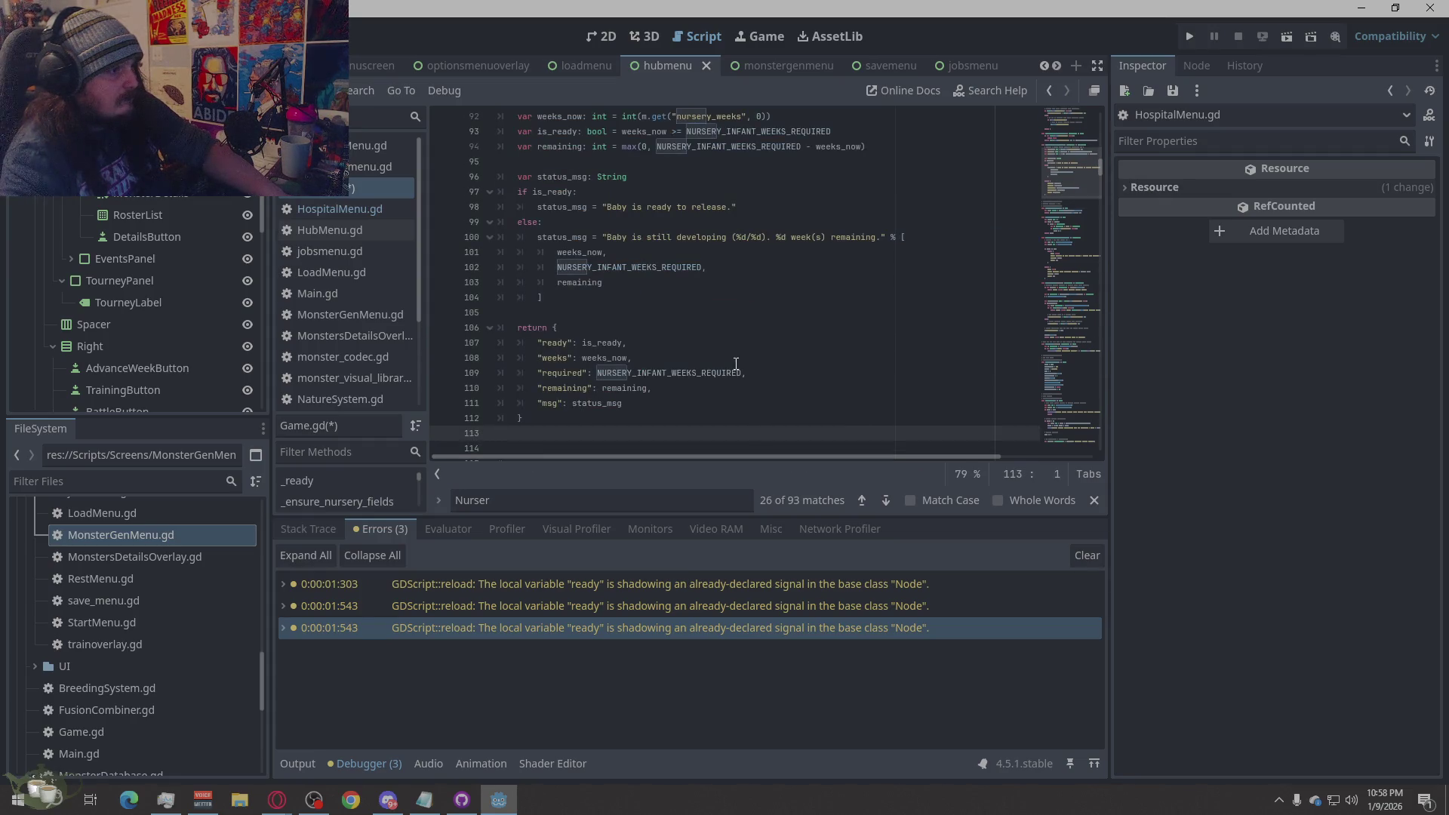
scroll(745, 365, down, 5)
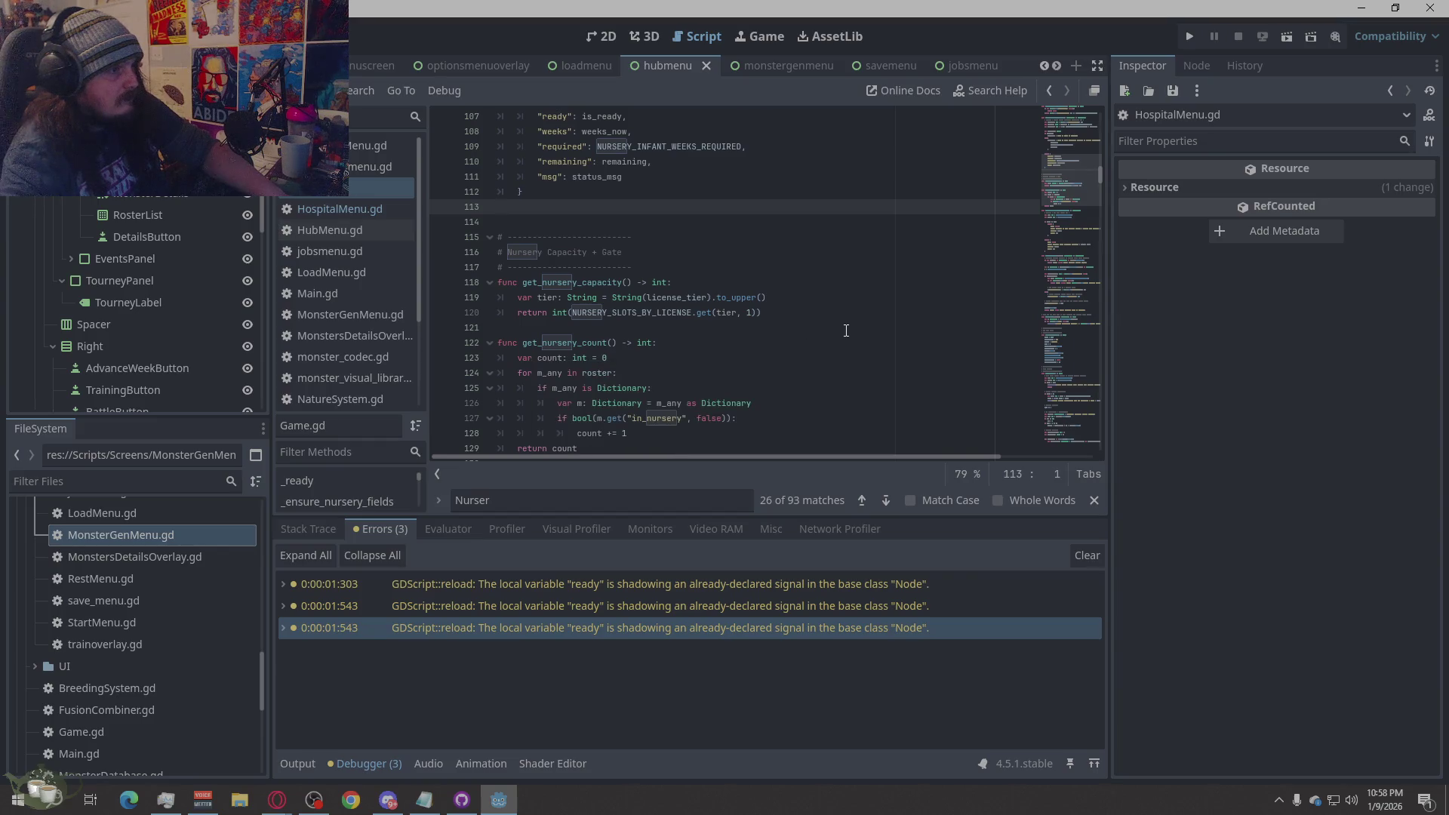
click(1188, 38)
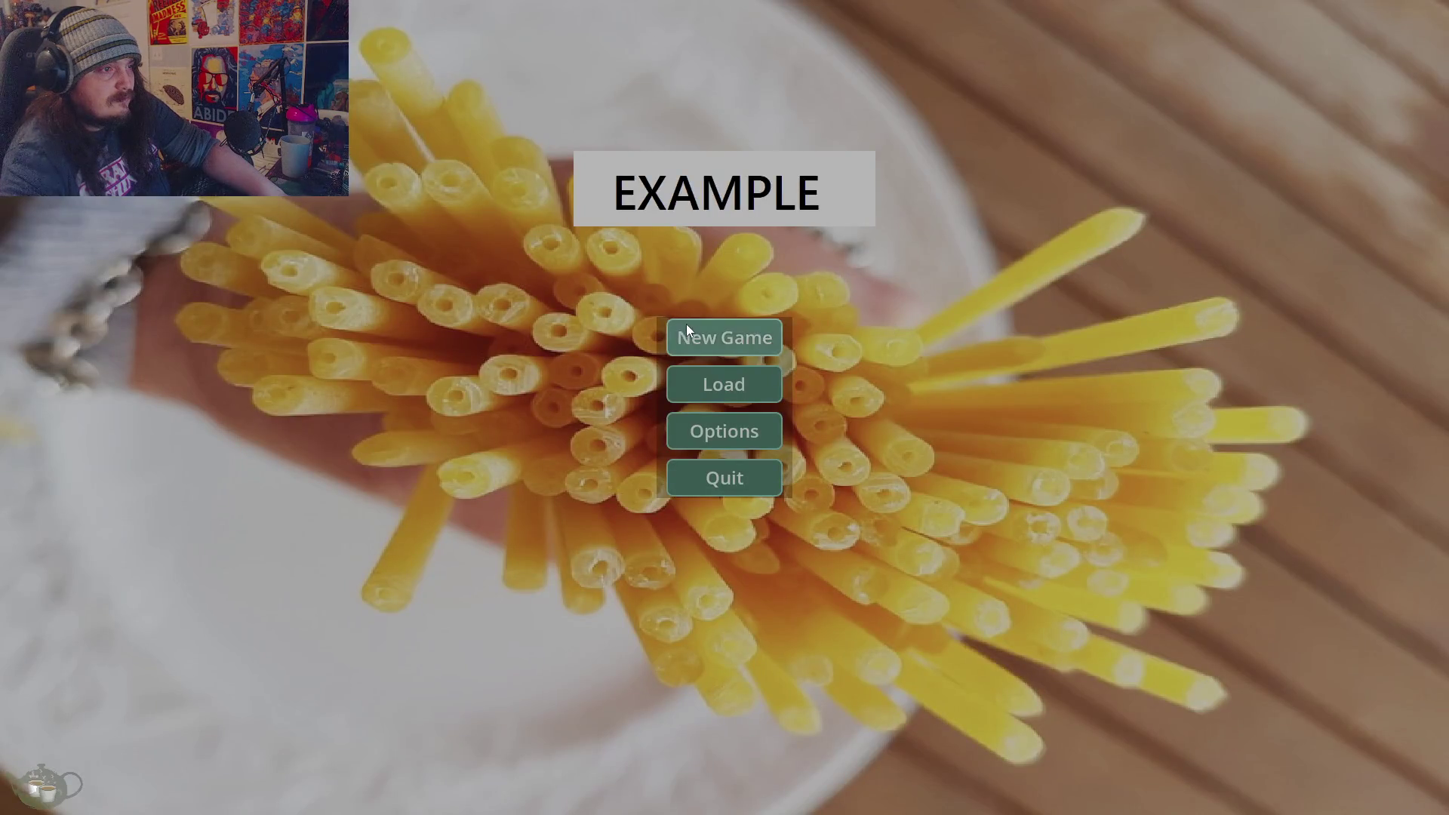
- Start a new game and generate an Imp at the Monster Shrine, adding it to the roster
click(687, 332)
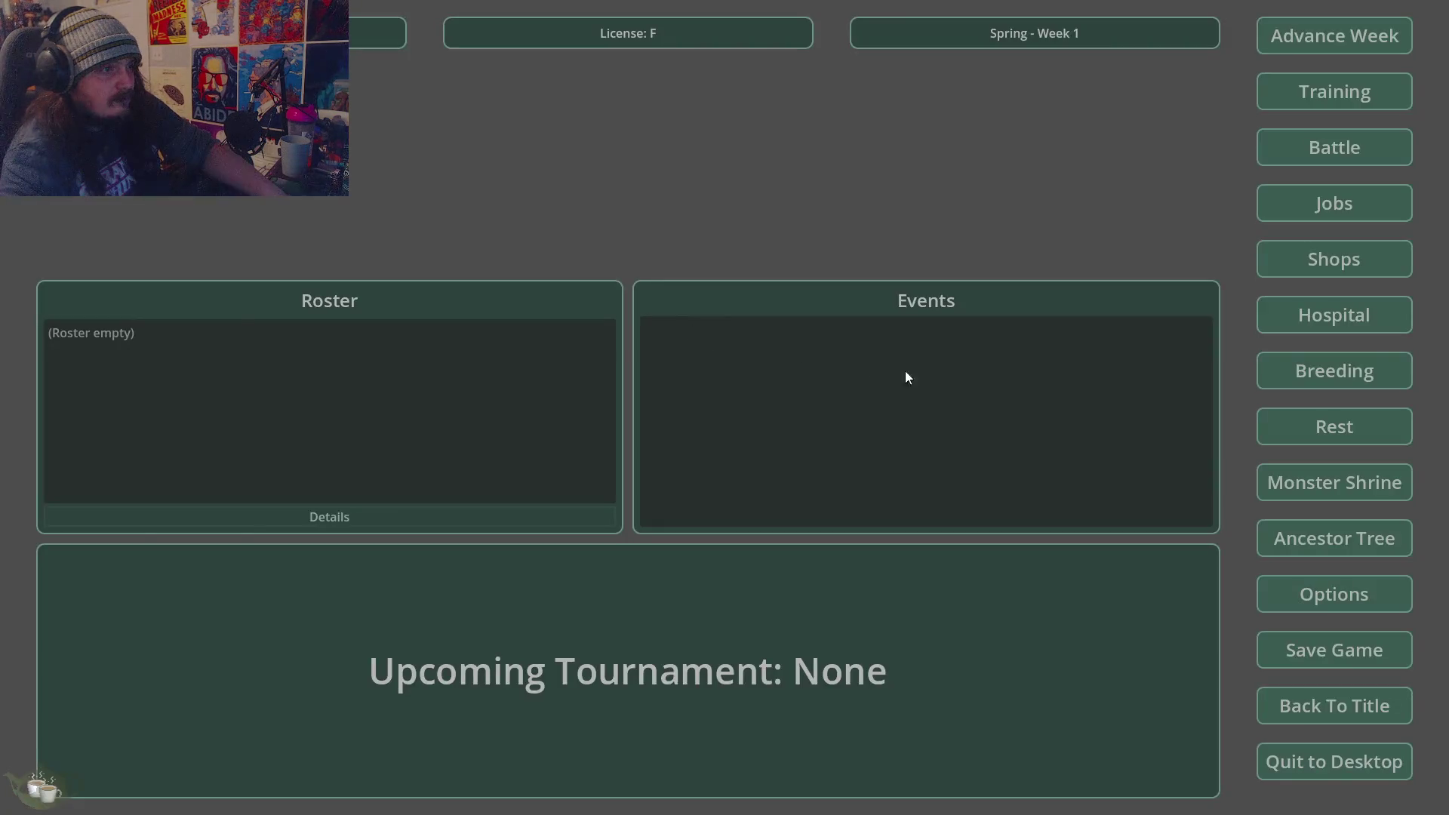
click(1337, 303)
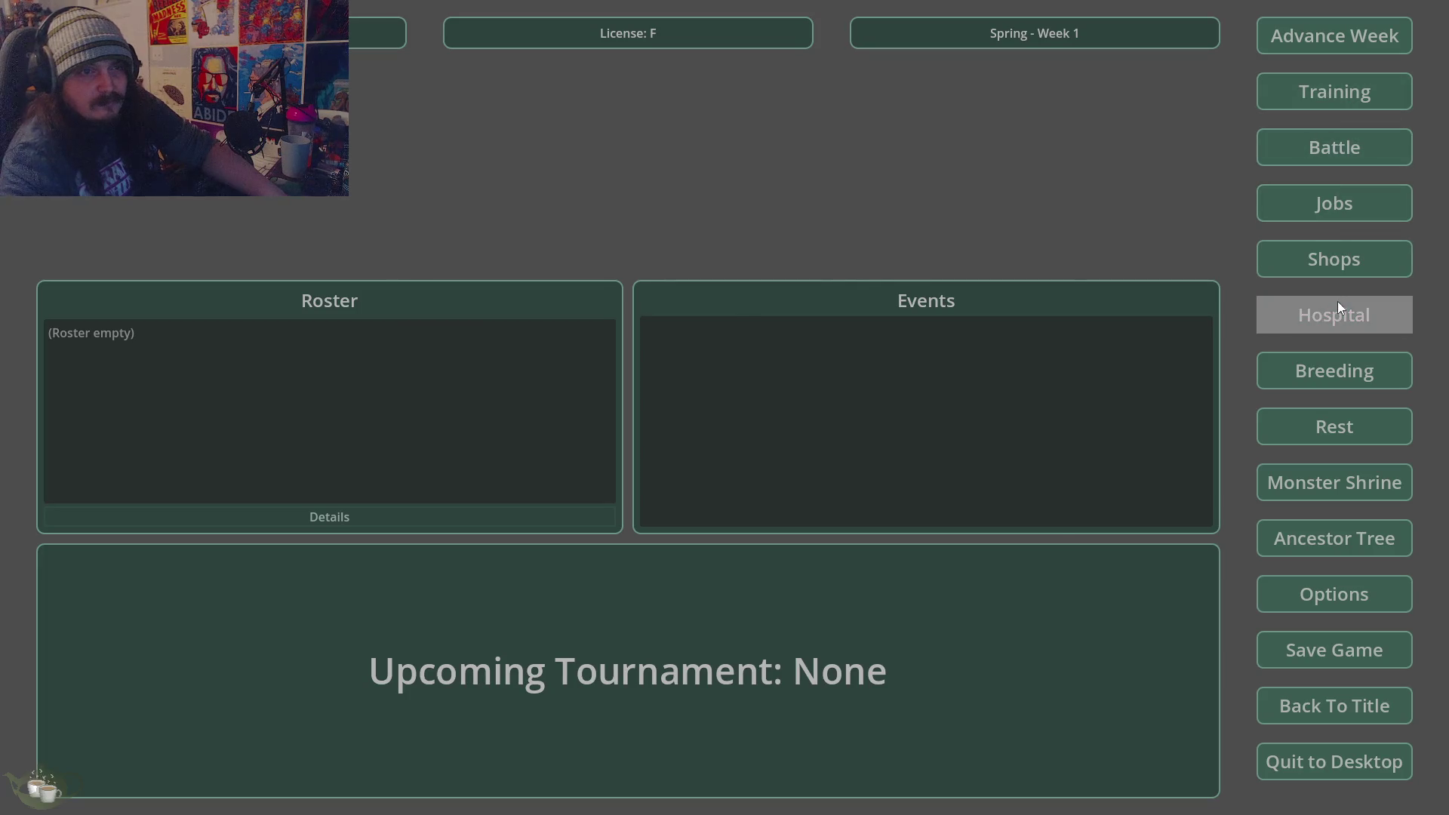
click(422, 234)
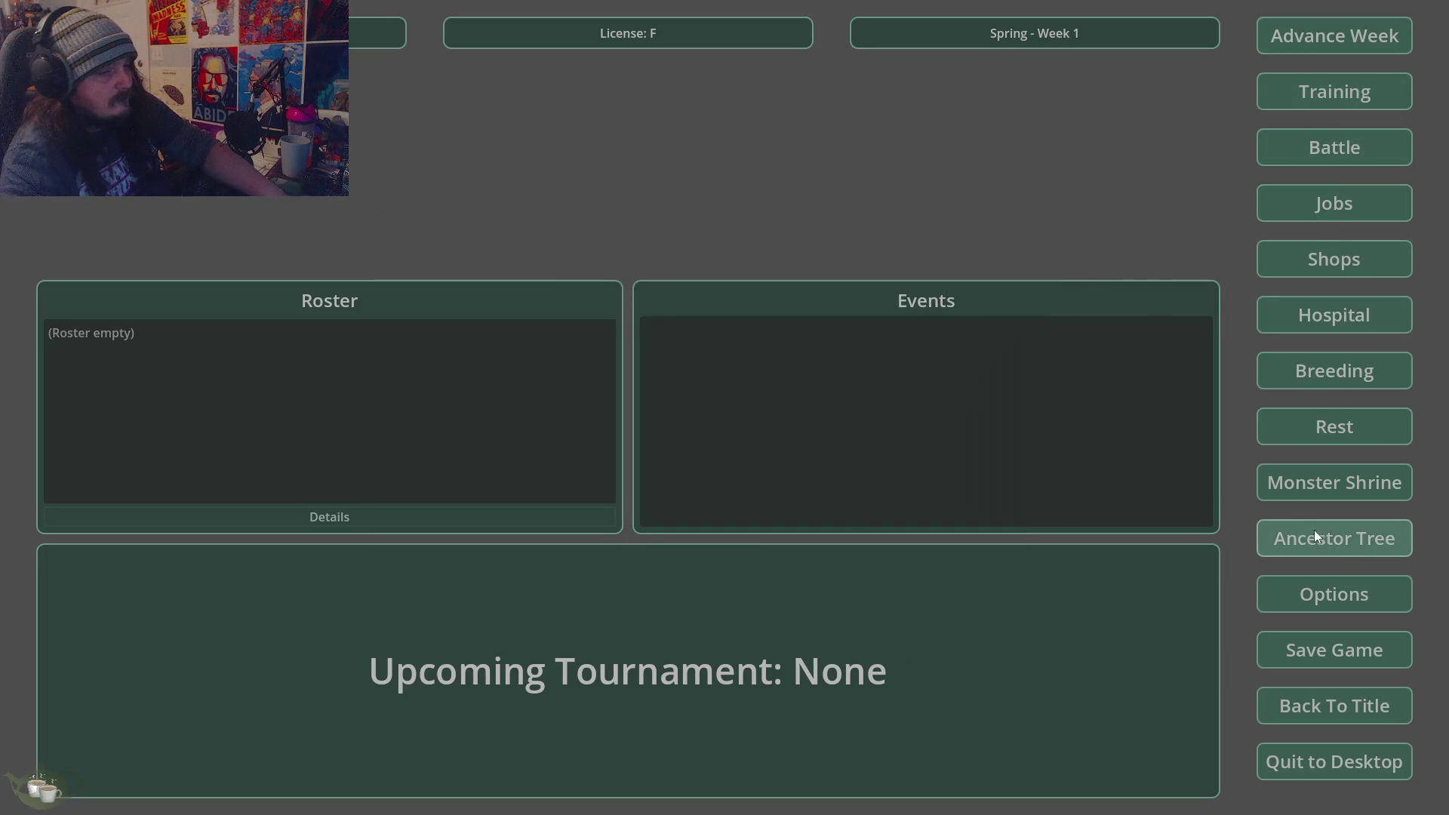
click(1306, 487)
click(434, 313)
click(443, 346)
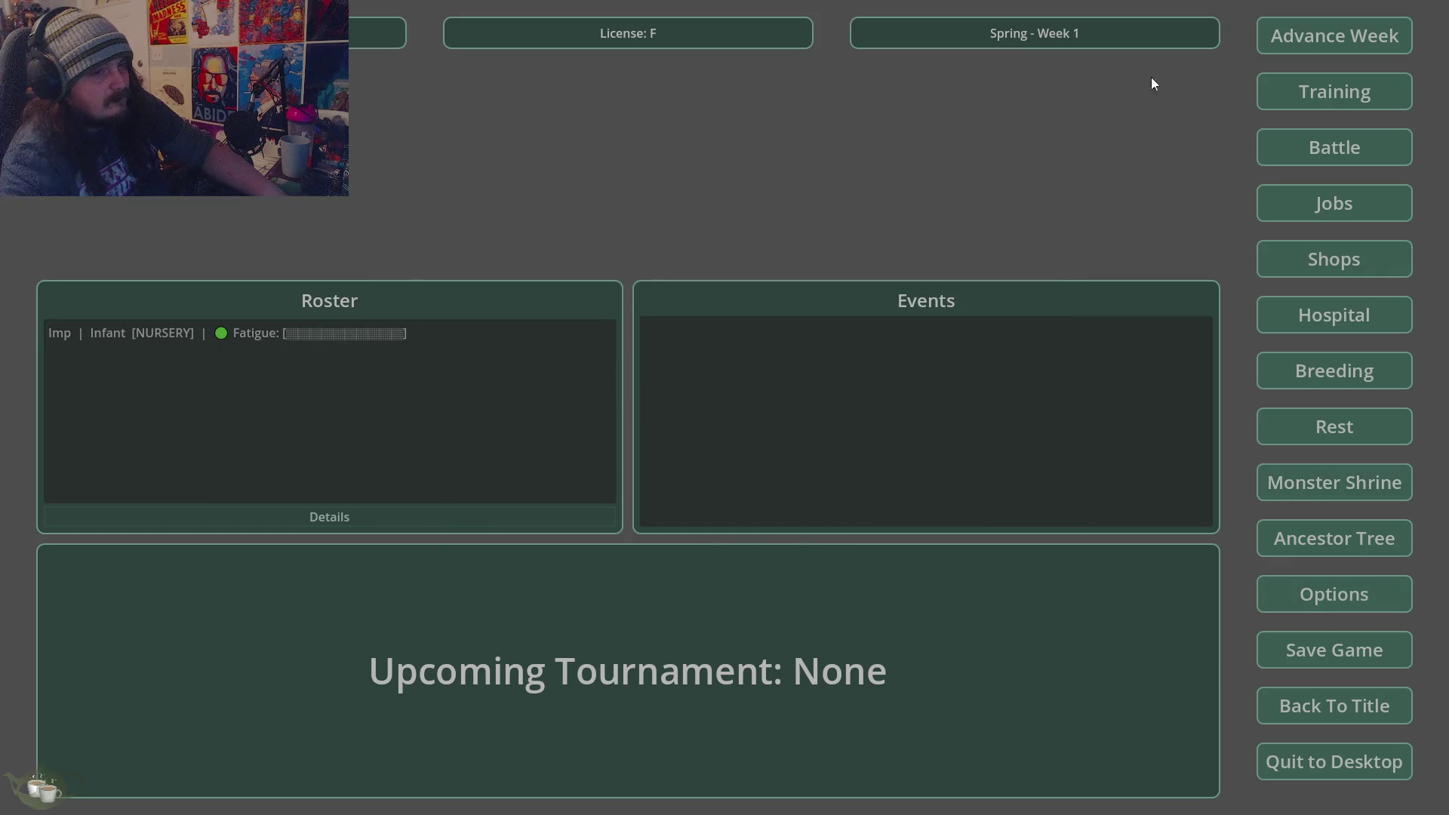
- Advance the calendar week by week until Summer Week 6
click(1326, 36)
click(695, 462)
key(Return)
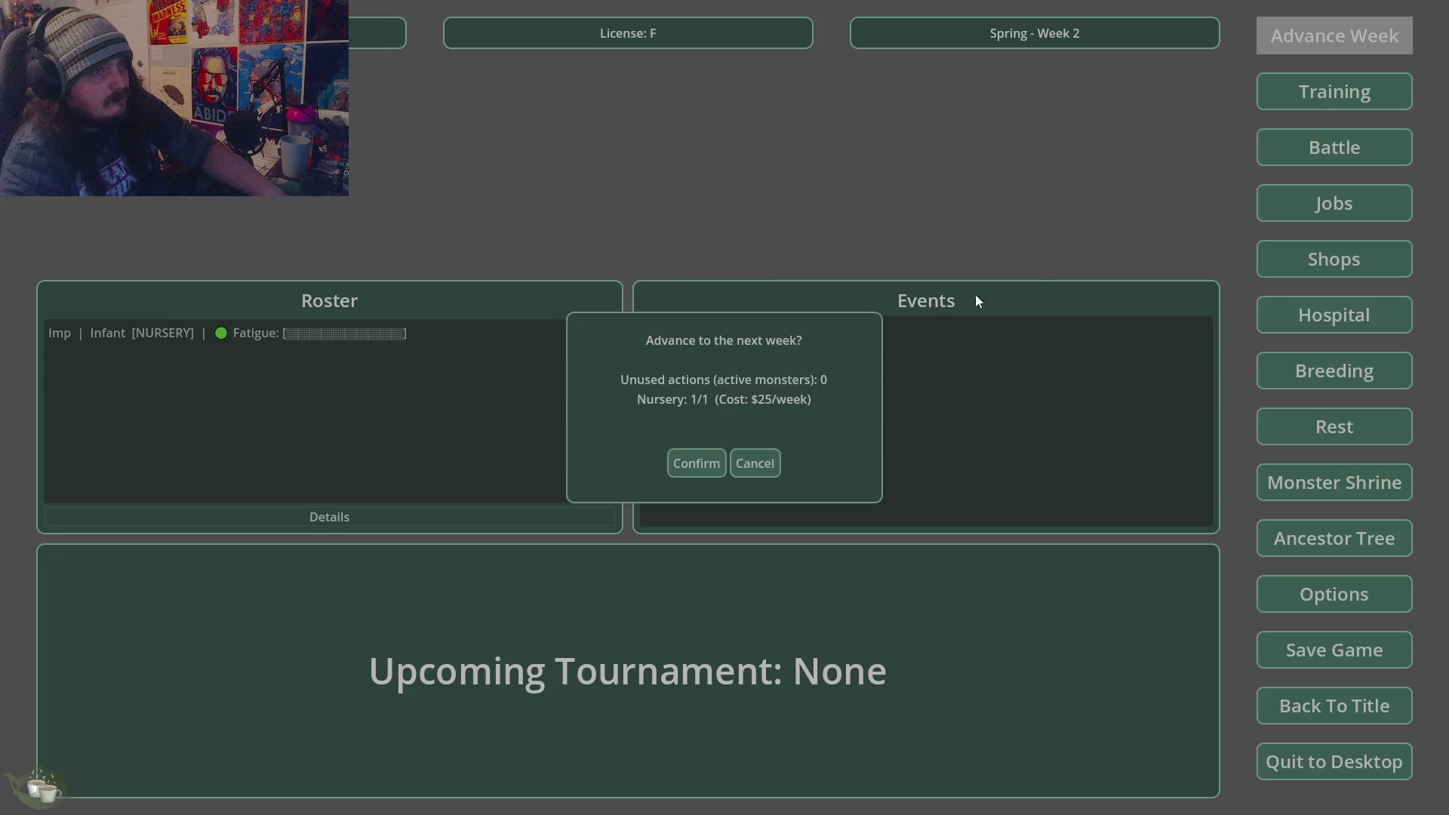
click(670, 471)
click(1320, 35)
click(681, 463)
click(1291, 47)
click(718, 462)
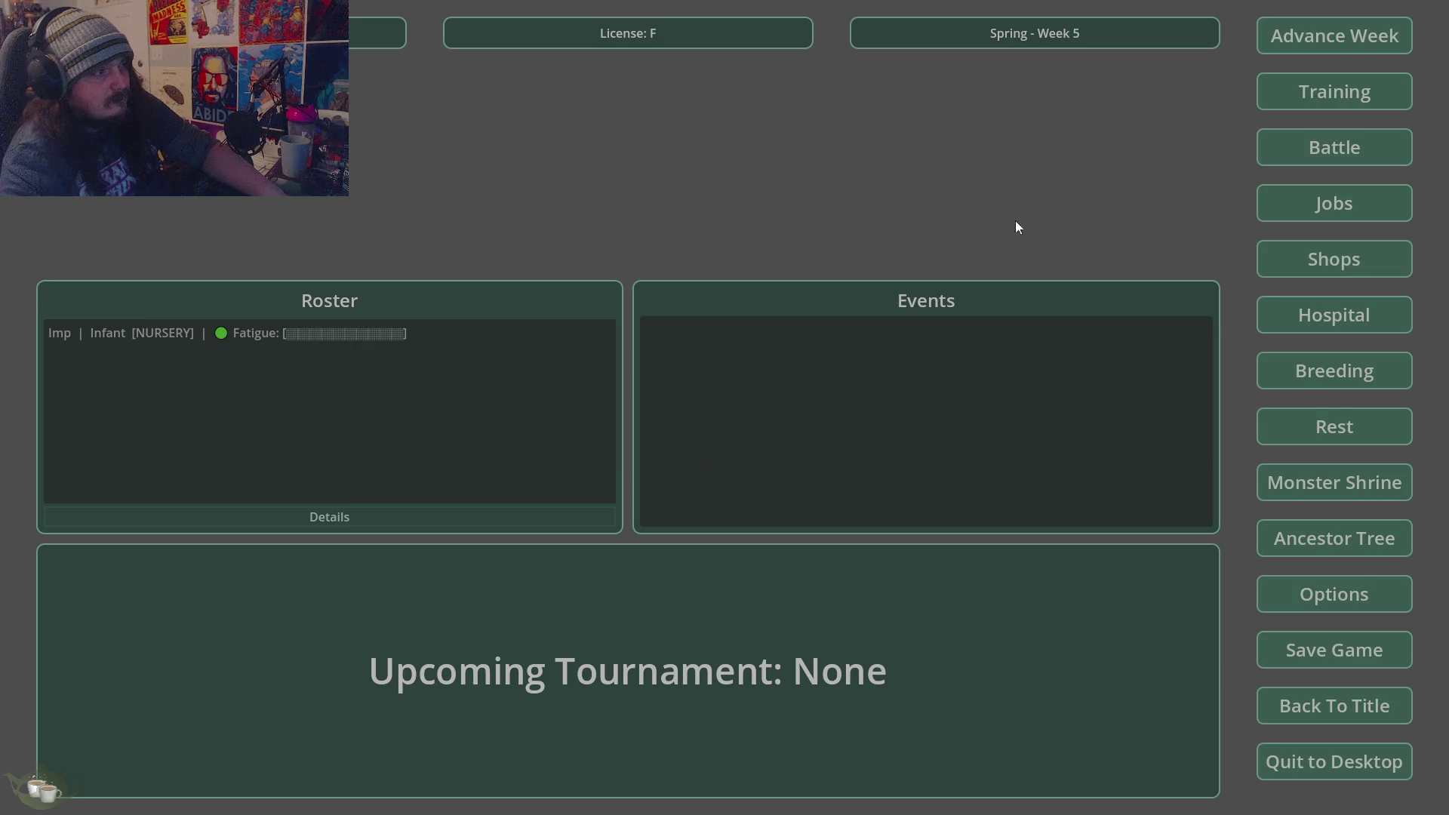
click(1312, 37)
click(681, 469)
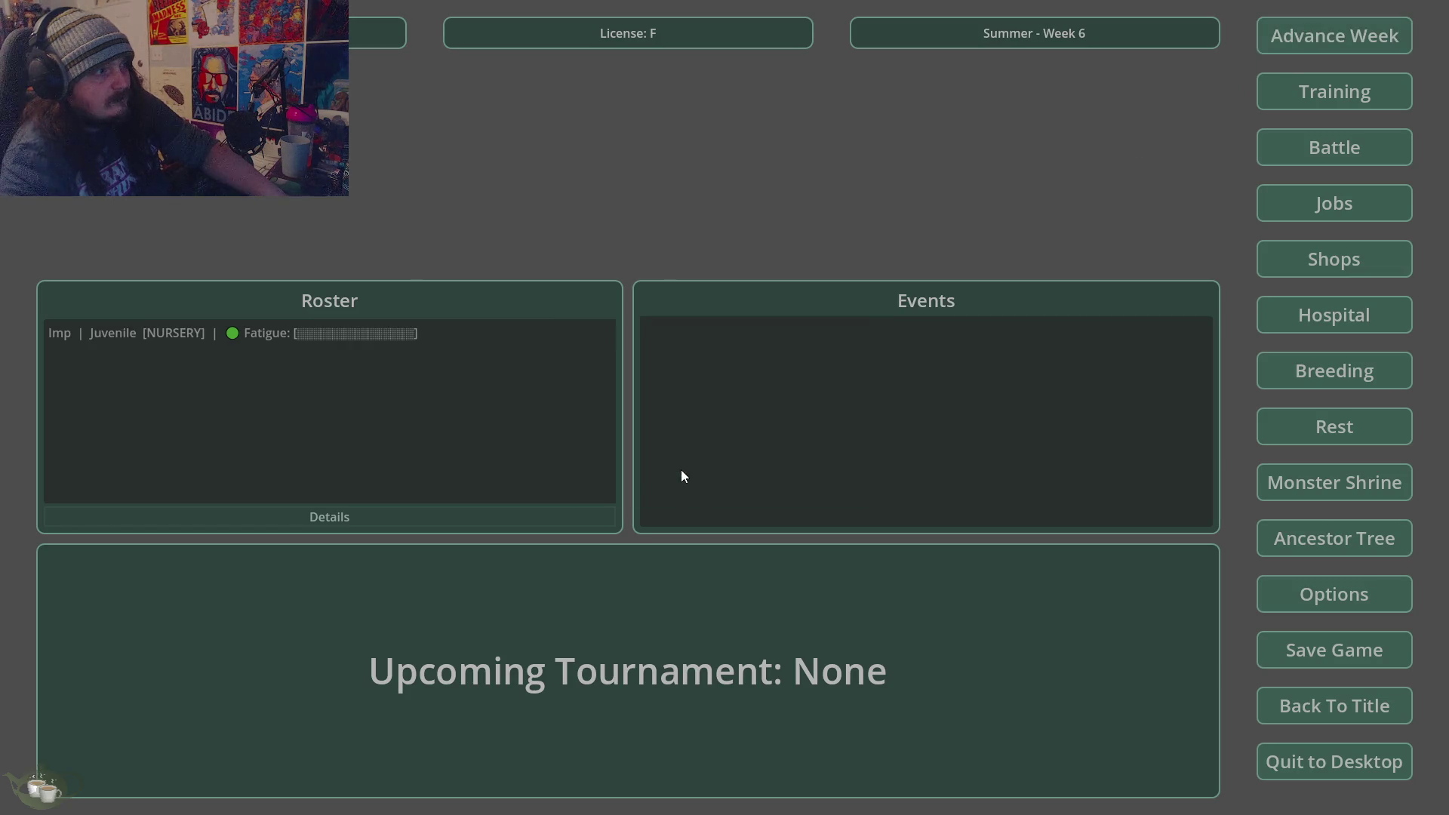
- Release the infant Imp from the Hospital & Nursery screen and confirm
click(1260, 305)
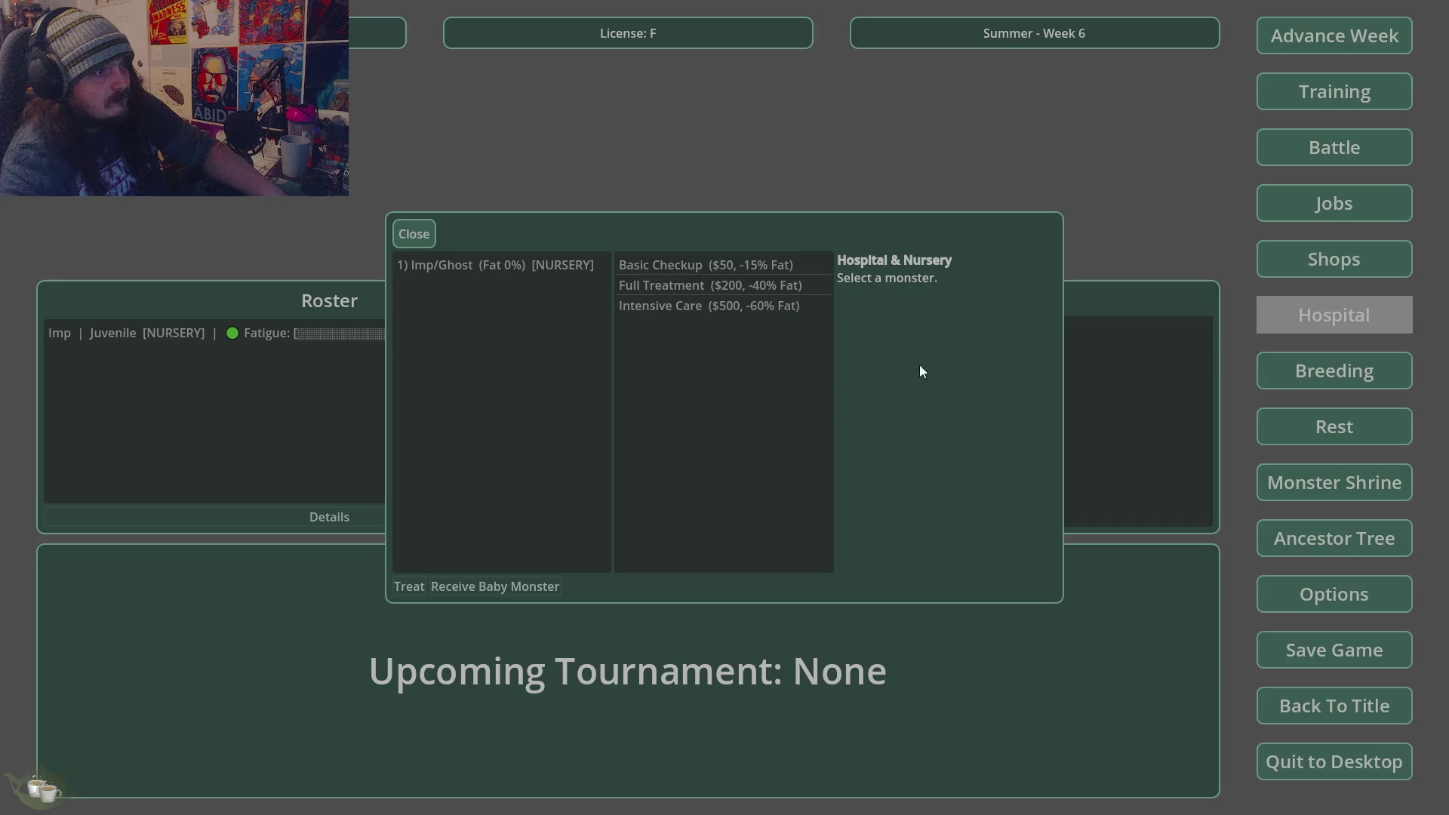
click(528, 265)
click(510, 590)
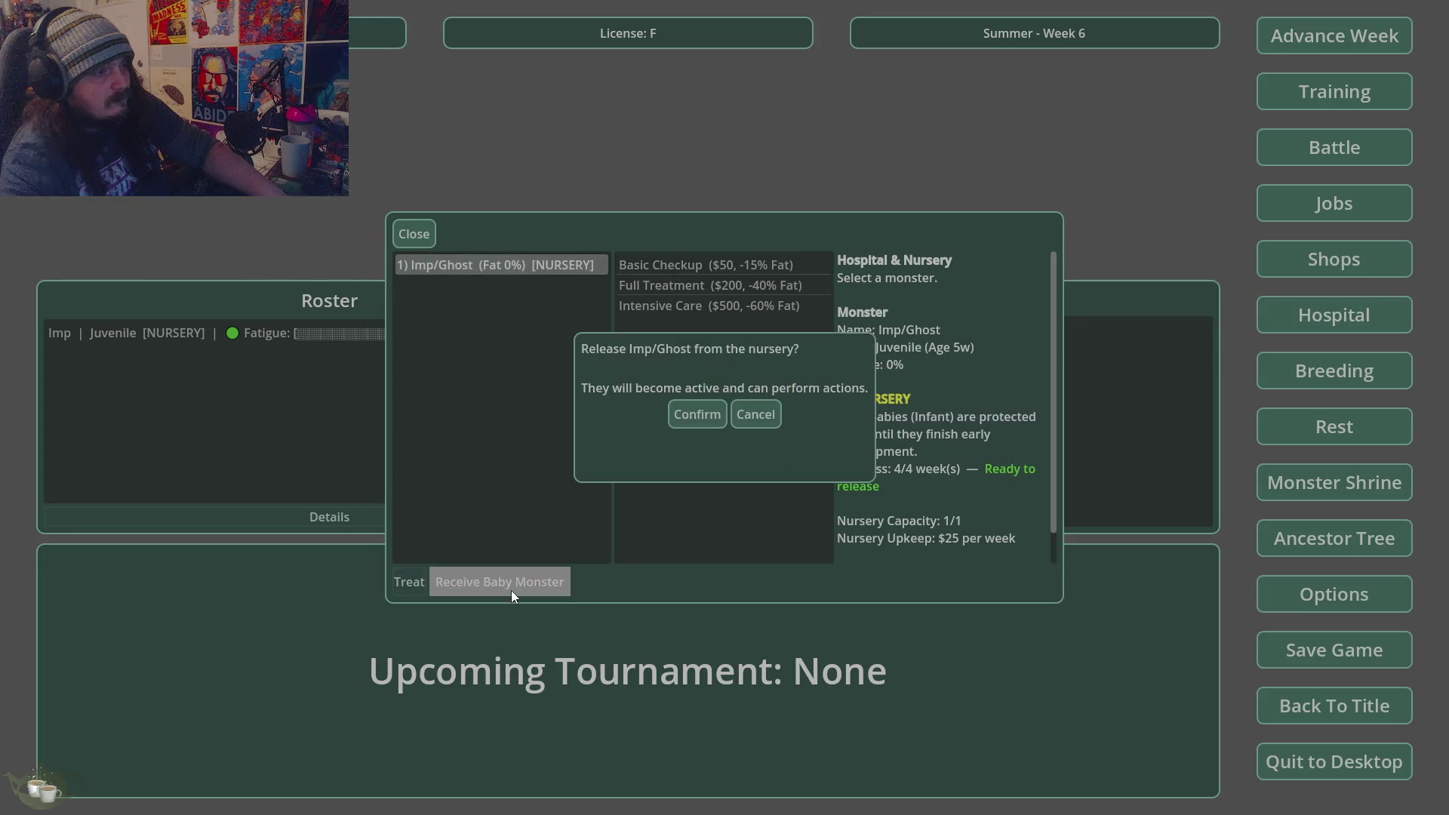
click(708, 419)
click(412, 233)
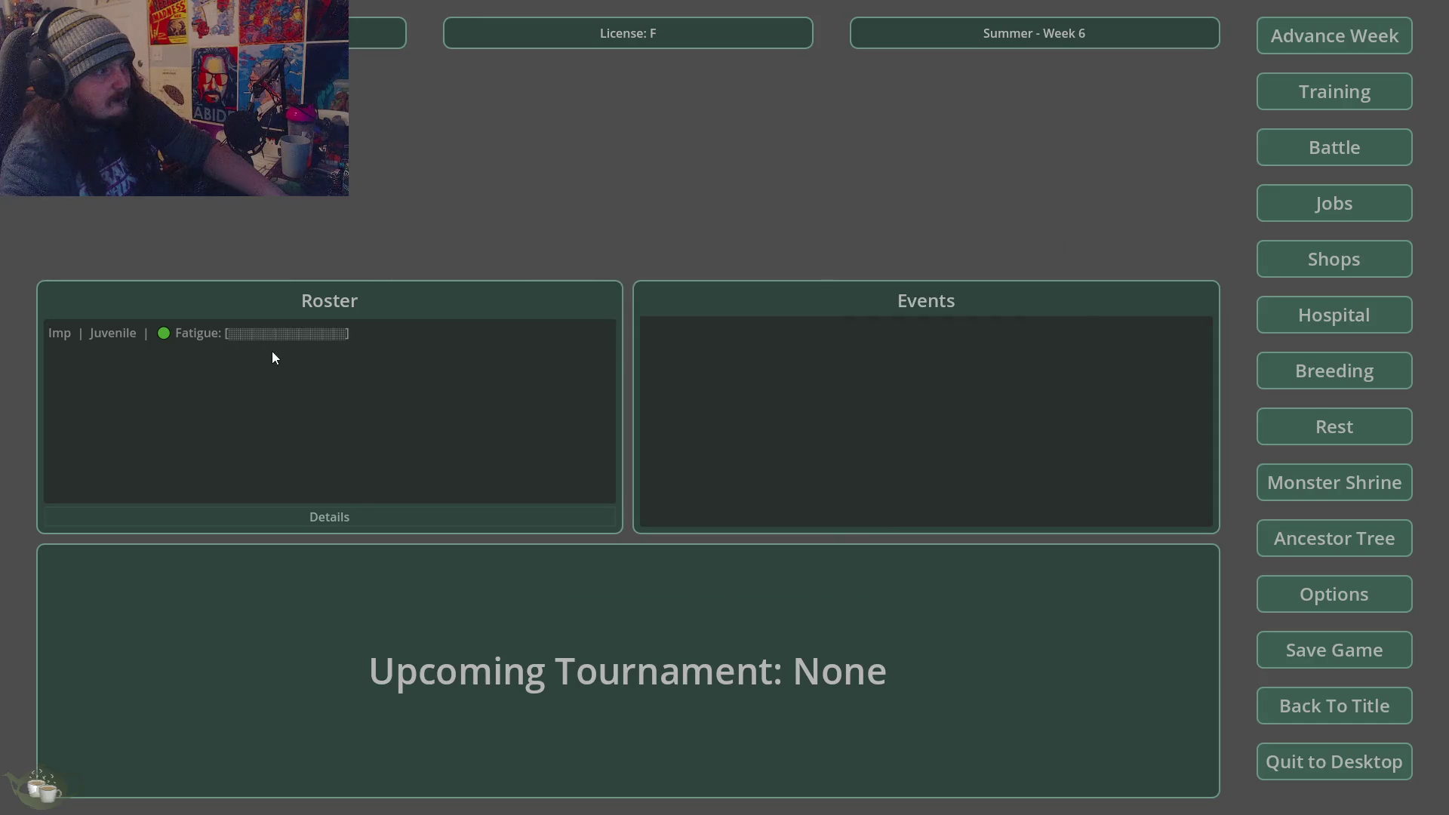